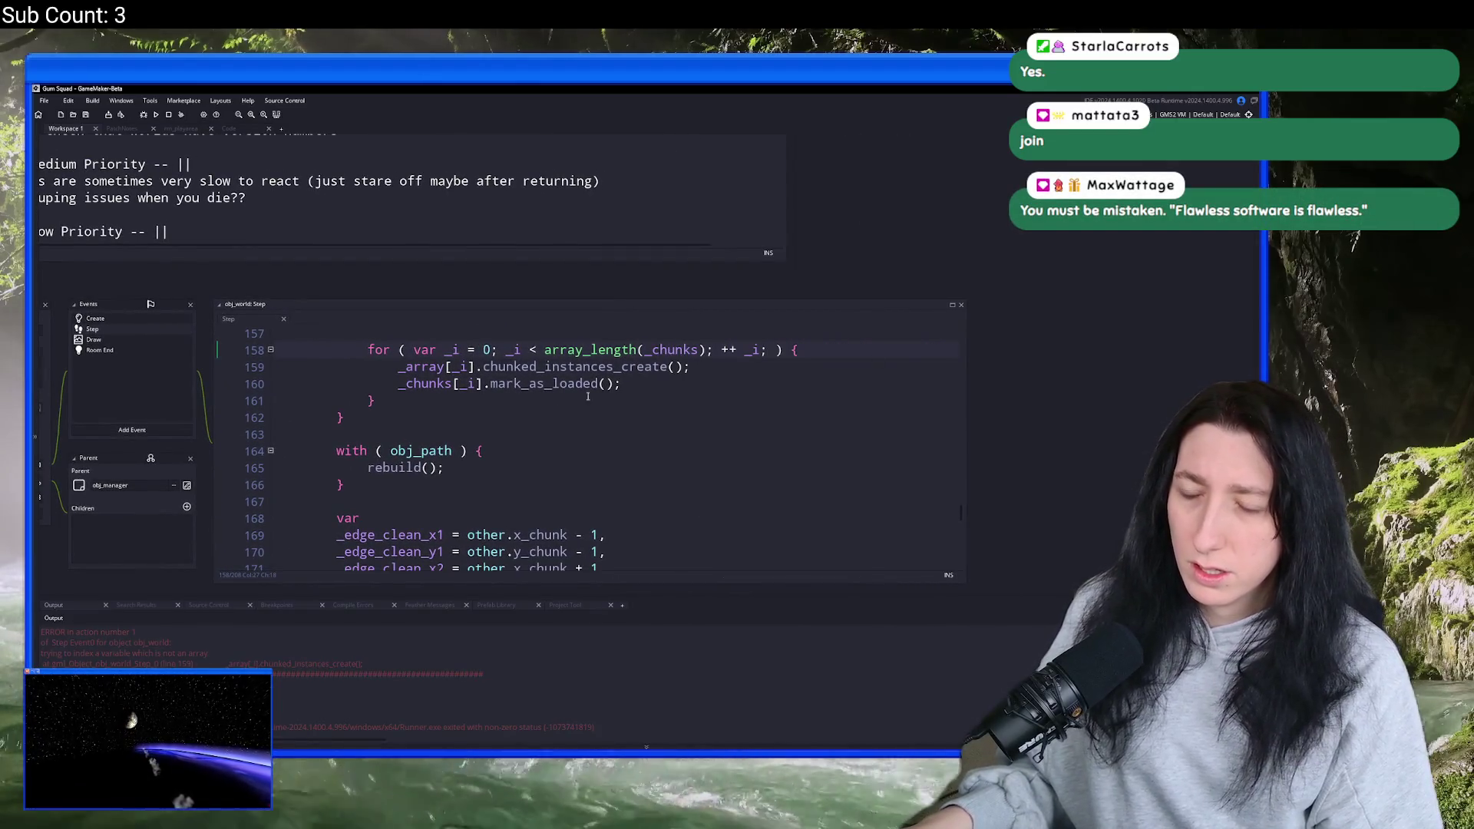
- Maximize the obj_world Step code into its own tab and select _array on line 159
{"action": "key", "text": "Up"}
{"action": "key", "text": "ctrl+Left"}
{"action": "key", "text": "ctrl+Left"}
{"action": "key", "text": "ctrl+Left"}
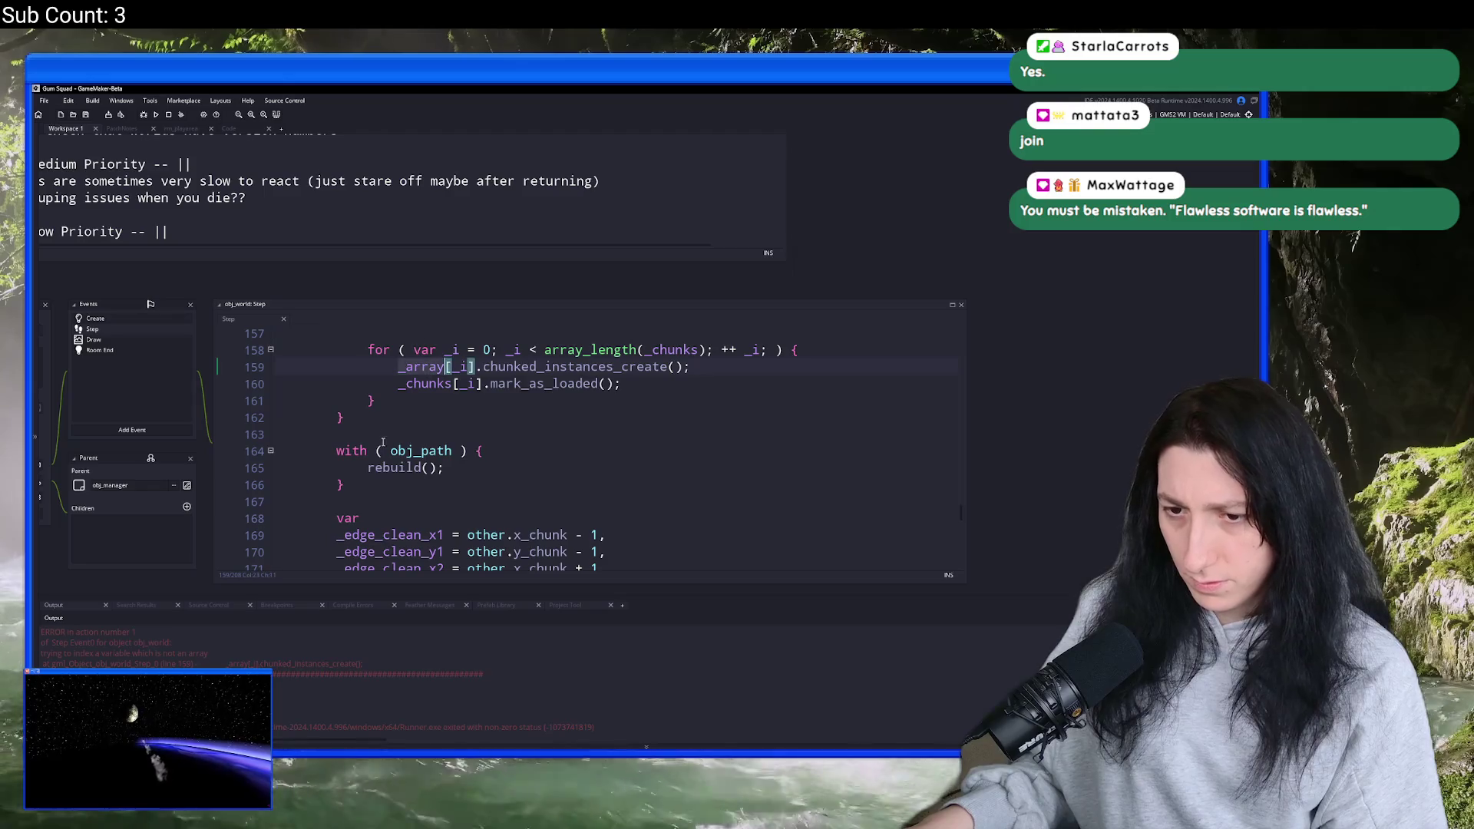
{"action": "scroll", "coordinate": [393, 532], "scroll_direction": "up", "scroll_amount": 1}
{"action": "scroll", "coordinate": [392, 532], "scroll_direction": "up", "scroll_amount": 1}
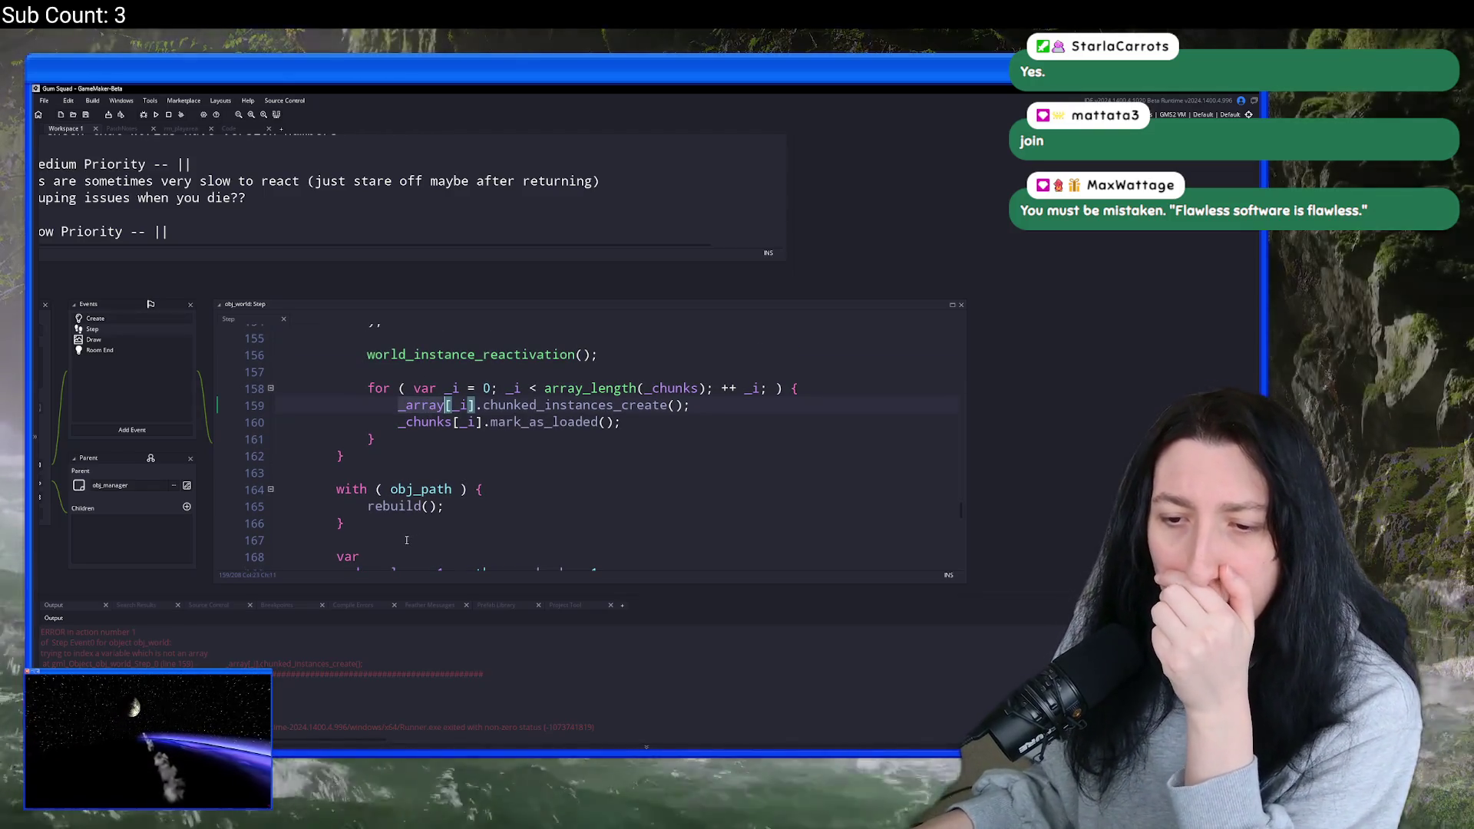
{"action": "scroll", "coordinate": [407, 541], "scroll_direction": "up", "scroll_amount": 3}
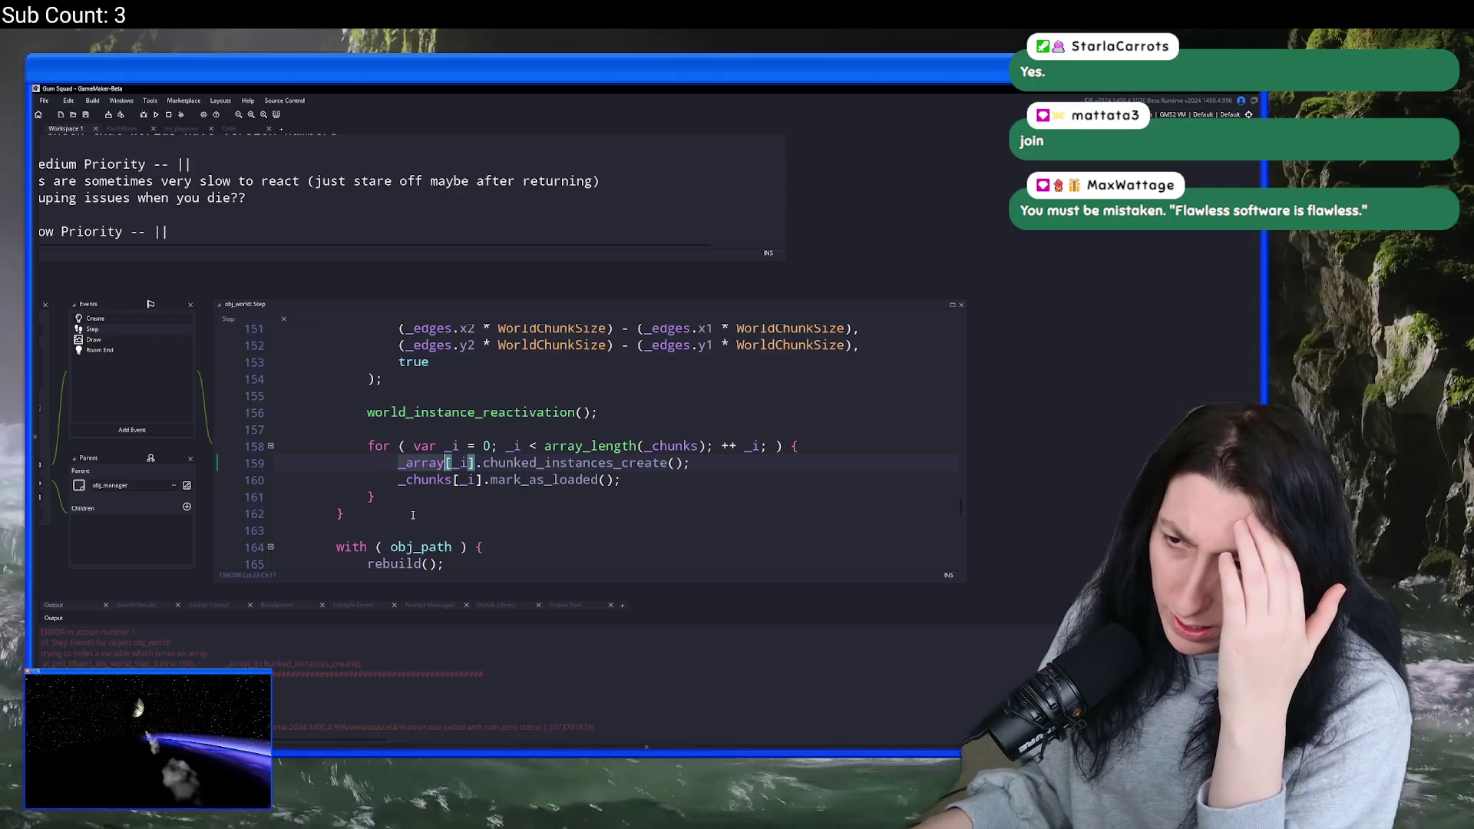
{"action": "scroll", "coordinate": [413, 515], "scroll_direction": "up", "scroll_amount": 10}
{"action": "scroll", "coordinate": [459, 525], "scroll_direction": "up", "scroll_amount": 7}
{"action": "scroll", "coordinate": [839, 377], "scroll_direction": "down", "scroll_amount": 2}
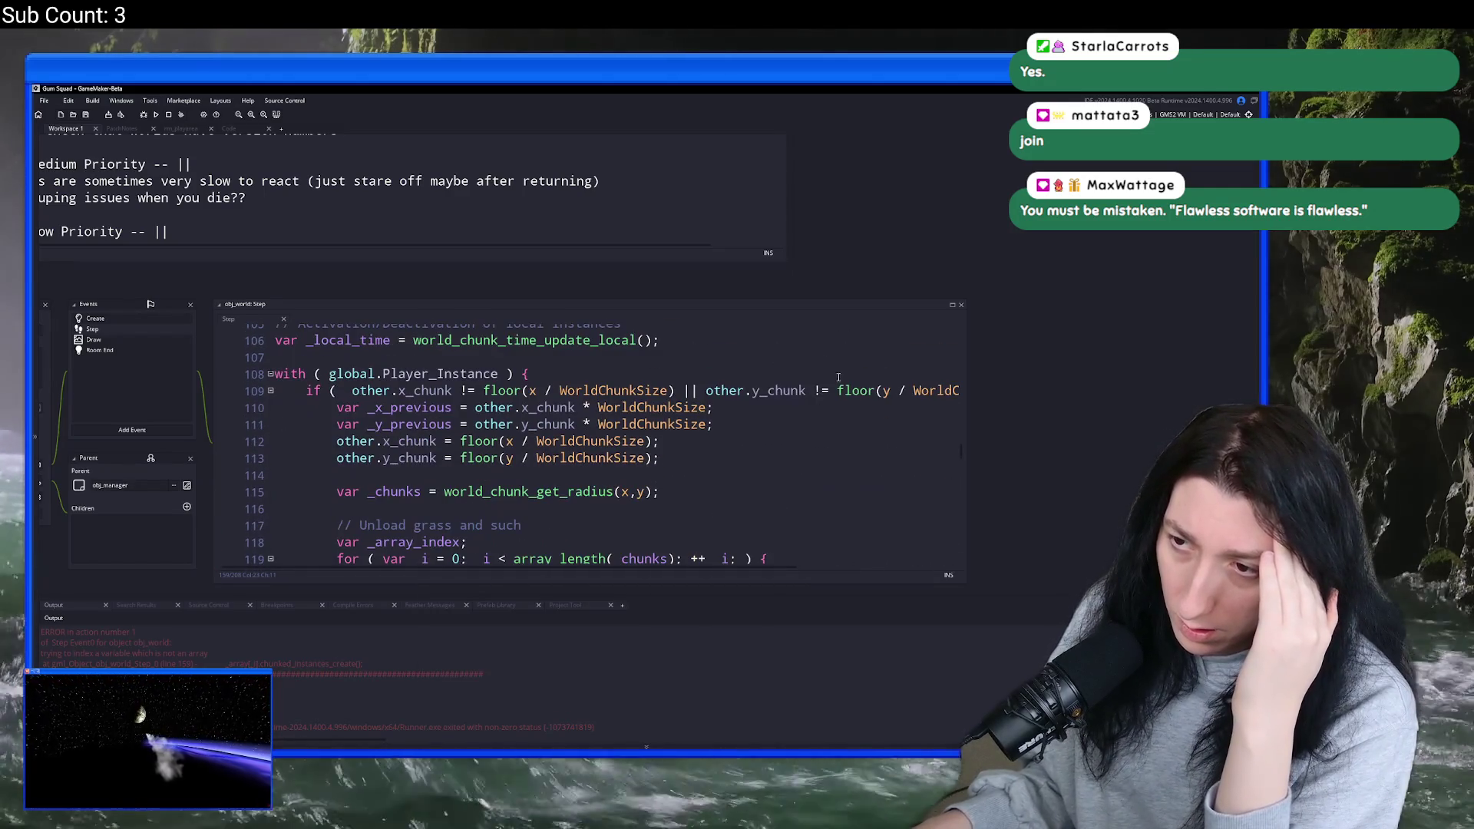
{"action": "left_click", "coordinate": [951, 306]}
{"action": "scroll", "coordinate": [377, 438], "scroll_direction": "down", "scroll_amount": 12}
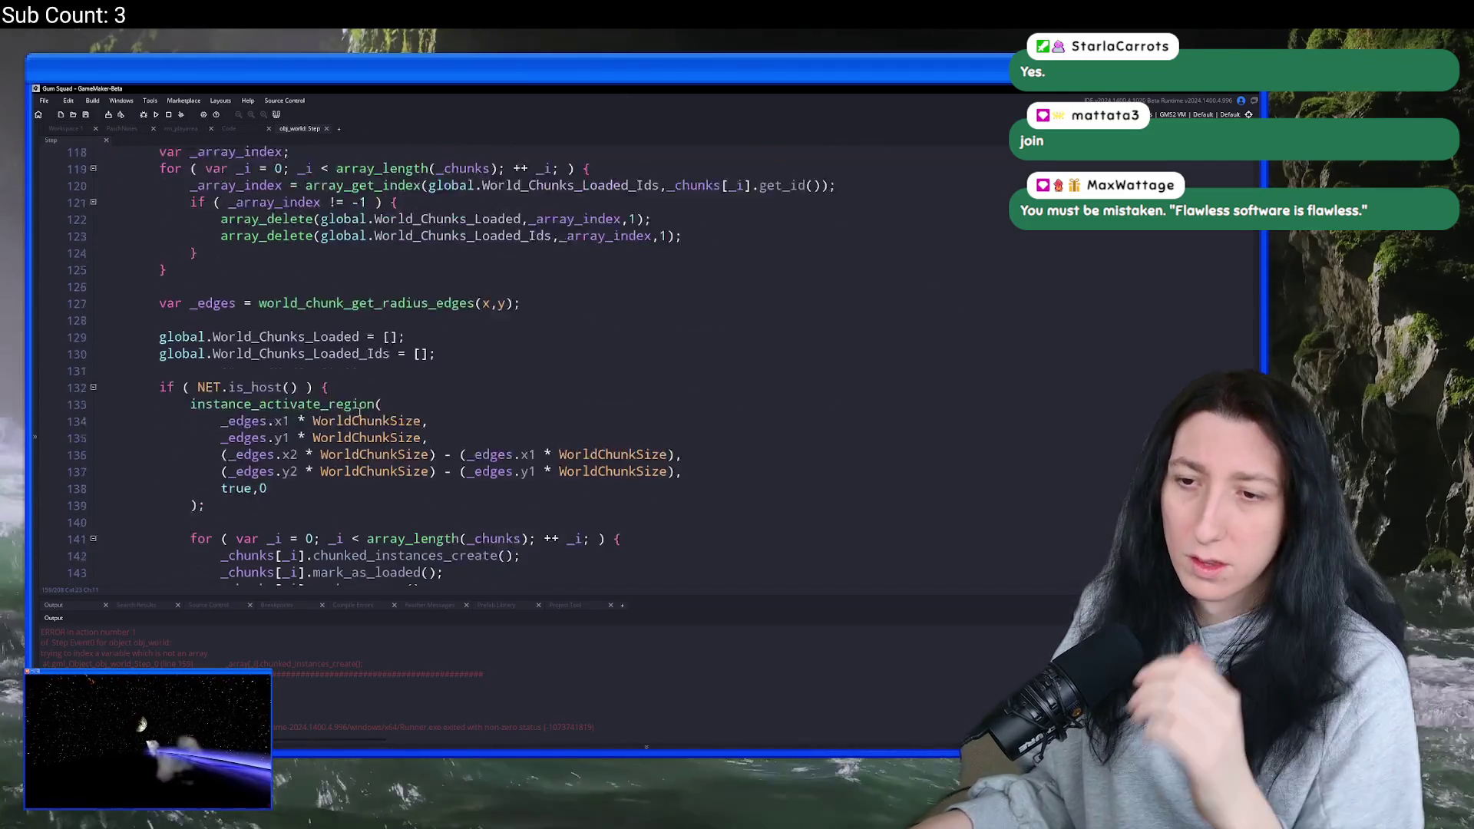
{"action": "left_click", "coordinate": [245, 458]}
{"action": "double_click", "coordinate": [245, 461]}
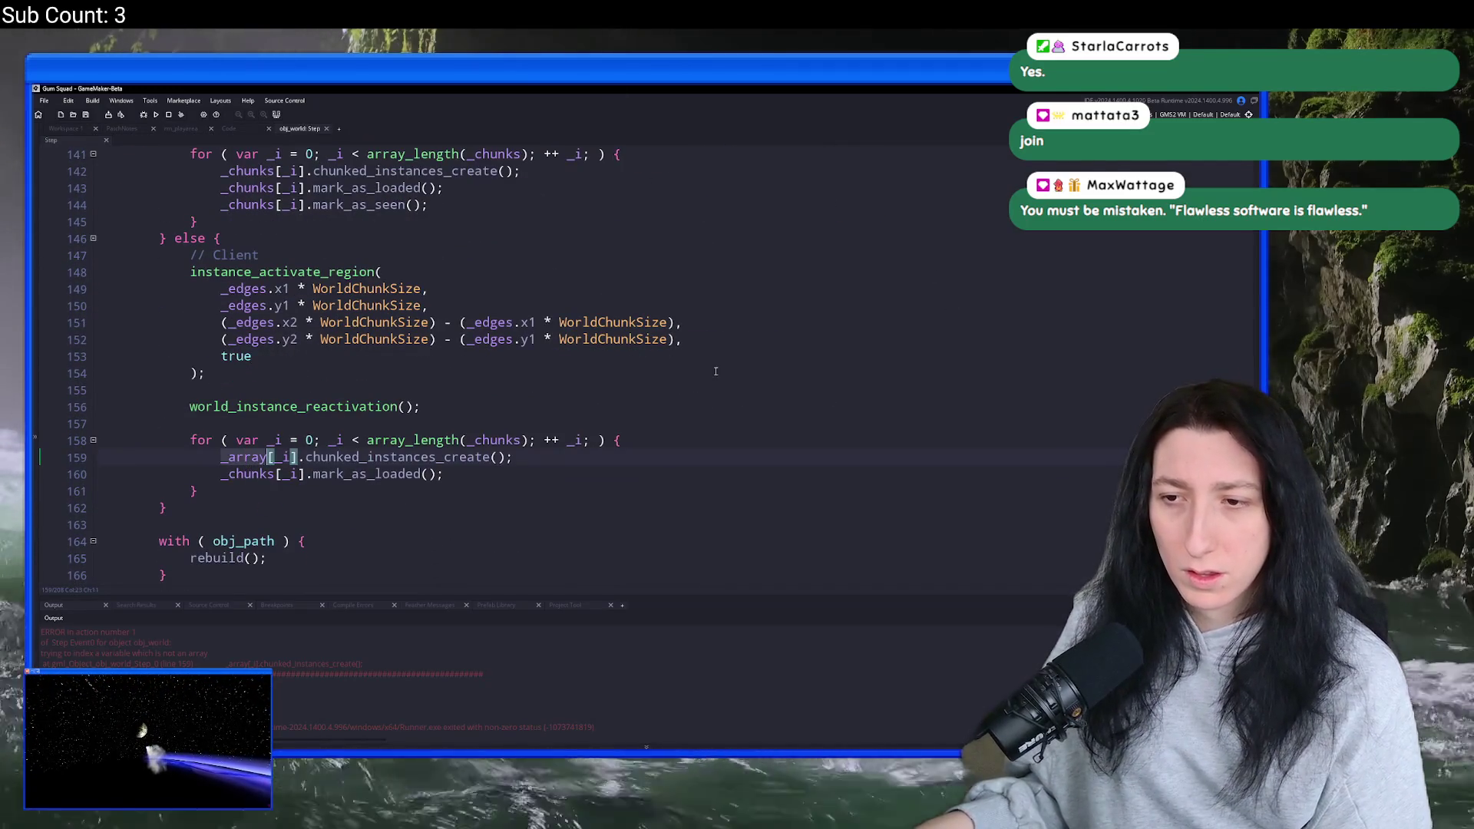
- Search the code for '_array' with Ctrl+F, stepping back and forth and wrapping to line 61
{"action": "key", "text": "ctrl+f"}
{"action": "left_click", "coordinate": [1224, 166]}
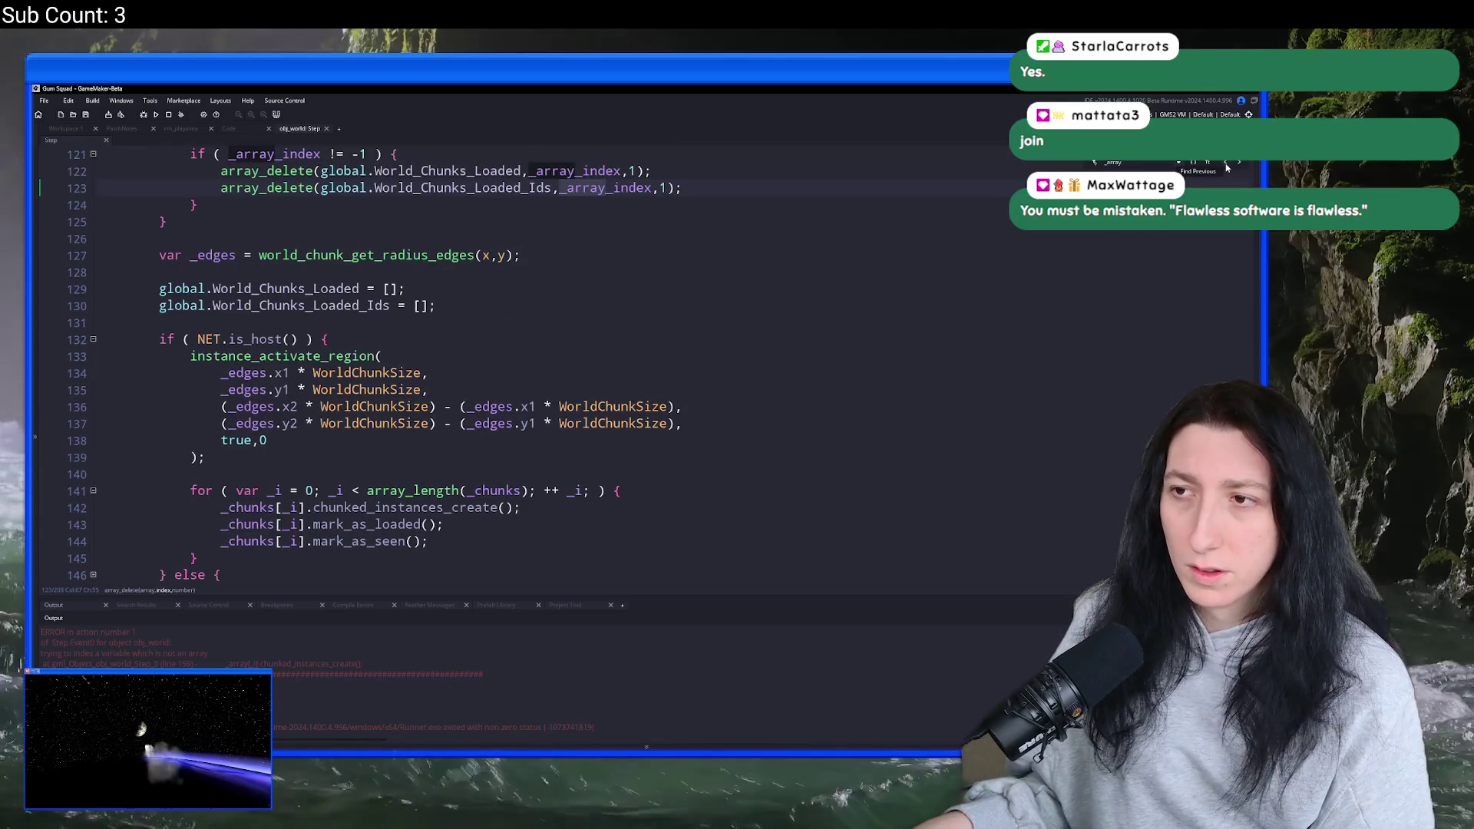
{"action": "scroll", "coordinate": [1076, 297], "scroll_direction": "up", "scroll_amount": 4}
{"action": "left_click", "coordinate": [1238, 162]}
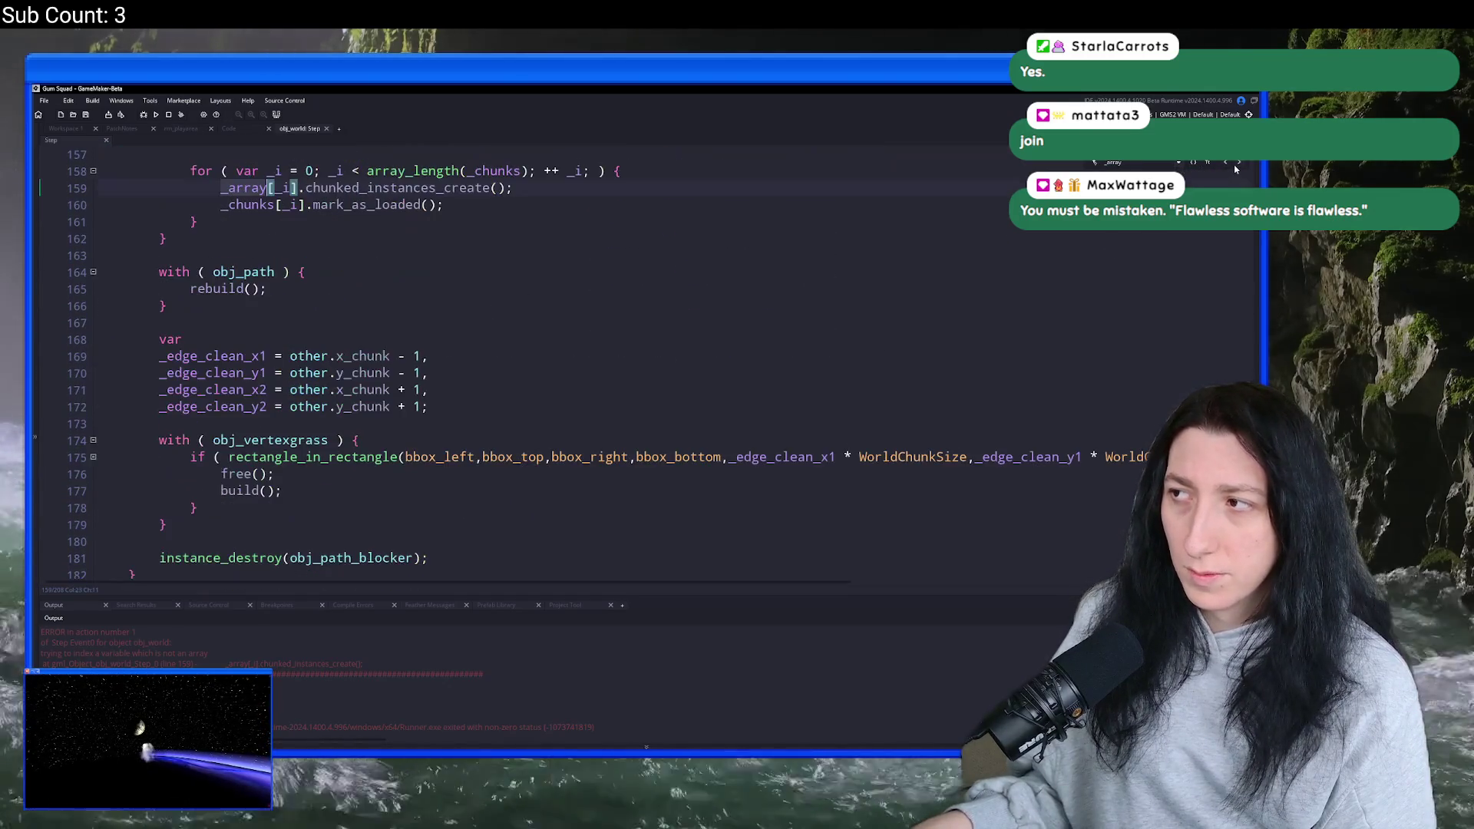
{"action": "scroll", "coordinate": [1078, 168], "scroll_direction": "up", "scroll_amount": 2}
{"action": "key", "text": "Return"}
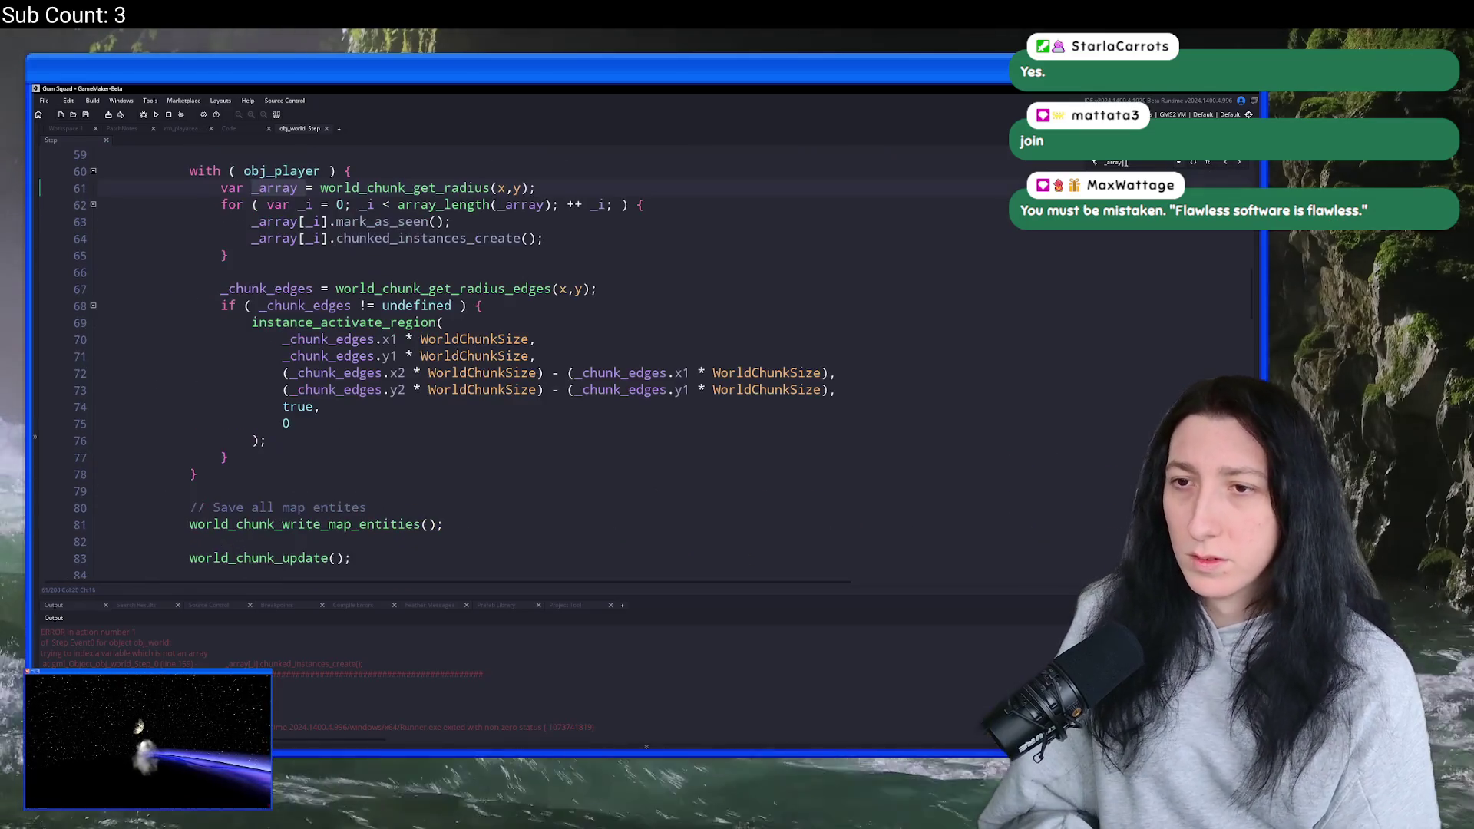
{"action": "scroll", "coordinate": [464, 399], "scroll_direction": "up", "scroll_amount": 5}
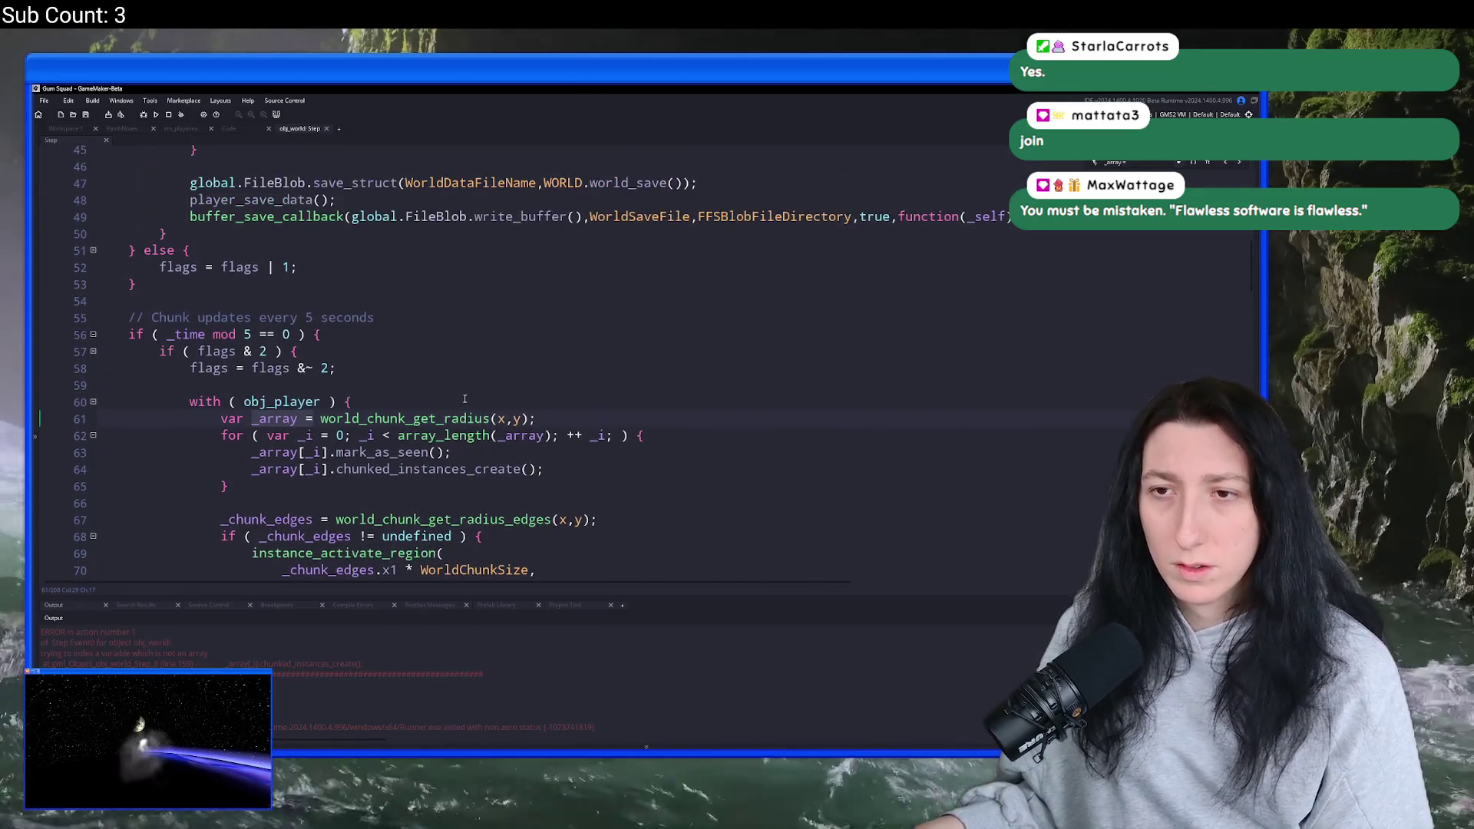
{"action": "scroll", "coordinate": [664, 313], "scroll_direction": "up", "scroll_amount": 14}
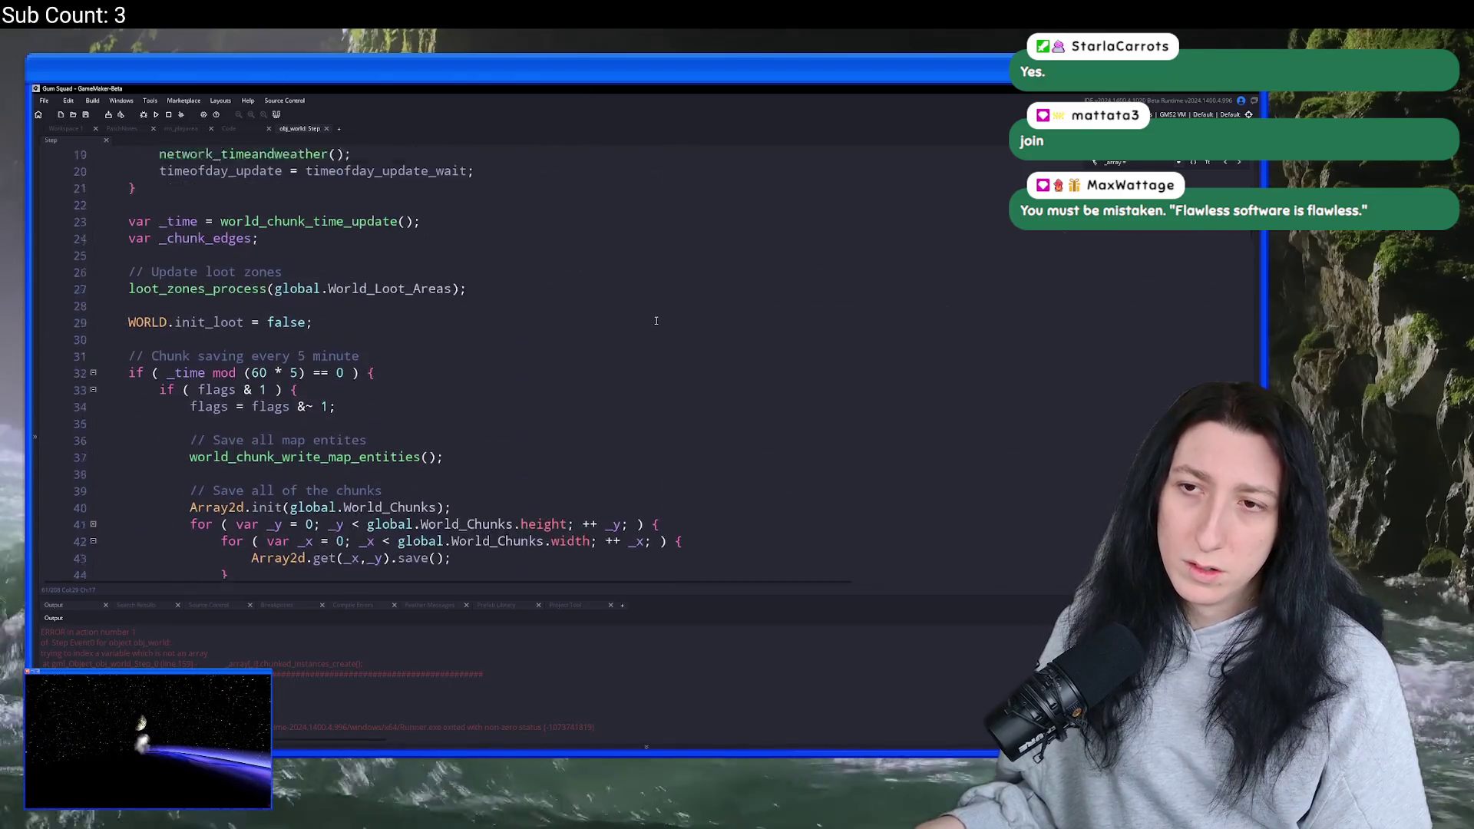
{"action": "scroll", "coordinate": [665, 313], "scroll_direction": "down", "scroll_amount": 20}
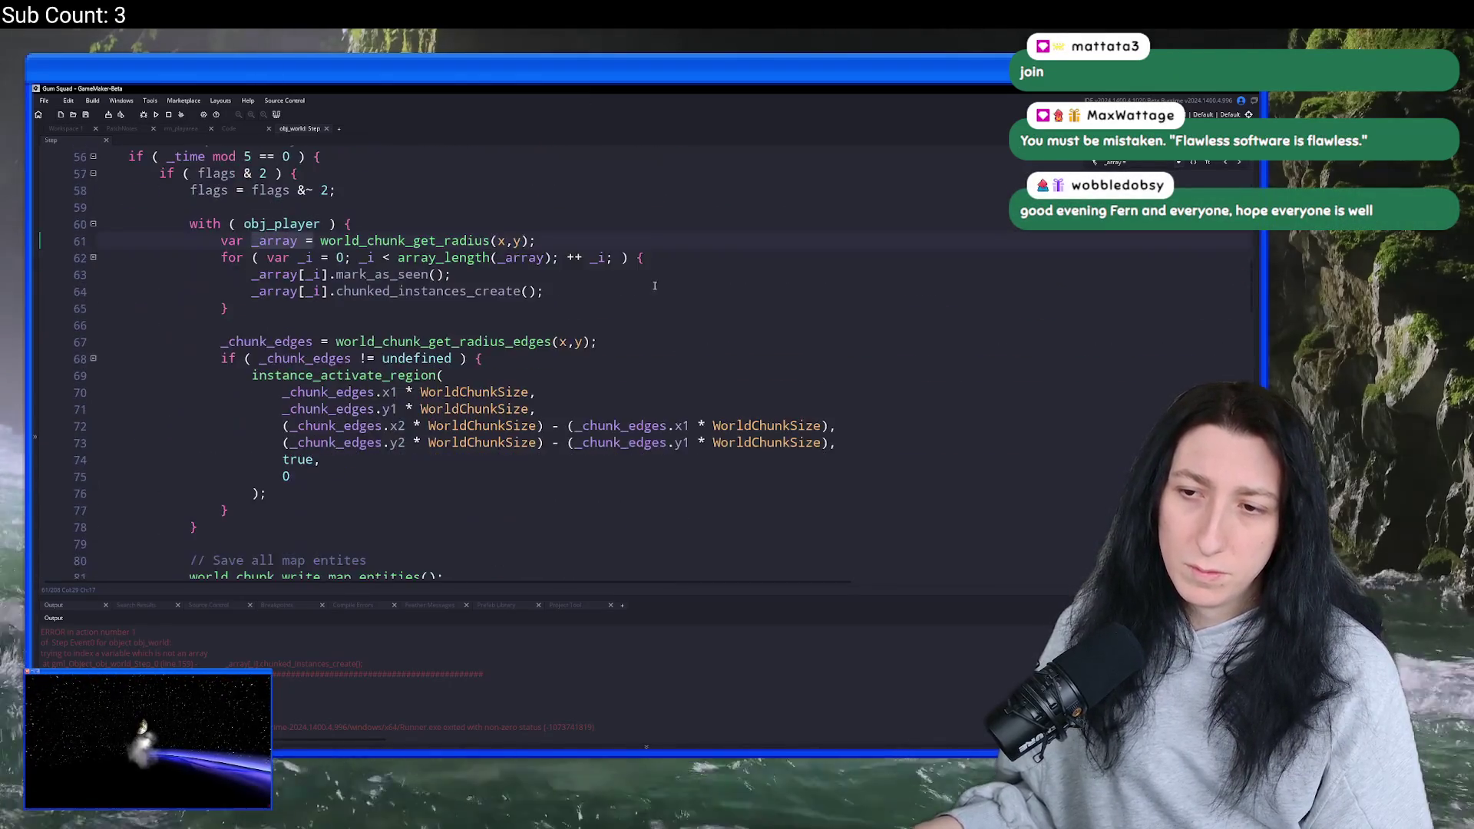
{"action": "scroll", "coordinate": [662, 265], "scroll_direction": "down", "scroll_amount": 8}
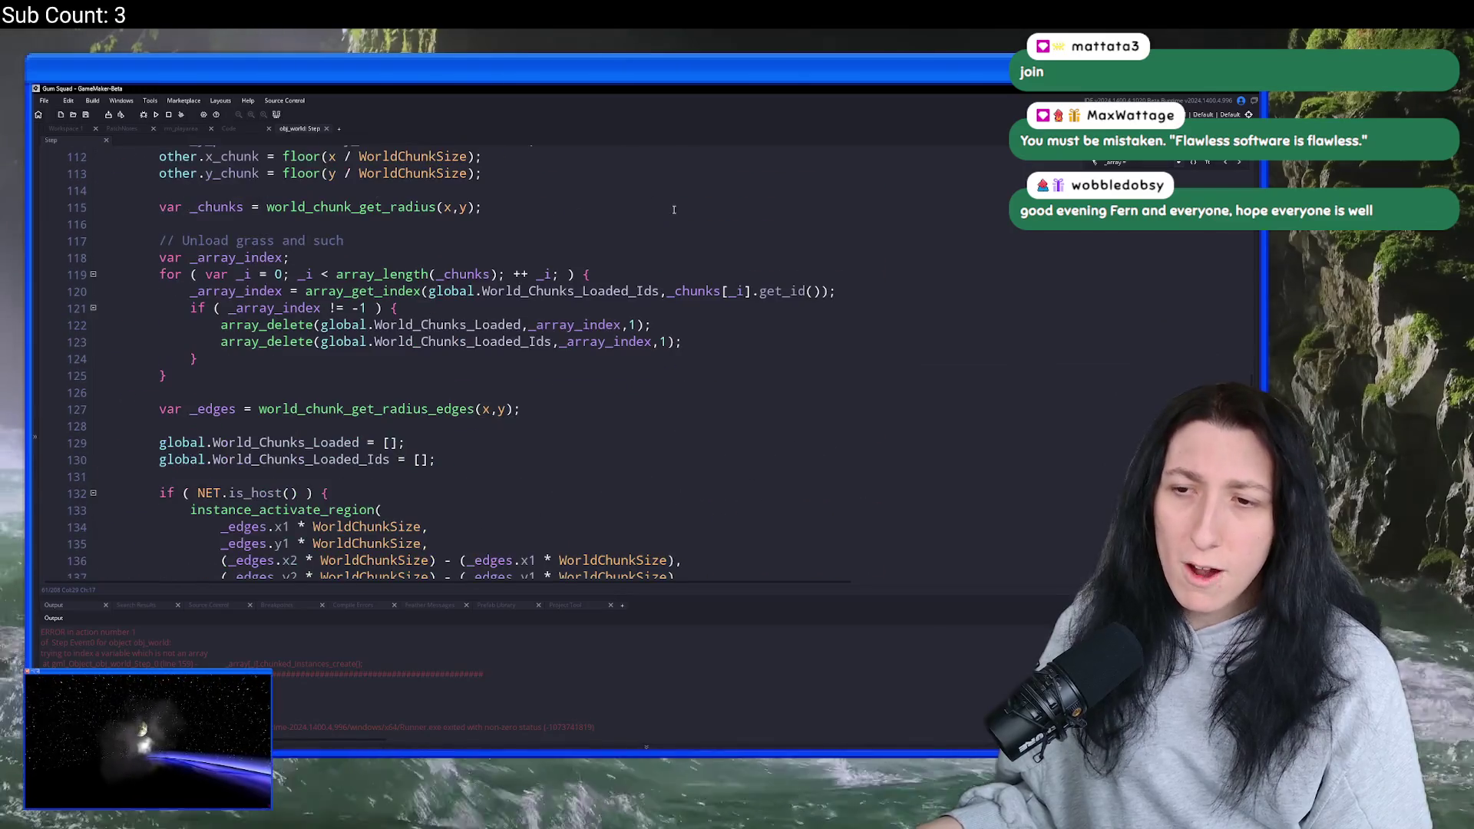
{"action": "scroll", "coordinate": [674, 209], "scroll_direction": "up", "scroll_amount": 18}
{"action": "scroll", "coordinate": [481, 407], "scroll_direction": "down", "scroll_amount": 17}
{"action": "scroll", "coordinate": [480, 407], "scroll_direction": "down", "scroll_amount": 18}
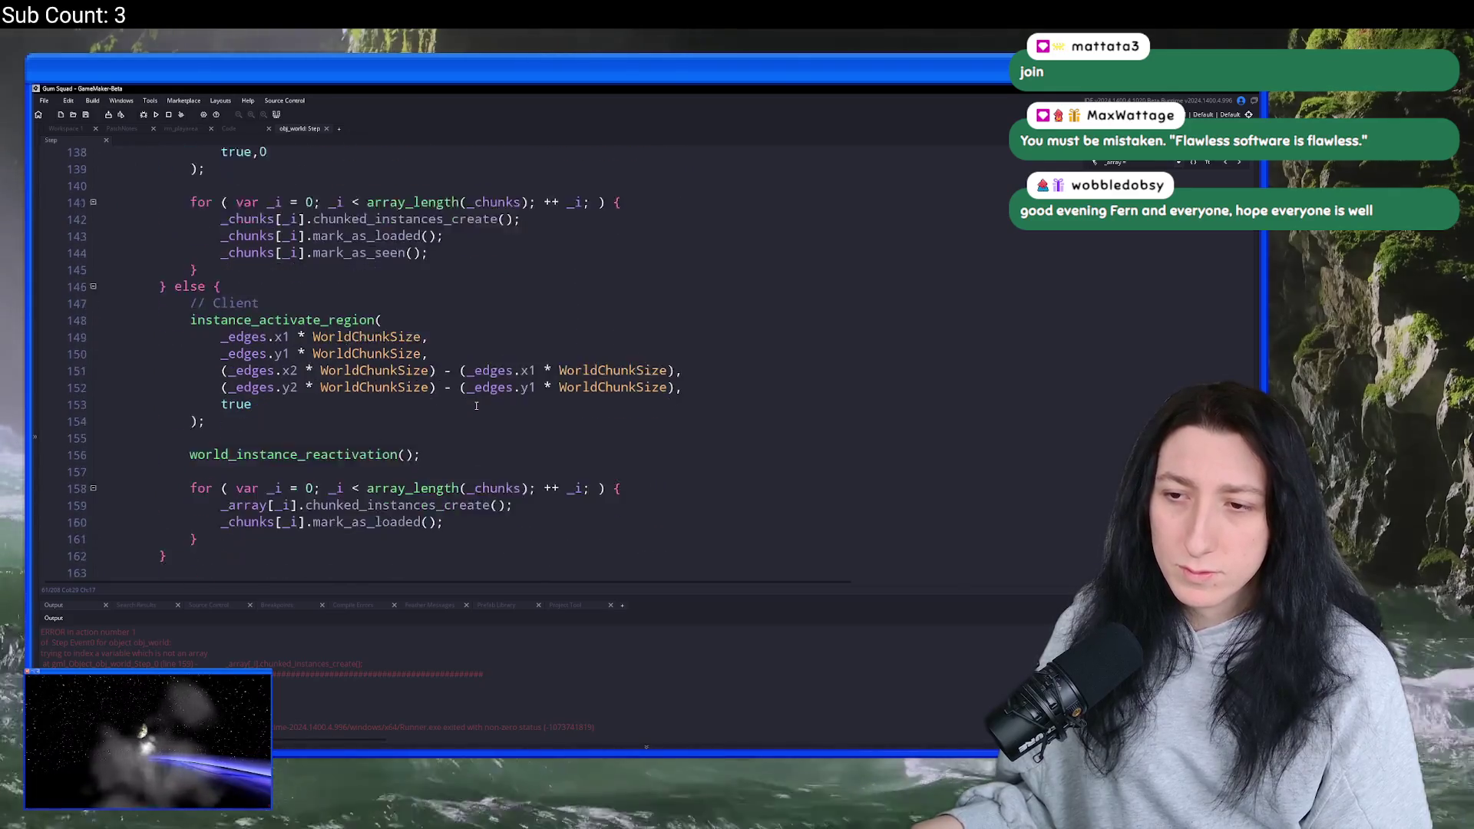
{"action": "scroll", "coordinate": [476, 406], "scroll_direction": "down", "scroll_amount": 7}
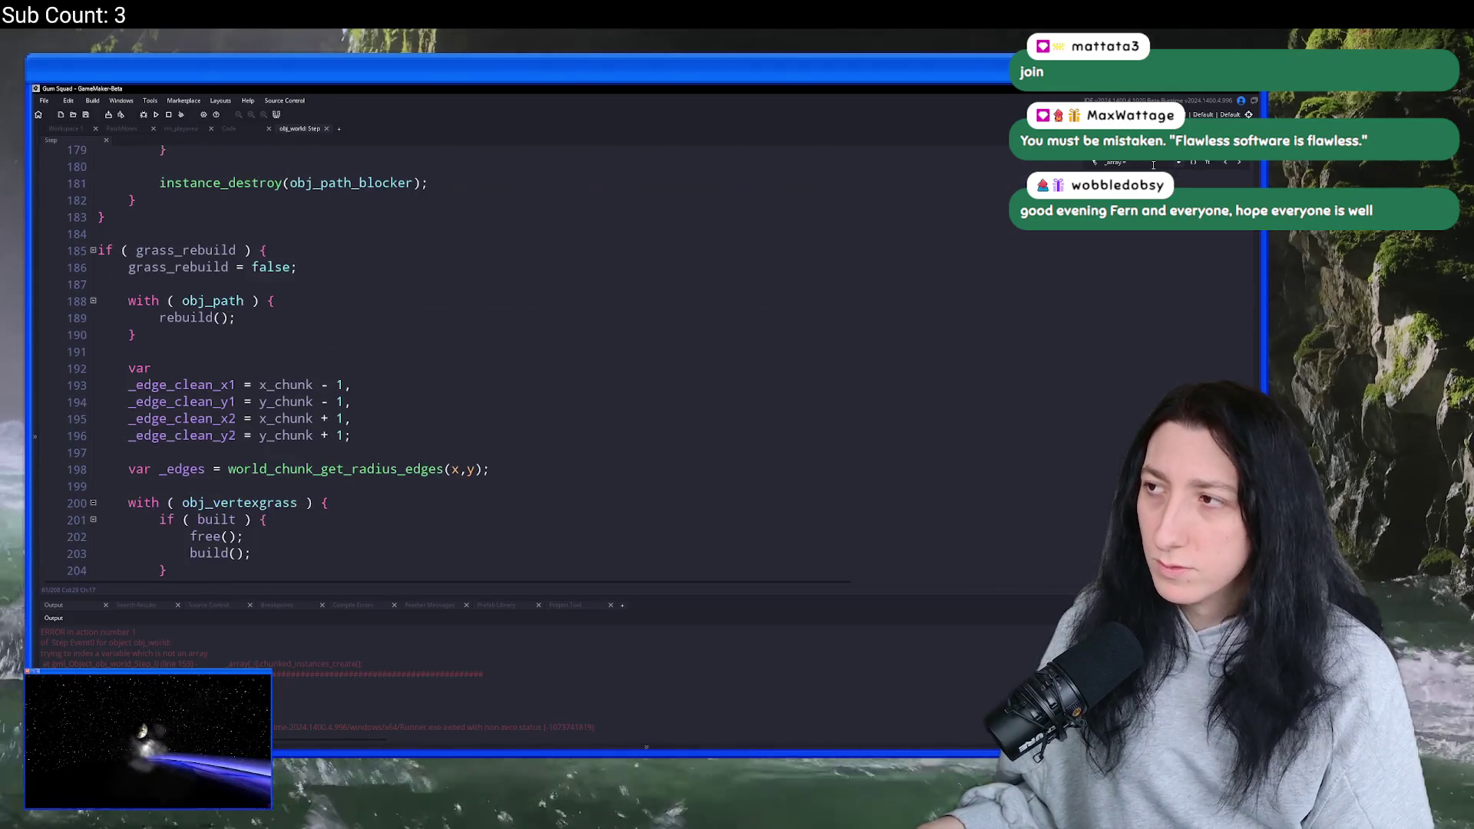
{"action": "left_click", "coordinate": [1227, 164]}
{"action": "scroll", "coordinate": [402, 312], "scroll_direction": "up", "scroll_amount": 3}
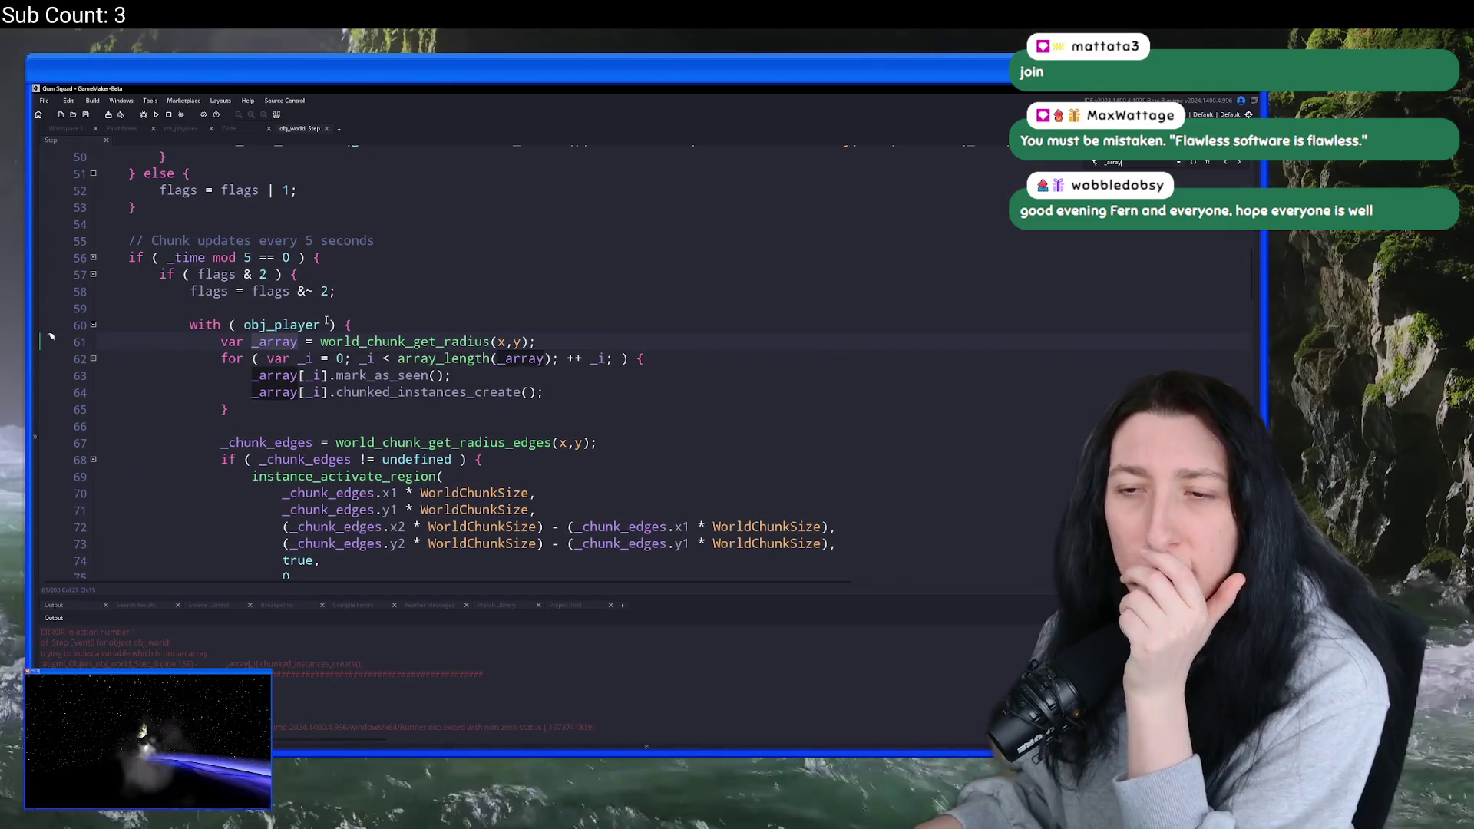
- Step forward through the _array matches on lines 64 and 95 to _array_index on line 118
{"action": "left_click", "coordinate": [1238, 167]}
{"action": "left_click", "coordinate": [1238, 167]}
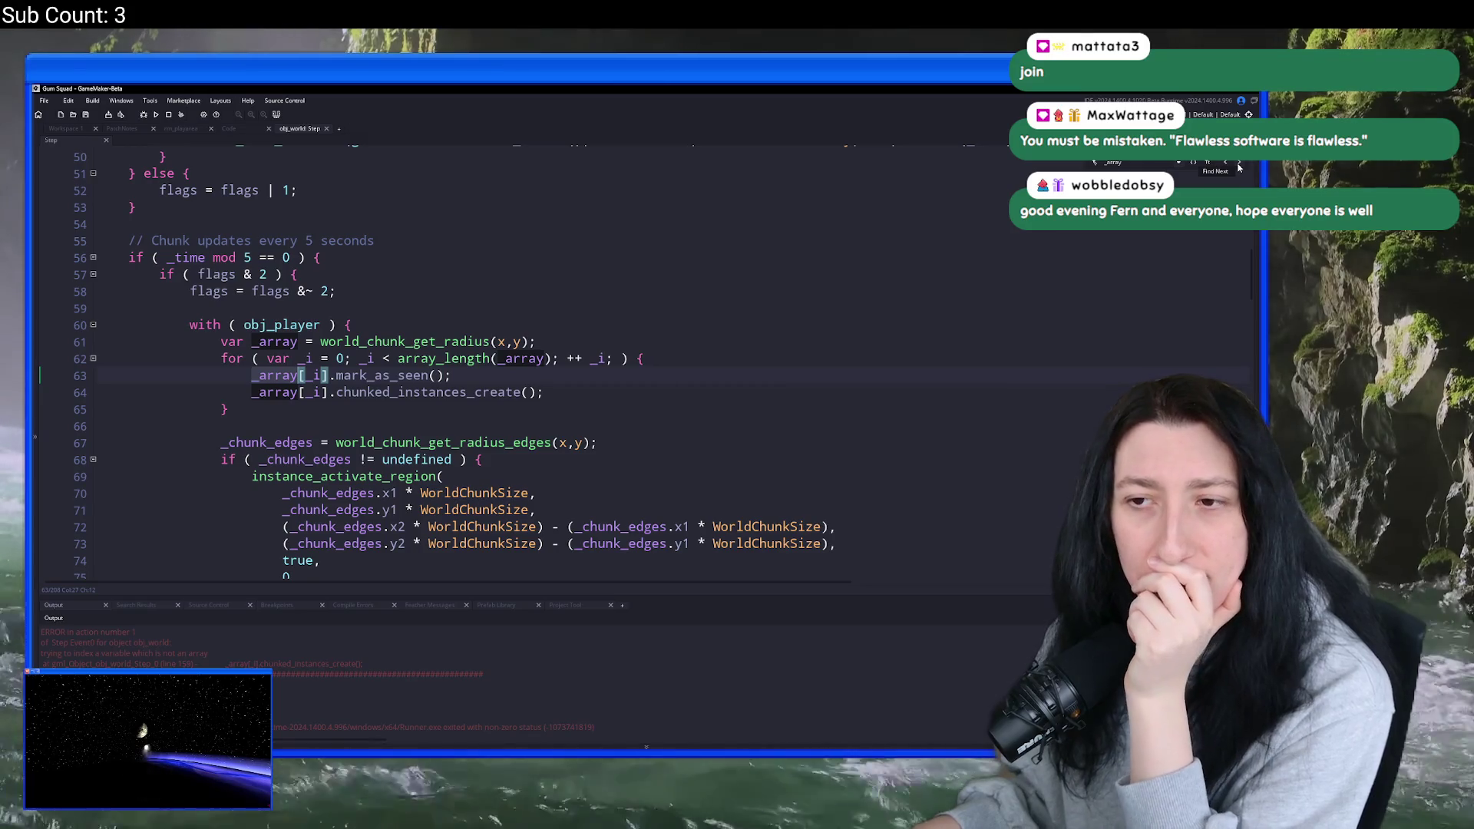
{"action": "left_click", "coordinate": [1238, 167]}
{"action": "left_click", "coordinate": [1238, 167]}
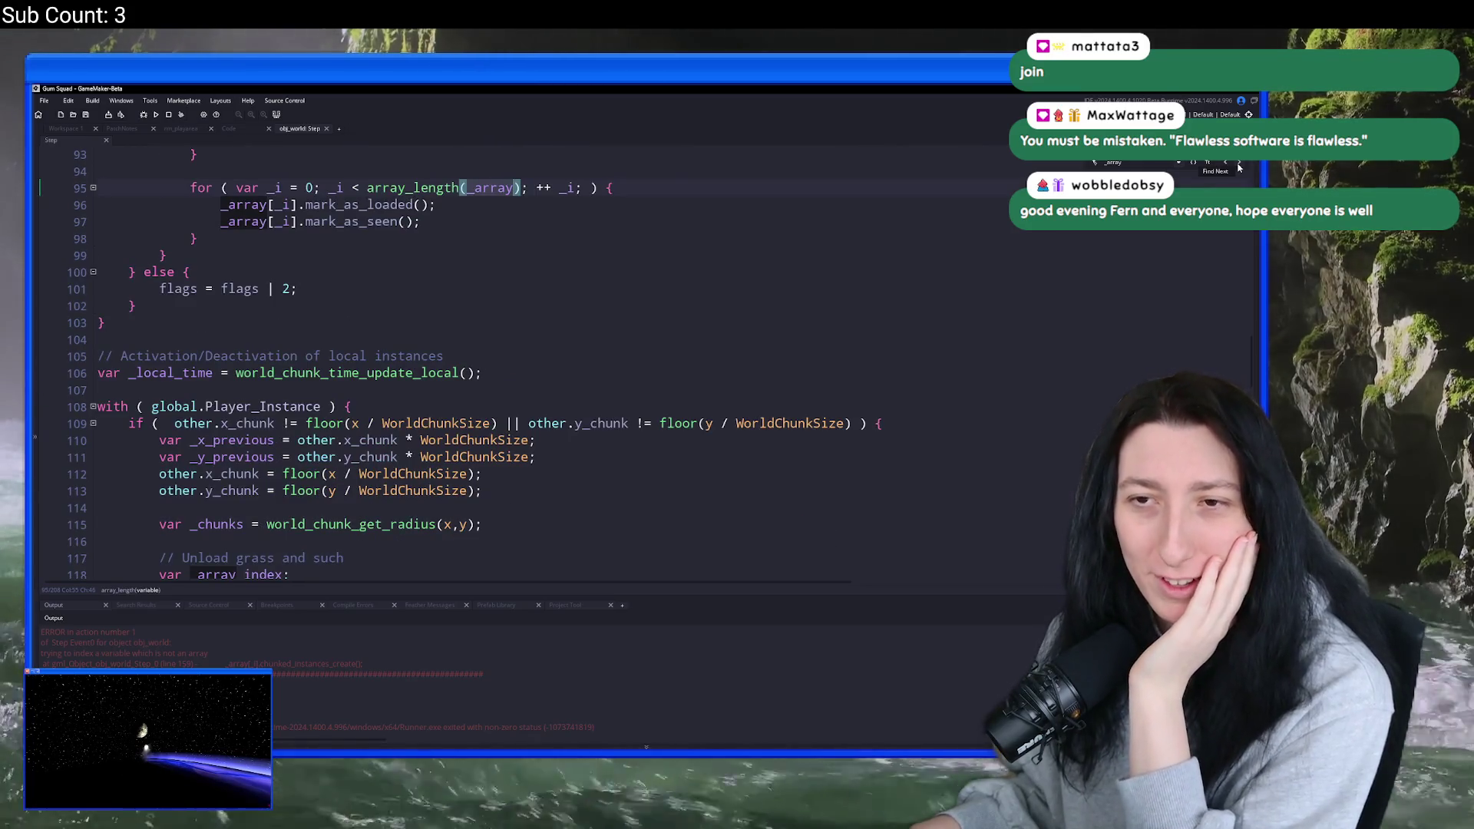
{"action": "left_click", "coordinate": [1238, 167]}
{"action": "left_click", "coordinate": [1239, 167]}
{"action": "left_click", "coordinate": [1239, 167]}
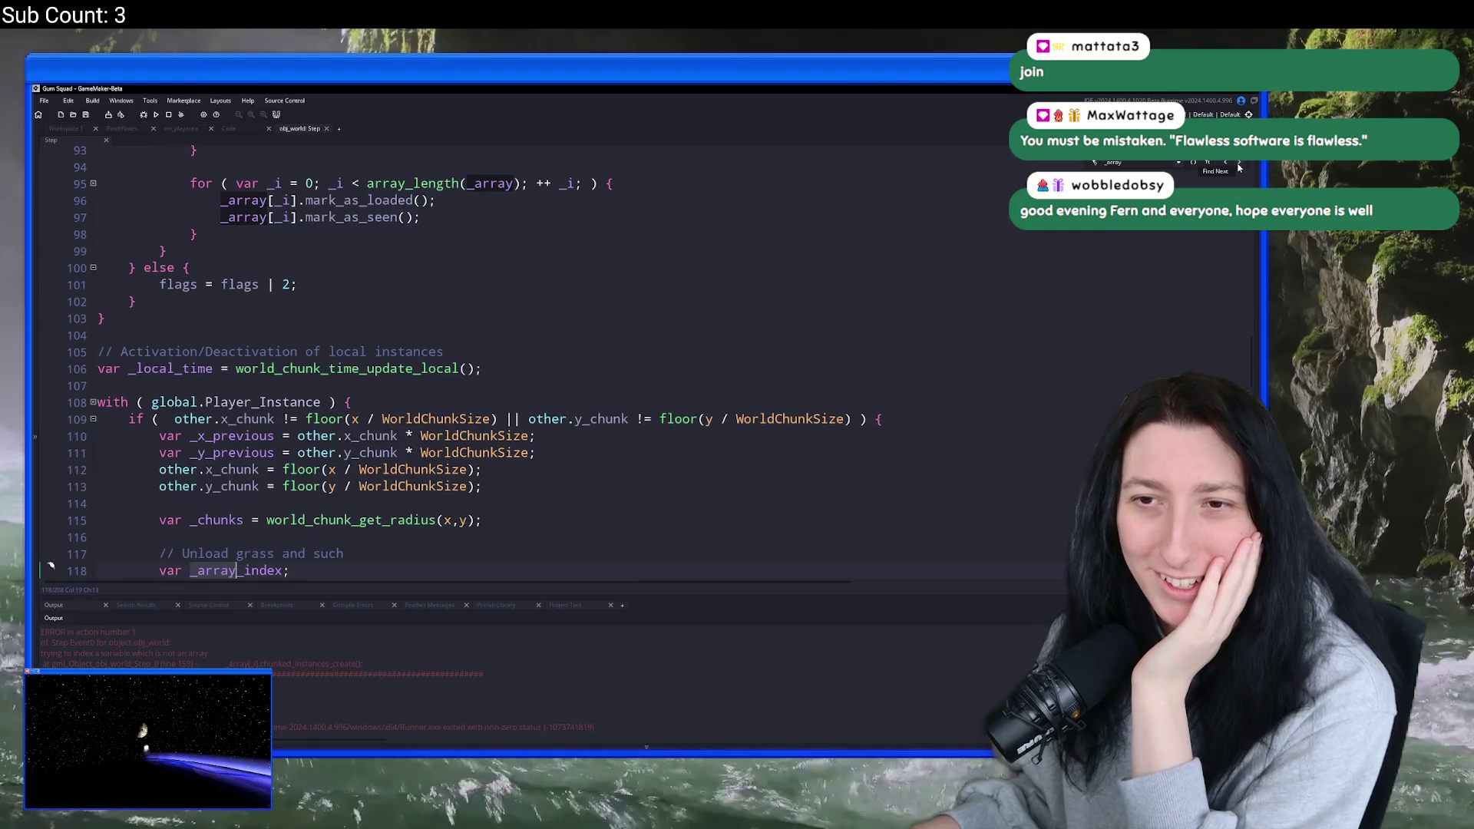
{"action": "scroll", "coordinate": [461, 444], "scroll_direction": "down", "scroll_amount": 1}
{"action": "scroll", "coordinate": [462, 443], "scroll_direction": "down", "scroll_amount": 9}
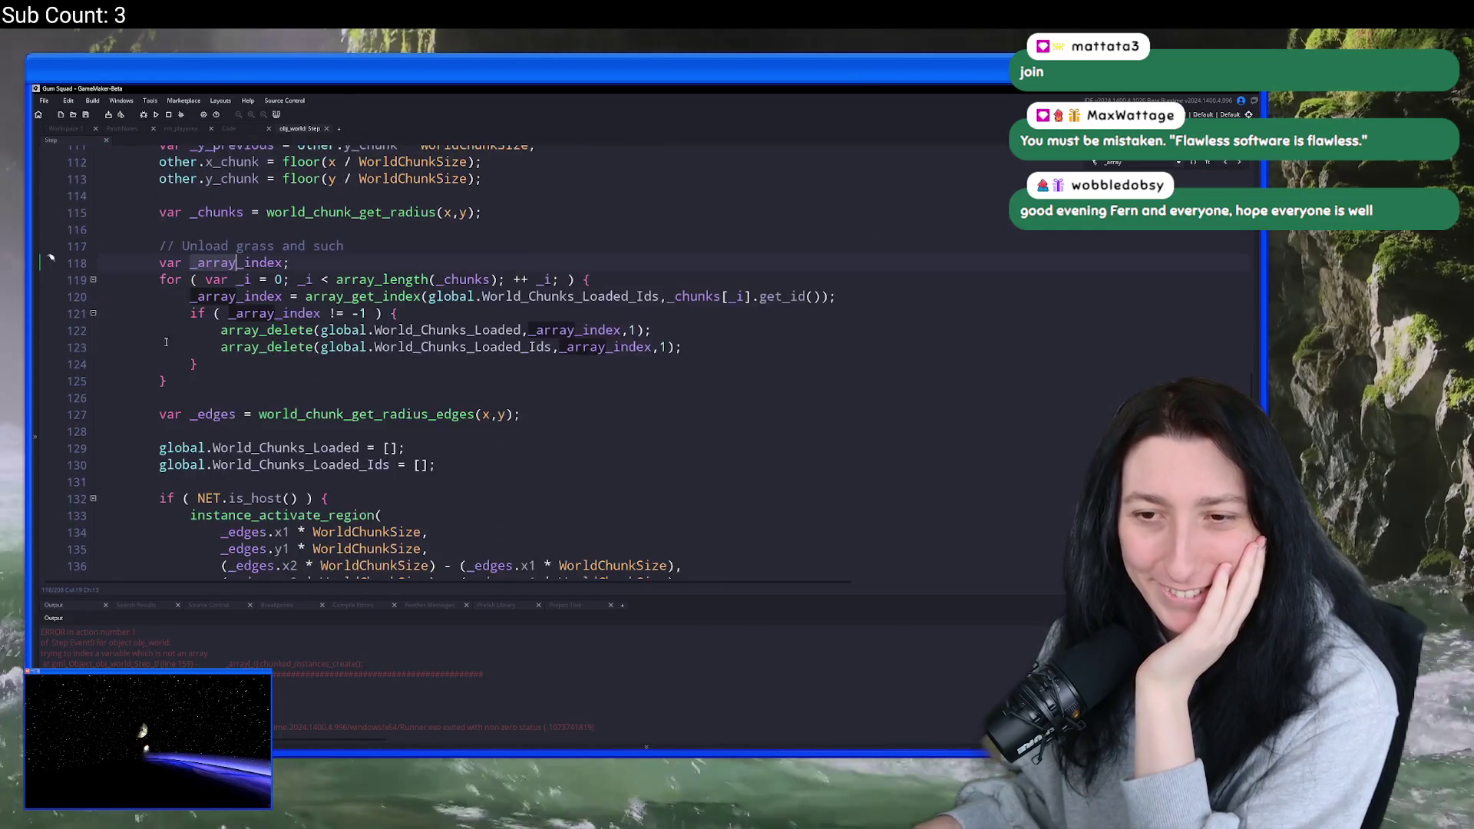
{"action": "scroll", "coordinate": [176, 363], "scroll_direction": "down", "scroll_amount": 2}
{"action": "scroll", "coordinate": [299, 531], "scroll_direction": "down", "scroll_amount": 3}
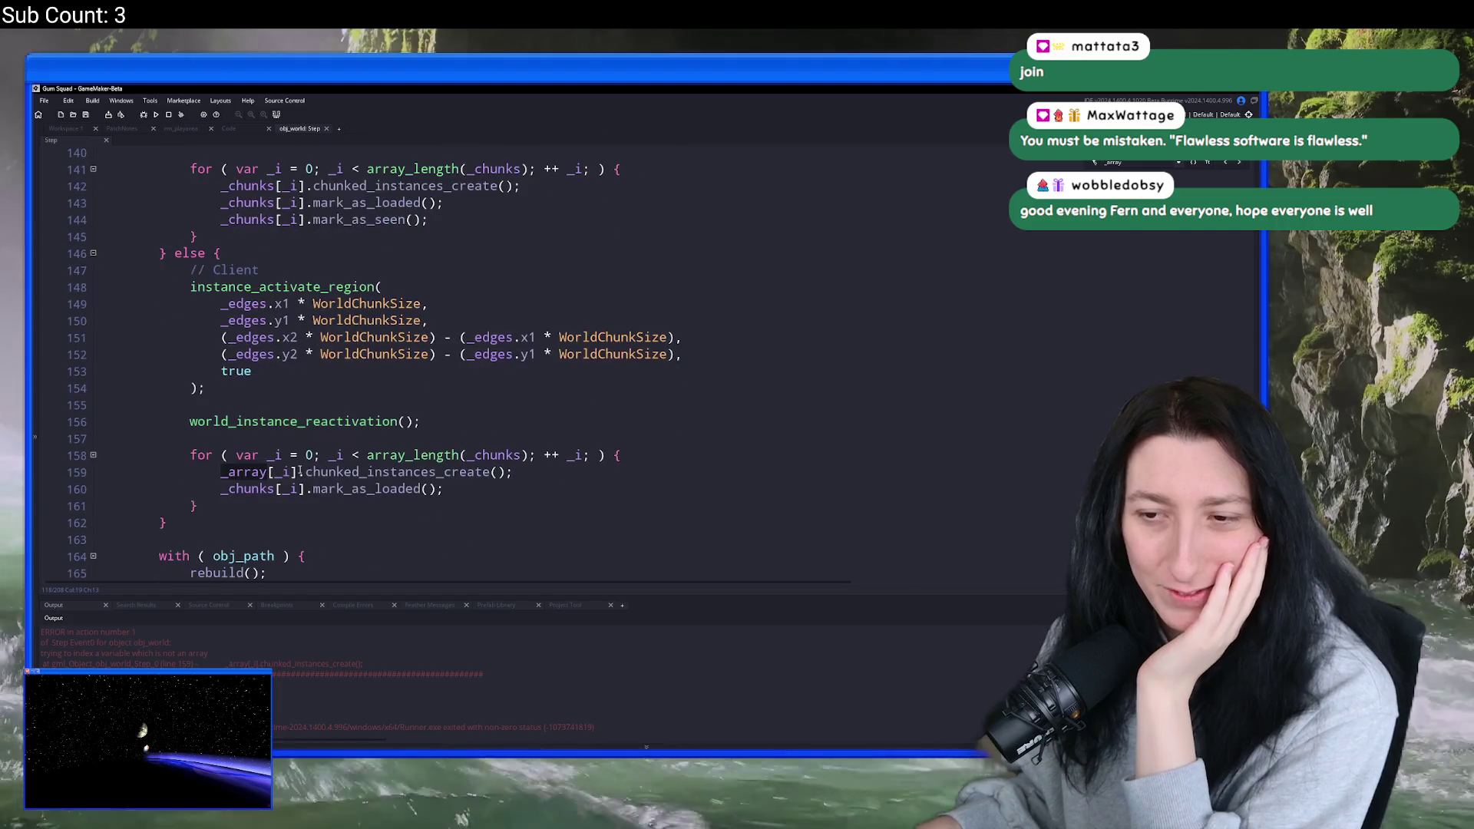
- Inspect the _array call on line 159 and check which block line 146's brace closes
{"action": "left_click", "coordinate": [242, 470]}
{"action": "scroll", "coordinate": [258, 419], "scroll_direction": "up", "scroll_amount": 10}
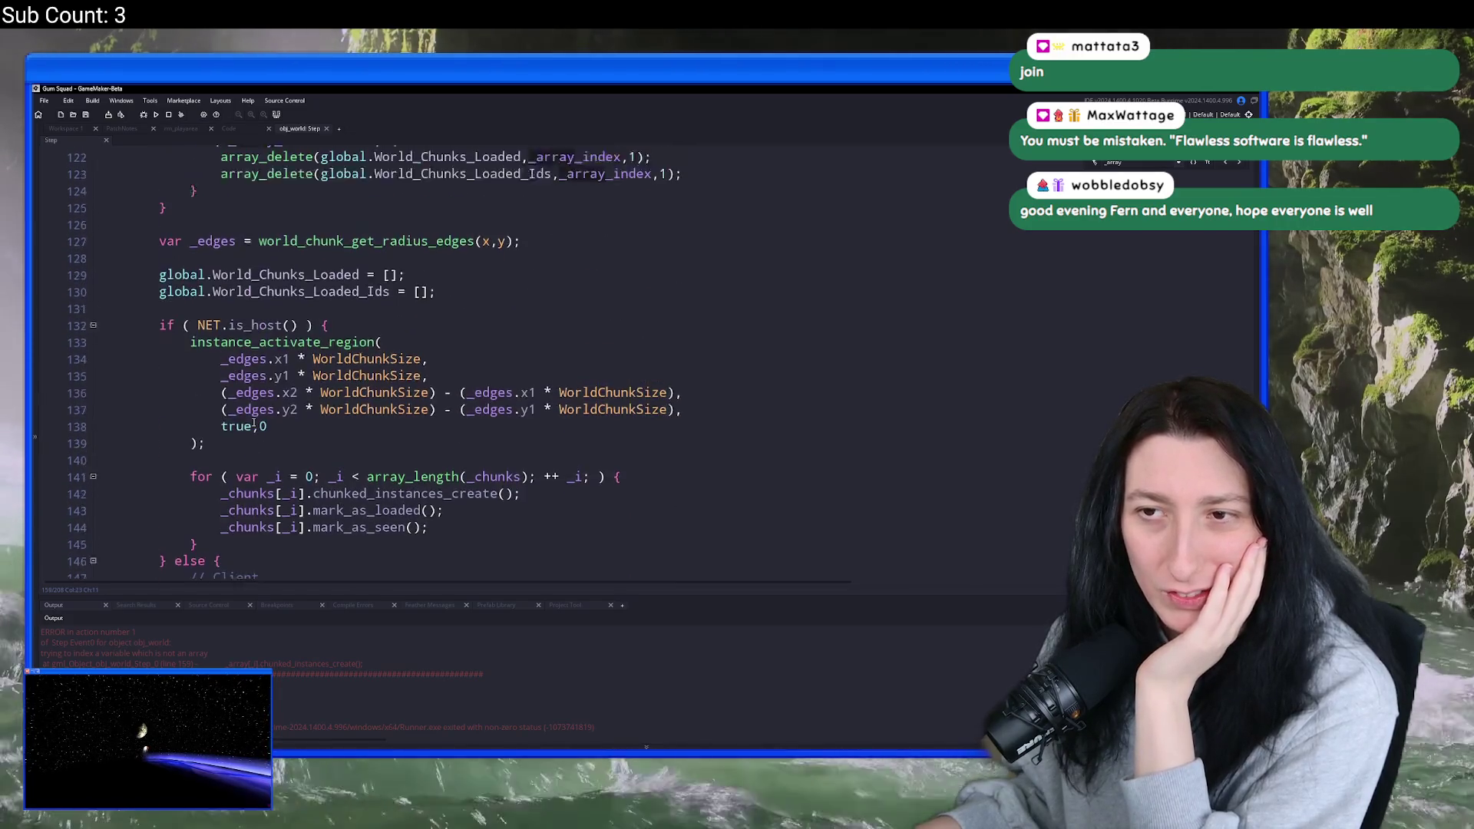
{"action": "scroll", "coordinate": [269, 368], "scroll_direction": "up", "scroll_amount": 5}
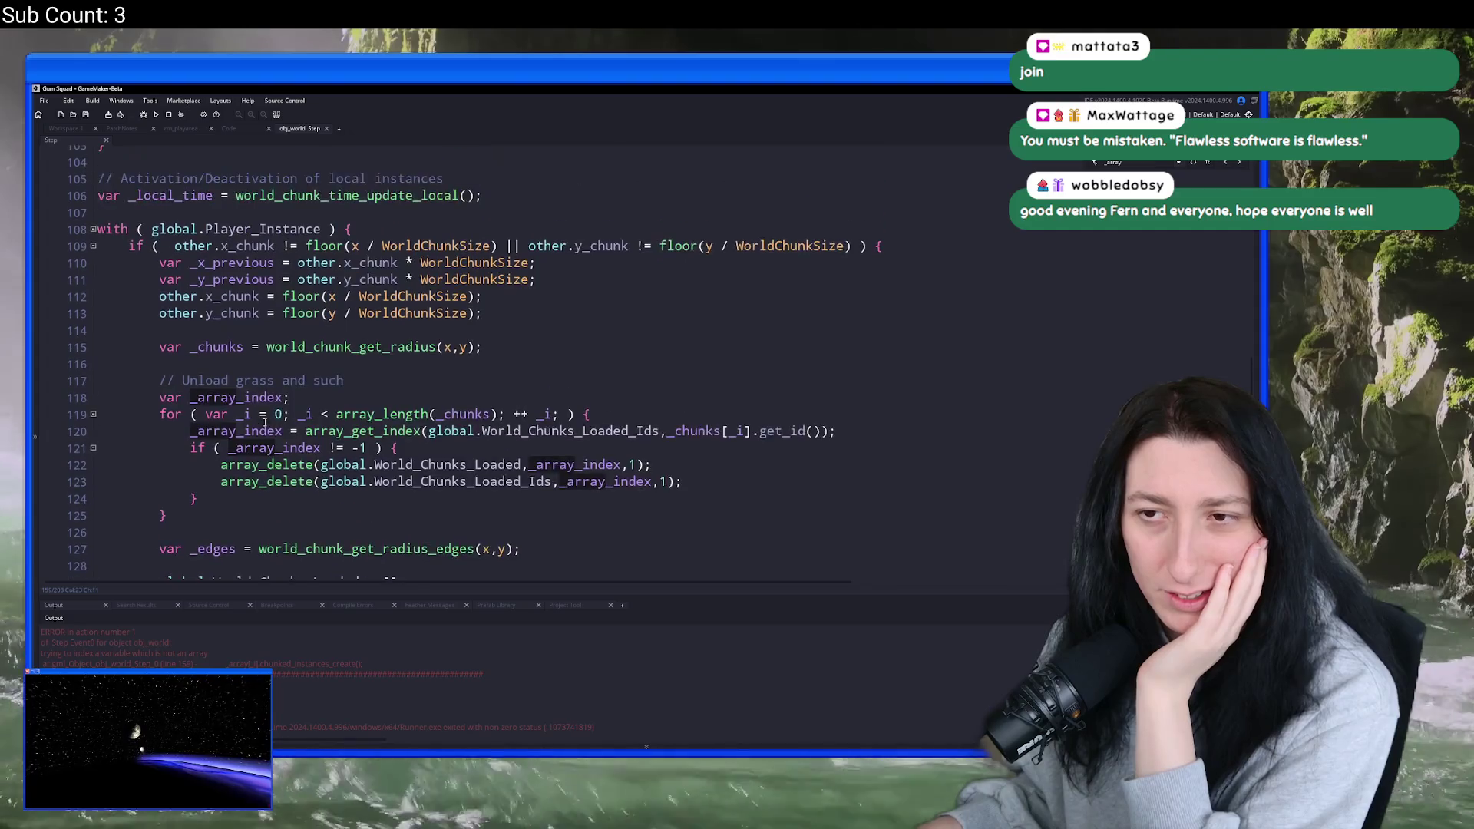
{"action": "scroll", "coordinate": [337, 414], "scroll_direction": "down", "scroll_amount": 3}
{"action": "scroll", "coordinate": [338, 414], "scroll_direction": "down", "scroll_amount": 16}
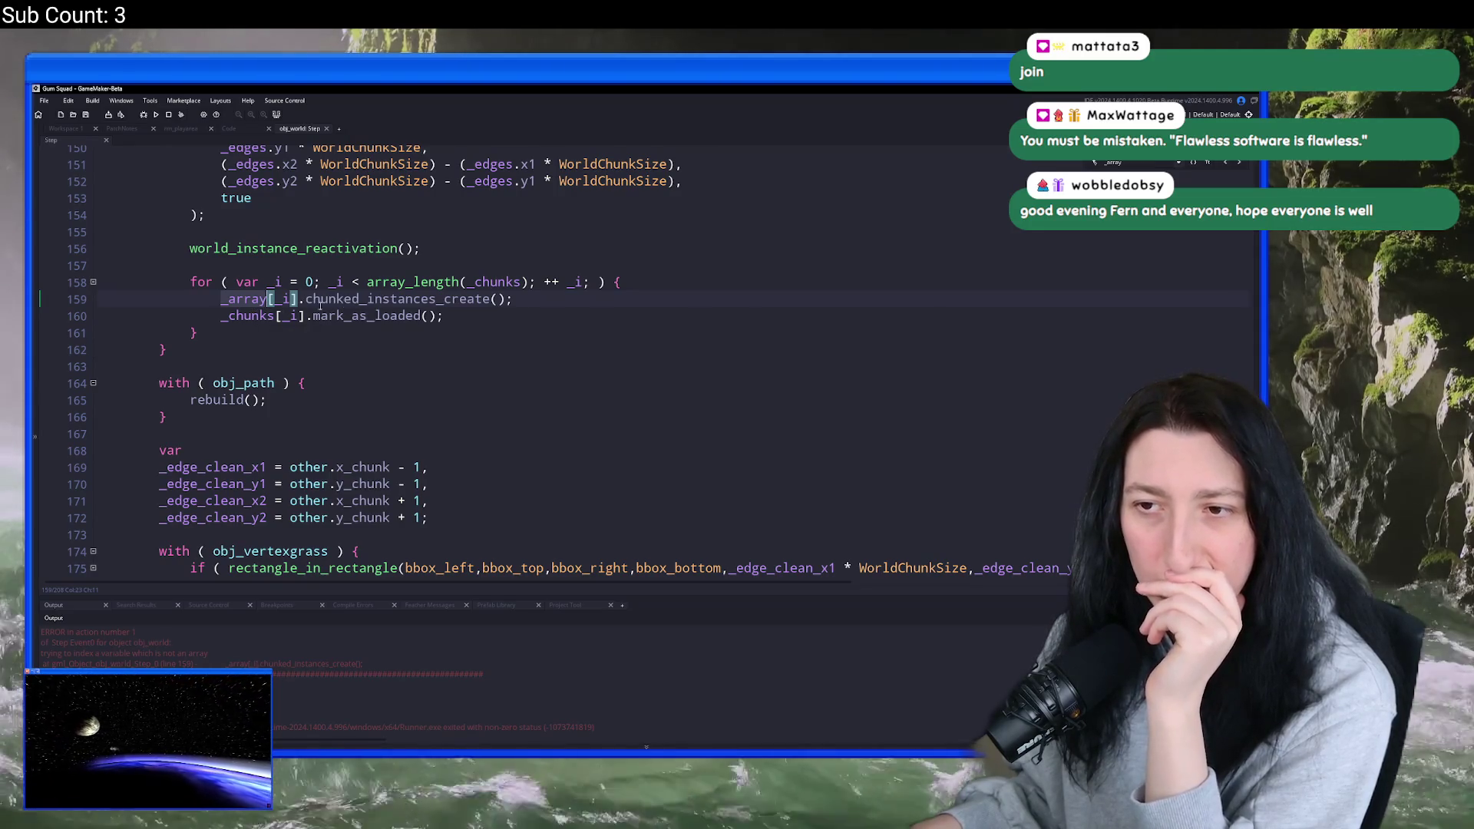
{"action": "left_click", "coordinate": [353, 299]}
{"action": "key", "text": "ctrl+Right"}
{"action": "scroll", "coordinate": [242, 307], "scroll_direction": "down", "scroll_amount": 7}
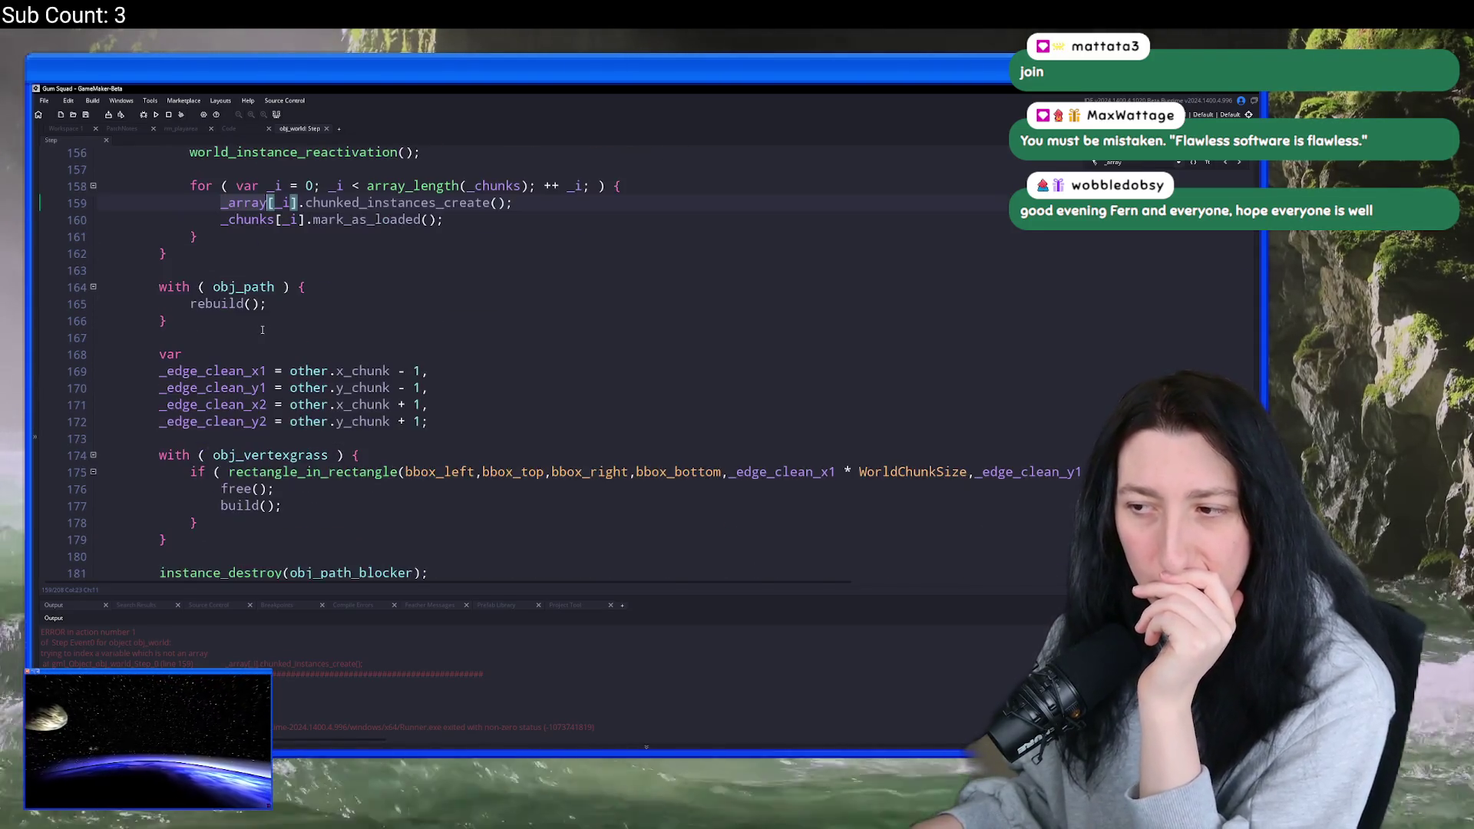
{"action": "scroll", "coordinate": [246, 311], "scroll_direction": "up", "scroll_amount": 8}
{"action": "scroll", "coordinate": [249, 315], "scroll_direction": "up", "scroll_amount": 5}
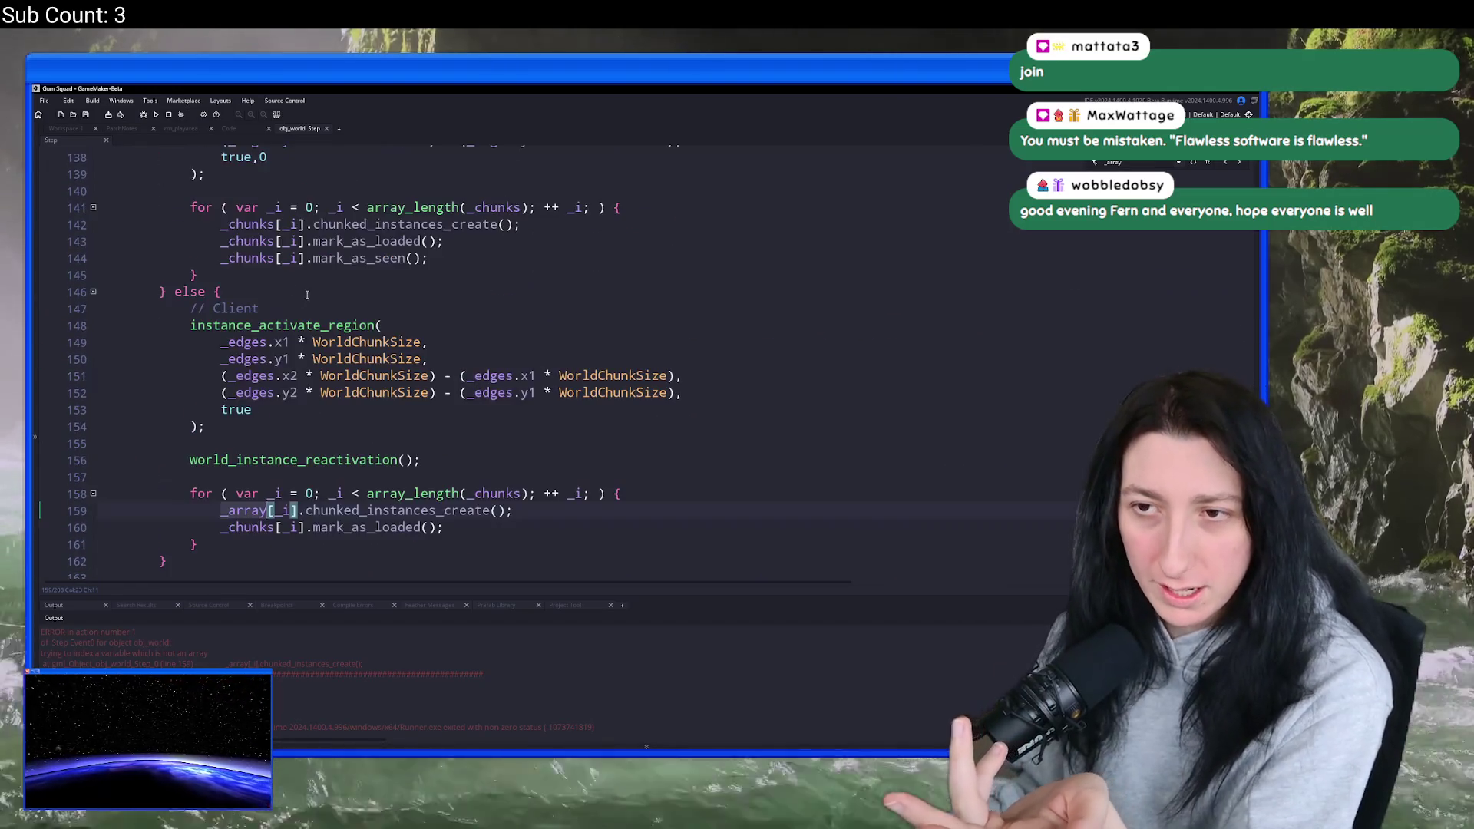
{"action": "left_click", "coordinate": [156, 393]}
{"action": "left_click", "coordinate": [153, 400]}
{"action": "scroll", "coordinate": [152, 405], "scroll_direction": "up", "scroll_amount": 2}
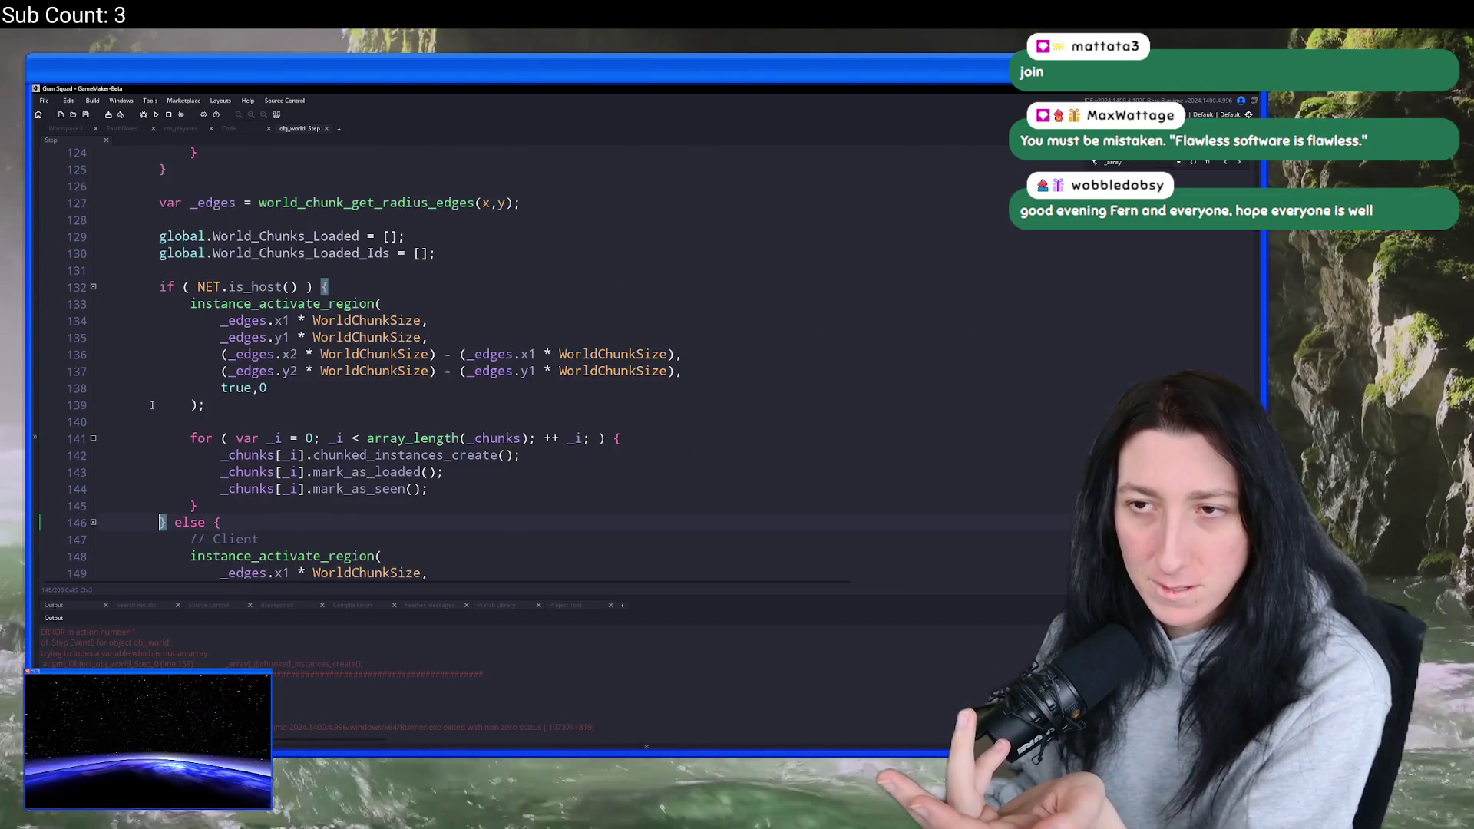
{"action": "scroll", "coordinate": [159, 403], "scroll_direction": "down", "scroll_amount": 6}
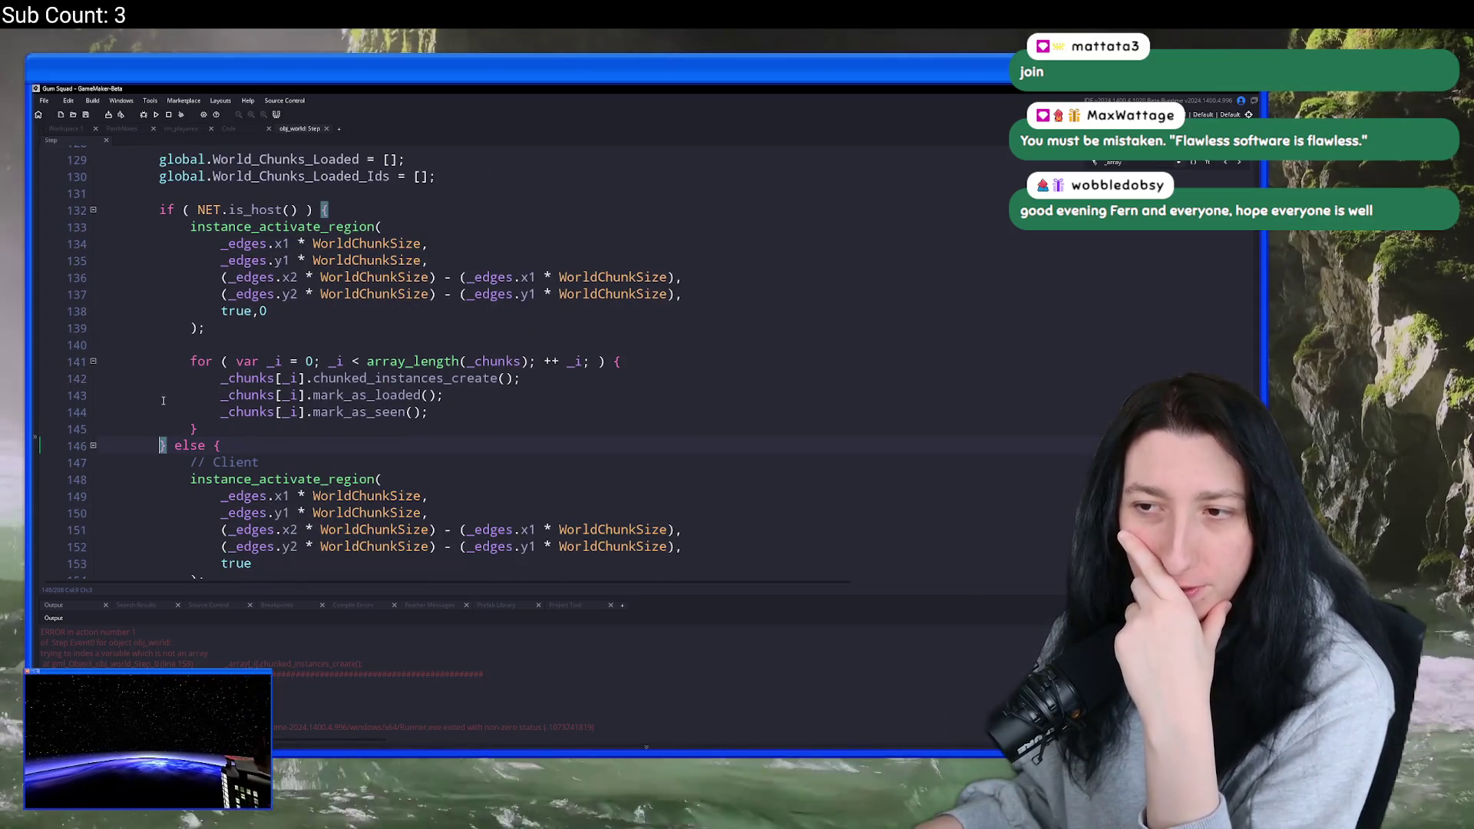
{"action": "left_click", "coordinate": [268, 465]}
- Replace _array with _chunks in the chunked_instances_create call on line 159
{"action": "left_click", "coordinate": [268, 453]}
{"action": "double_click", "coordinate": [240, 453]}
{"action": "type", "text": "_chunks[_i].chunked_instances_create();"}
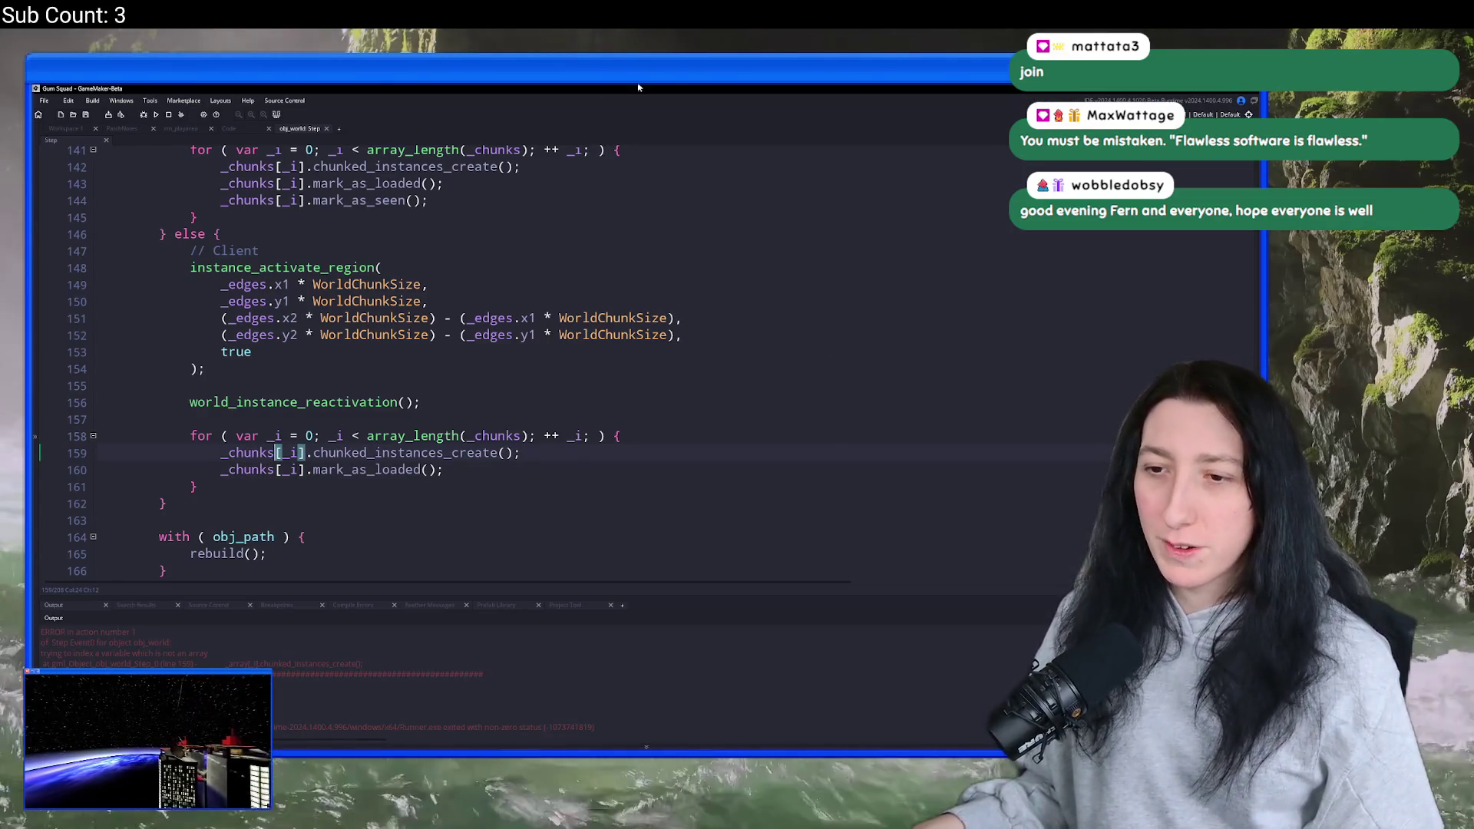
{"action": "key", "text": "Up"}
{"action": "key", "text": "End"}
- Check recent commits in GitHub Desktop, then return and open GameMaker's asset search with Ctrl+T
{"action": "key", "text": "alt+Tab"}
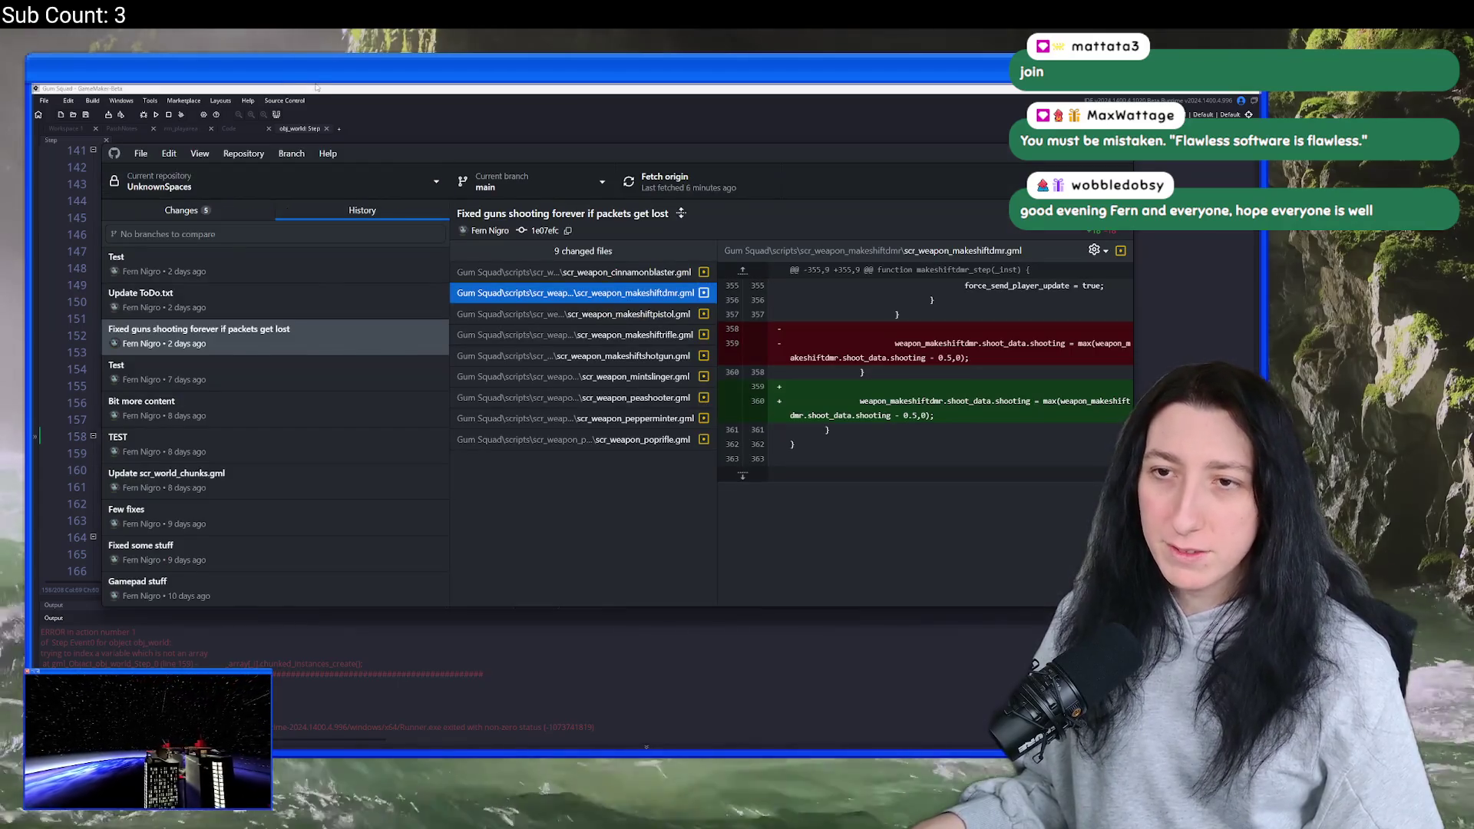
{"action": "key", "text": "alt+Tab"}
{"action": "key", "text": "ctrl+t"}
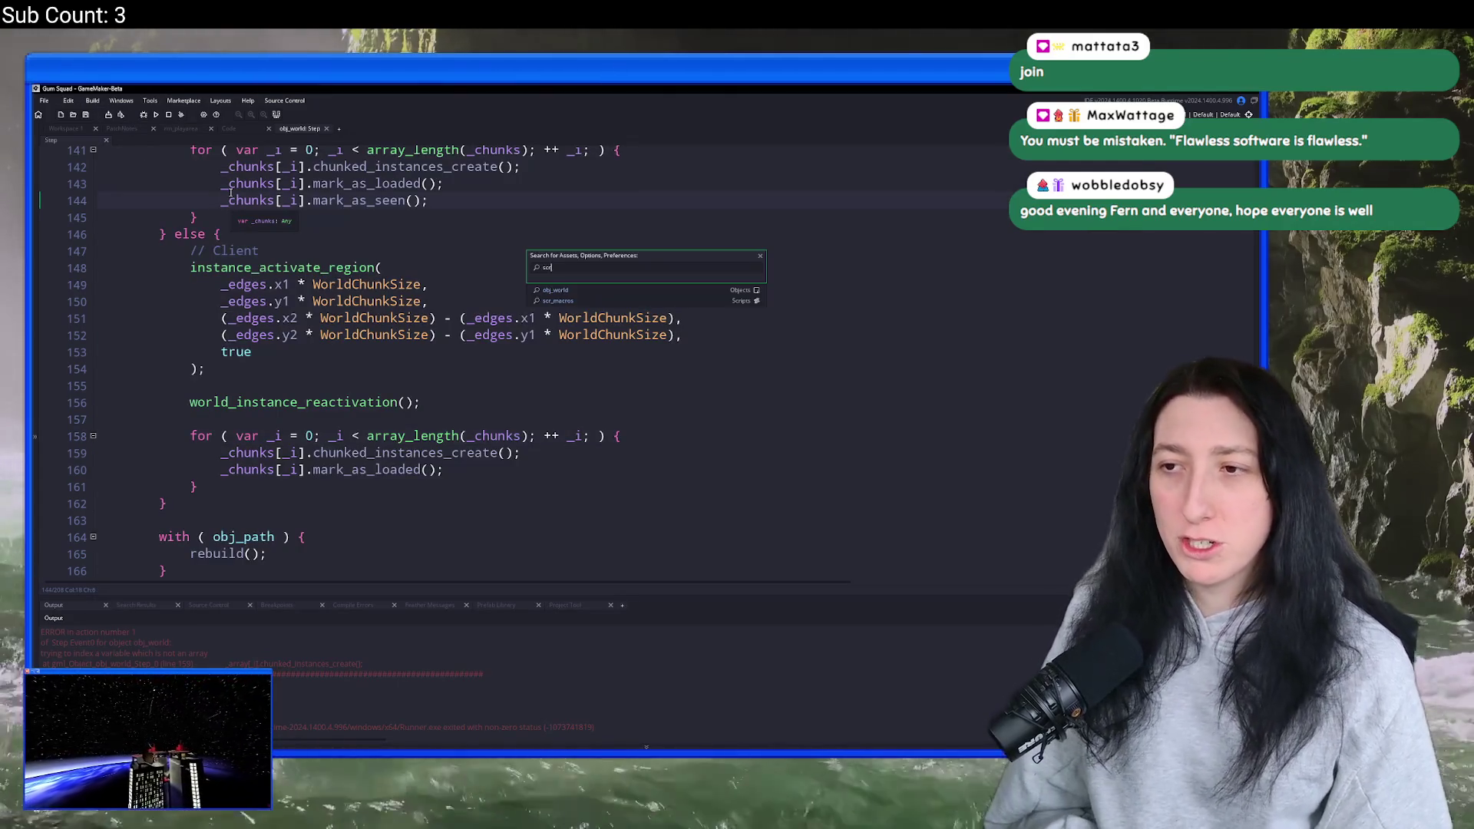
- Open scr_macros and change GameVersionString to 0.5.0.1
{"action": "type", "text": "macros"}
{"action": "key", "text": "Return"}
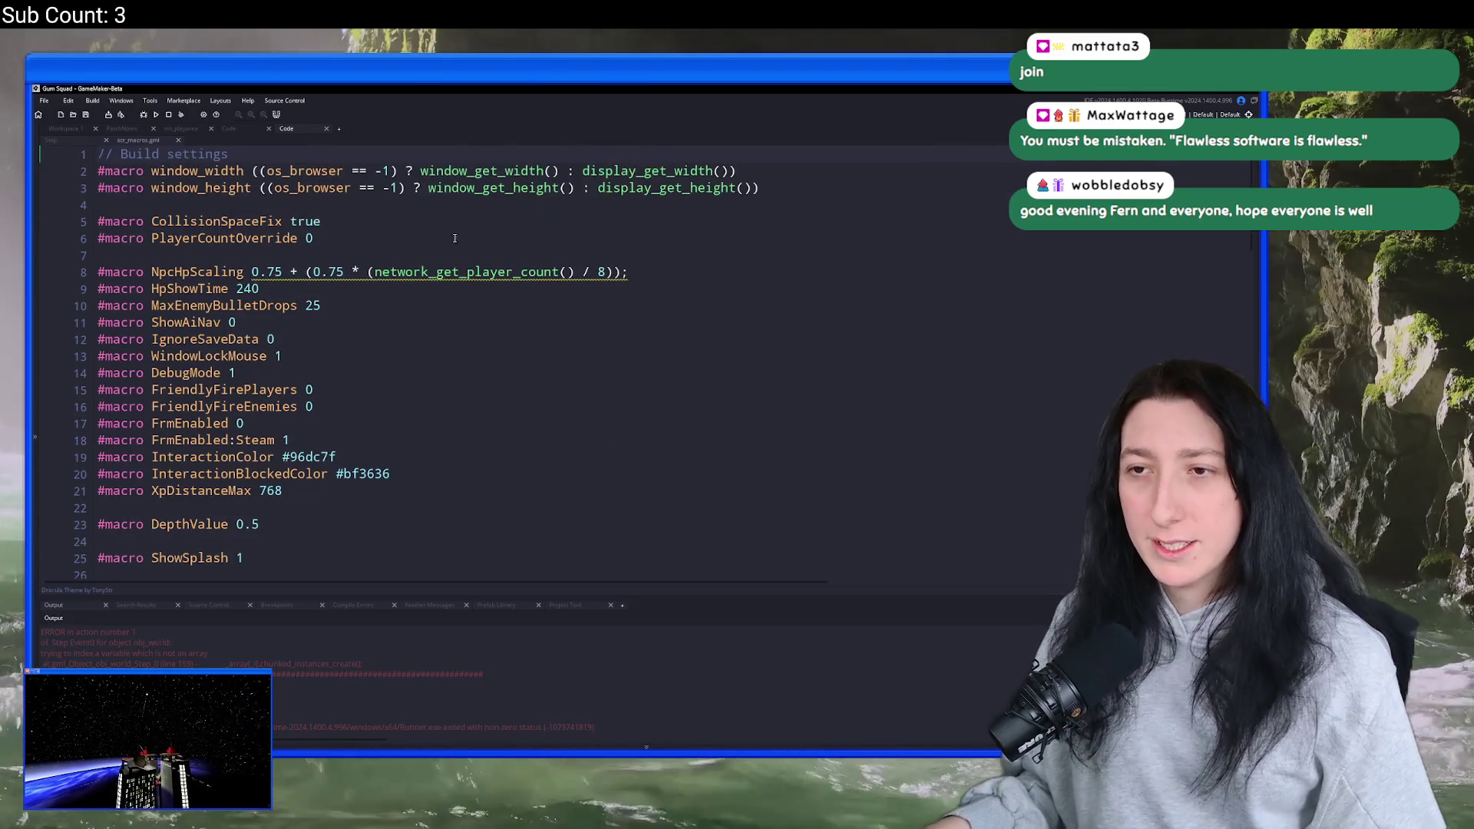
{"action": "scroll", "coordinate": [428, 353], "scroll_direction": "down", "scroll_amount": 3}
{"action": "left_click", "coordinate": [353, 492]}
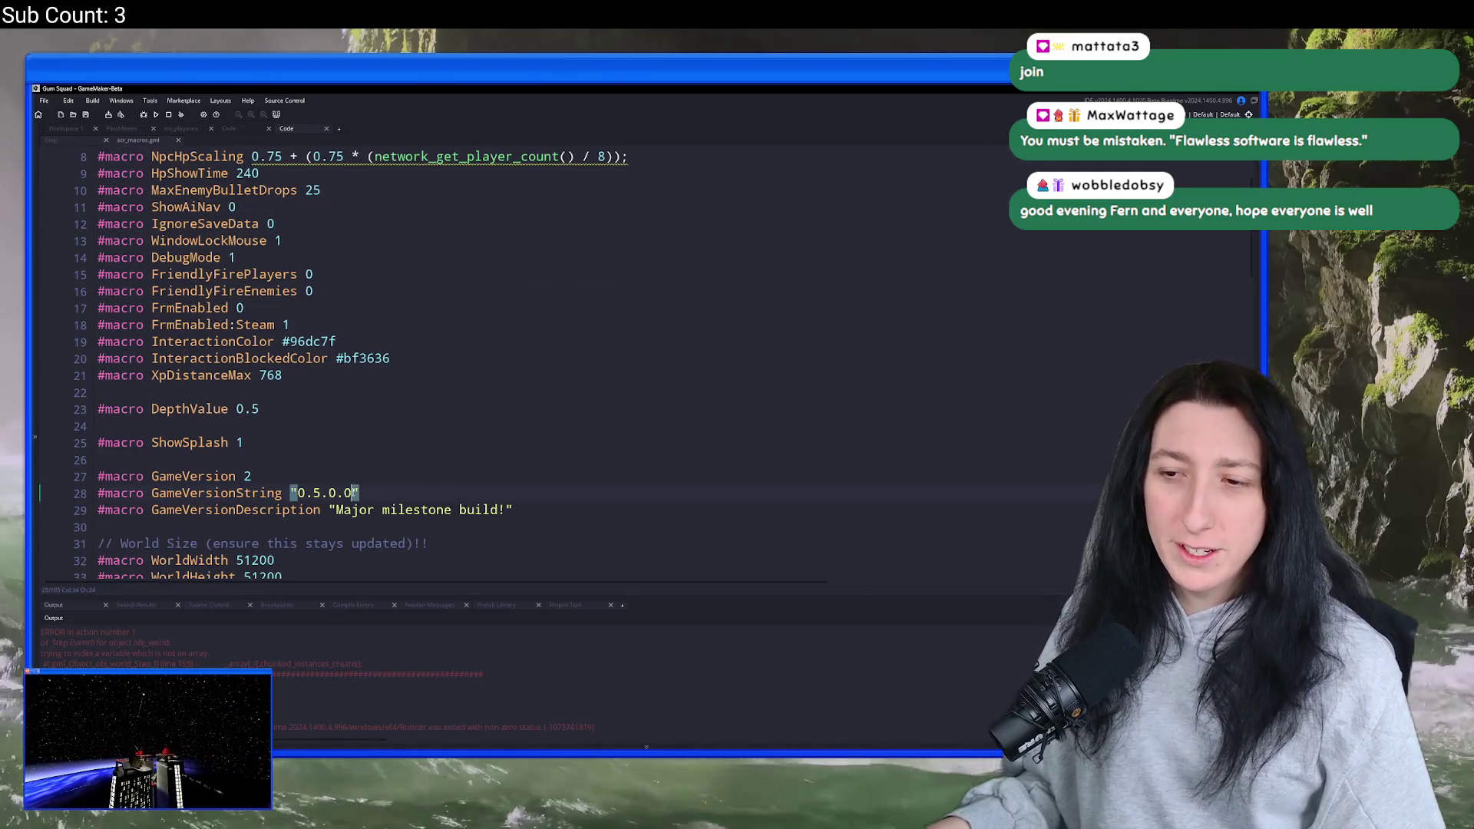
{"action": "key", "text": "BackSpace"}
{"action": "type", "text": "1"}
- Rewrite GameVersionDescription to "Big performance improvements! (Hotfix #1)"
{"action": "left_click", "coordinate": [508, 510]}
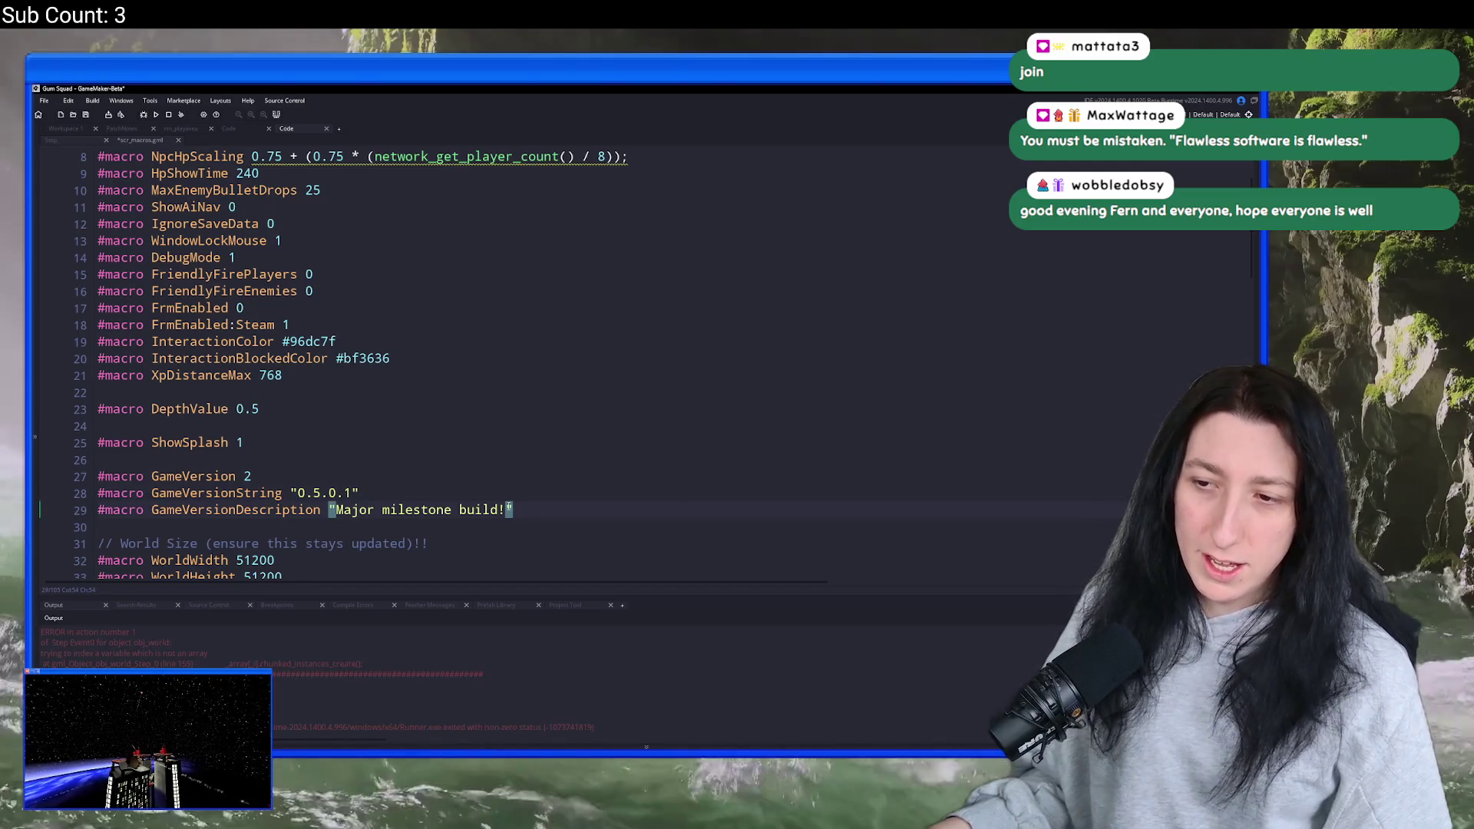
{"action": "type", "text": "(hah"}
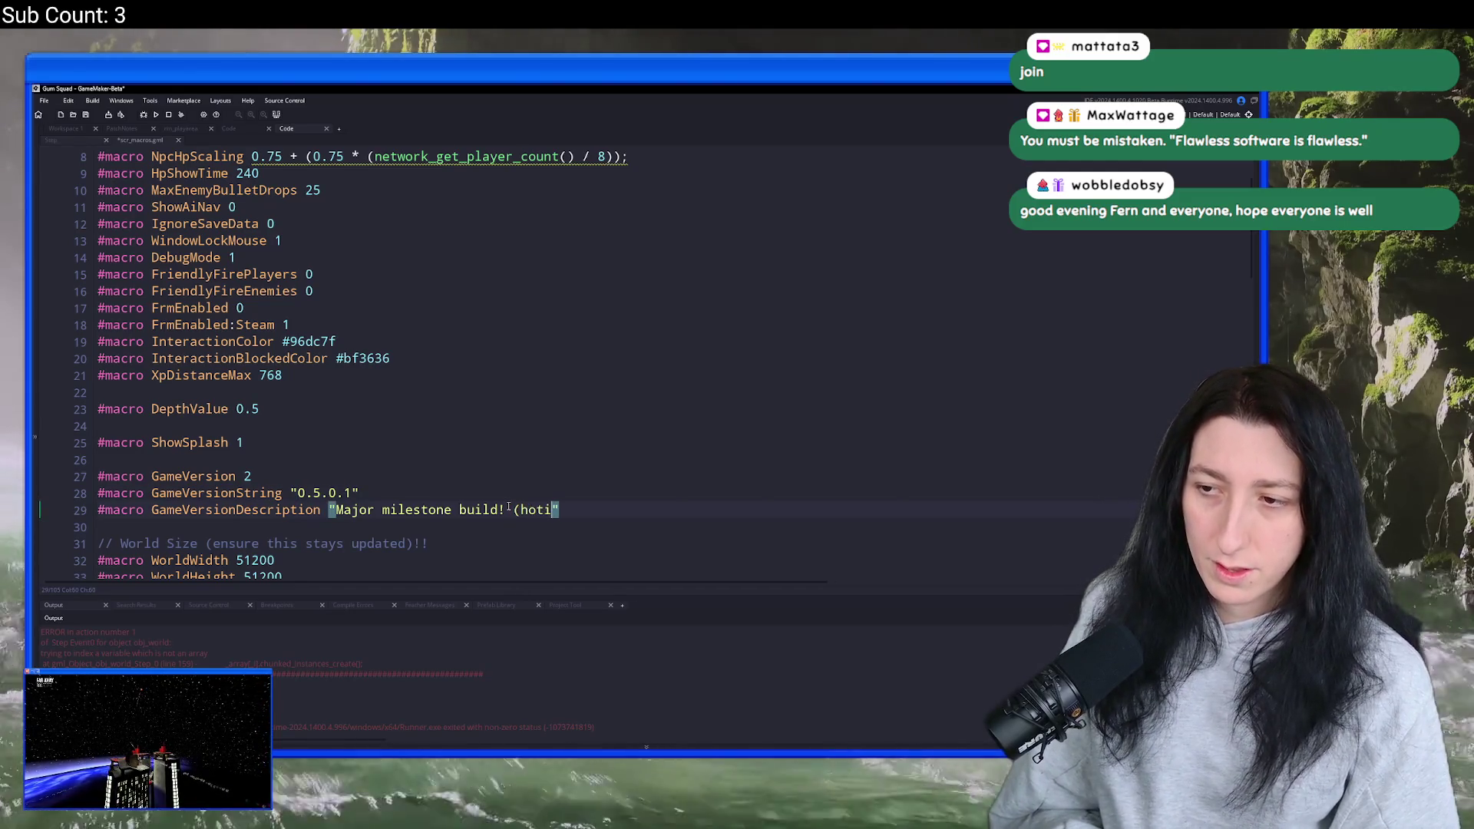
{"action": "key", "text": "BackSpace"}
{"action": "key", "text": "BackSpace"}
{"action": "key", "text": "BackSpace"}
{"action": "type", "text": "Hoti"}
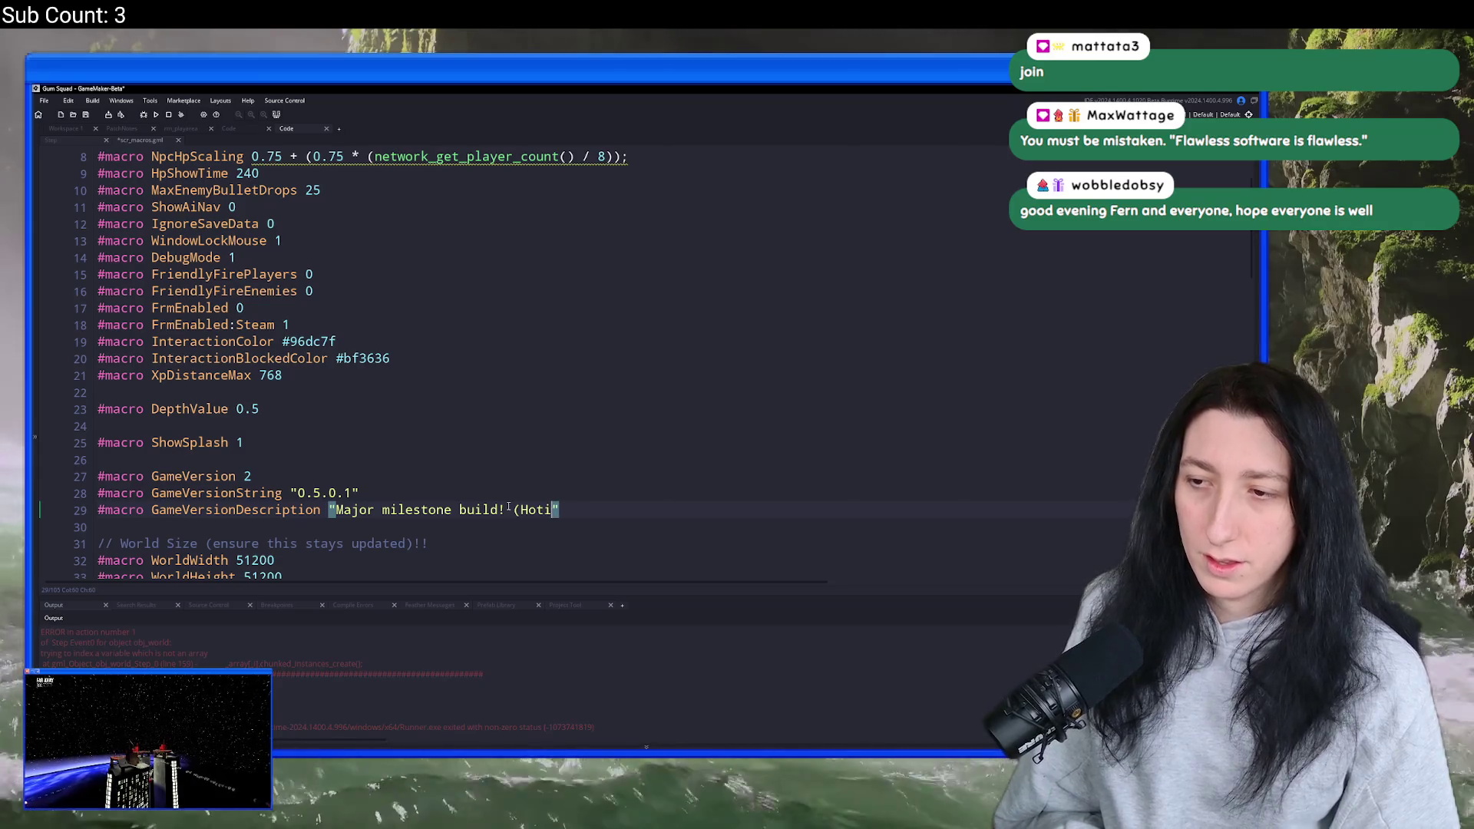
{"action": "type", "text": "ix #1)"}
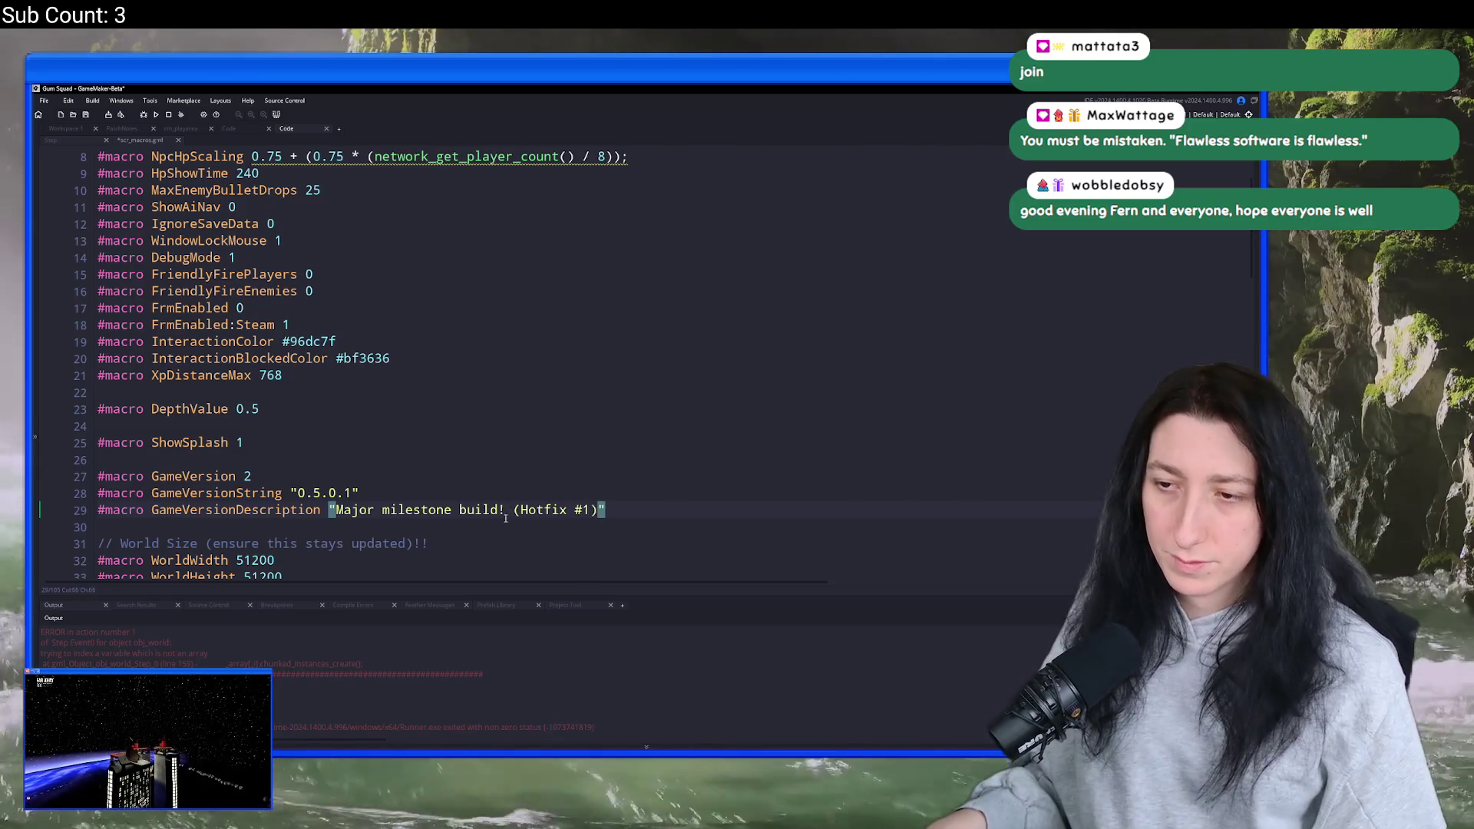
{"action": "left_click", "coordinate": [375, 510]}
{"action": "left_click_drag", "start_coordinate": [460, 510], "coordinate": [349, 519]}
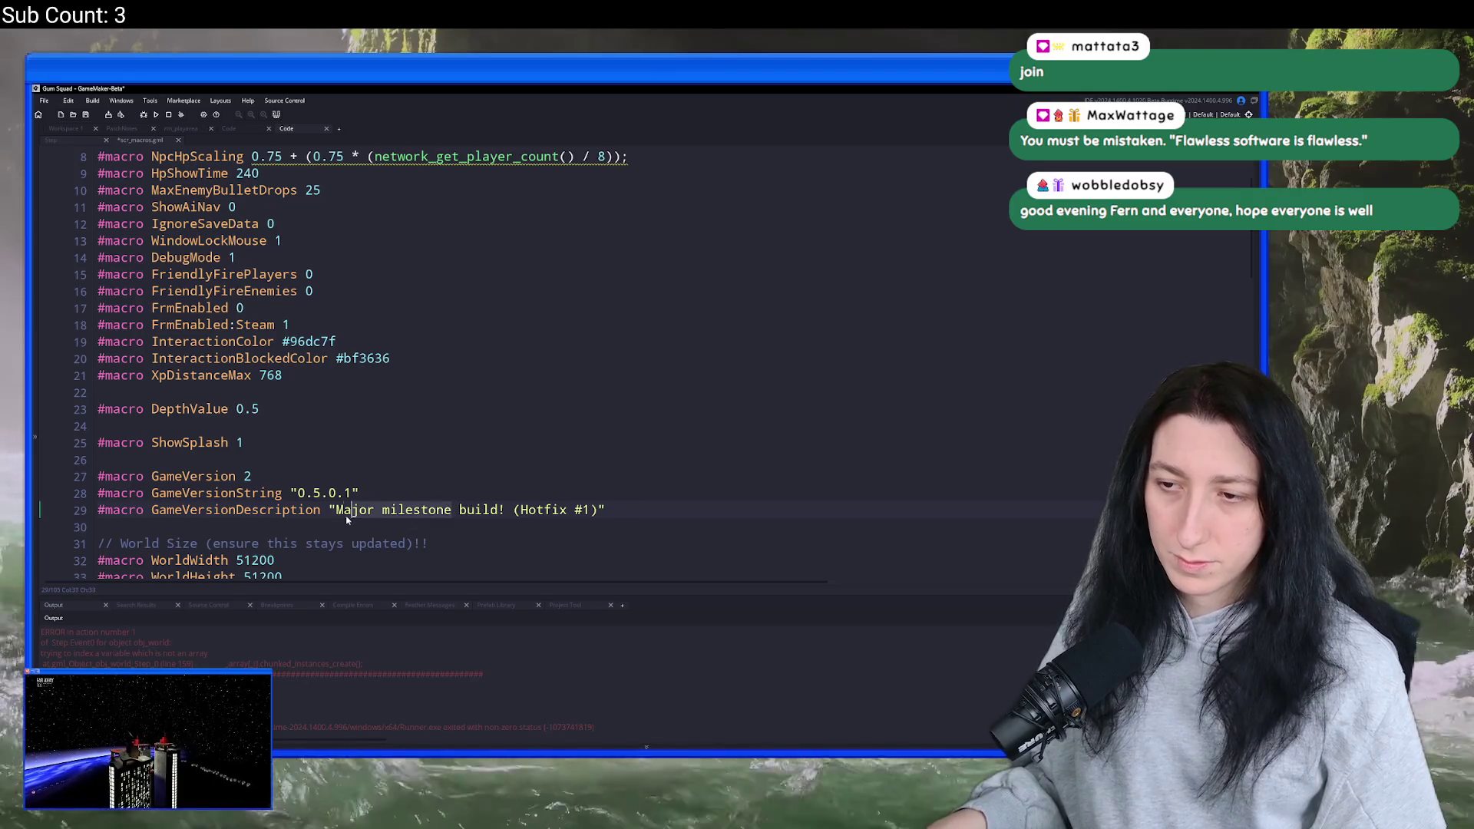
{"action": "type", "text": "Big performance im"}
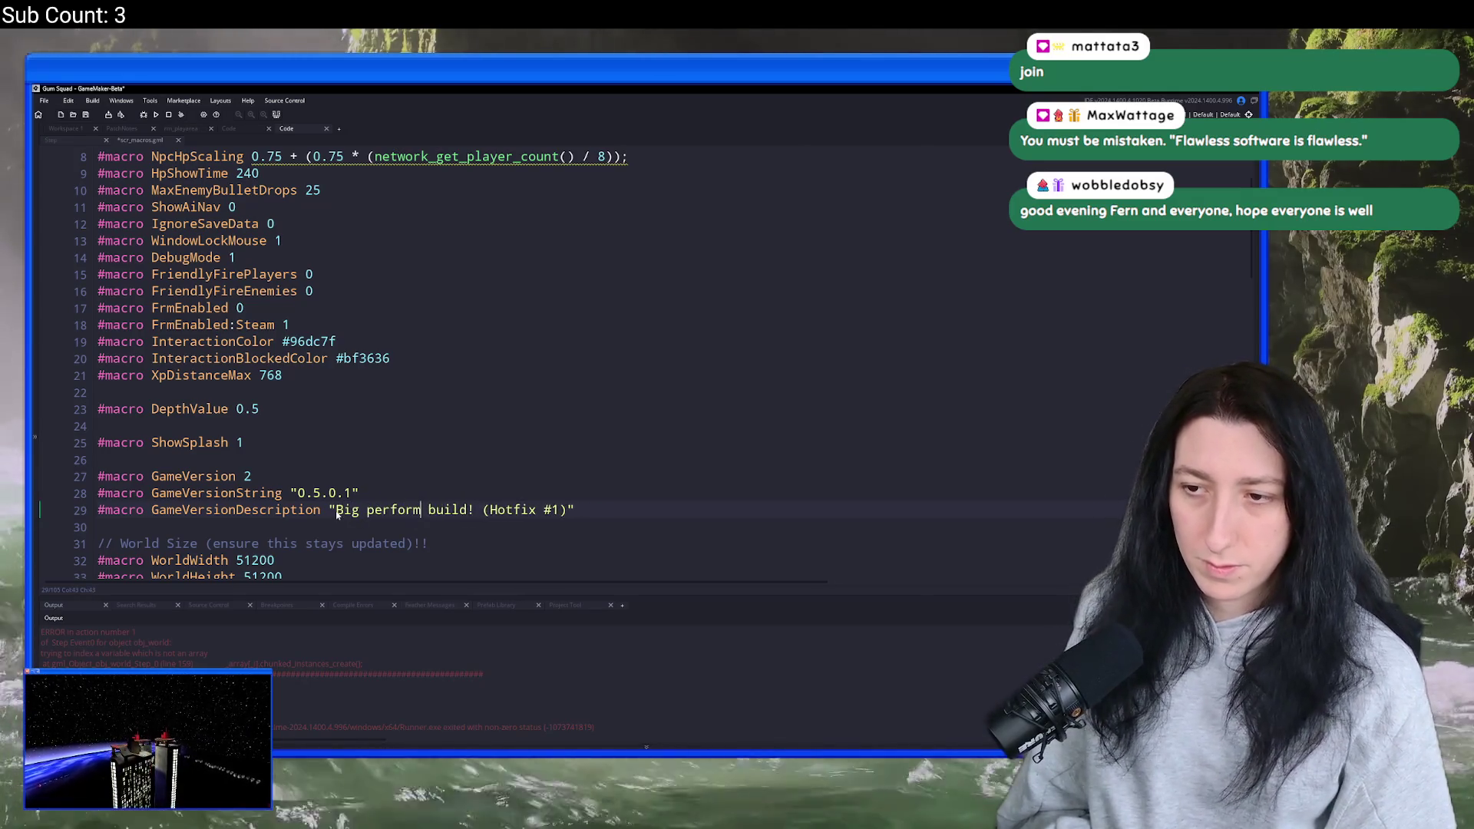
{"action": "type", "text": "provement"}
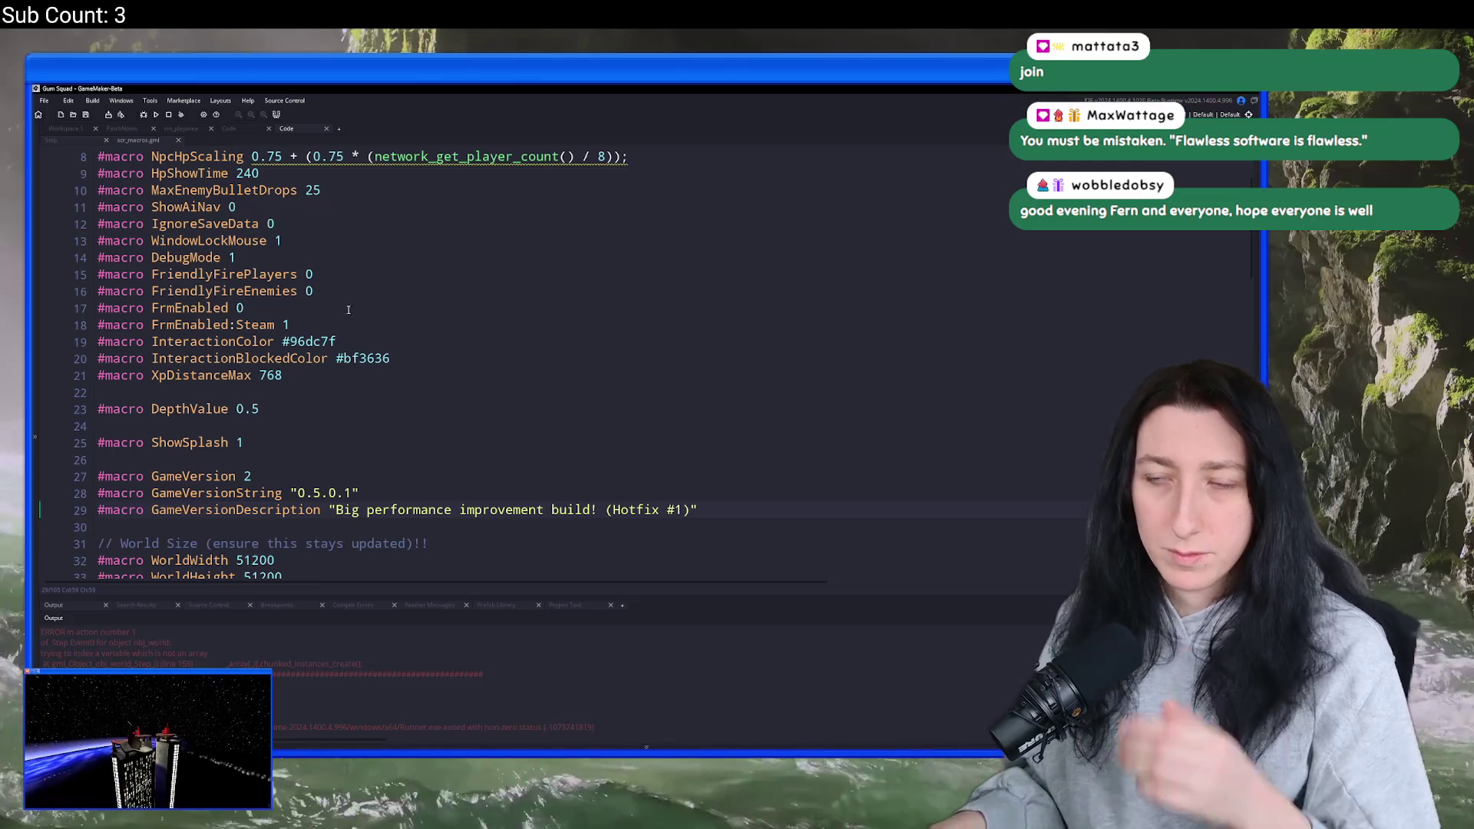
{"action": "left_click_drag", "start_coordinate": [593, 510], "coordinate": [544, 510]}
{"action": "key", "text": "BackSpace"}
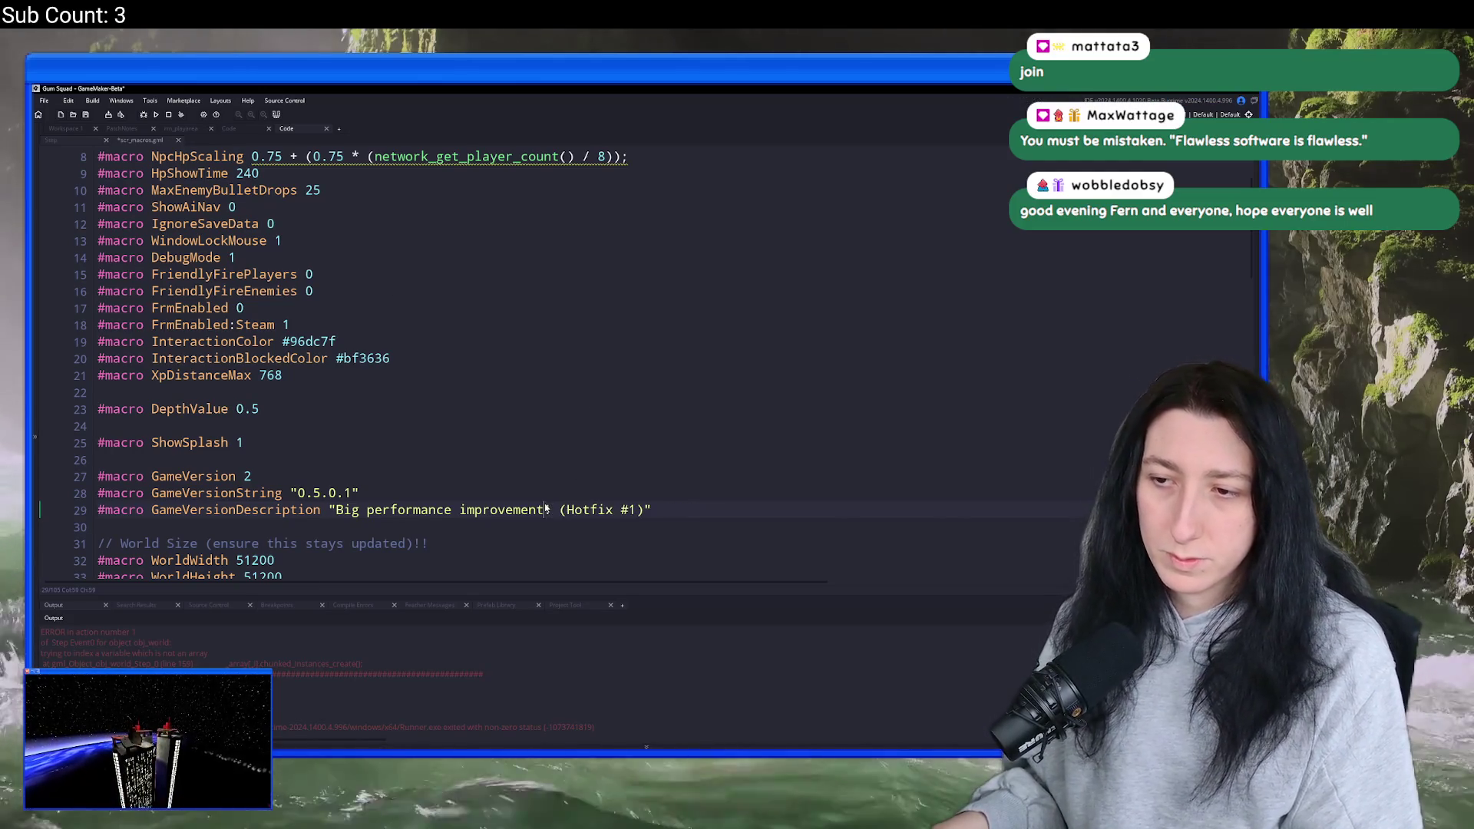
{"action": "type", "text": "!s"}
- Start Build > Create Executable, then cancel the packaging prompt and return to the code
{"action": "left_click", "coordinate": [95, 101]}
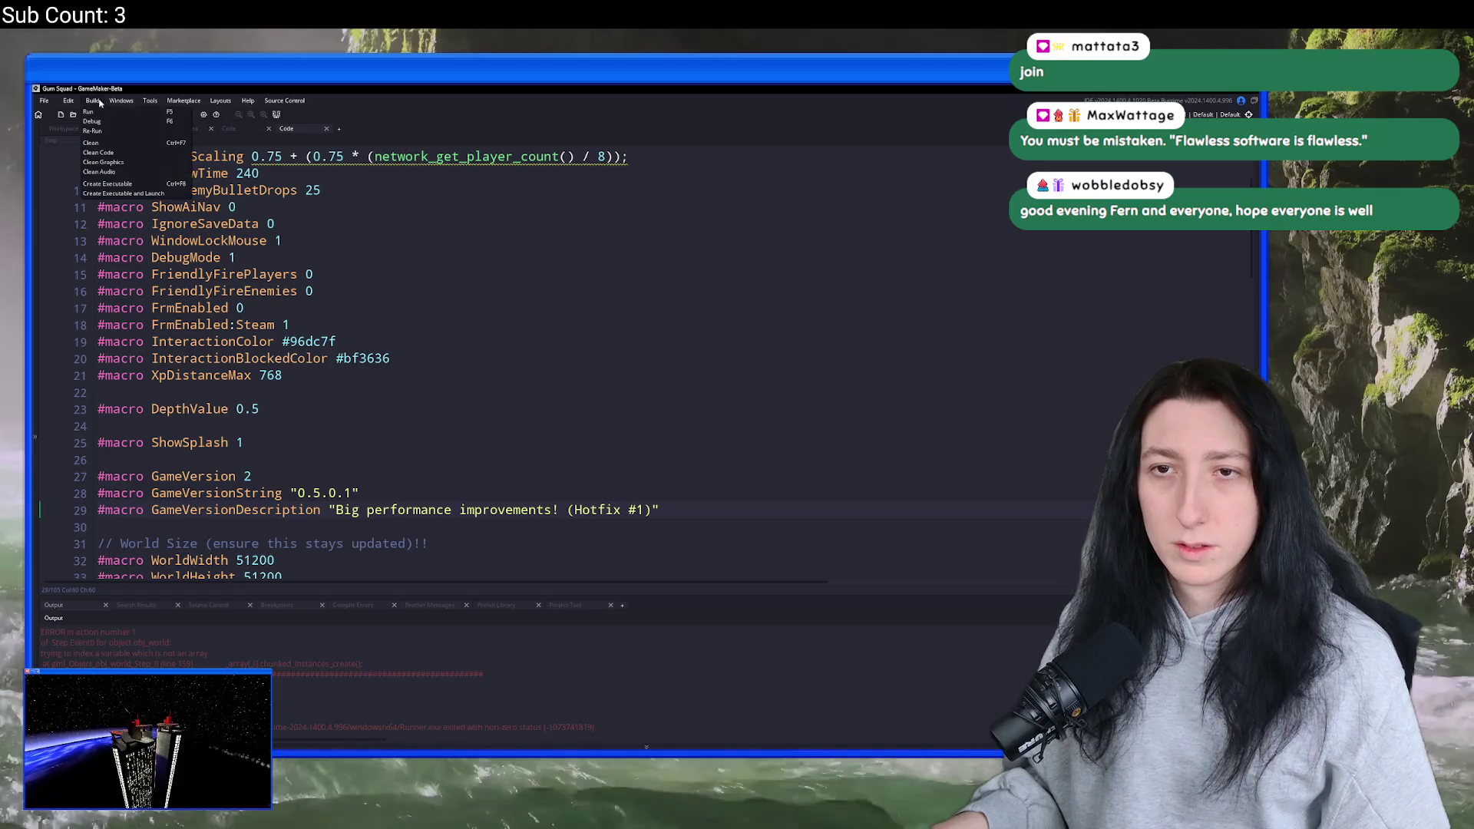
{"action": "left_click", "coordinate": [121, 184]}
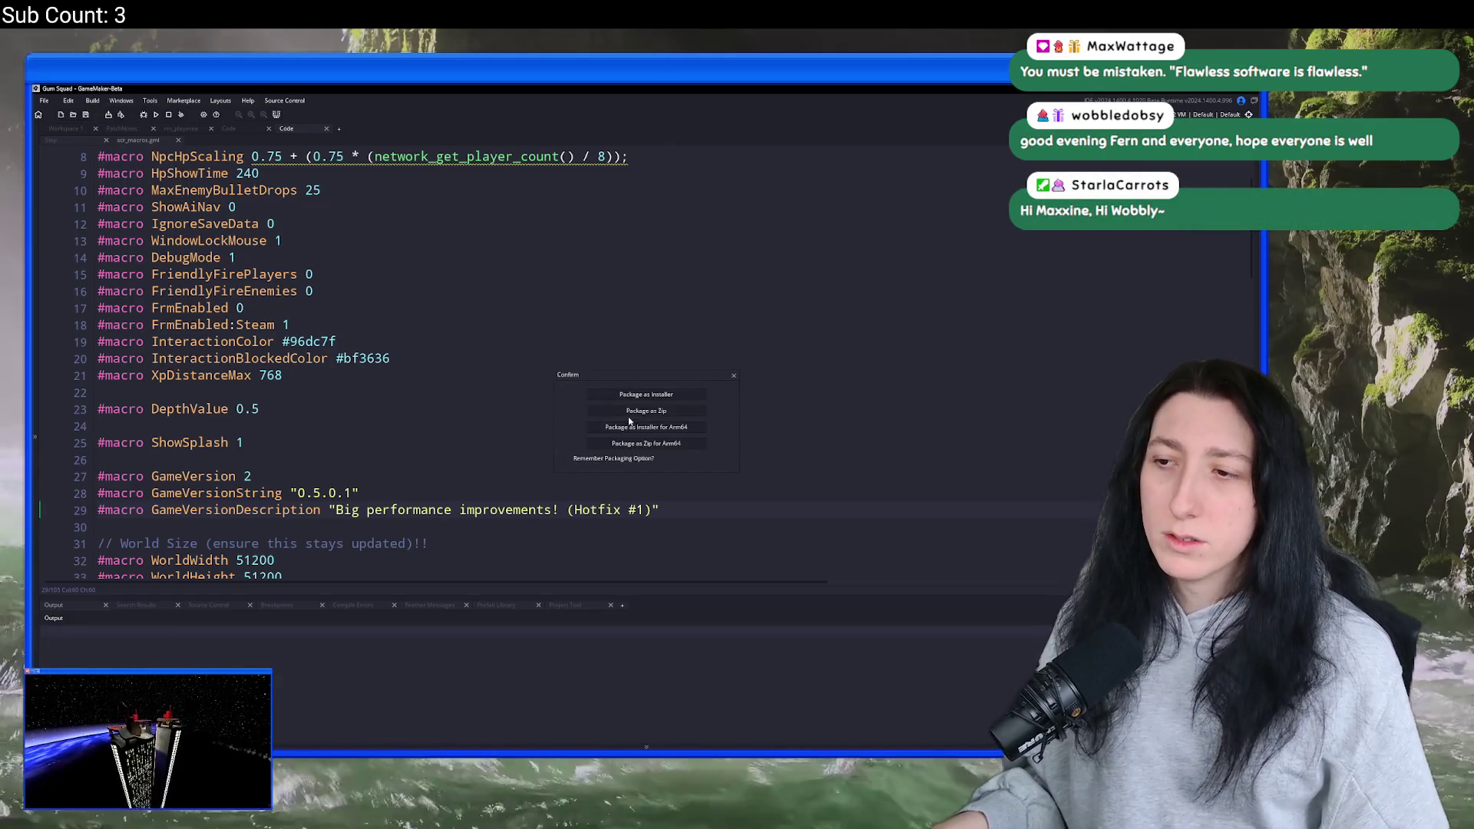
{"action": "left_click", "coordinate": [731, 377]}
{"action": "left_click", "coordinate": [411, 341]}
{"action": "scroll", "coordinate": [412, 353], "scroll_direction": "down", "scroll_amount": 1}
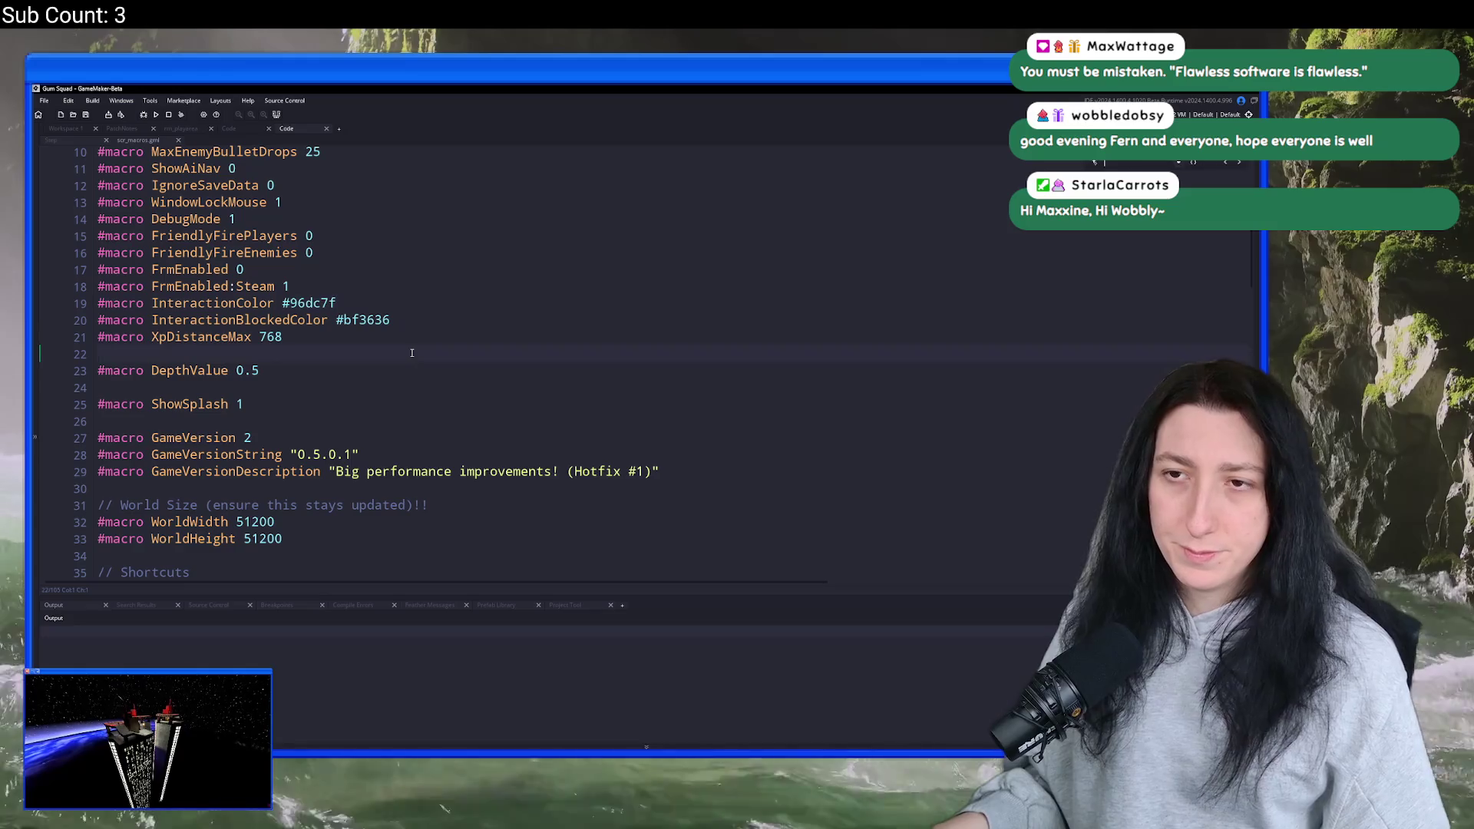
- Search the whole project for DEBUGMODE and jump to the DebugMode macro in scr_macros
{"action": "type", "text": "debug"}
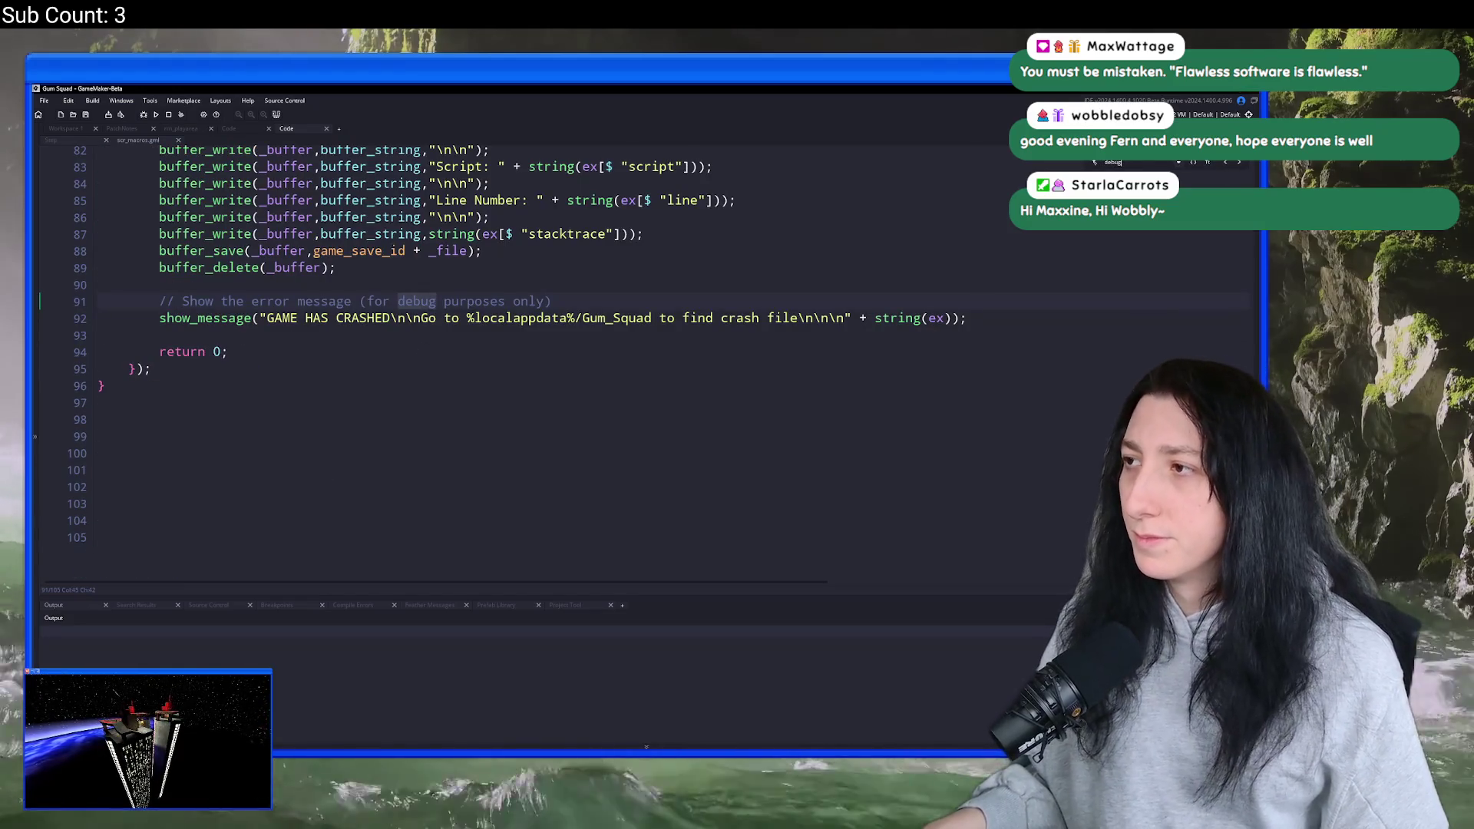
{"action": "key", "text": "Escape"}
{"action": "left_click", "coordinate": [905, 384]}
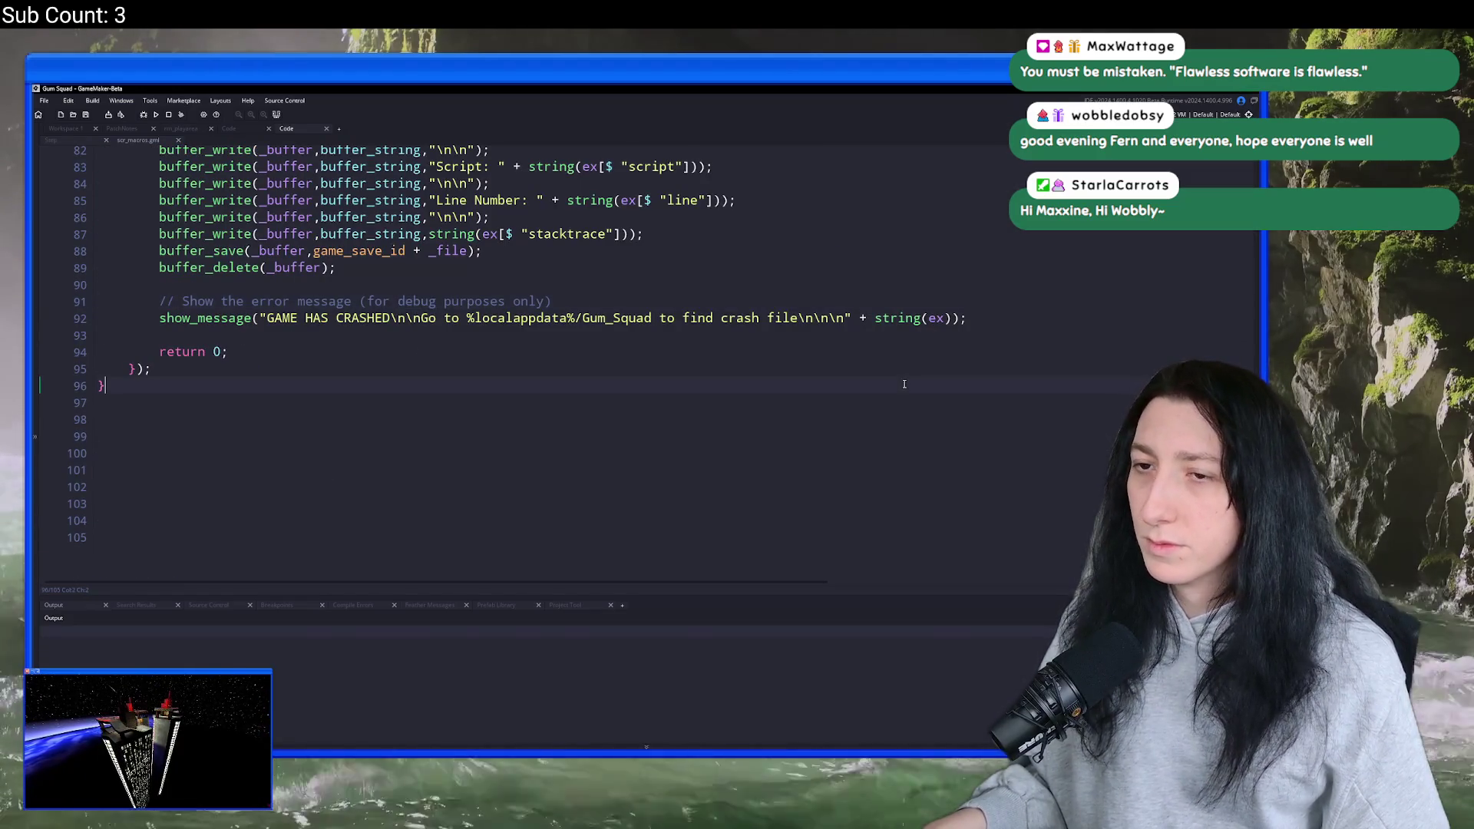
{"action": "key", "text": "ctrl+shift+f"}
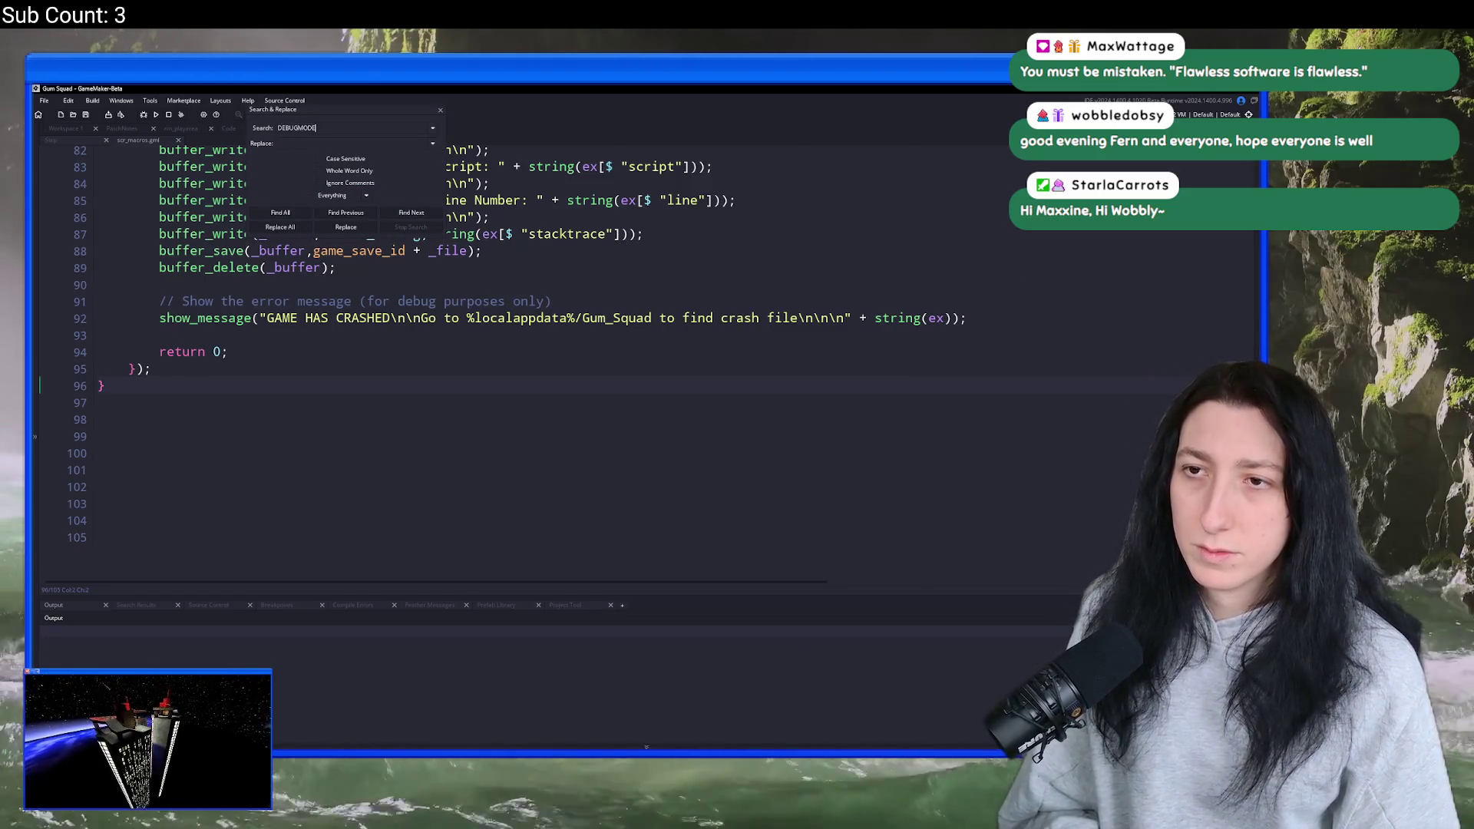
{"action": "key", "text": "Return"}
{"action": "double_click", "coordinate": [239, 642]}
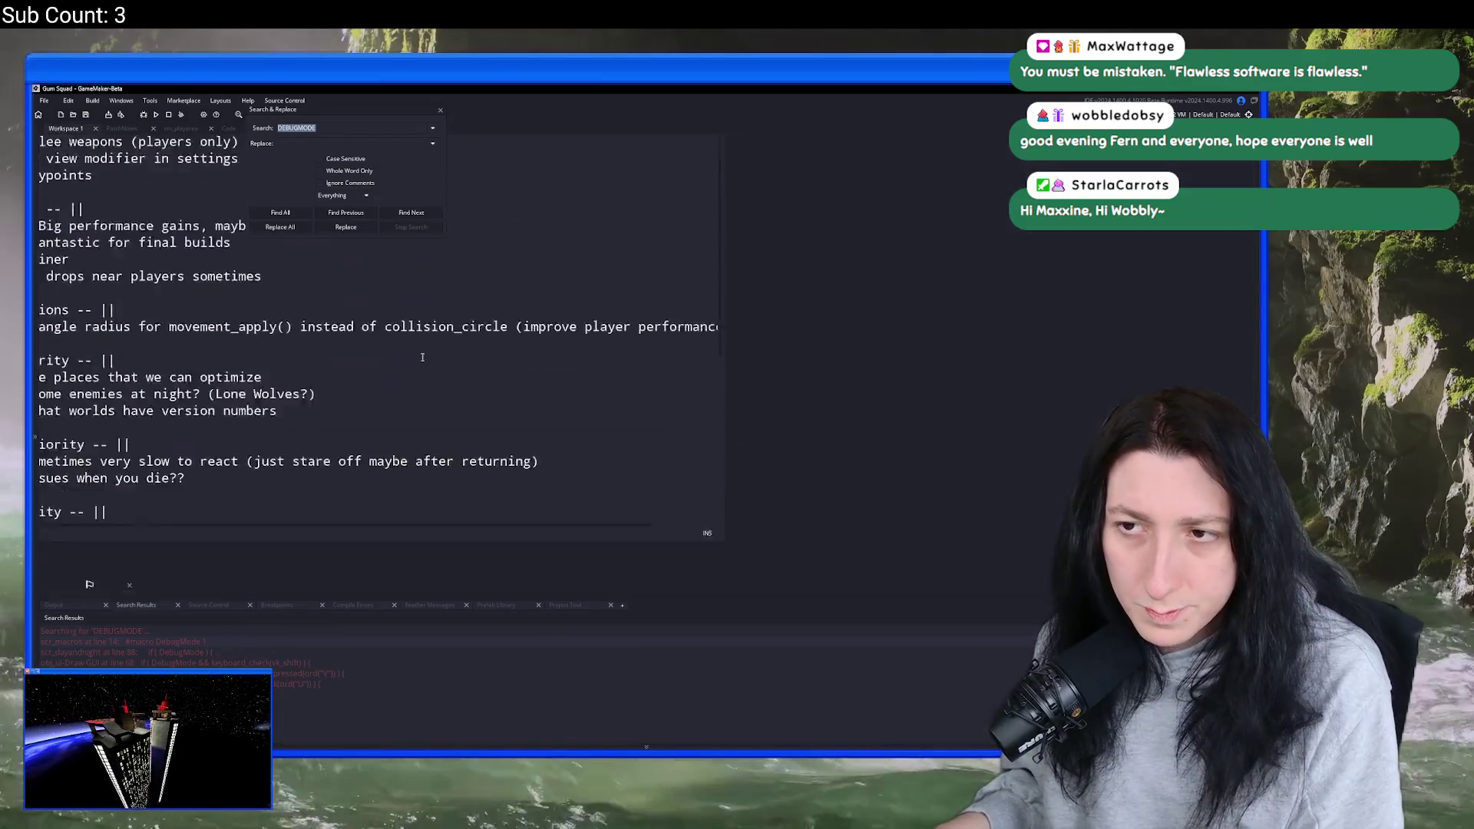
- Change '#macro DebugMode 1' to 0 and close Search & Replace
{"action": "left_click", "coordinate": [733, 460]}
{"action": "key", "text": "BackSpace"}
{"action": "type", "text": "0"}
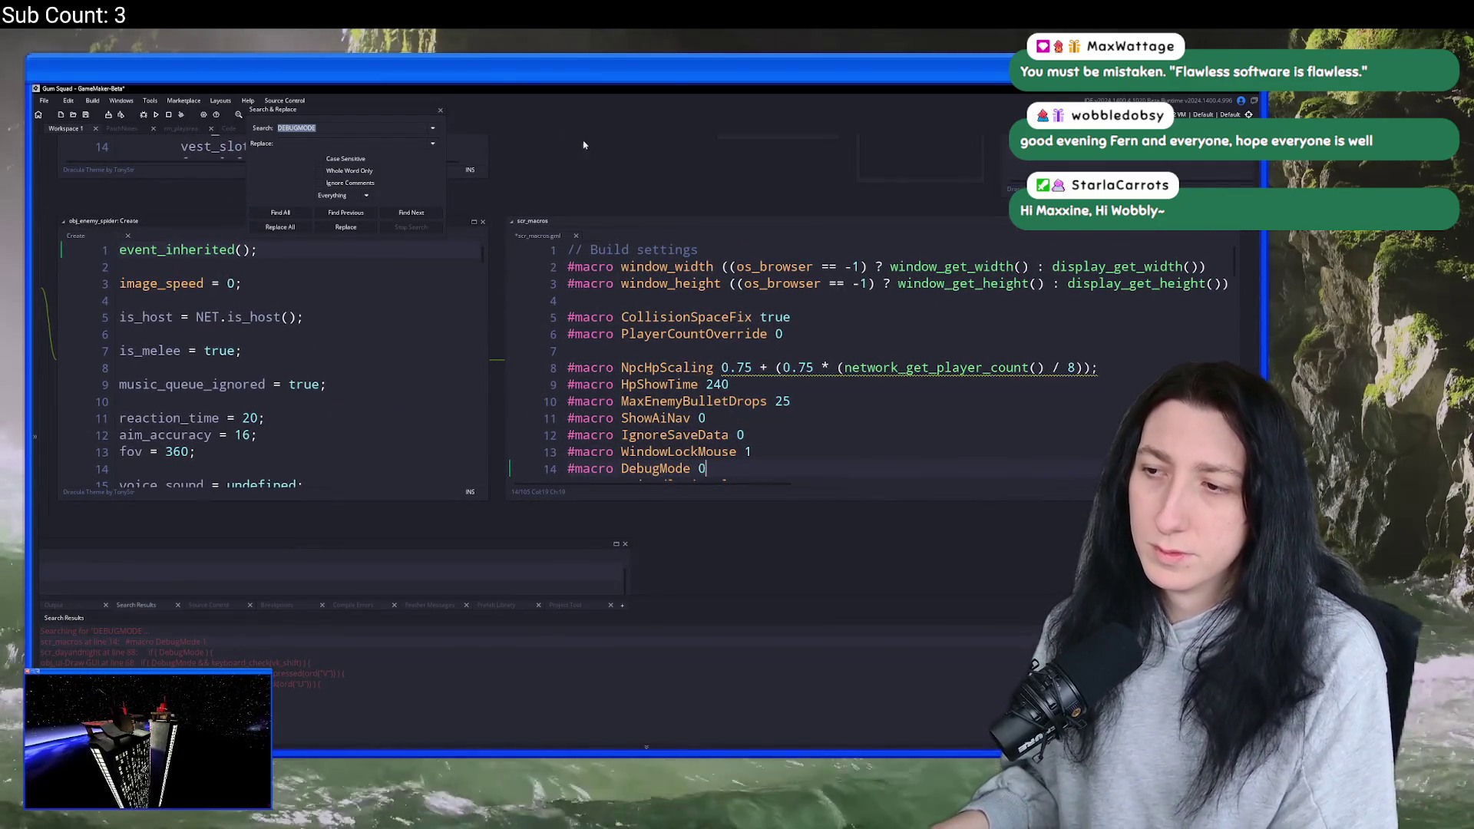
{"action": "left_click", "coordinate": [442, 111]}
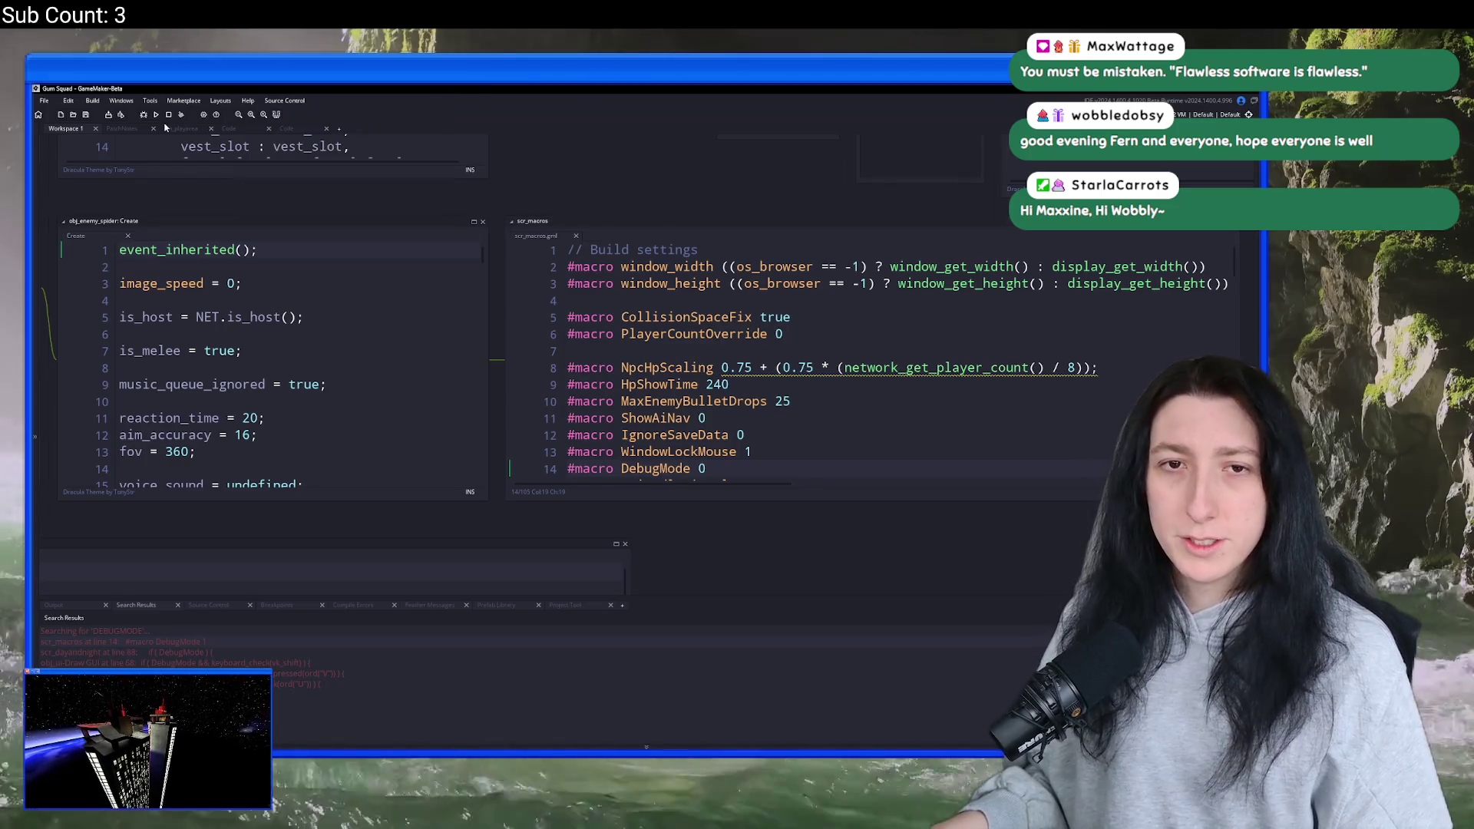
{"action": "left_click", "coordinate": [93, 100]}
- Package the game as a zip, saving over the existing Gum Squad.zip on the Desktop
{"action": "left_click", "coordinate": [146, 185]}
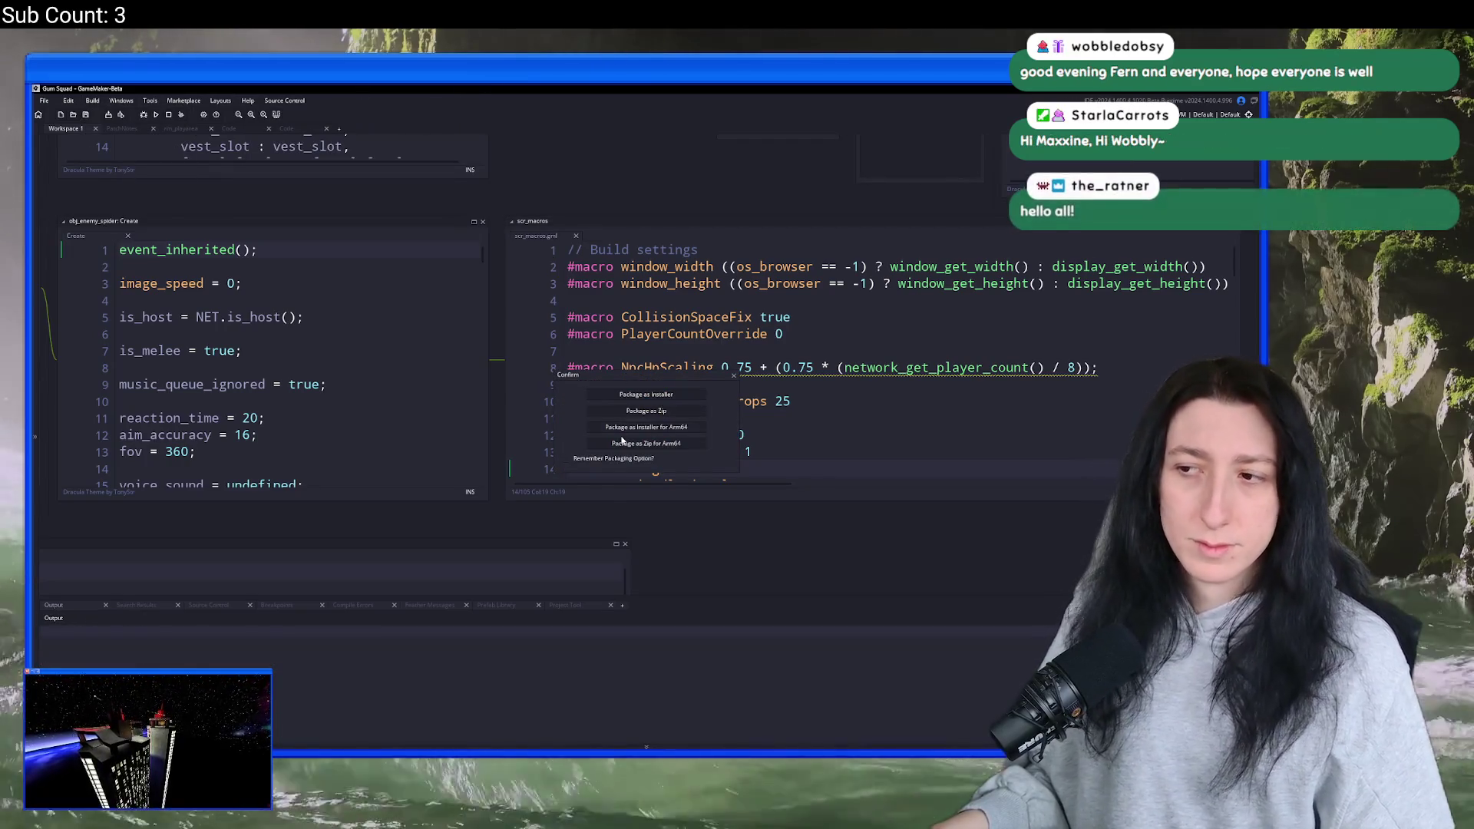
{"action": "left_click", "coordinate": [646, 412]}
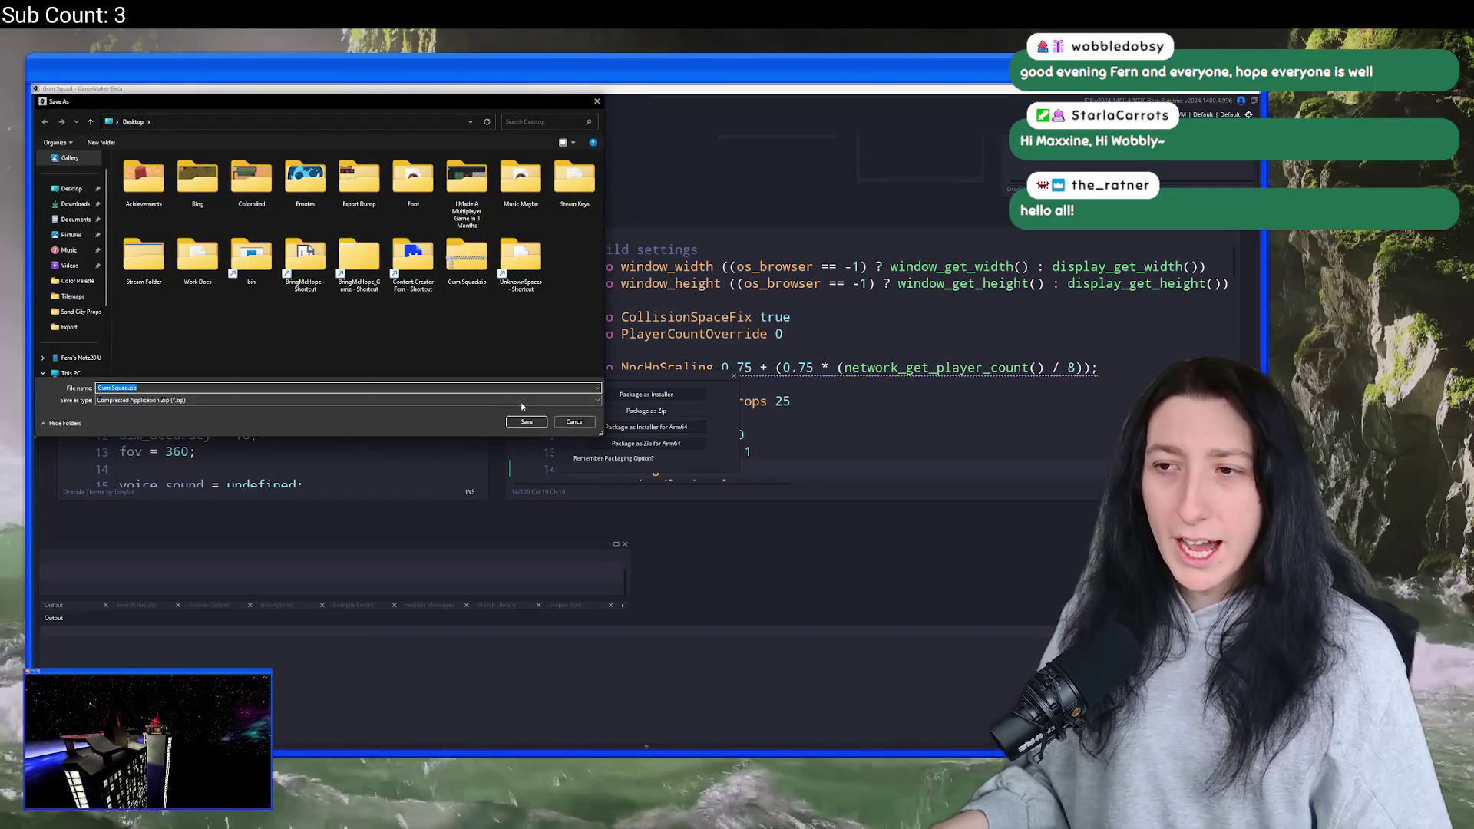
{"action": "left_click", "coordinate": [527, 422]}
{"action": "left_click", "coordinate": [683, 427]}
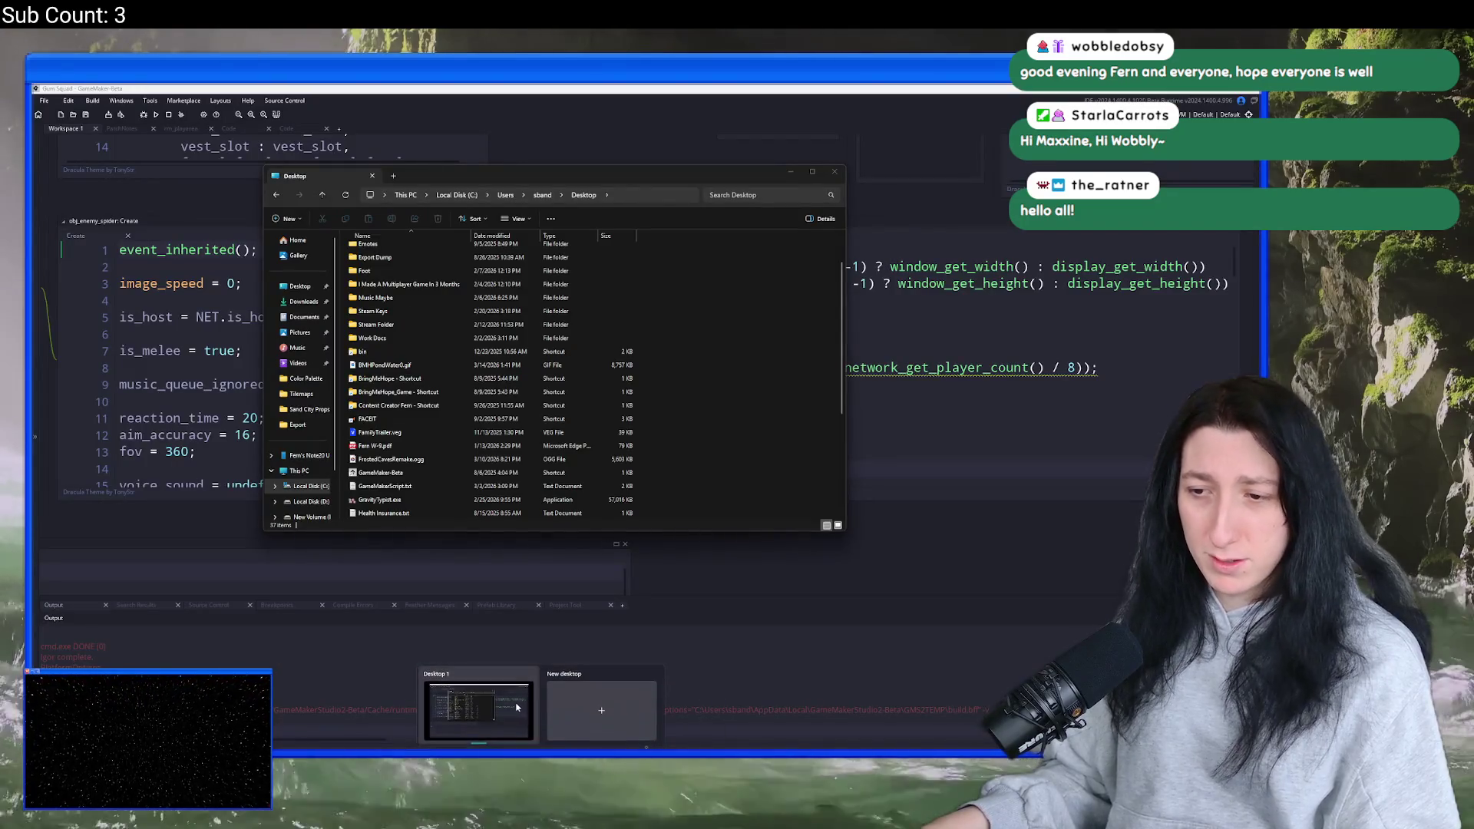
- Delete the GMLive folder from Gum Squad.zip, skipping the locked file, then return to the Desktop
{"action": "mouse_move", "coordinate": [646, 746]}
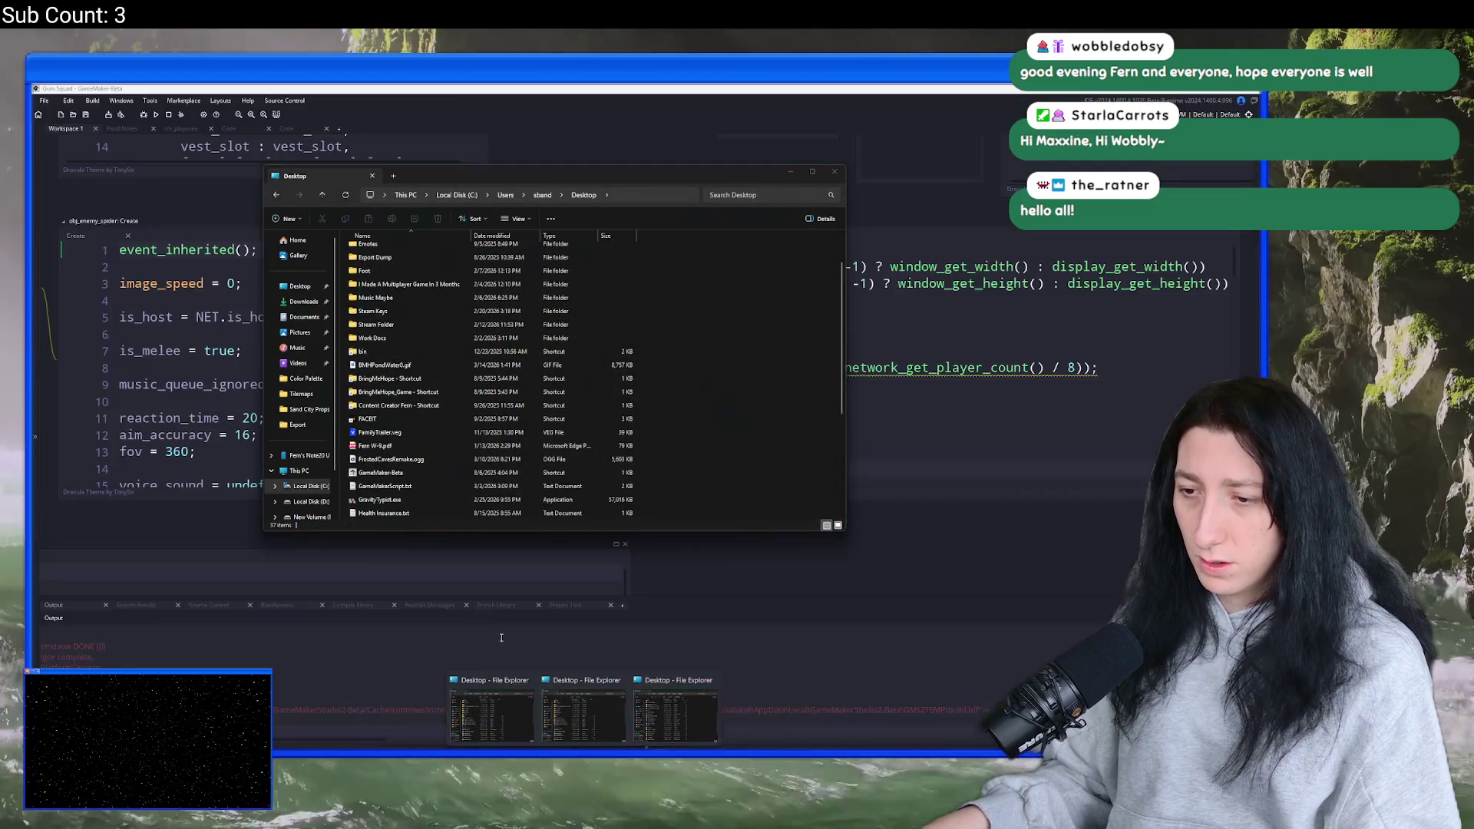
{"action": "double_click", "coordinate": [436, 514]}
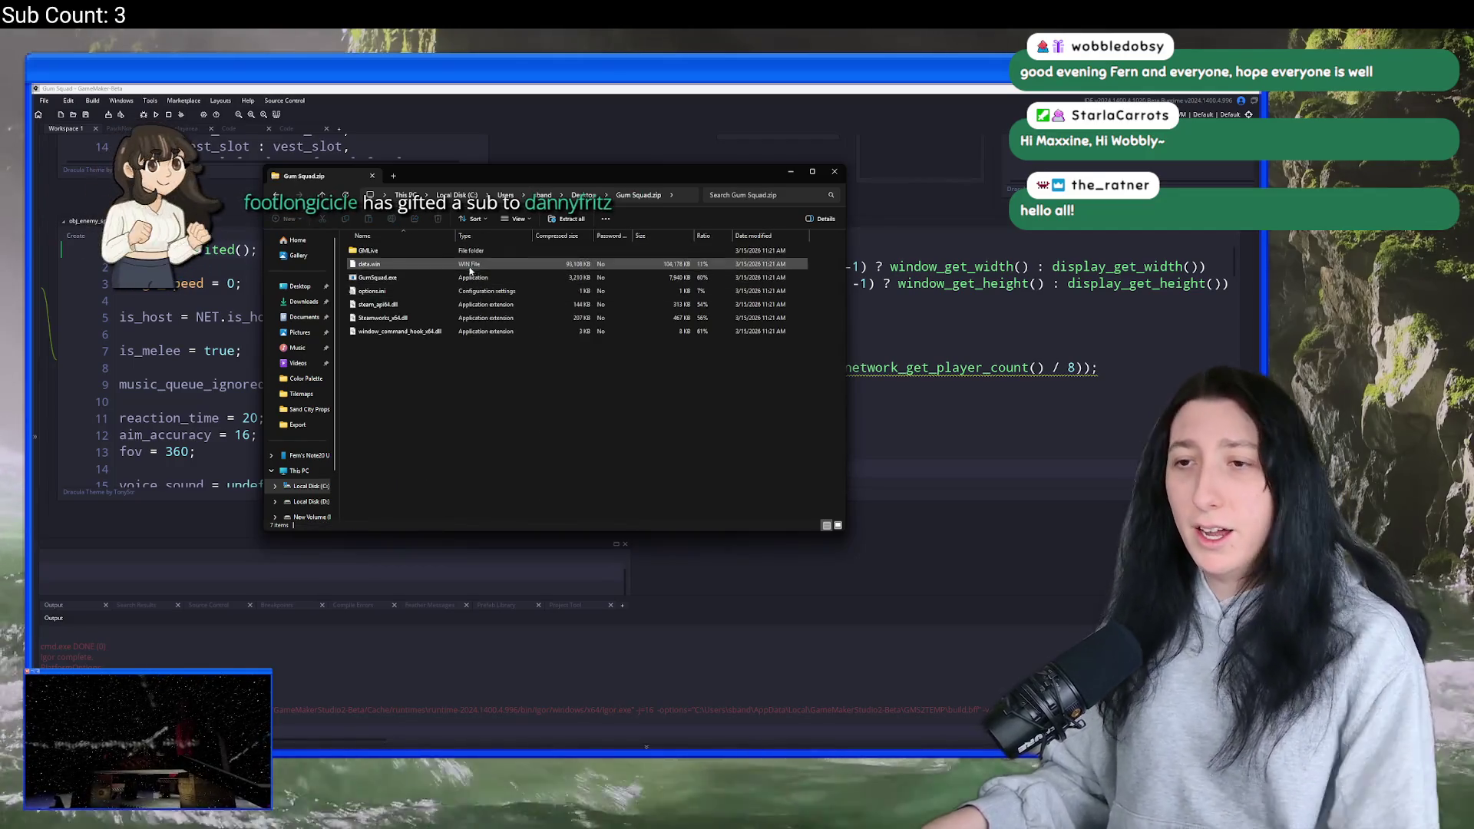
{"action": "left_click", "coordinate": [368, 250]}
{"action": "key", "text": "Delete"}
{"action": "left_click", "coordinate": [679, 447]}
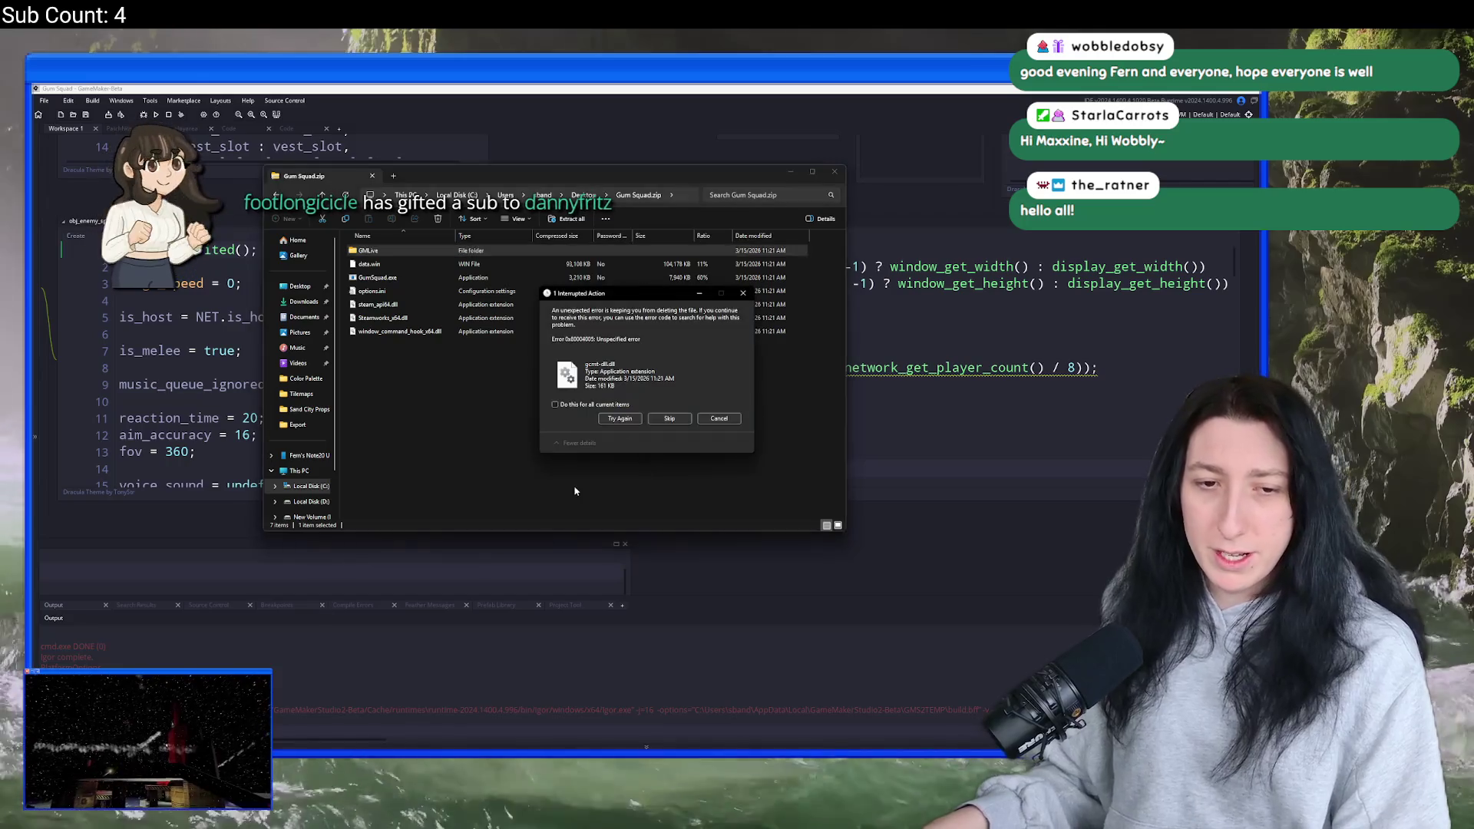
{"action": "left_click", "coordinate": [670, 419]}
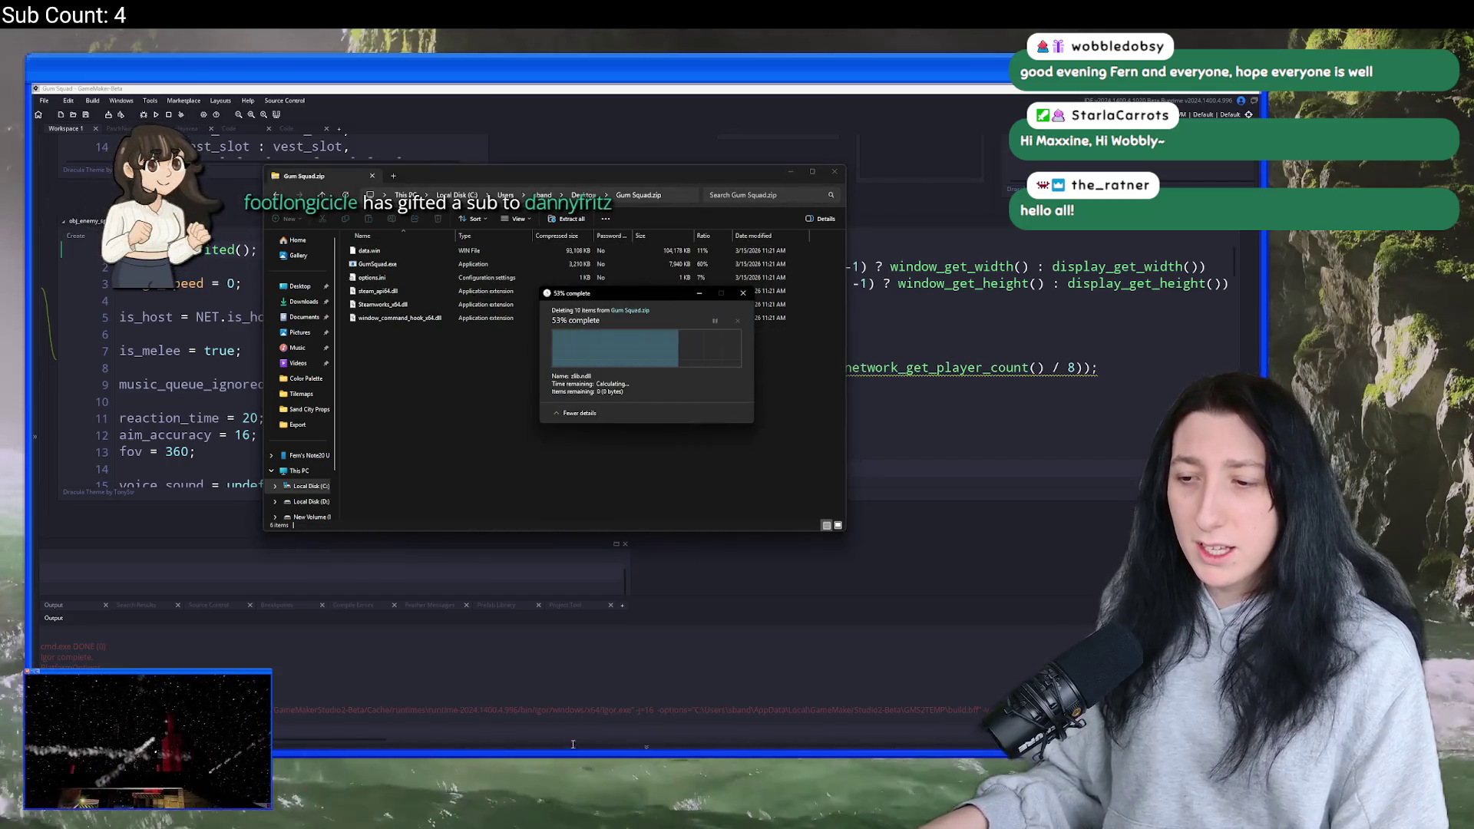
{"action": "mouse_move", "coordinate": [572, 743]}
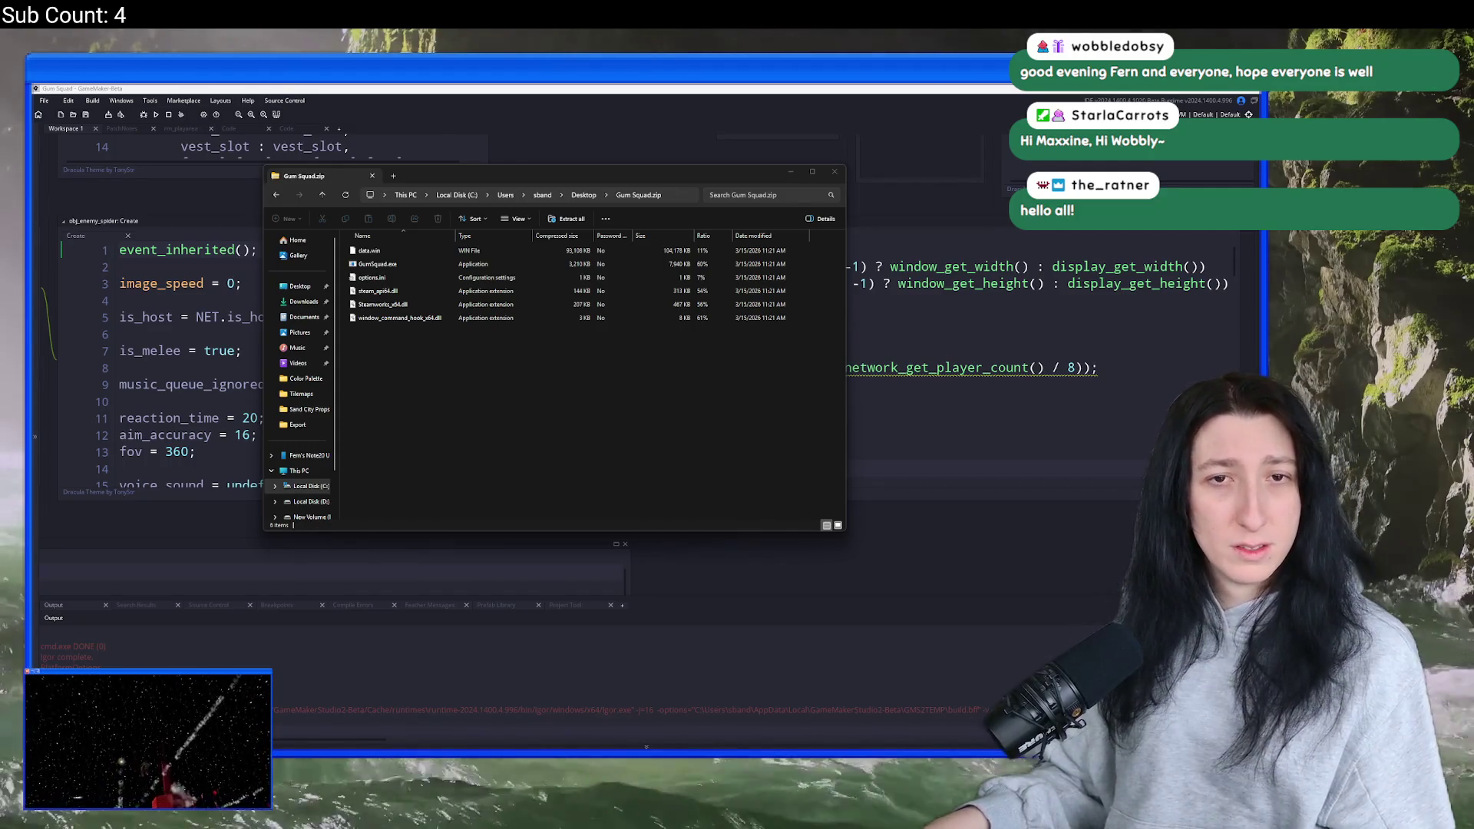
{"action": "key", "text": "alt+Left"}
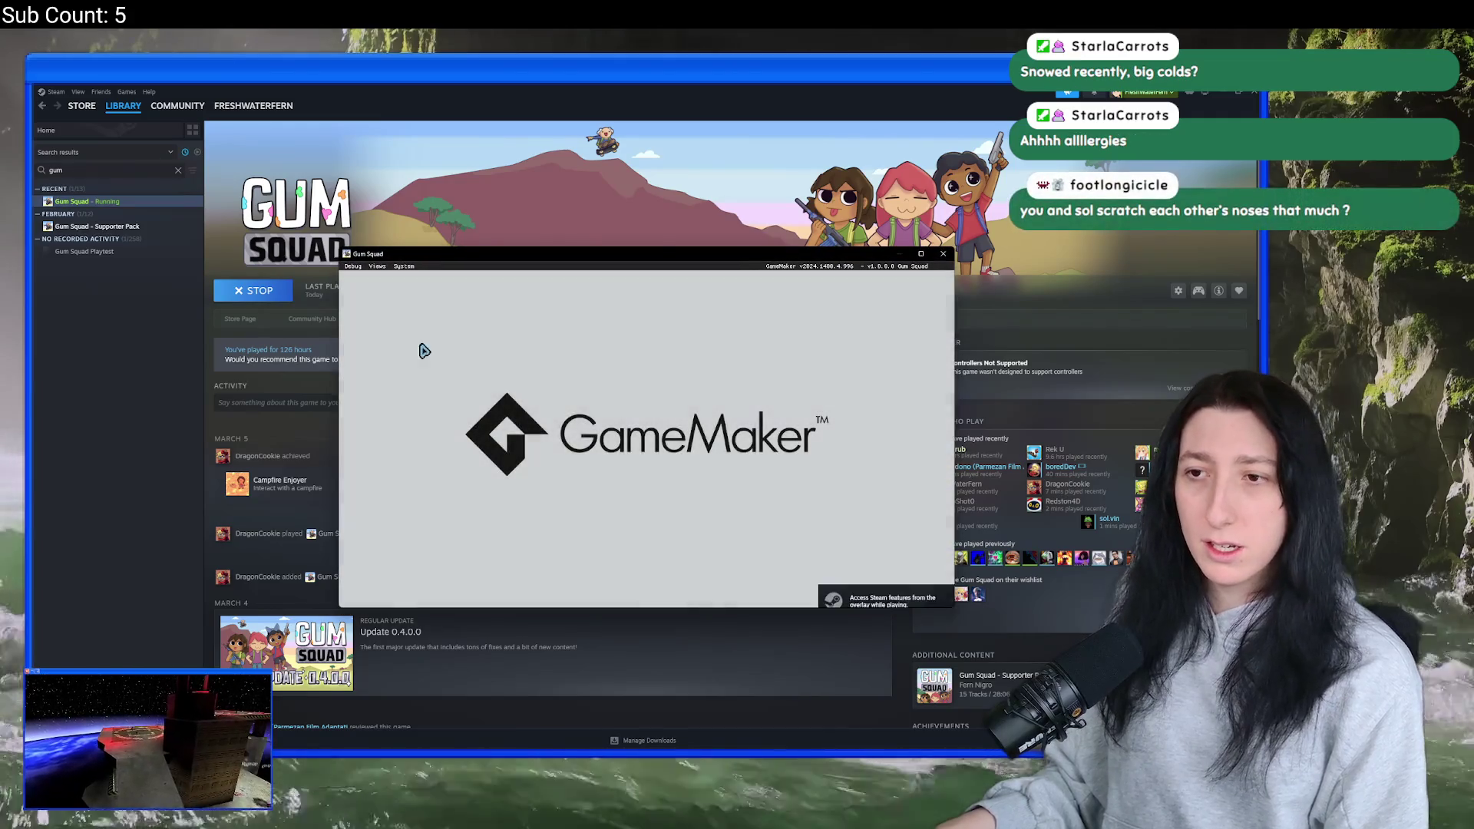
- Bring the Steam library forward and right-click Gum Squad for its actions
{"action": "left_click", "coordinate": [164, 217]}
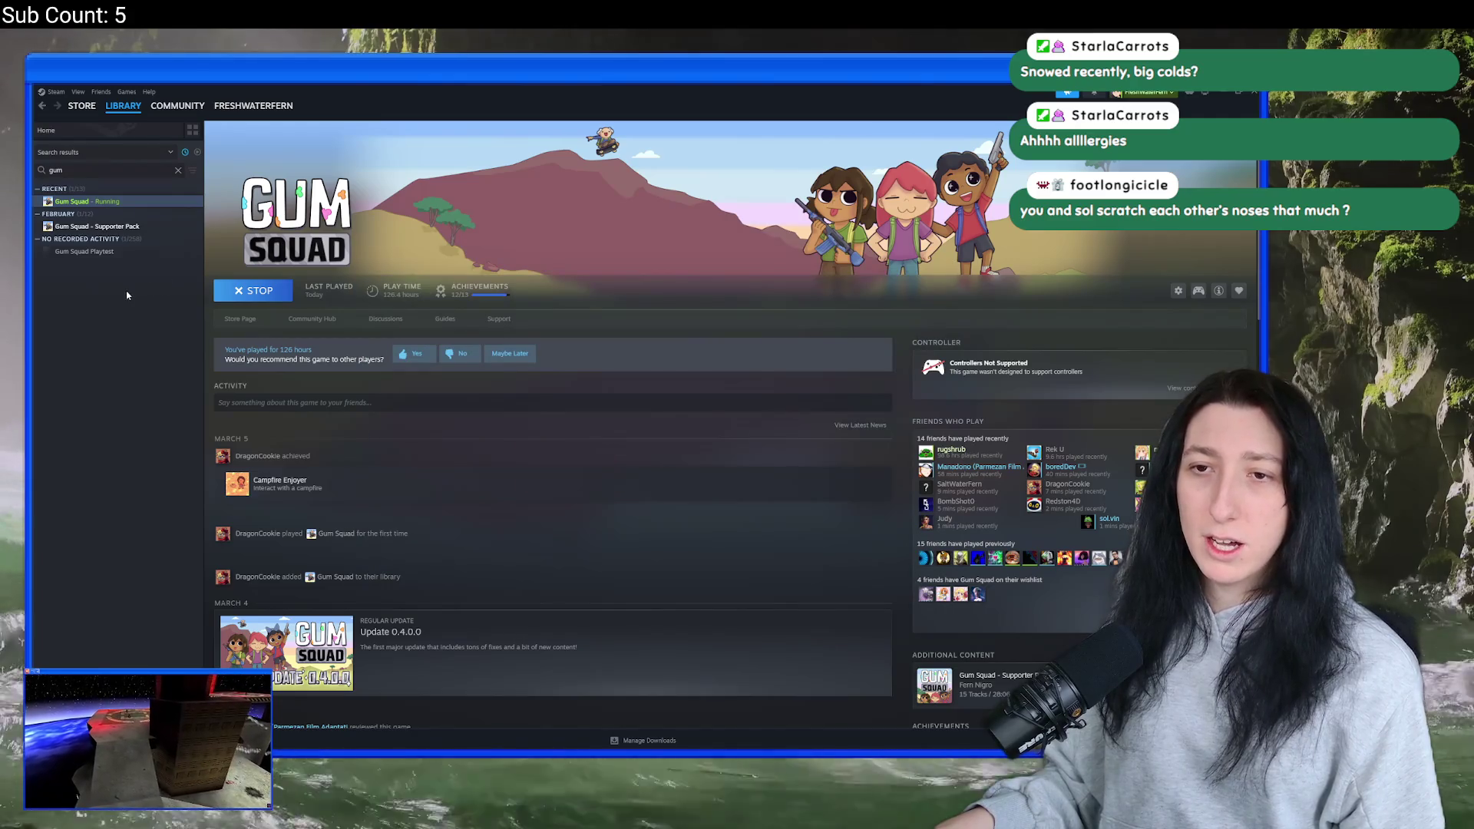
{"action": "right_click", "coordinate": [145, 202]}
- Verify Gum Squad's game files under Properties > Installed Files, then relaunch the game
{"action": "left_click", "coordinate": [165, 290]}
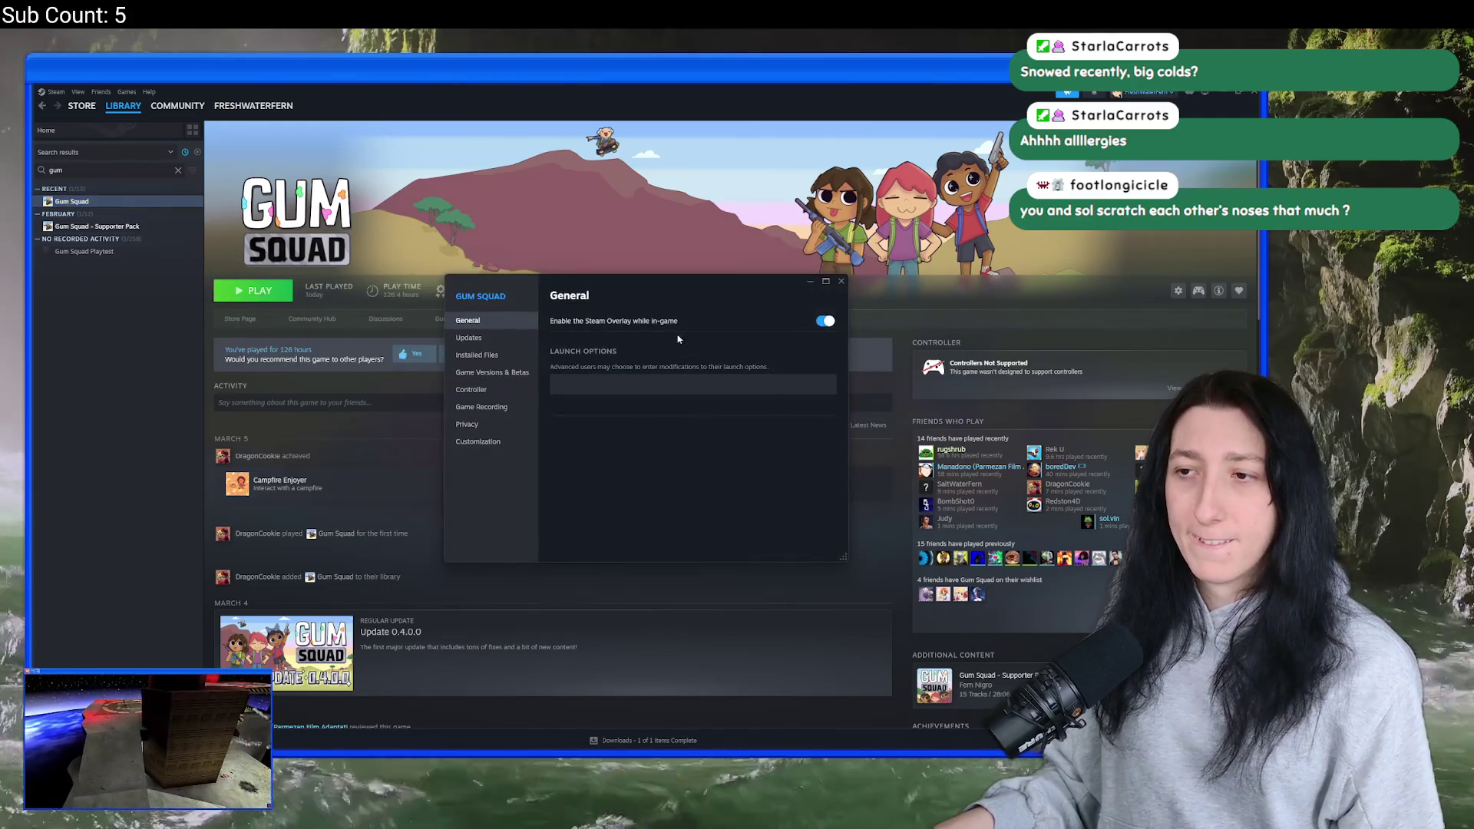
{"action": "left_click", "coordinate": [519, 357]}
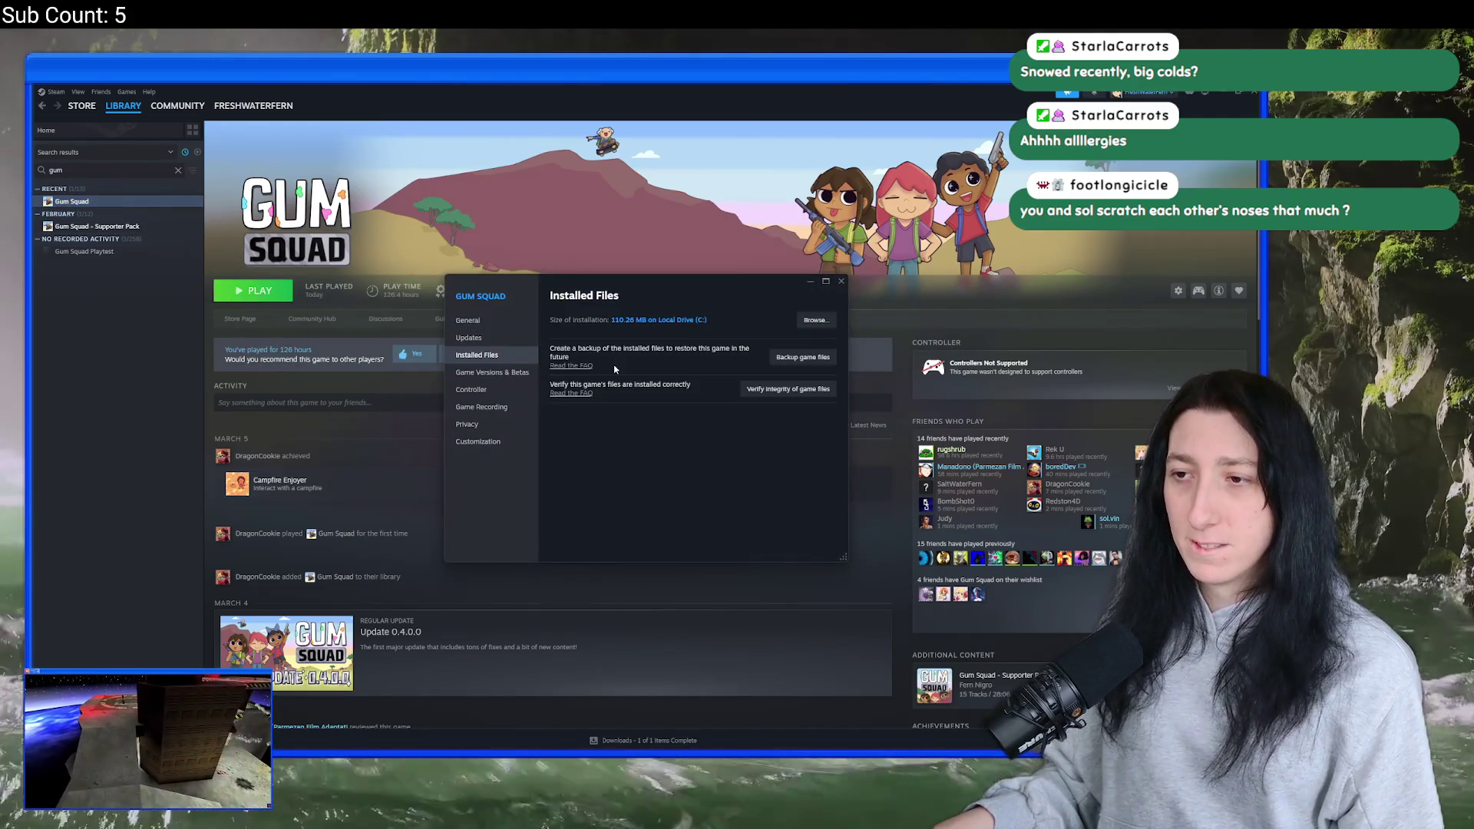
{"action": "left_click", "coordinate": [803, 389]}
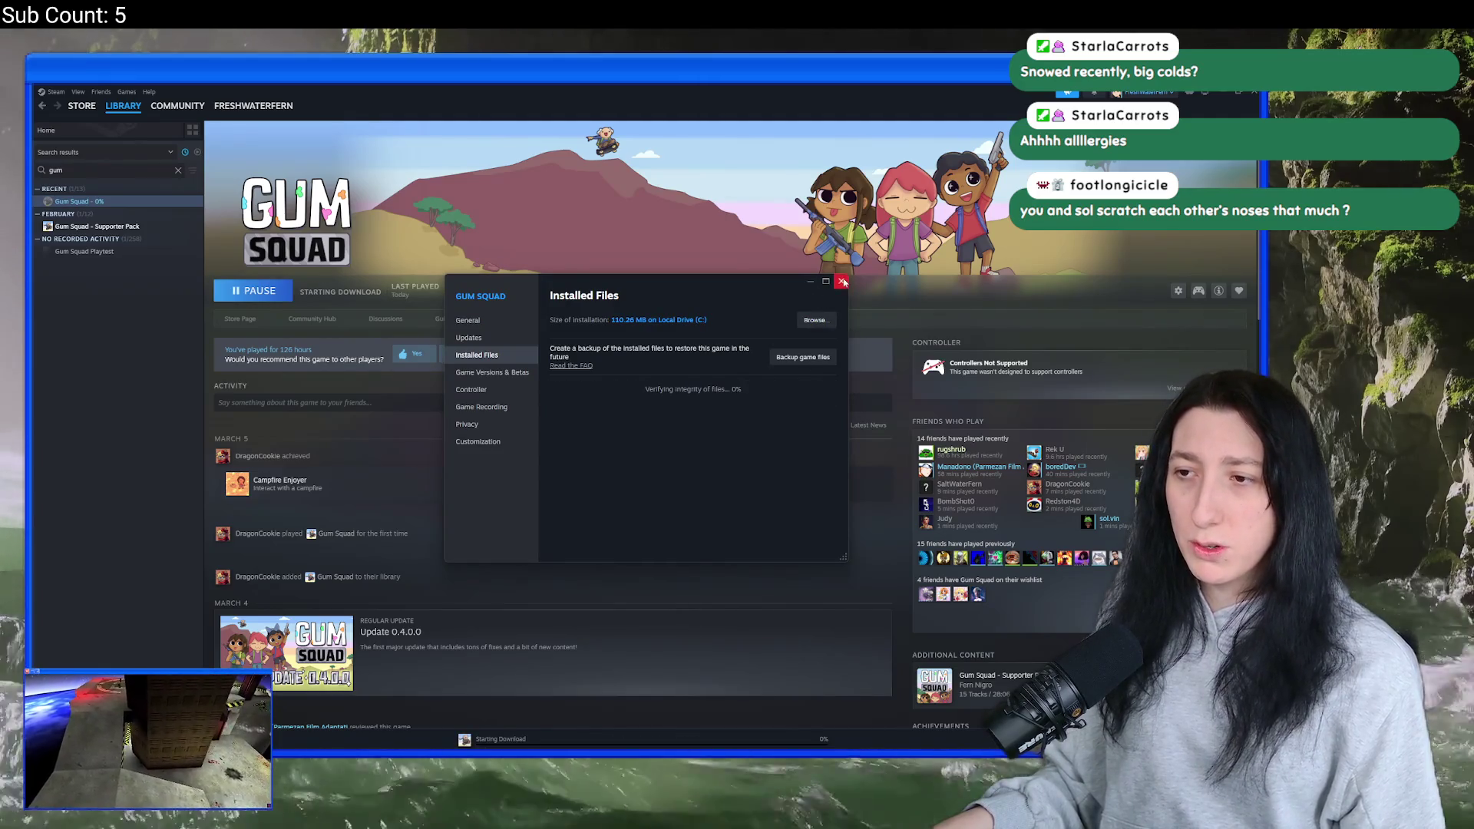
{"action": "left_click", "coordinate": [842, 282]}
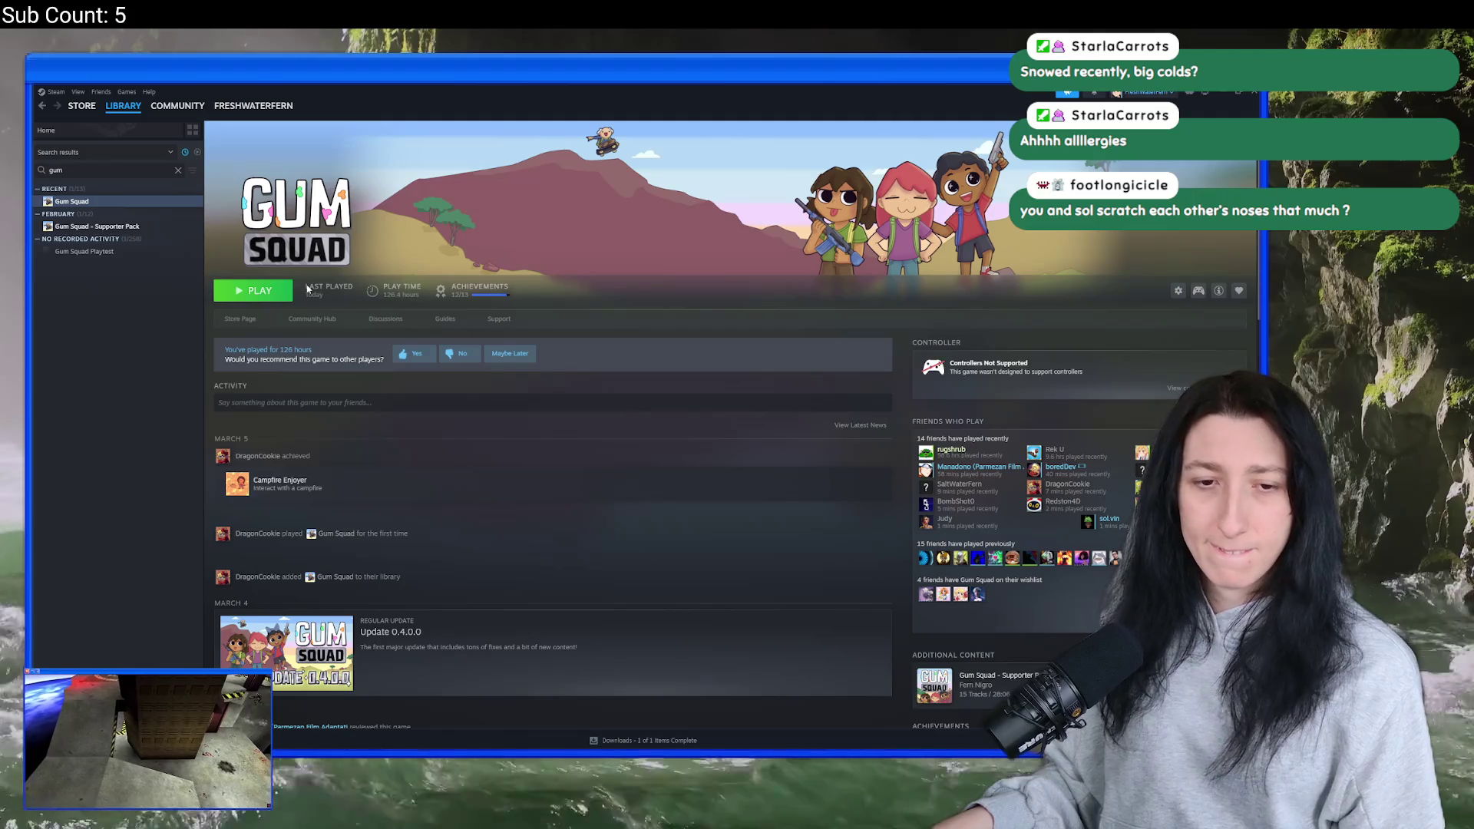
{"action": "left_click", "coordinate": [290, 290]}
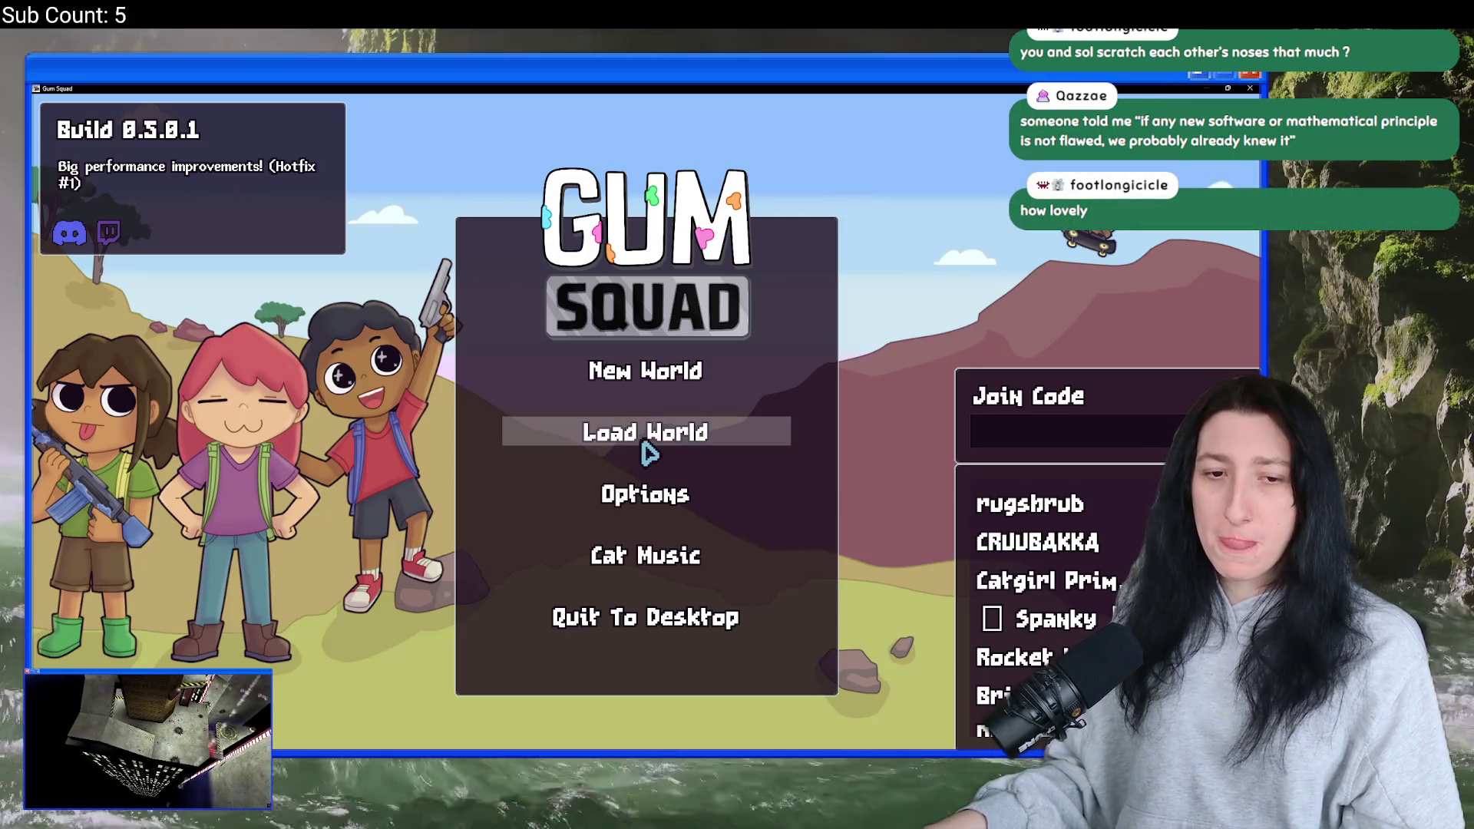
- Review the Graphics options, return to the main menu, play the cat track and join a friend's game
{"action": "left_click", "coordinate": [631, 495]}
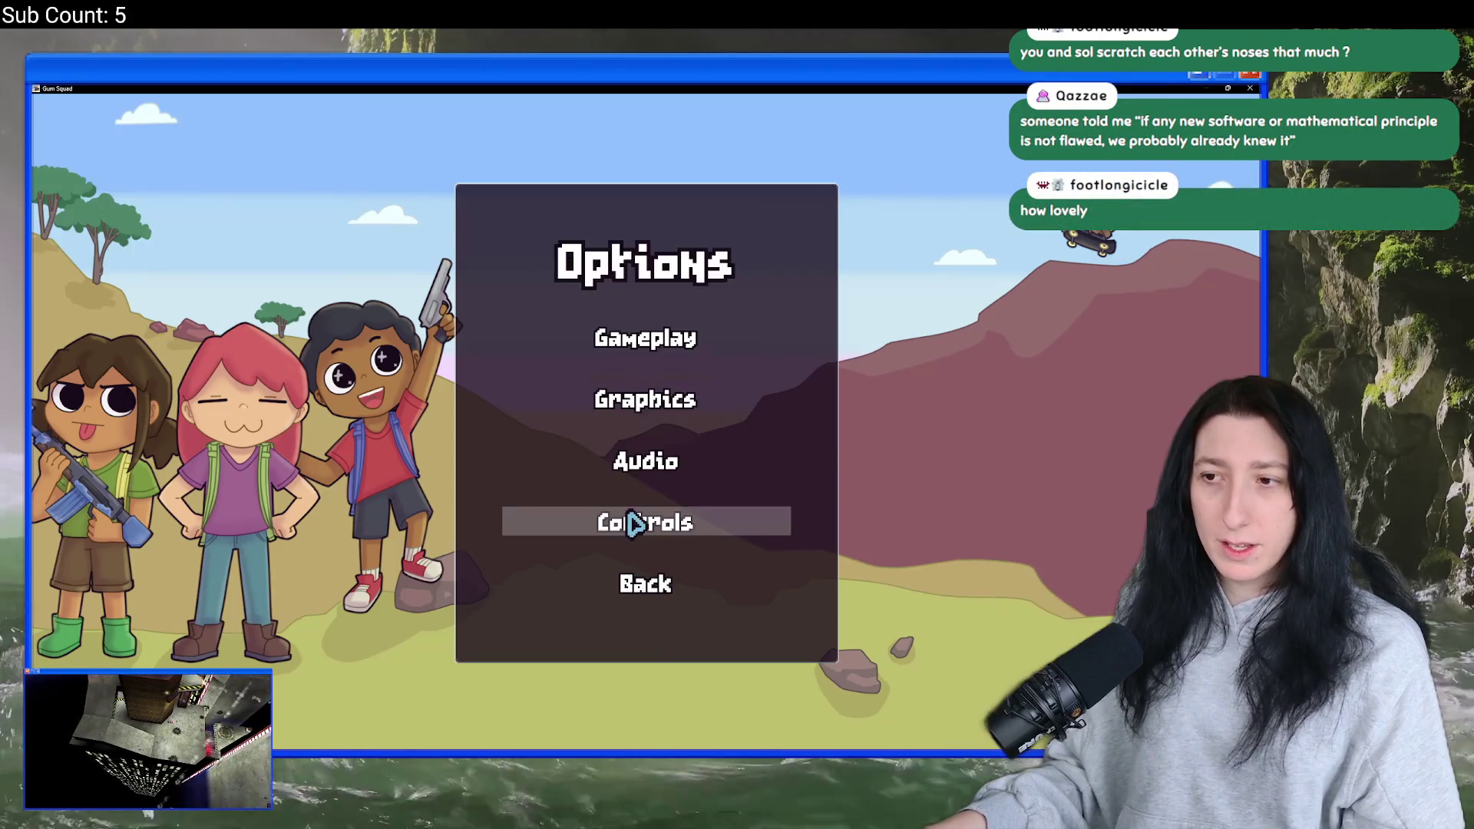
{"action": "left_click", "coordinate": [652, 406]}
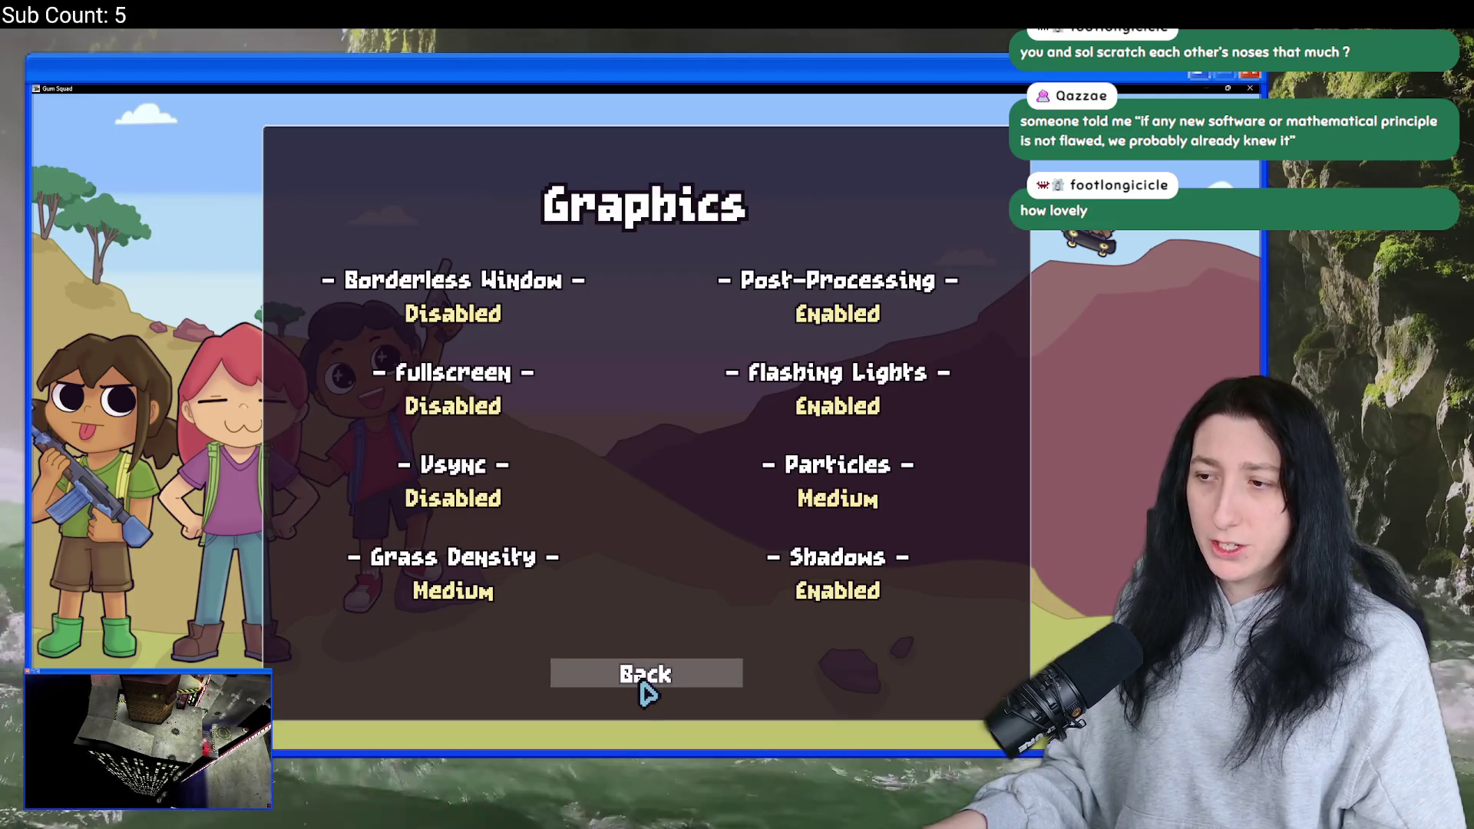
{"action": "left_click", "coordinate": [645, 675]}
{"action": "key", "text": "Escape"}
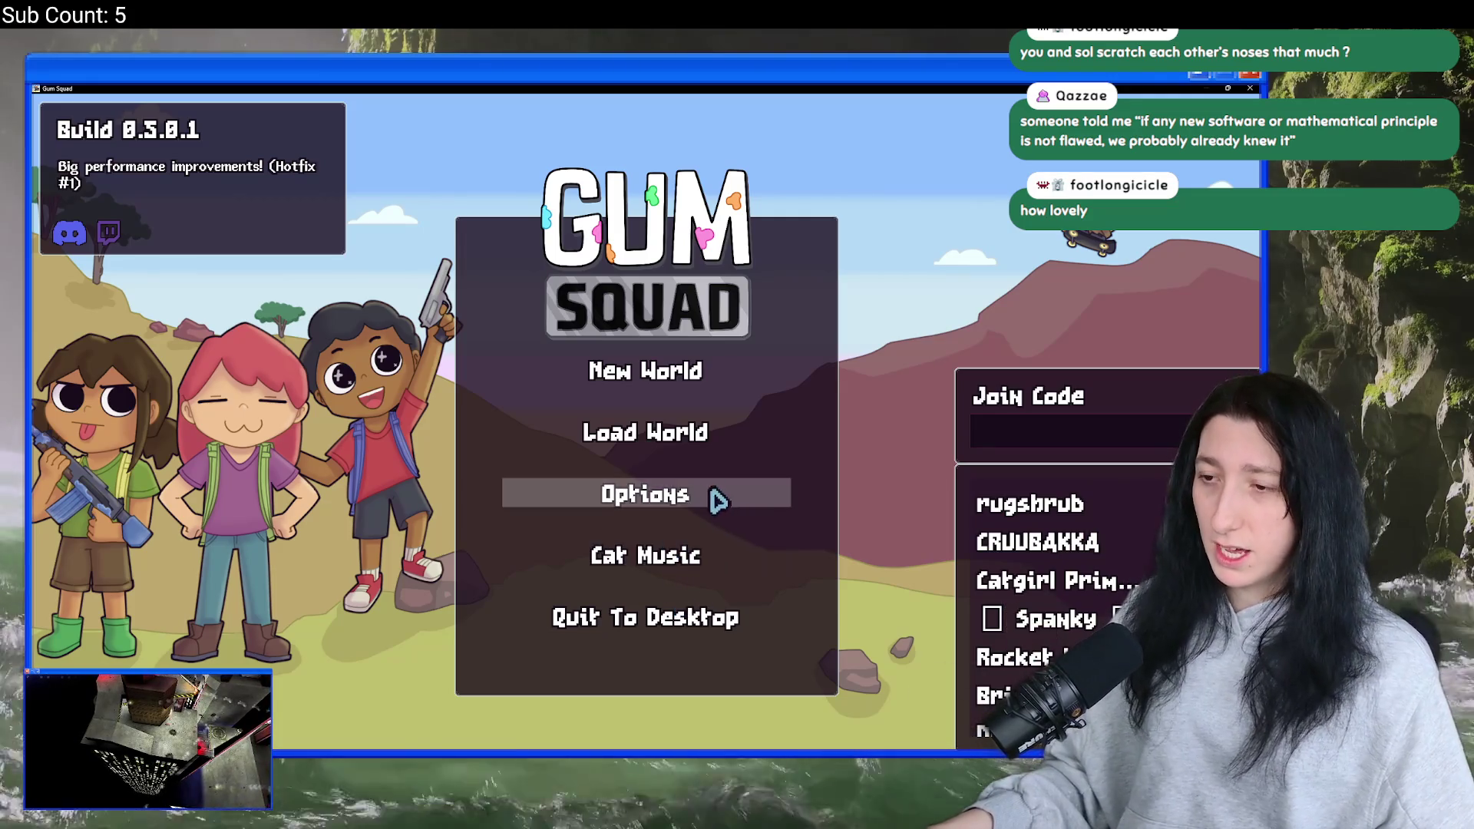
{"action": "left_click", "coordinate": [638, 553]}
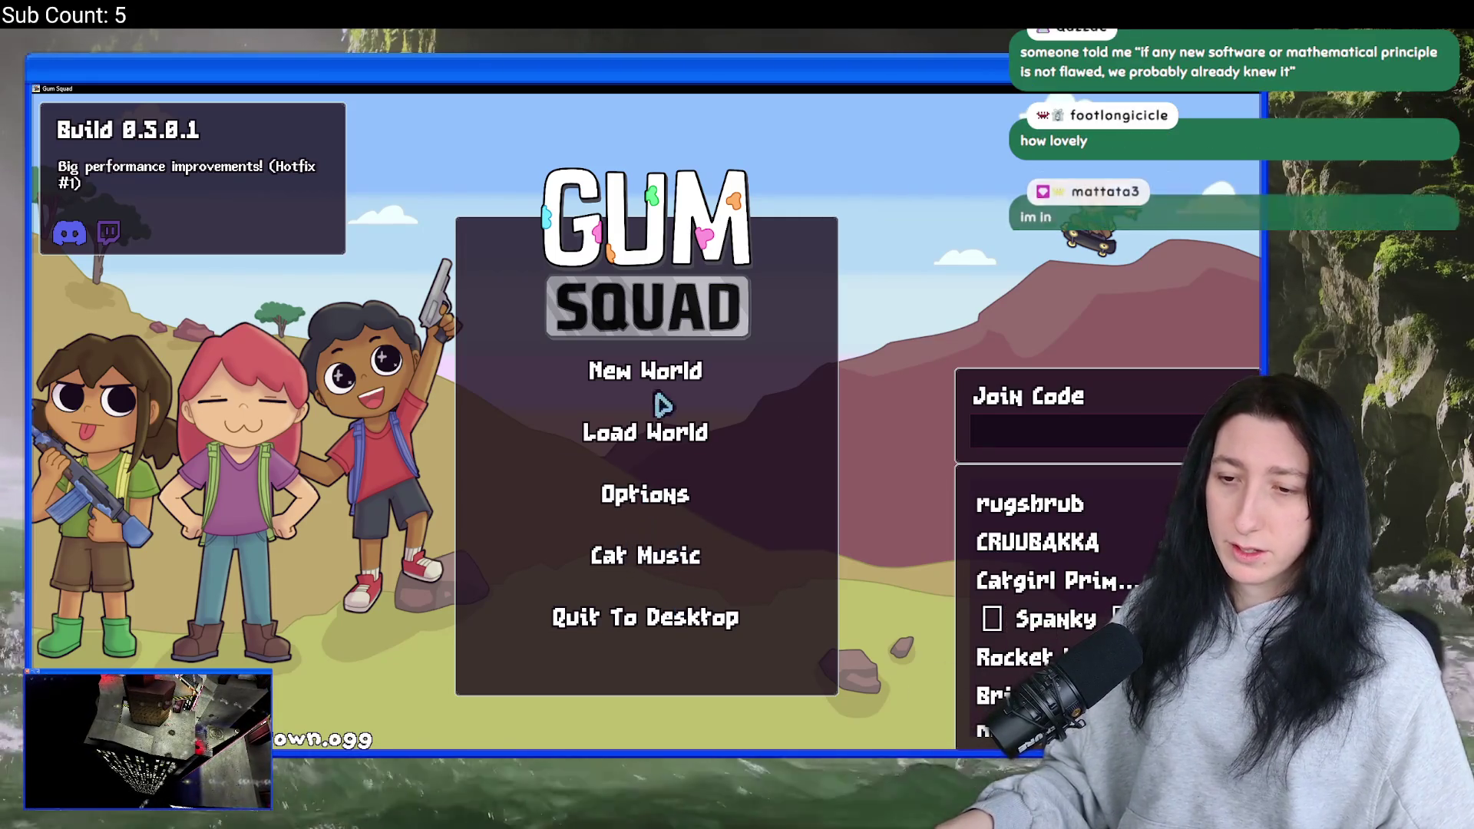
{"action": "left_click", "coordinate": [1082, 540]}
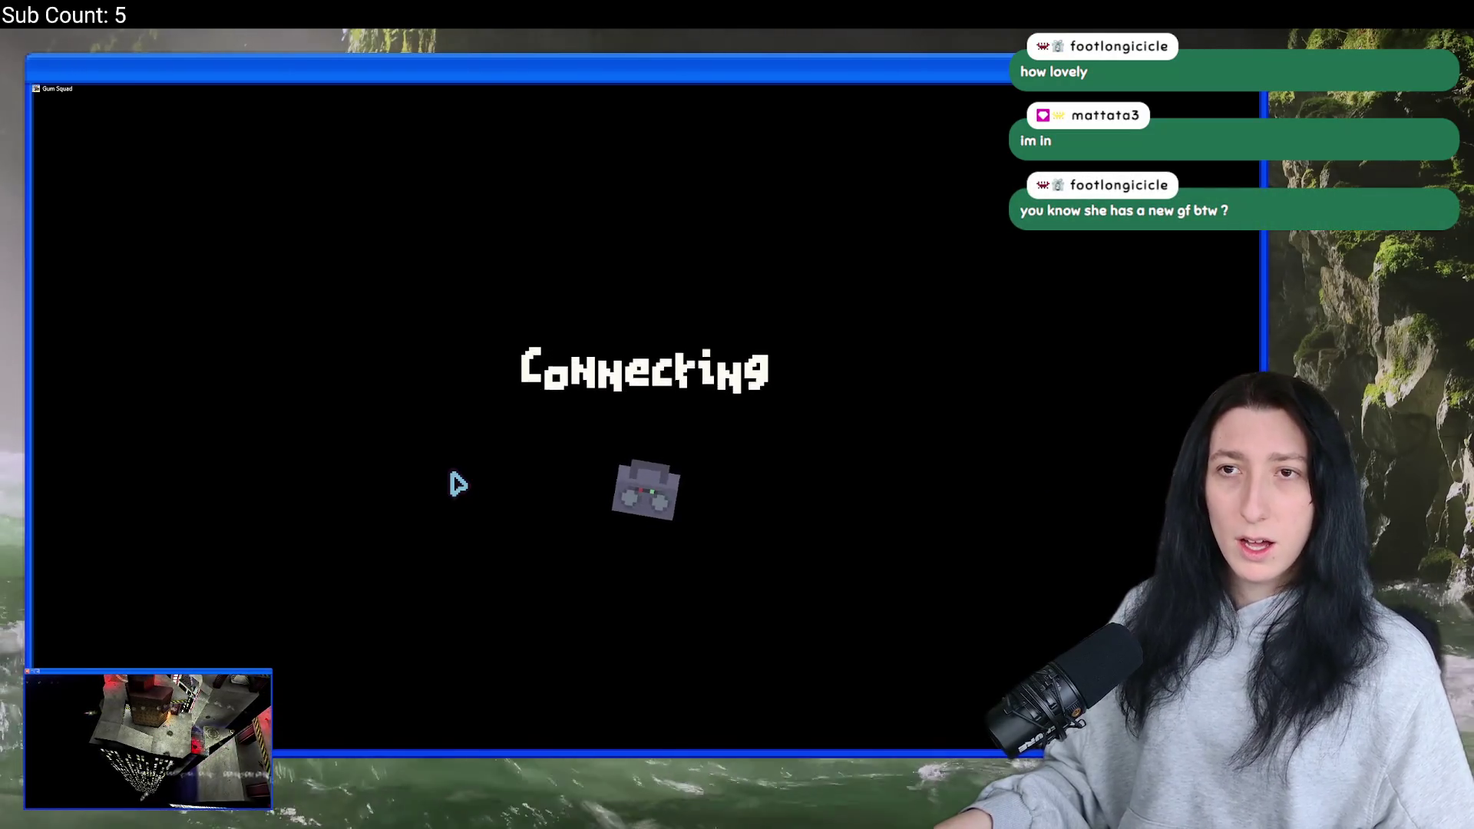
- Walk right and equip the gun from the first inventory slot
{"action": "key", "text": "d"}
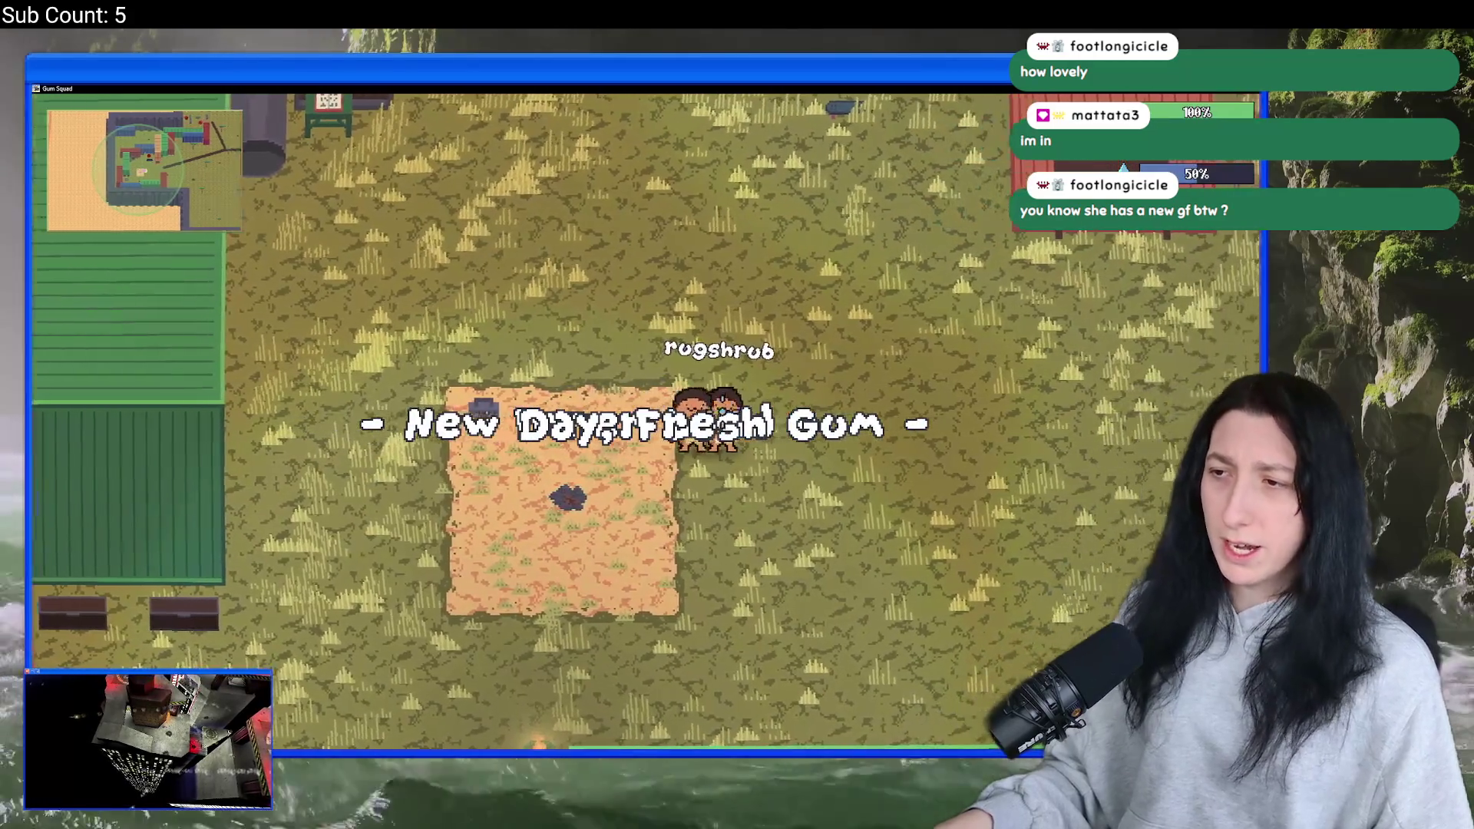
{"action": "key", "text": "Tab"}
{"action": "left_click", "coordinate": [247, 484]}
{"action": "key", "text": "Tab"}
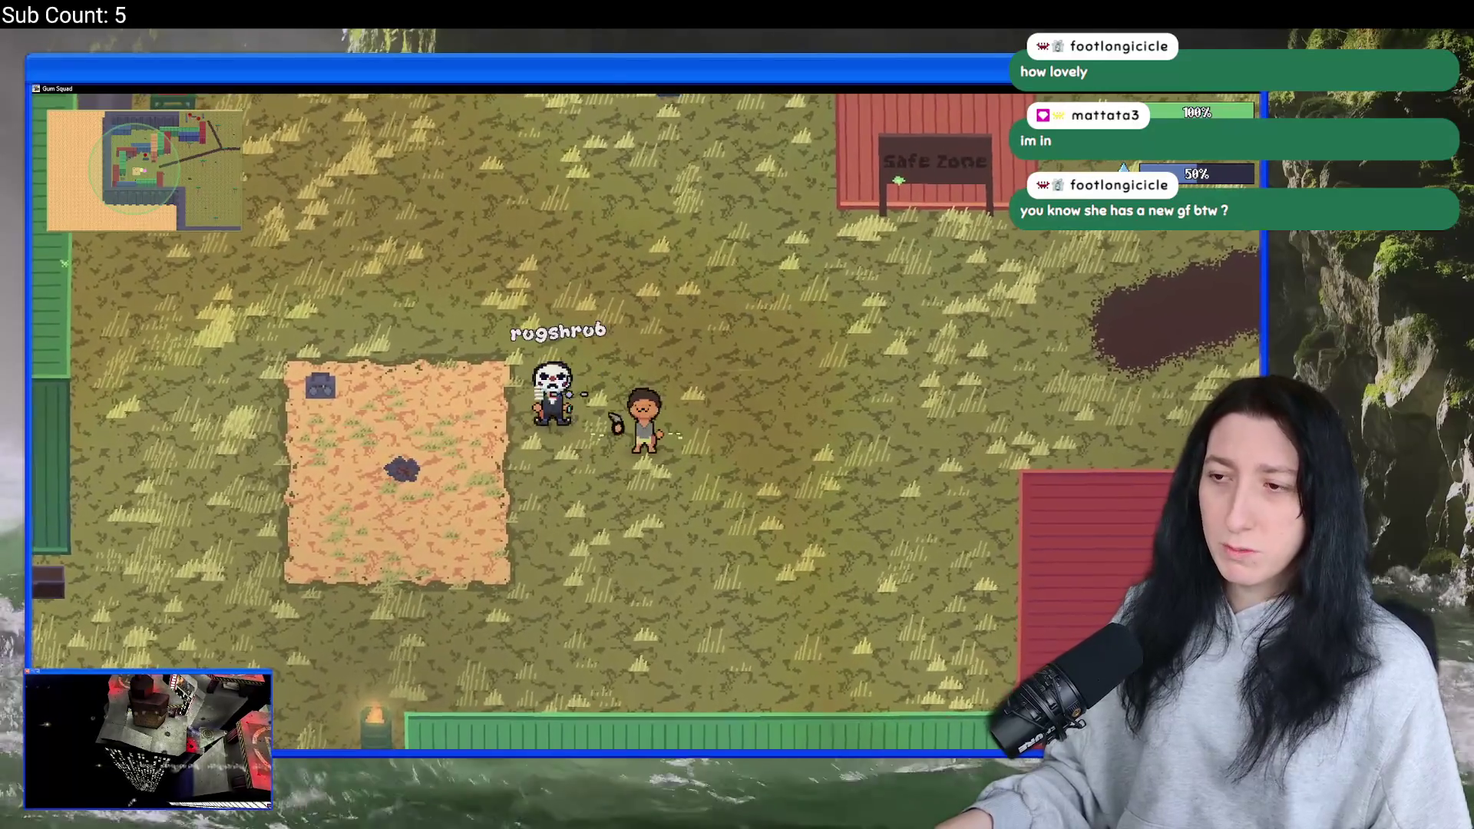
- Switch the character's hair to a long style in the Customize panel
{"action": "key", "text": "Tab"}
{"action": "left_click", "coordinate": [434, 241]}
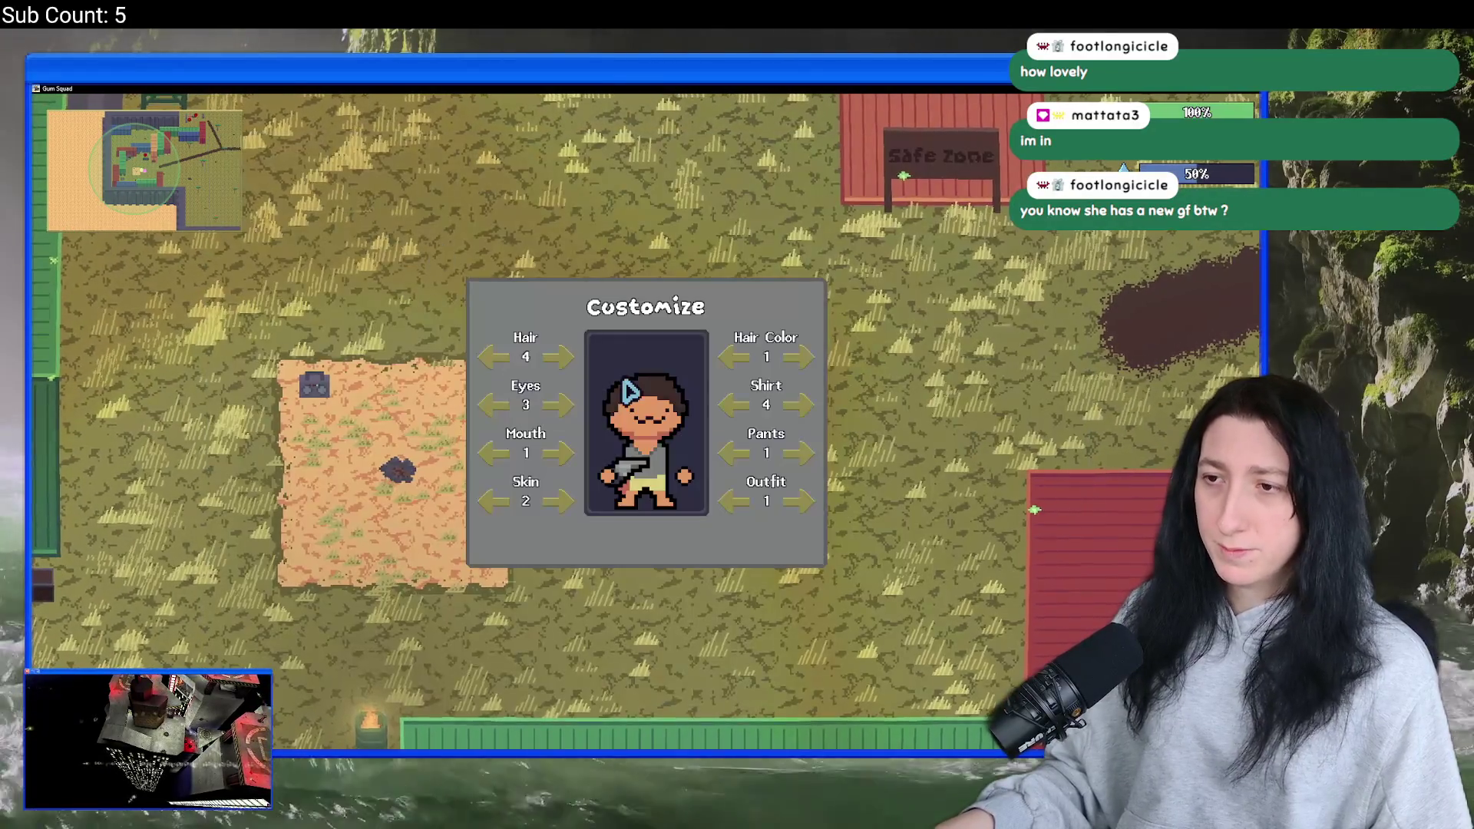
{"action": "left_click", "coordinate": [566, 369]}
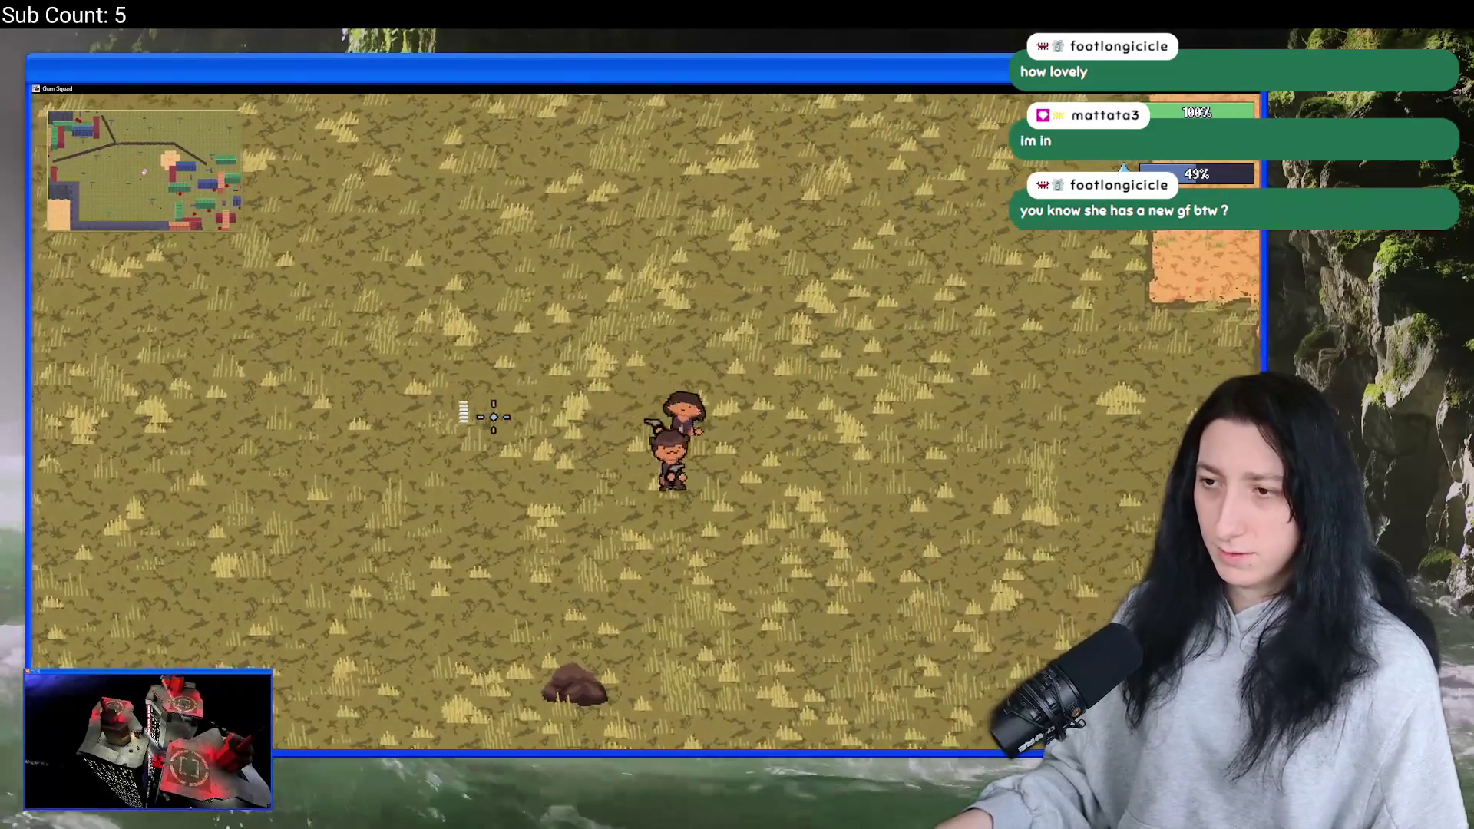
- Walk past the containers and shoot three nearby enemies for XP
{"action": "key", "text": "s"}
{"action": "key", "text": "d"}
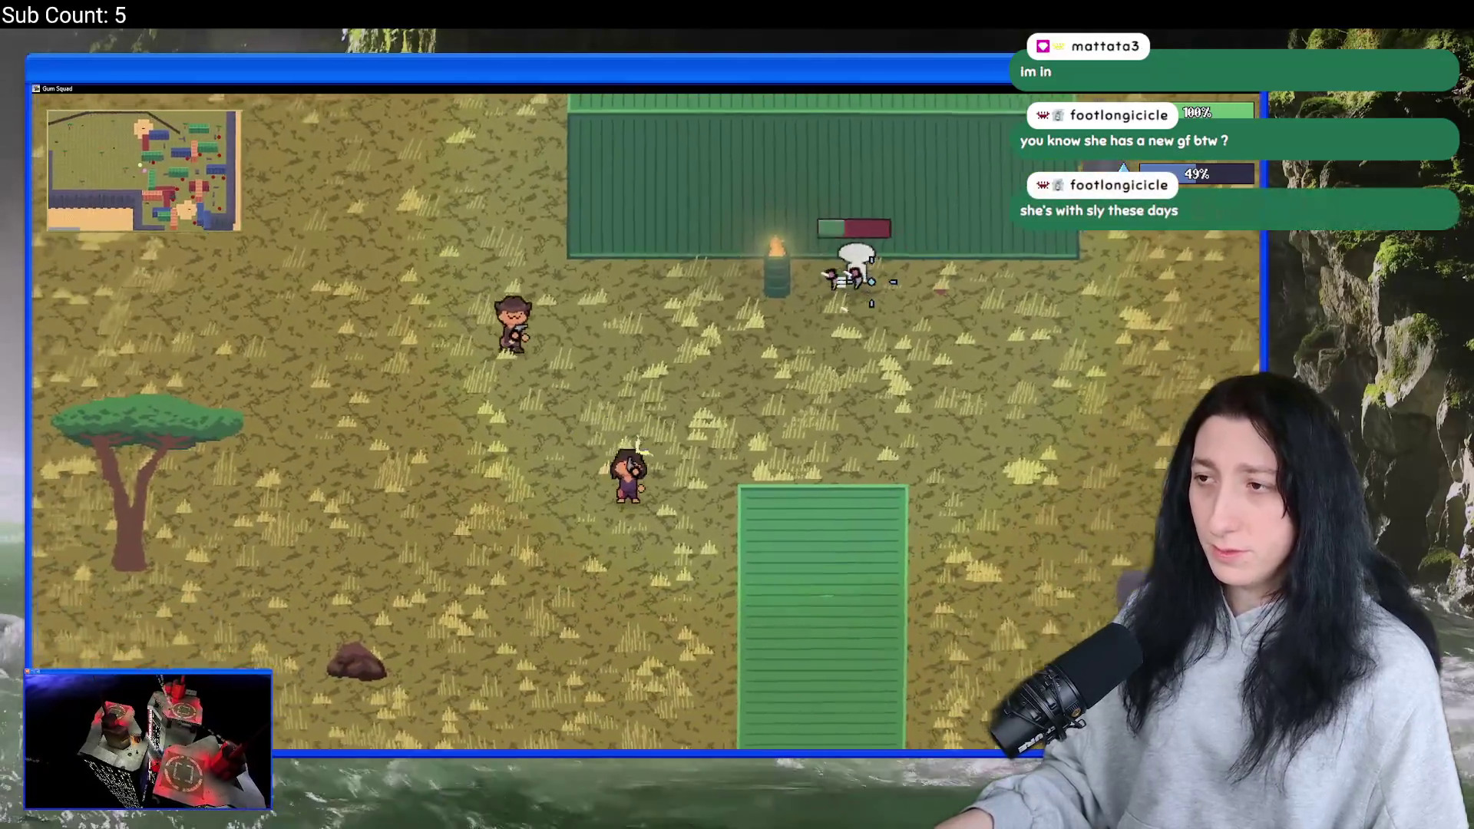
{"action": "left_click", "coordinate": [872, 282]}
{"action": "key", "text": "d"}
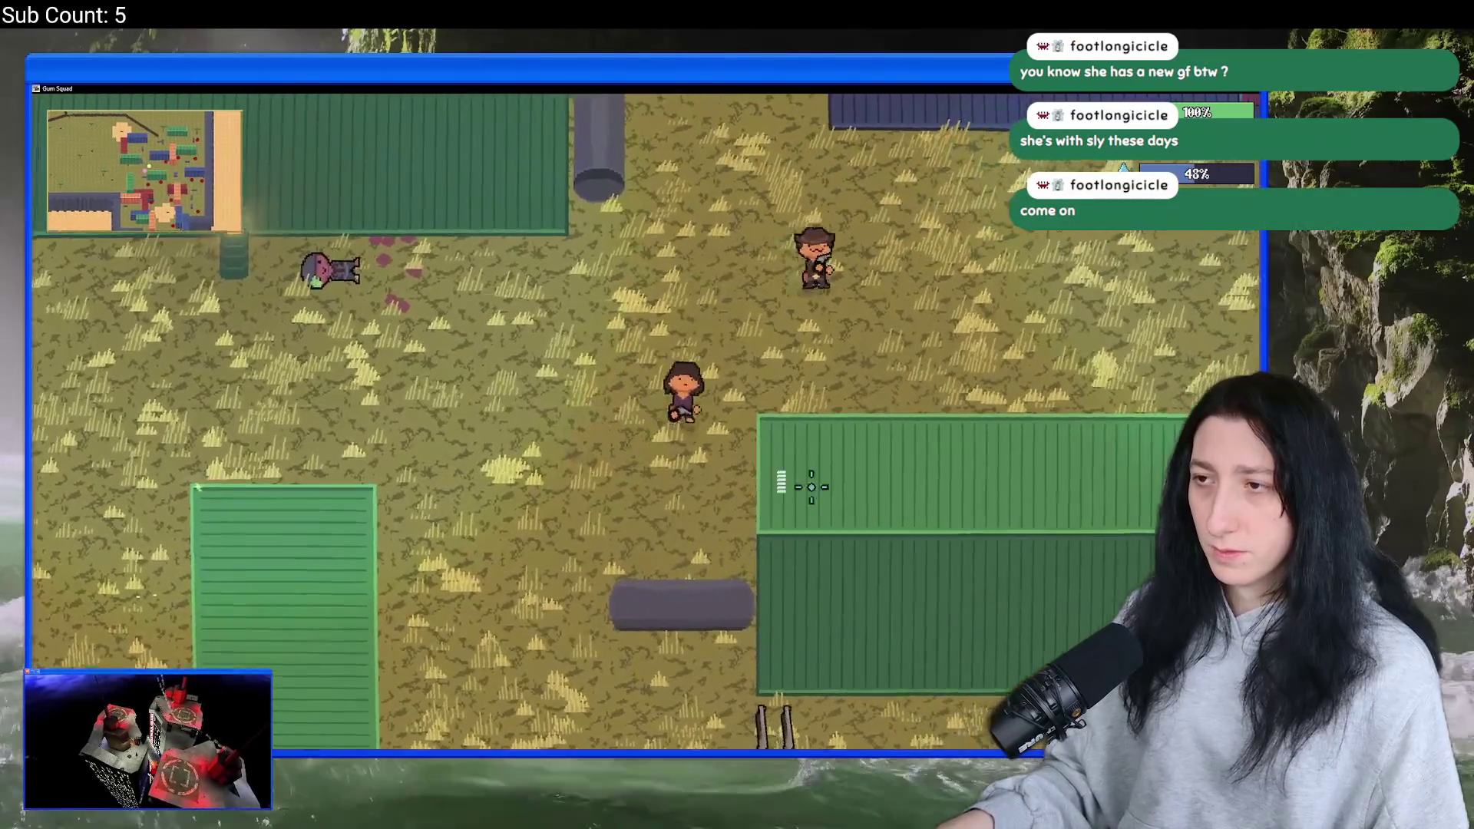
{"action": "key", "text": "d"}
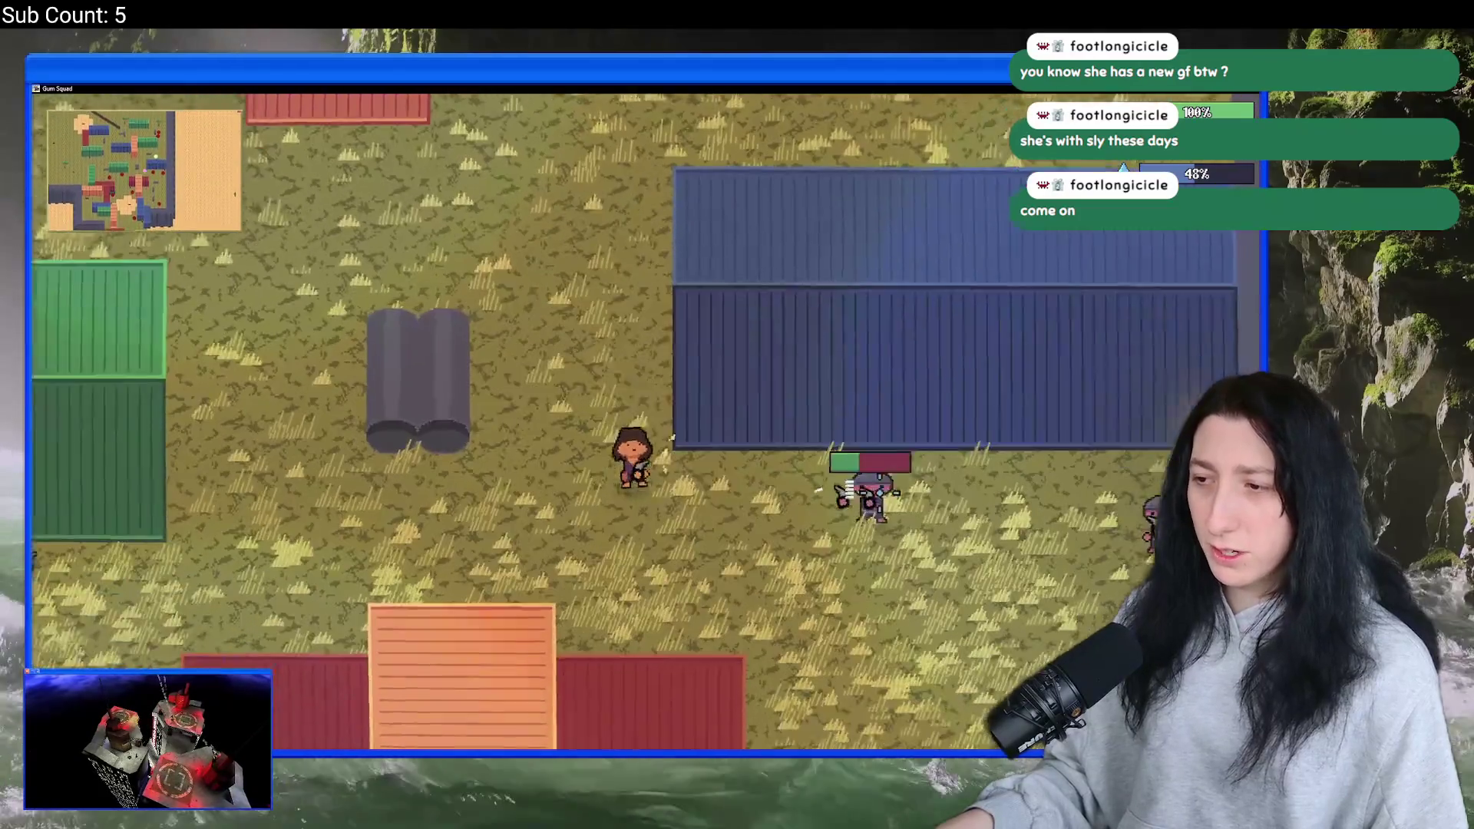
{"action": "left_click", "coordinate": [840, 491]}
{"action": "key", "text": "w"}
{"action": "key", "text": "a"}
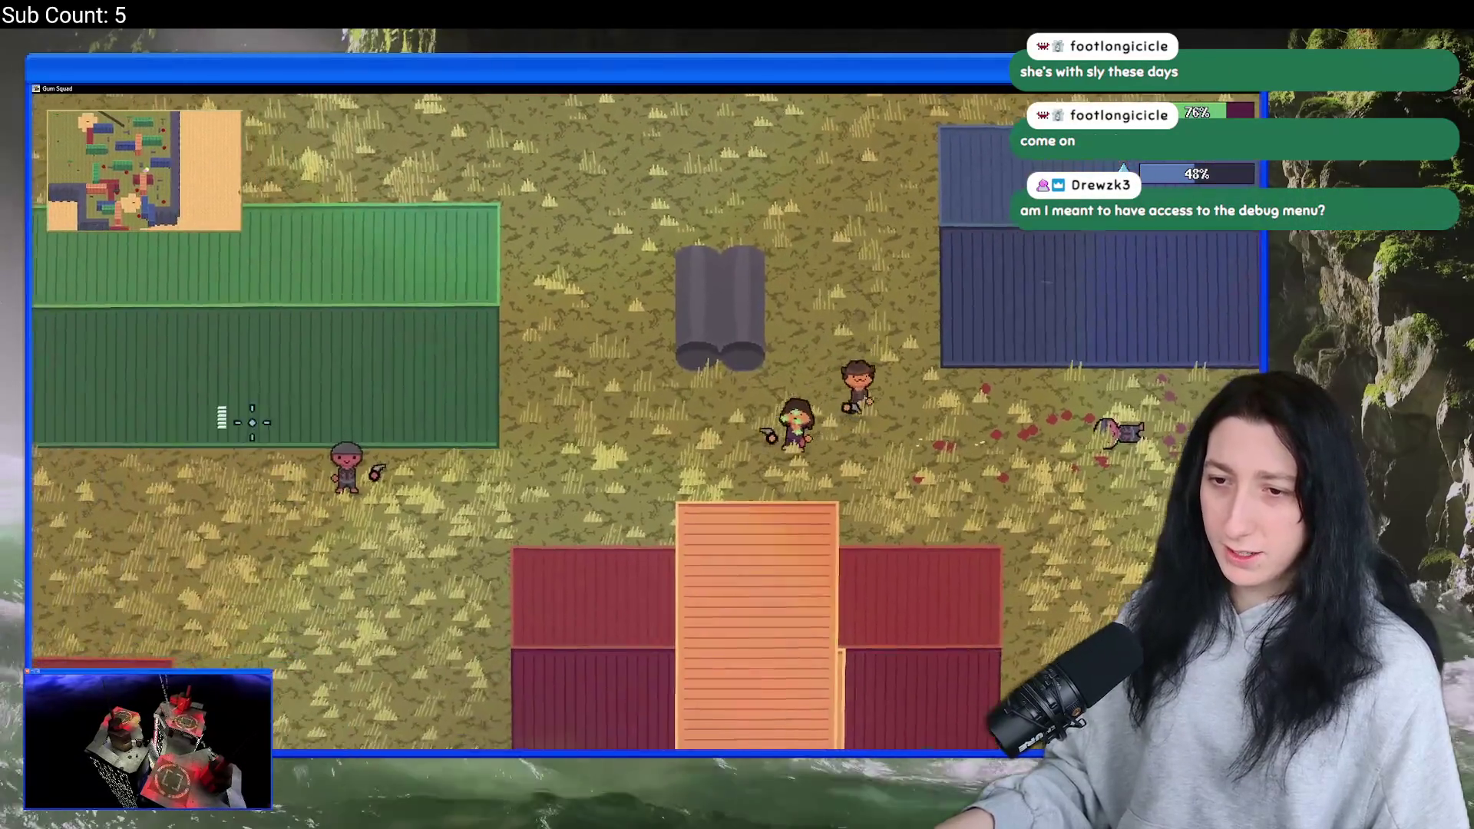
{"action": "key", "text": "a"}
{"action": "key", "text": "s"}
{"action": "left_click", "coordinate": [292, 418]}
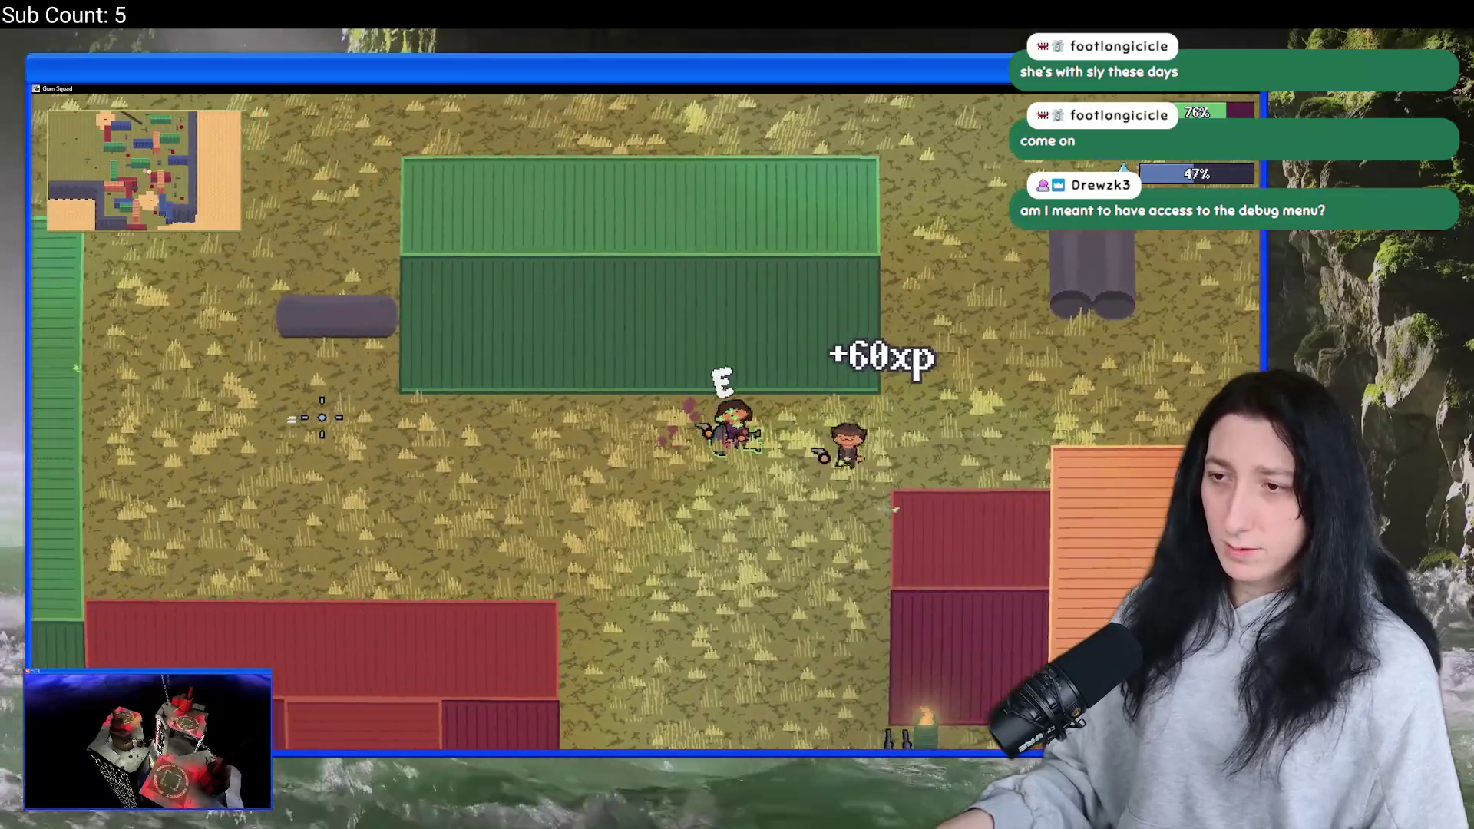
- Head down toward the lower map, shooting enemies on the right and left
{"action": "key", "text": "s"}
{"action": "key", "text": "d"}
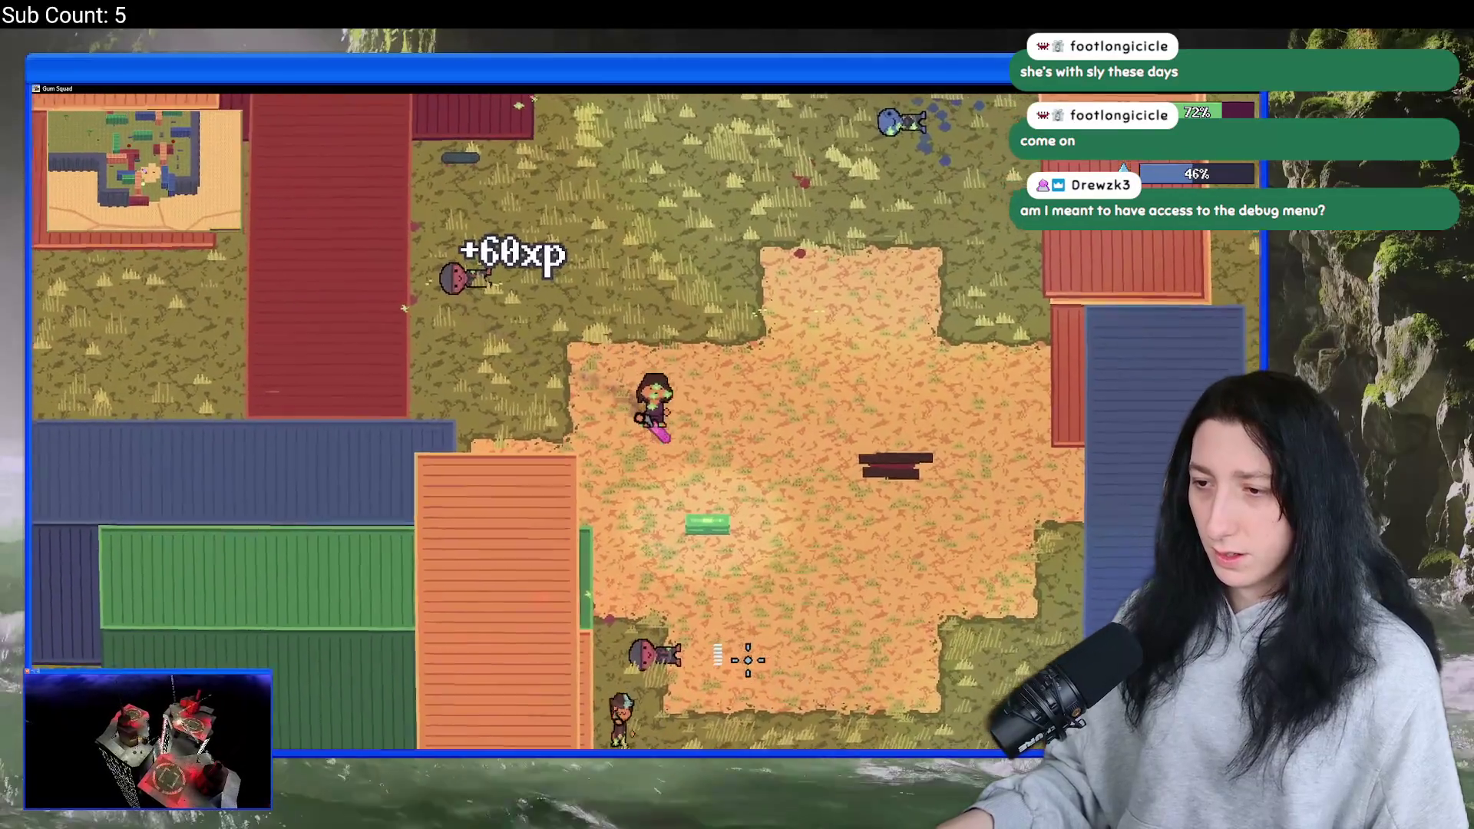
{"action": "key", "text": "s"}
{"action": "key", "text": "d"}
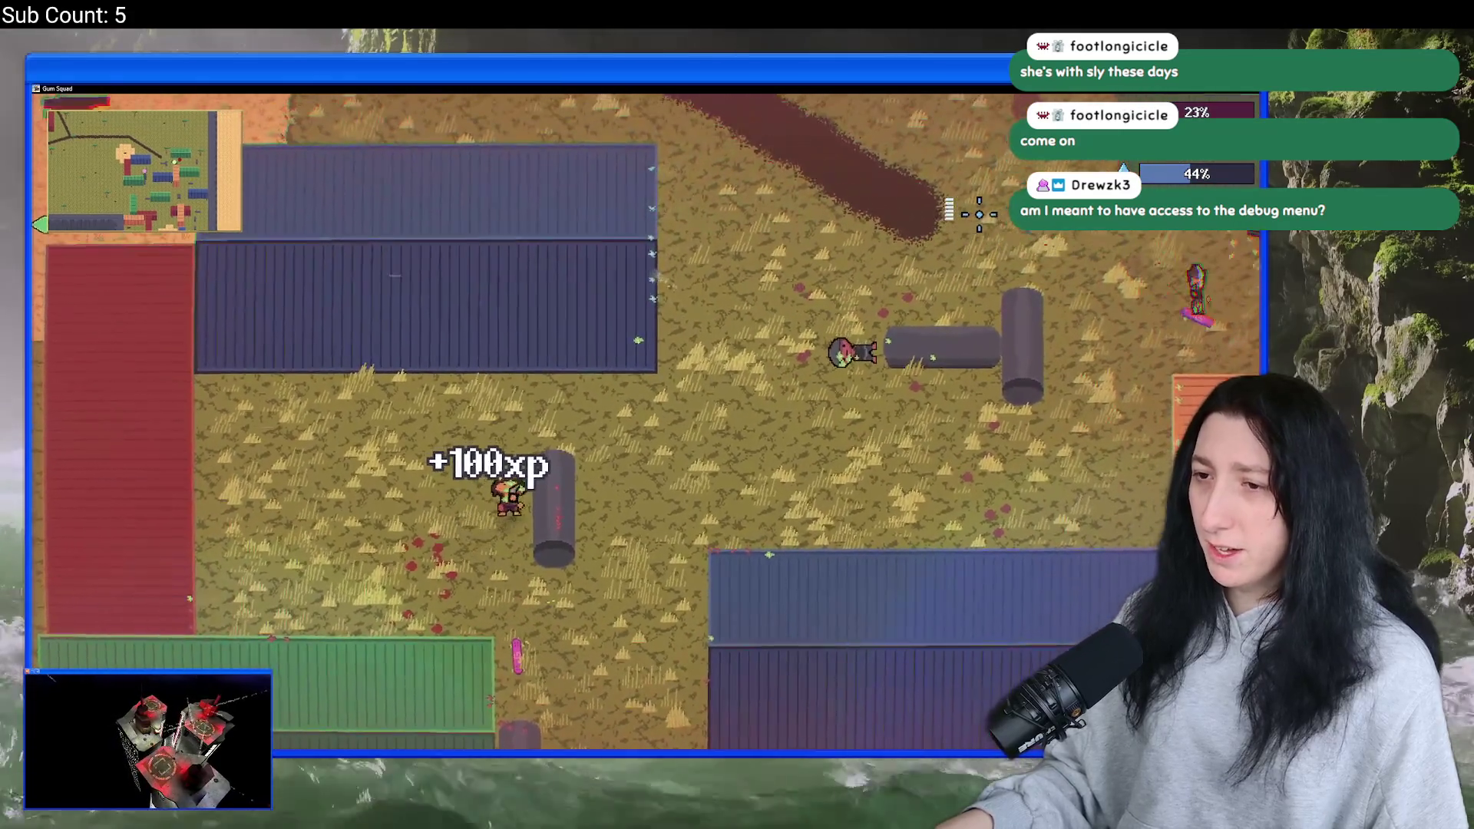
{"action": "key", "text": "d"}
{"action": "left_click", "coordinate": [971, 336]}
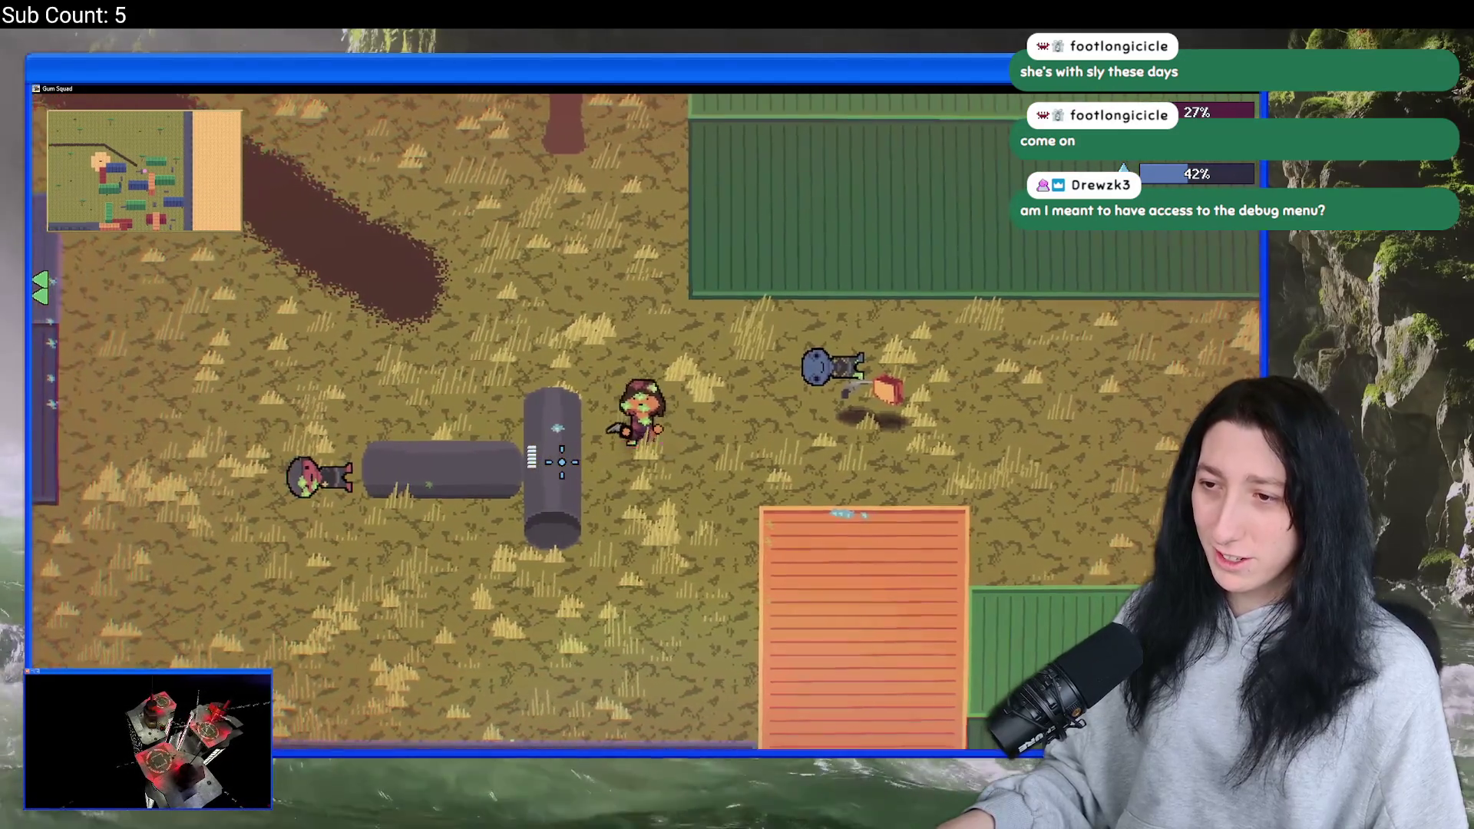
{"action": "key", "text": "d"}
{"action": "left_click", "coordinate": [562, 461]}
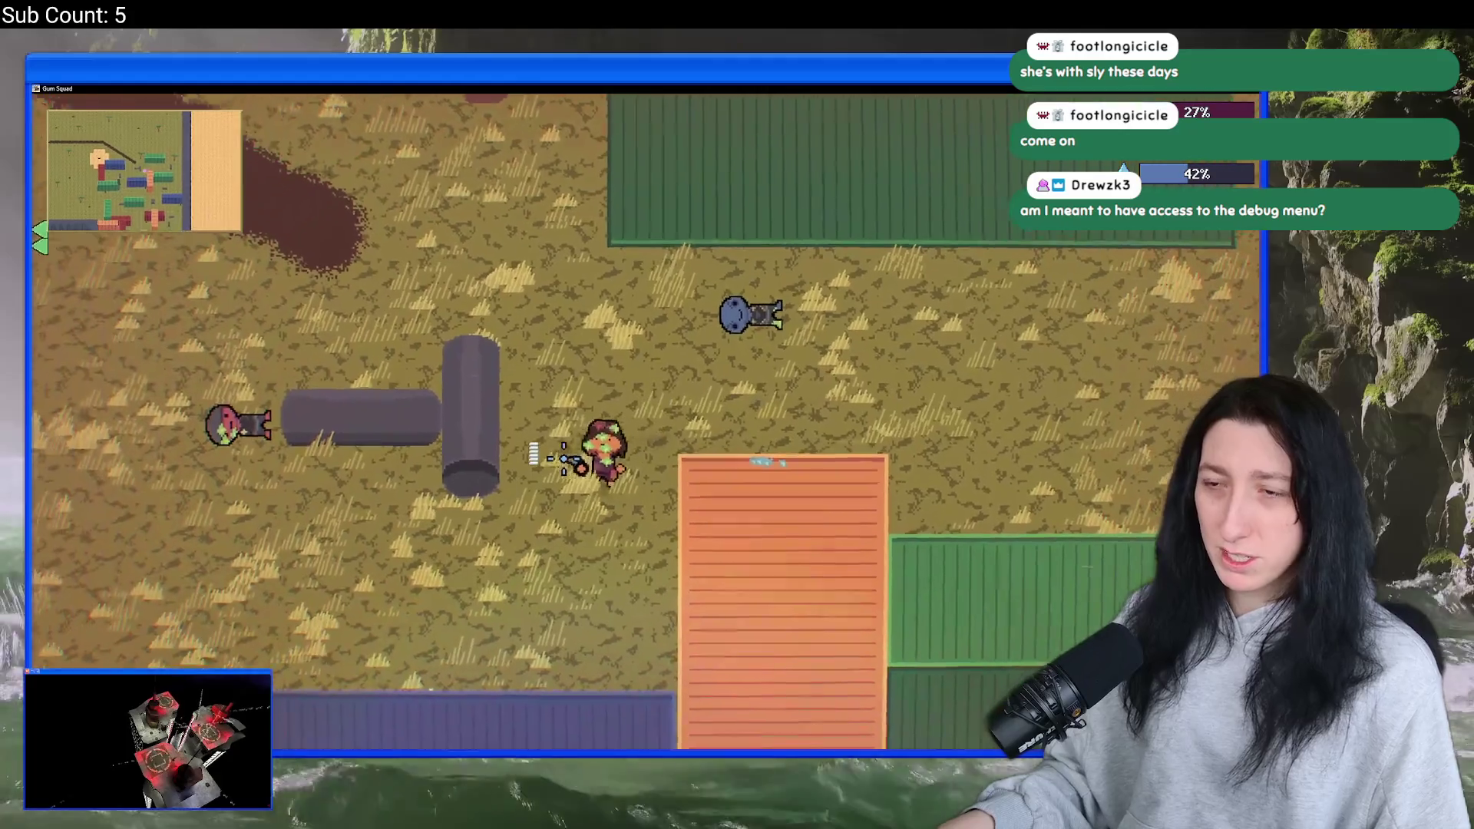
{"action": "key", "text": "a"}
{"action": "key", "text": "s"}
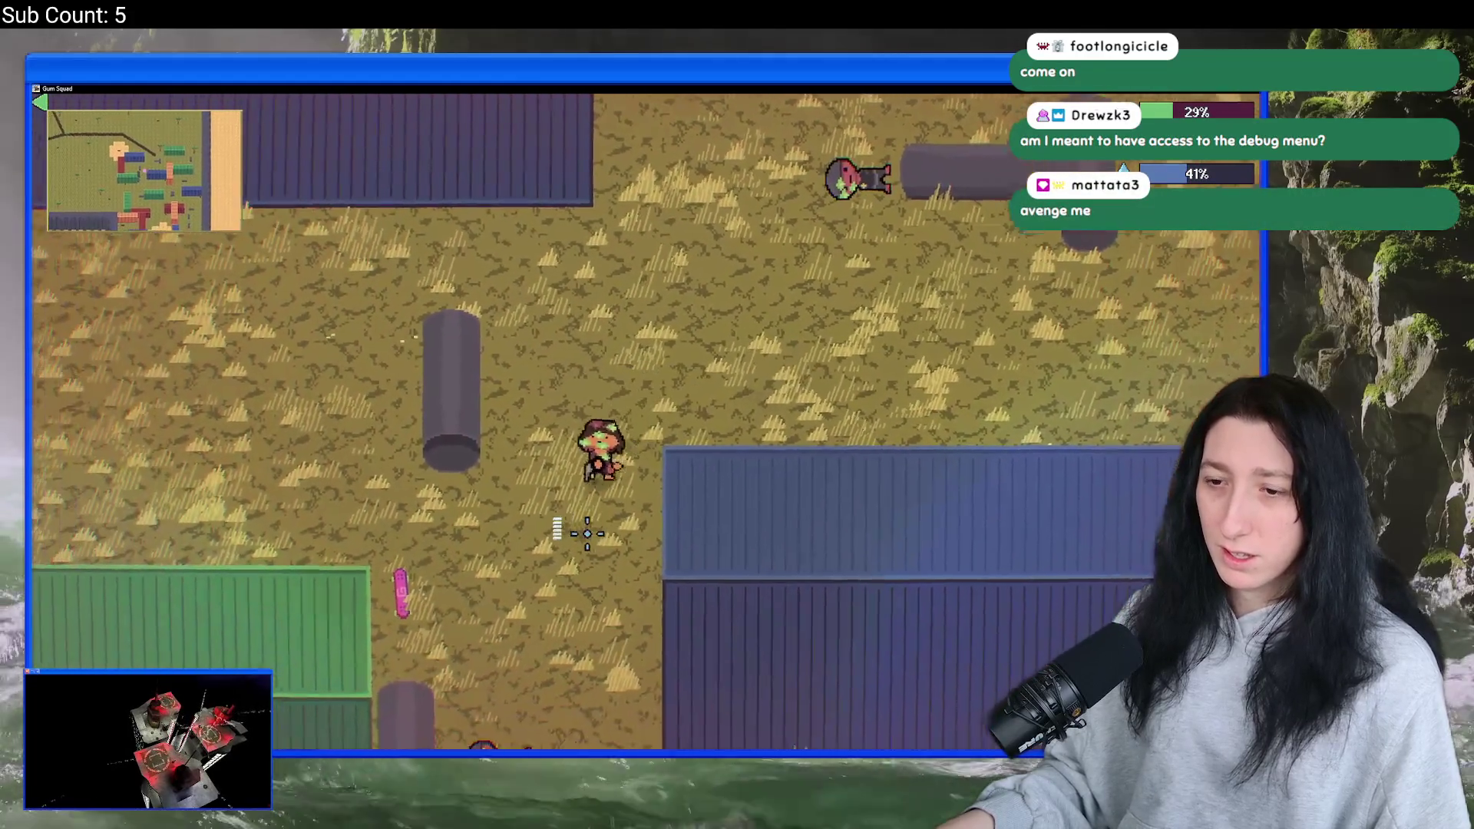
{"action": "key", "text": "s"}
{"action": "key", "text": "a"}
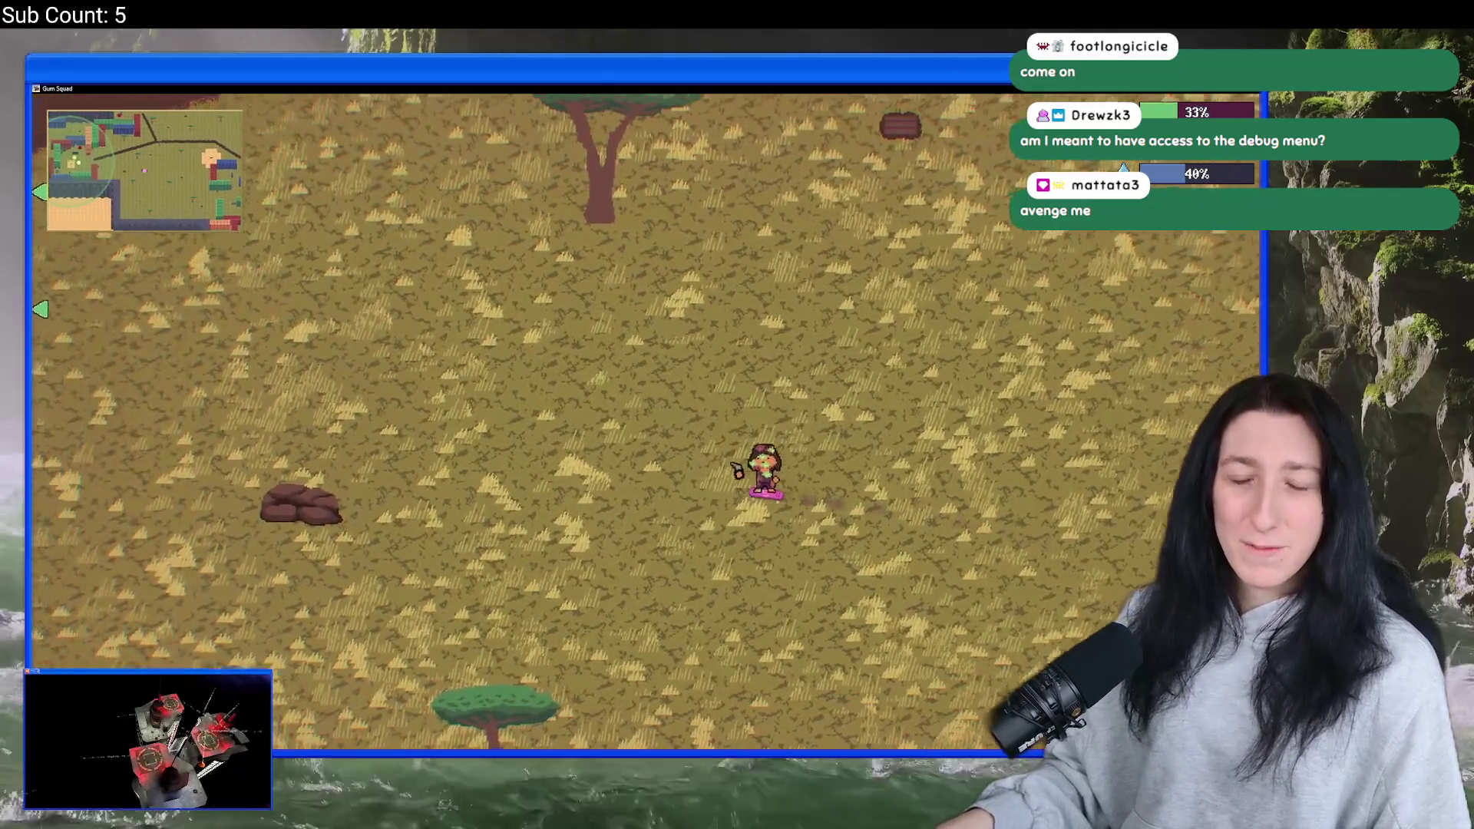
- Walk back toward the Safe Zone and ride the skateboard along the dirt path
{"action": "key", "text": "w"}
{"action": "key", "text": "a"}
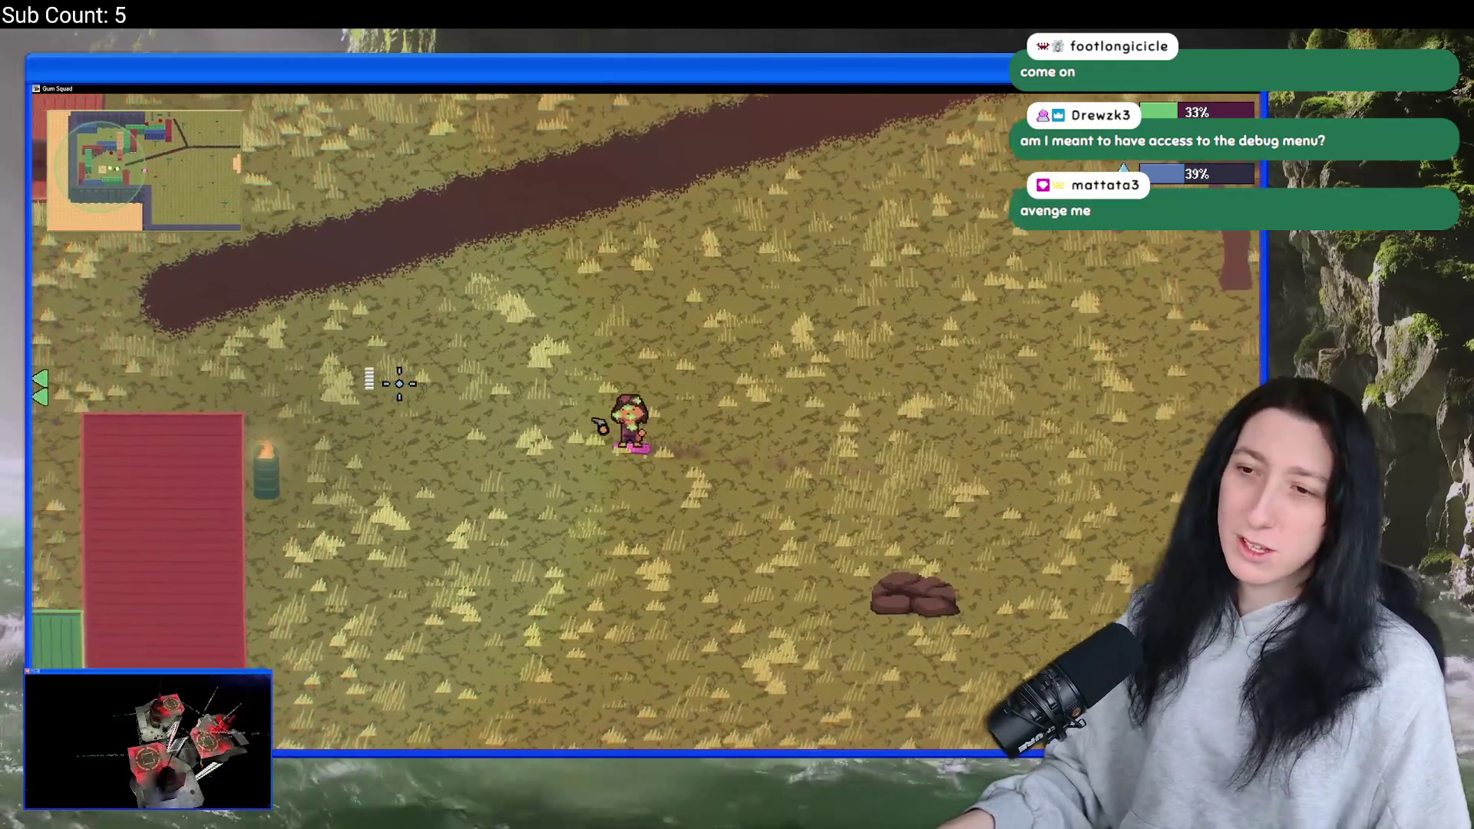
{"action": "key", "text": "a"}
{"action": "key", "text": "s"}
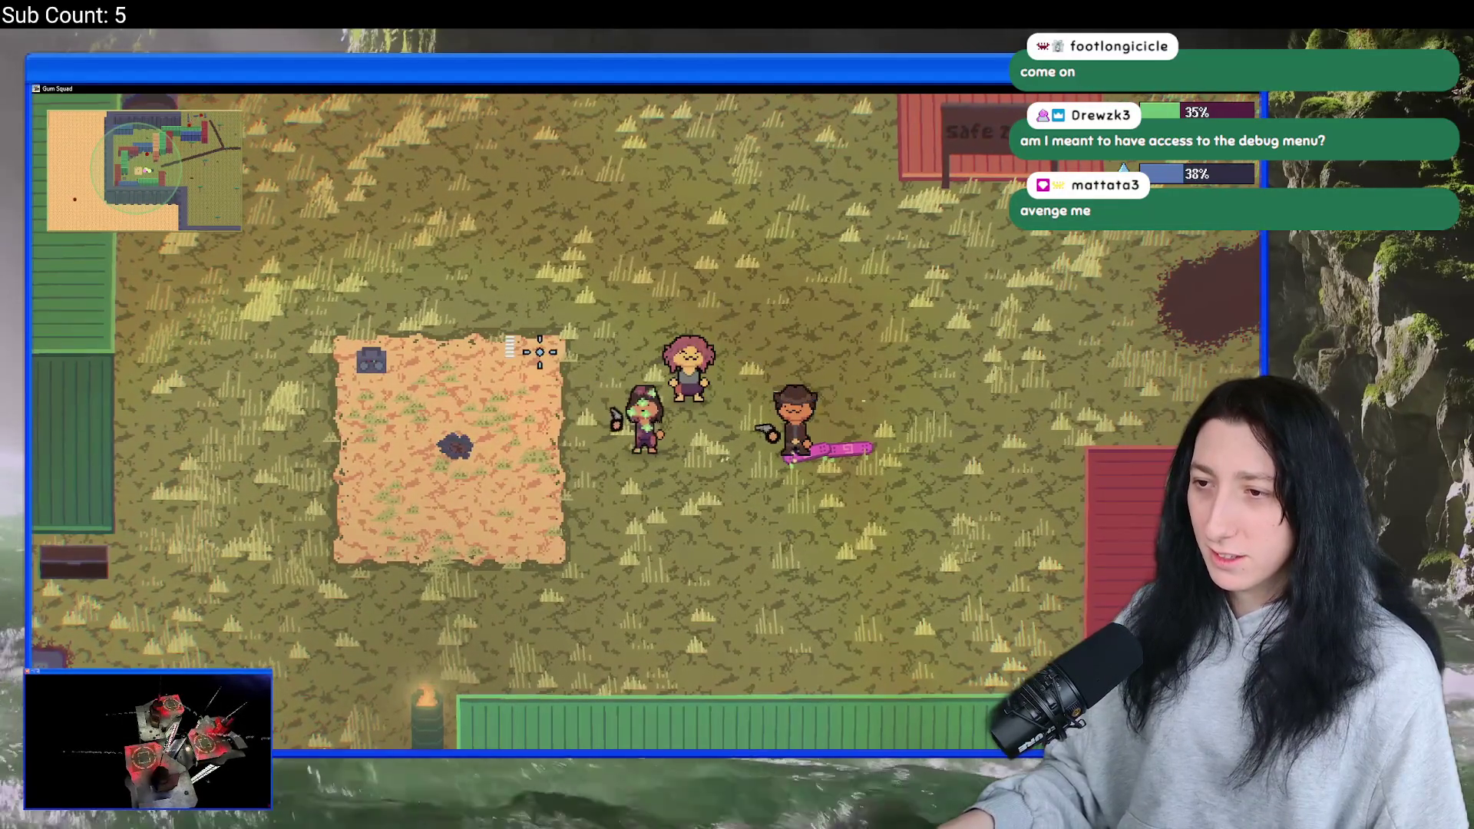
{"action": "key", "text": "w"}
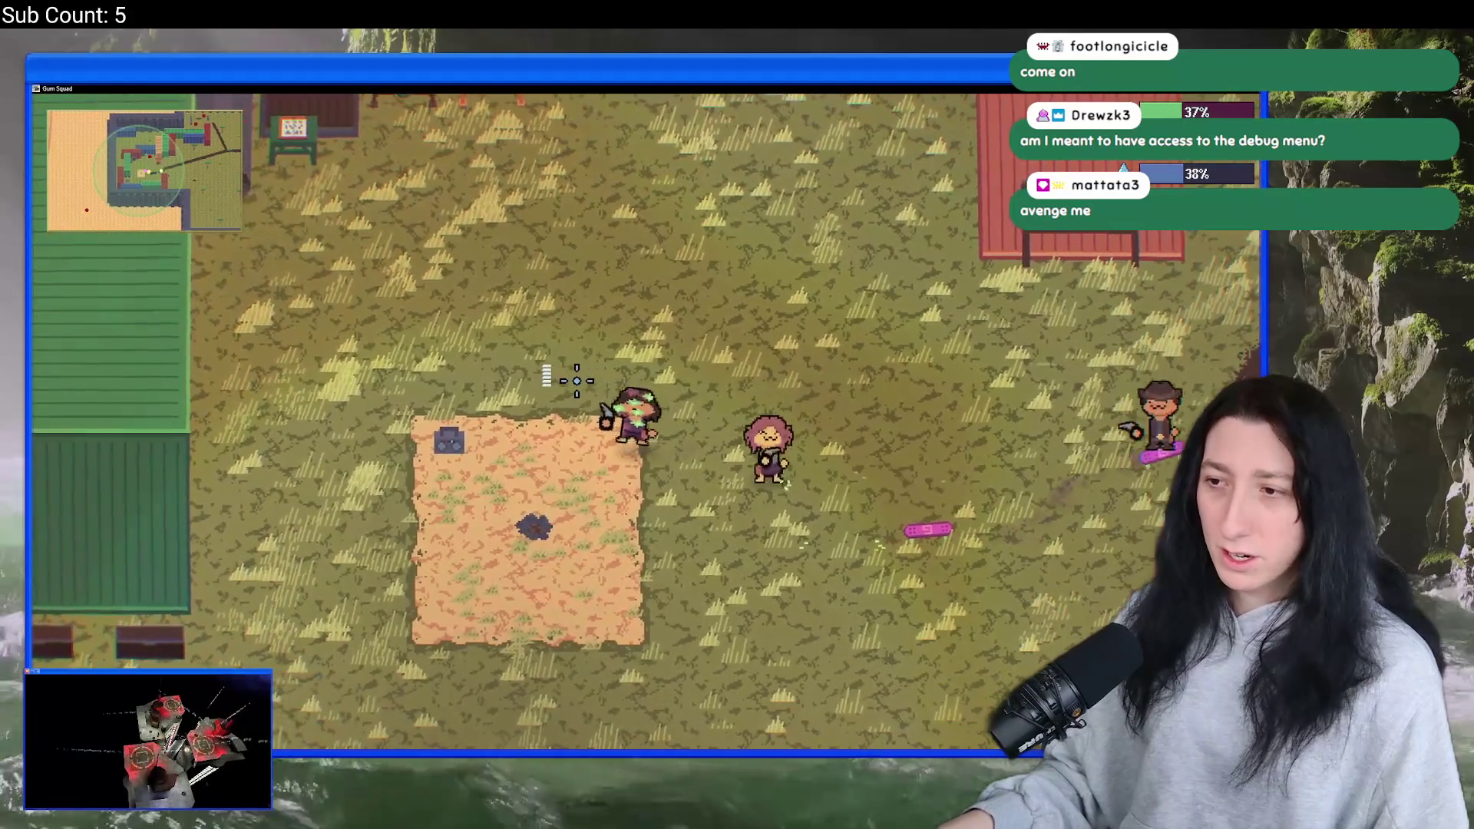
{"action": "key", "text": "d"}
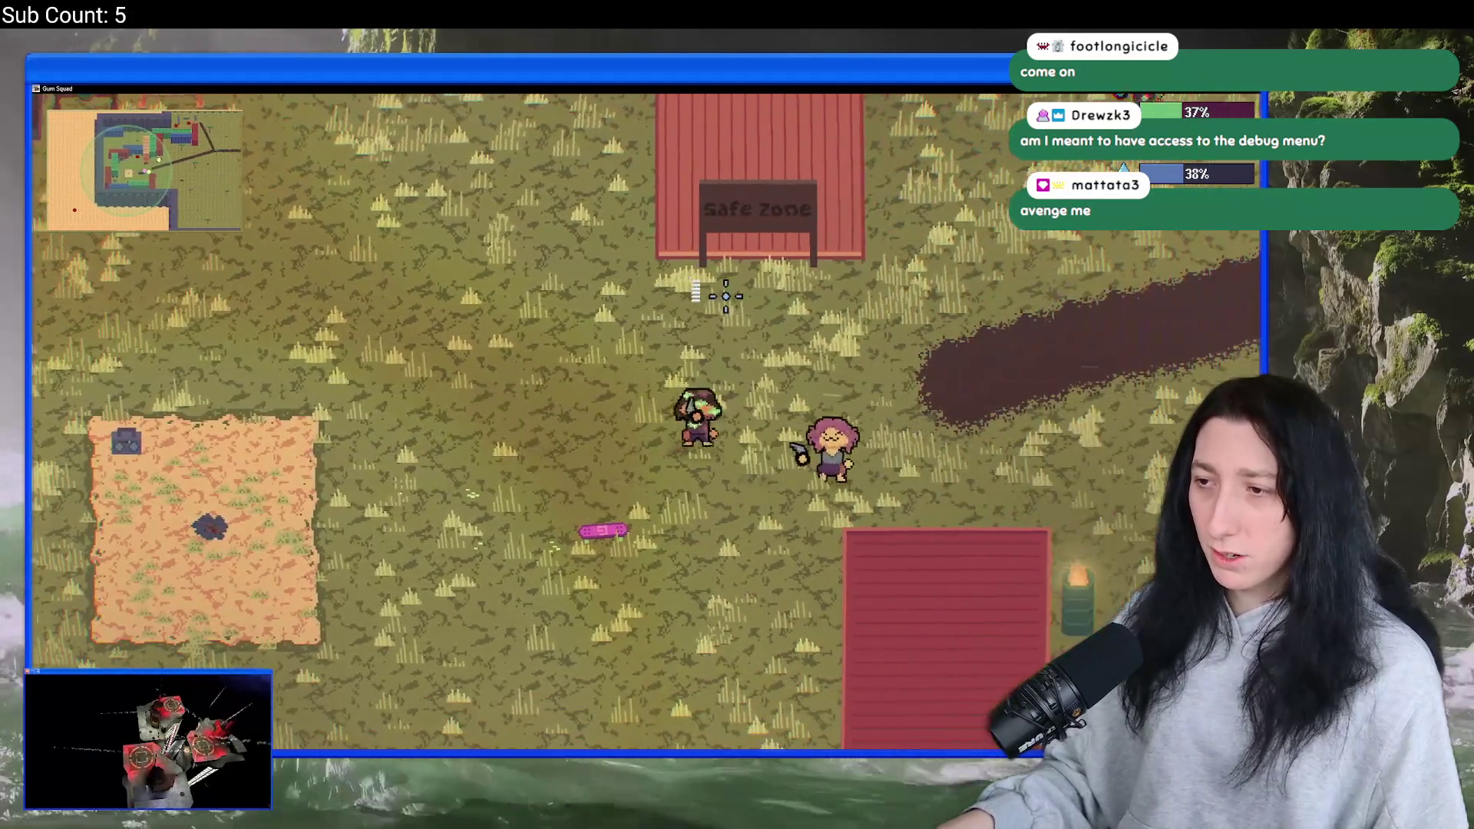
{"action": "key", "text": "s"}
{"action": "key", "text": "d"}
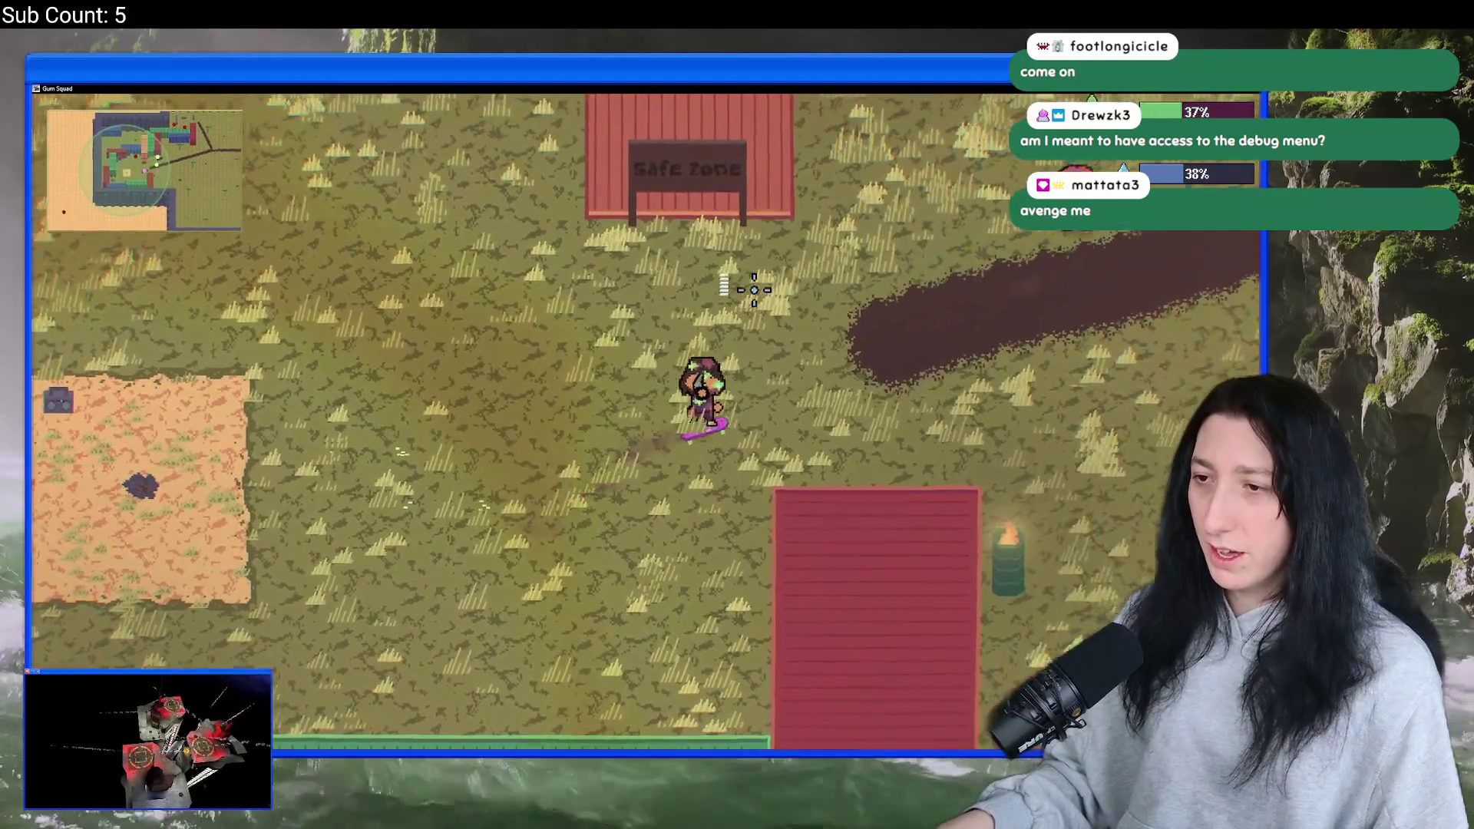
{"action": "key", "text": "w"}
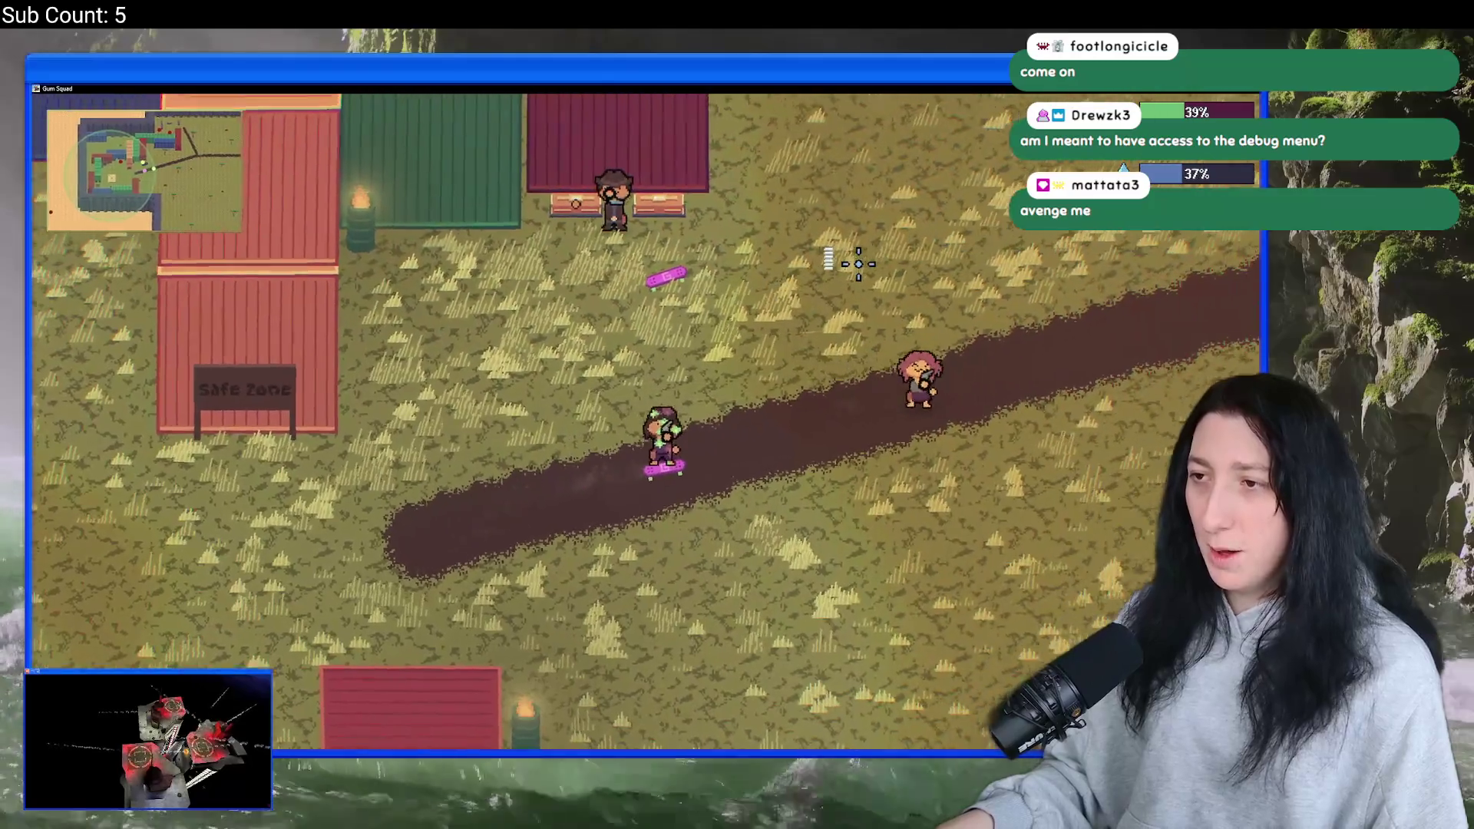
{"action": "key", "text": "d"}
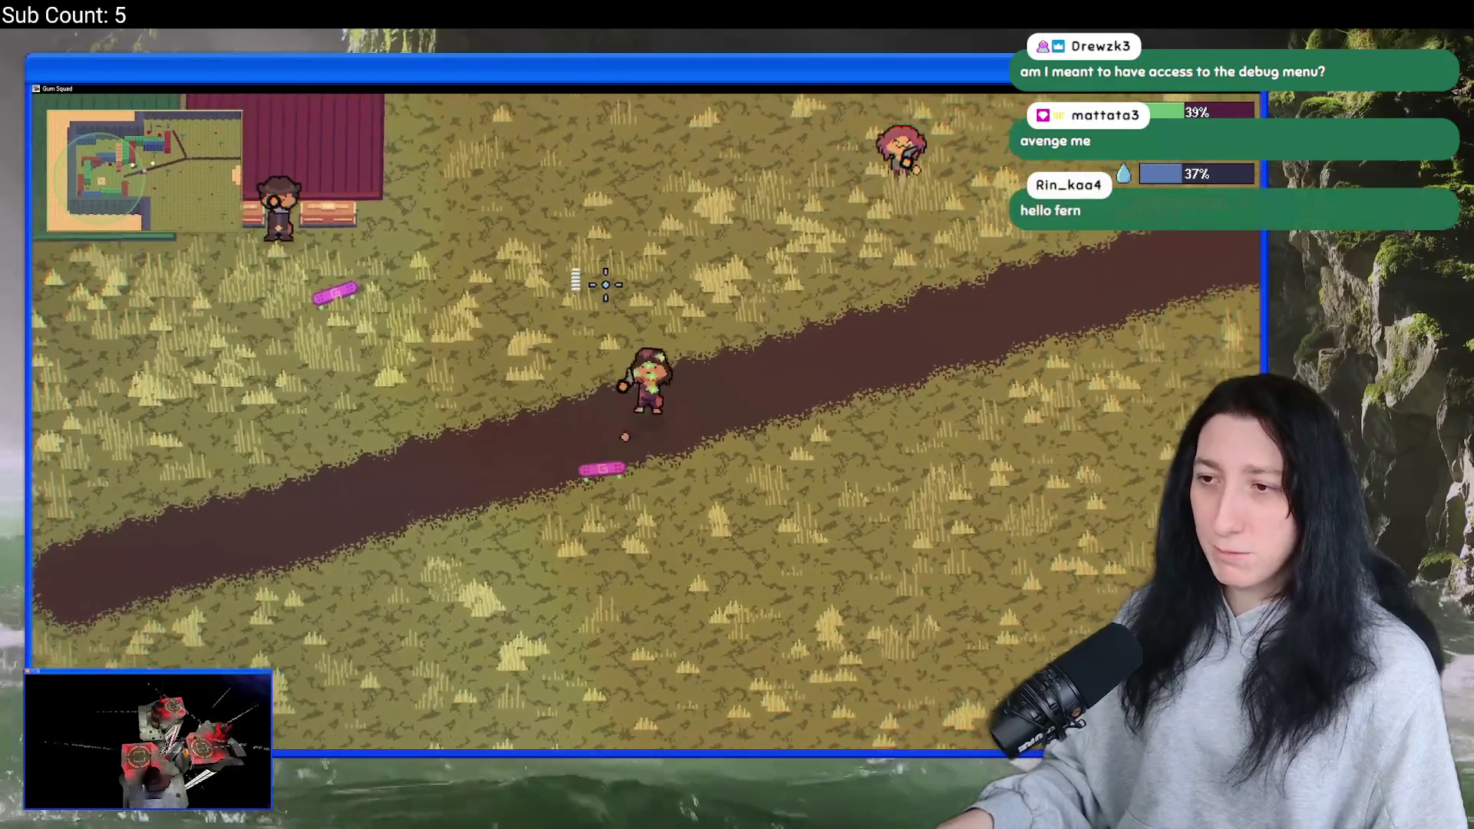
{"action": "key", "text": "w"}
- Quit Gum Squad from the pause menu to the desktop
{"action": "key", "text": "Escape"}
{"action": "left_click", "coordinate": [607, 557]}
{"action": "left_click", "coordinate": [609, 634]}
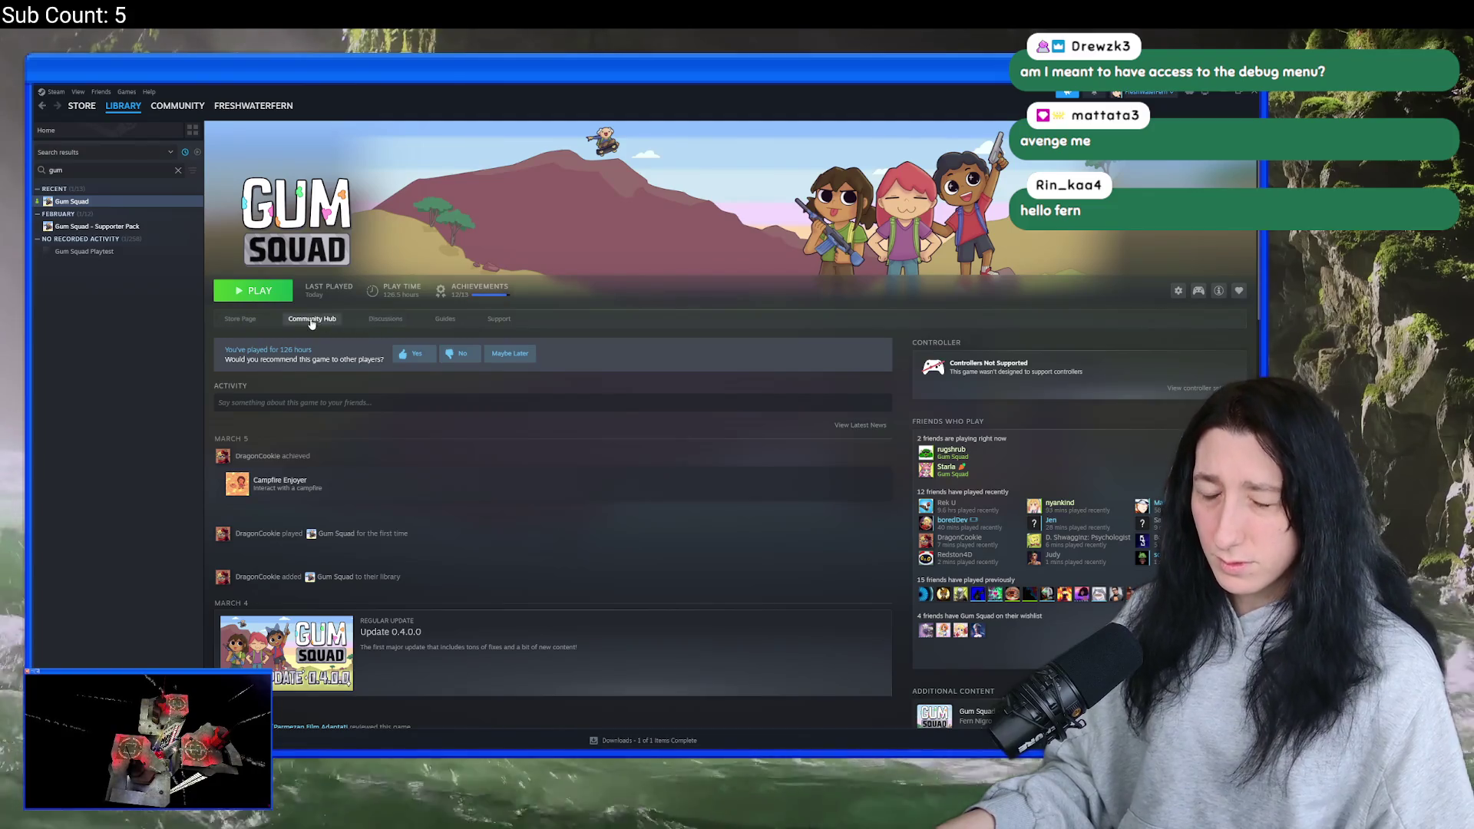
- Start a new Regular Update event for Gum Squad from the Community Hub admin tools
{"action": "left_click", "coordinate": [312, 321]}
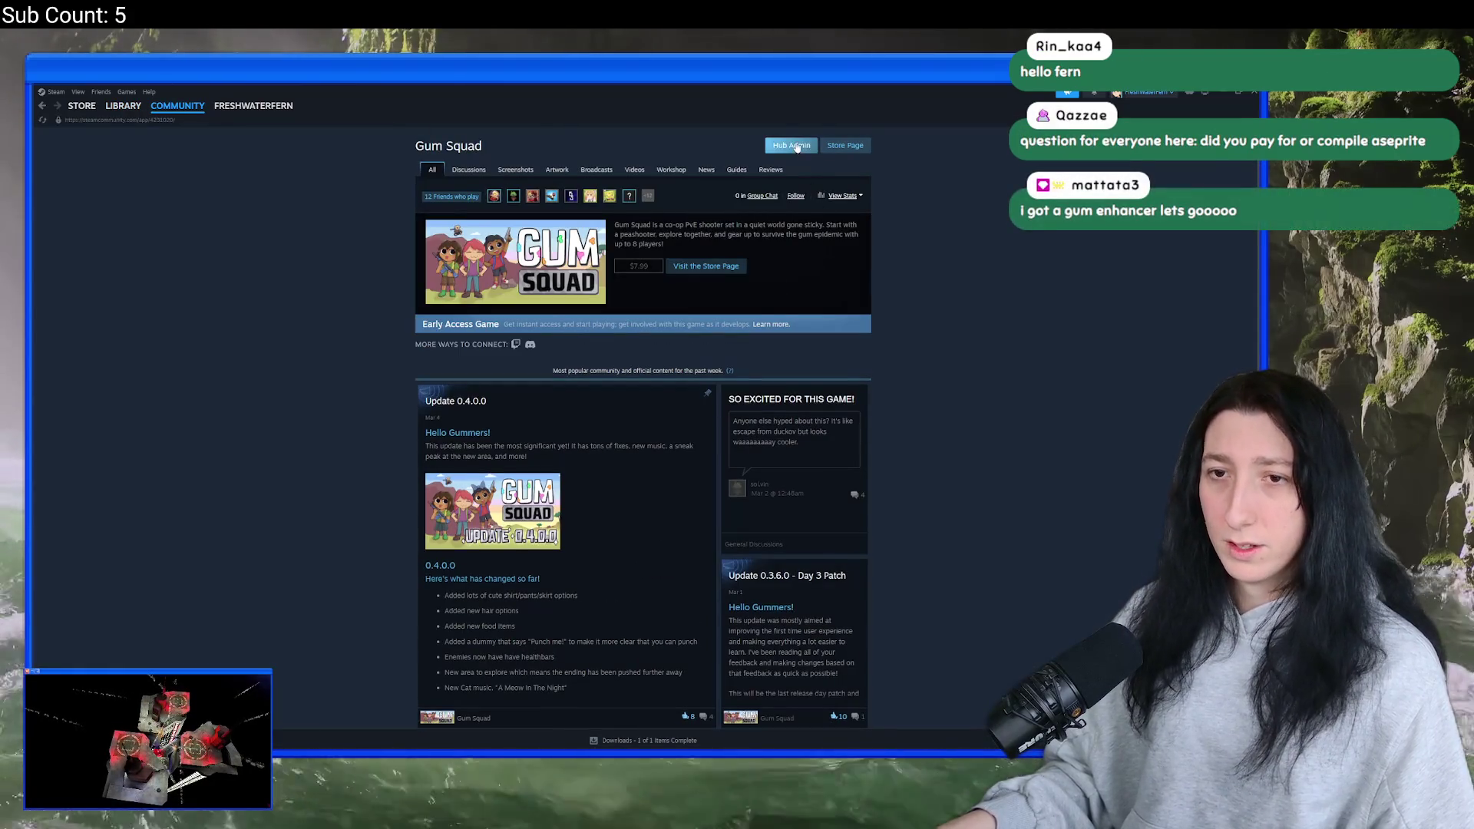
{"action": "left_click", "coordinate": [796, 147]}
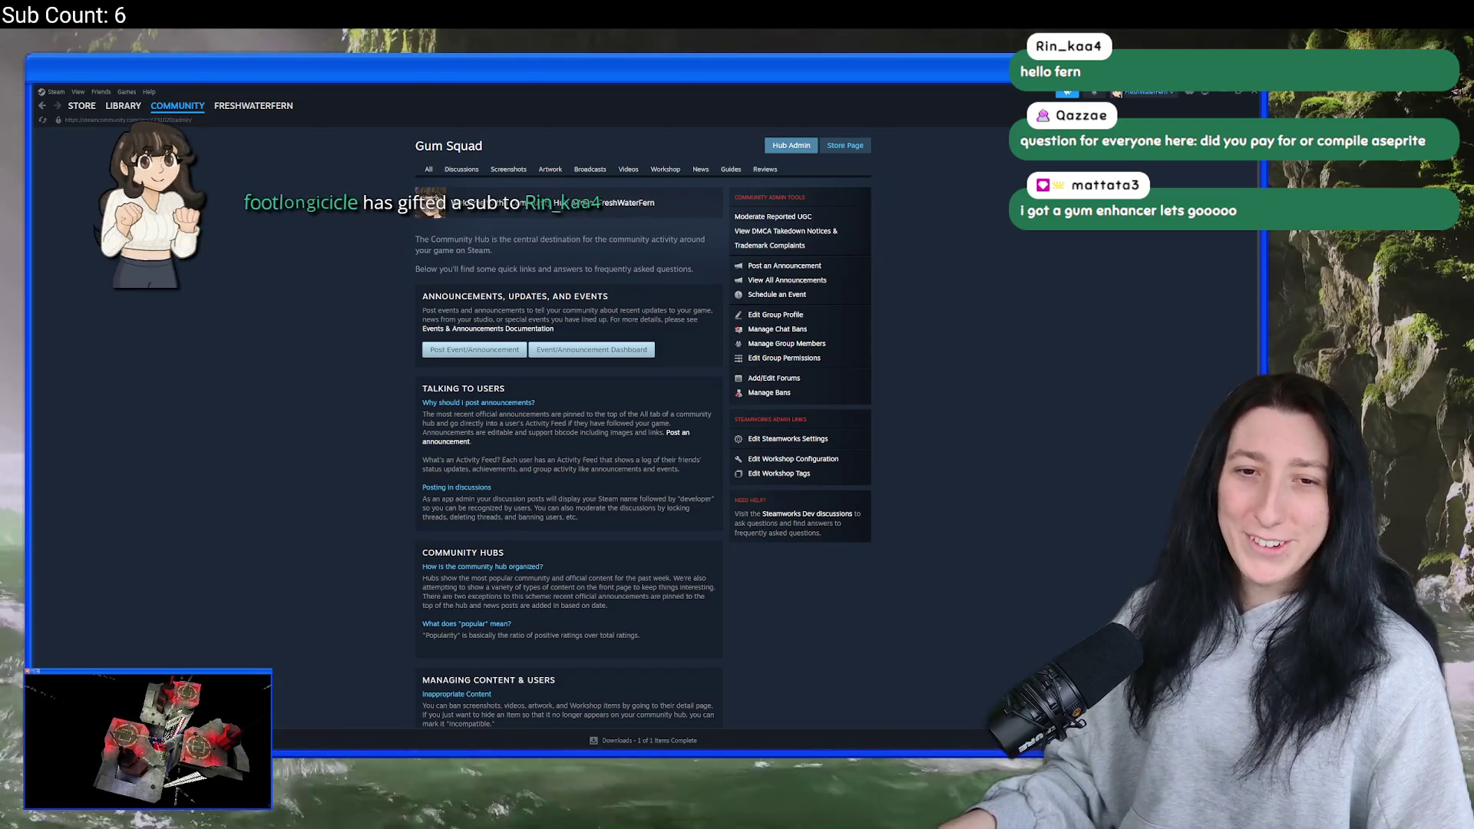
{"action": "left_click", "coordinate": [475, 349]}
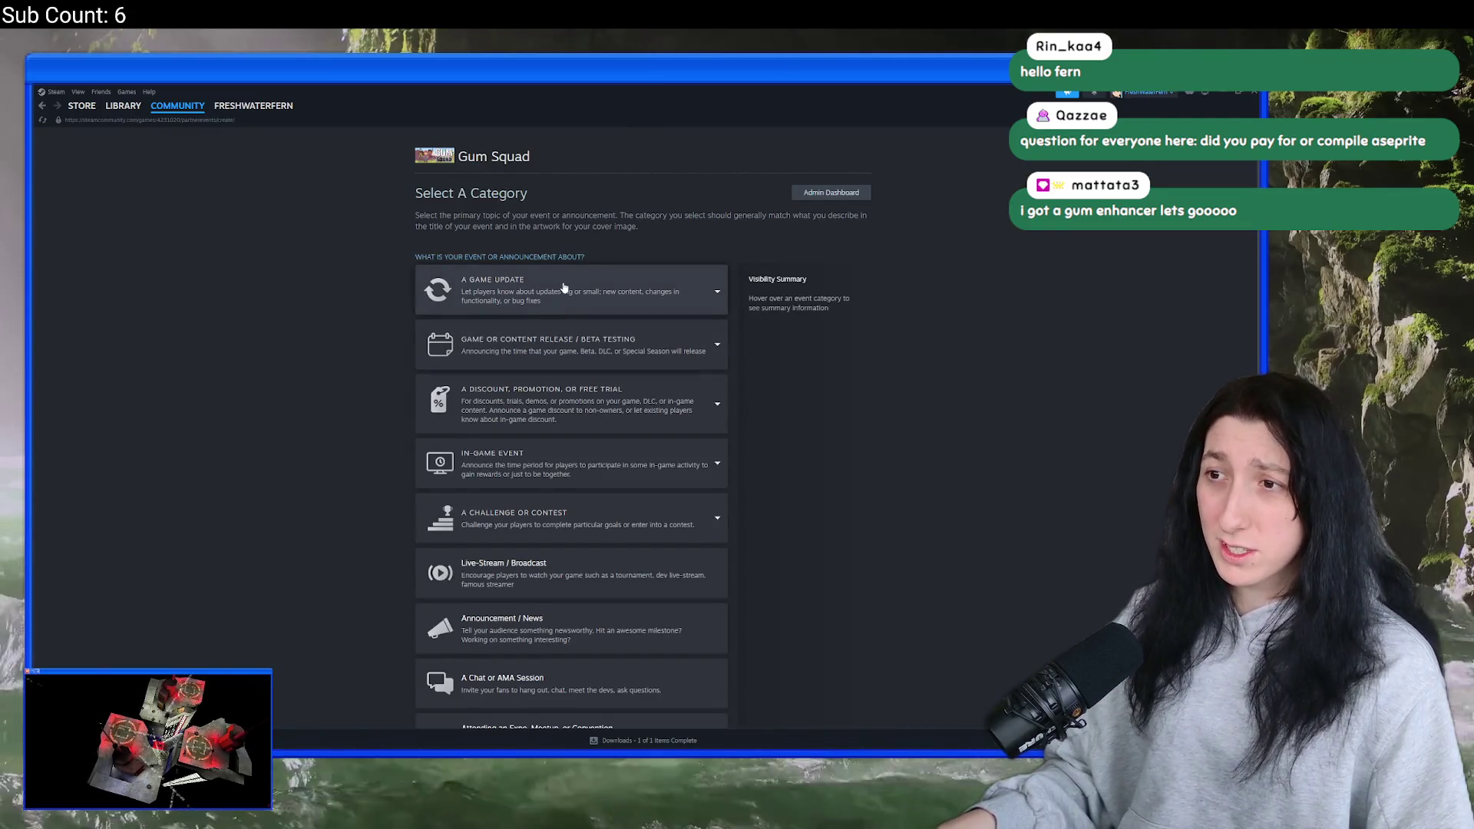
{"action": "left_click", "coordinate": [560, 290]}
{"action": "left_click", "coordinate": [549, 398]}
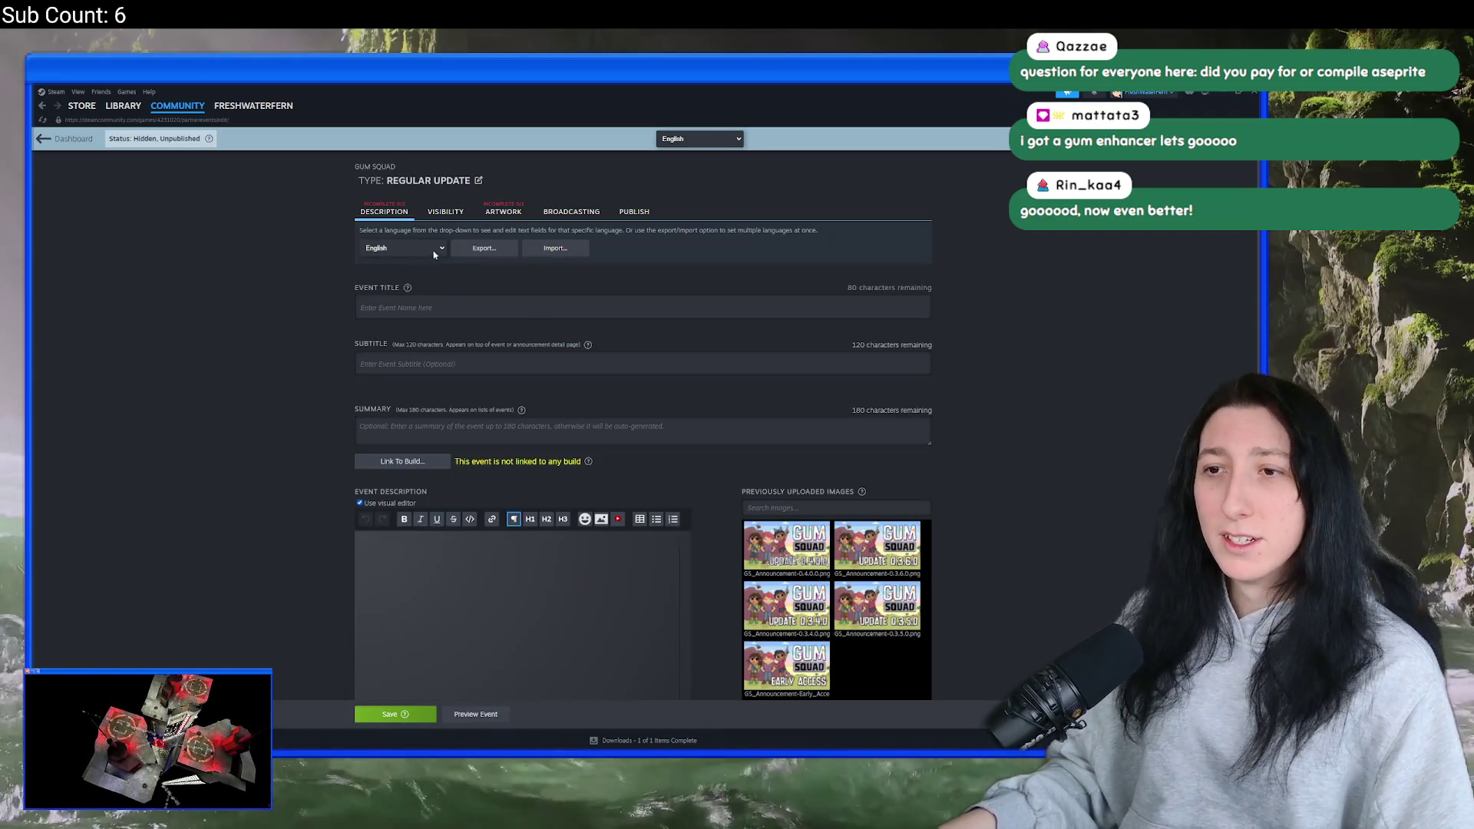
- Title the event 'Update 0.5.0.0'
{"action": "left_click", "coordinate": [503, 212]}
{"action": "left_click", "coordinate": [392, 212]}
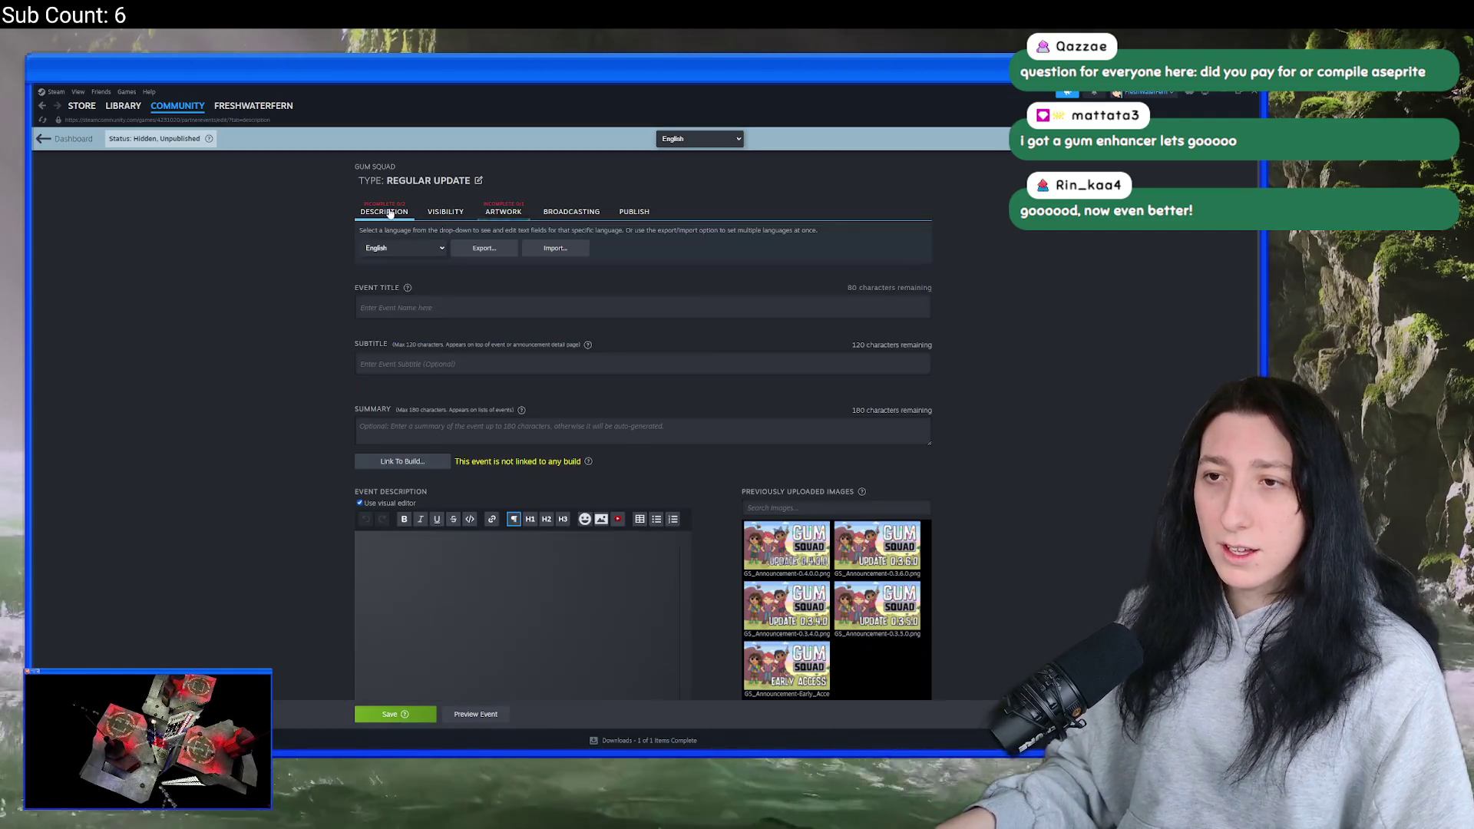
{"action": "scroll", "coordinate": [694, 585], "scroll_direction": "down", "scroll_amount": 2}
{"action": "scroll", "coordinate": [598, 446], "scroll_direction": "up", "scroll_amount": 2}
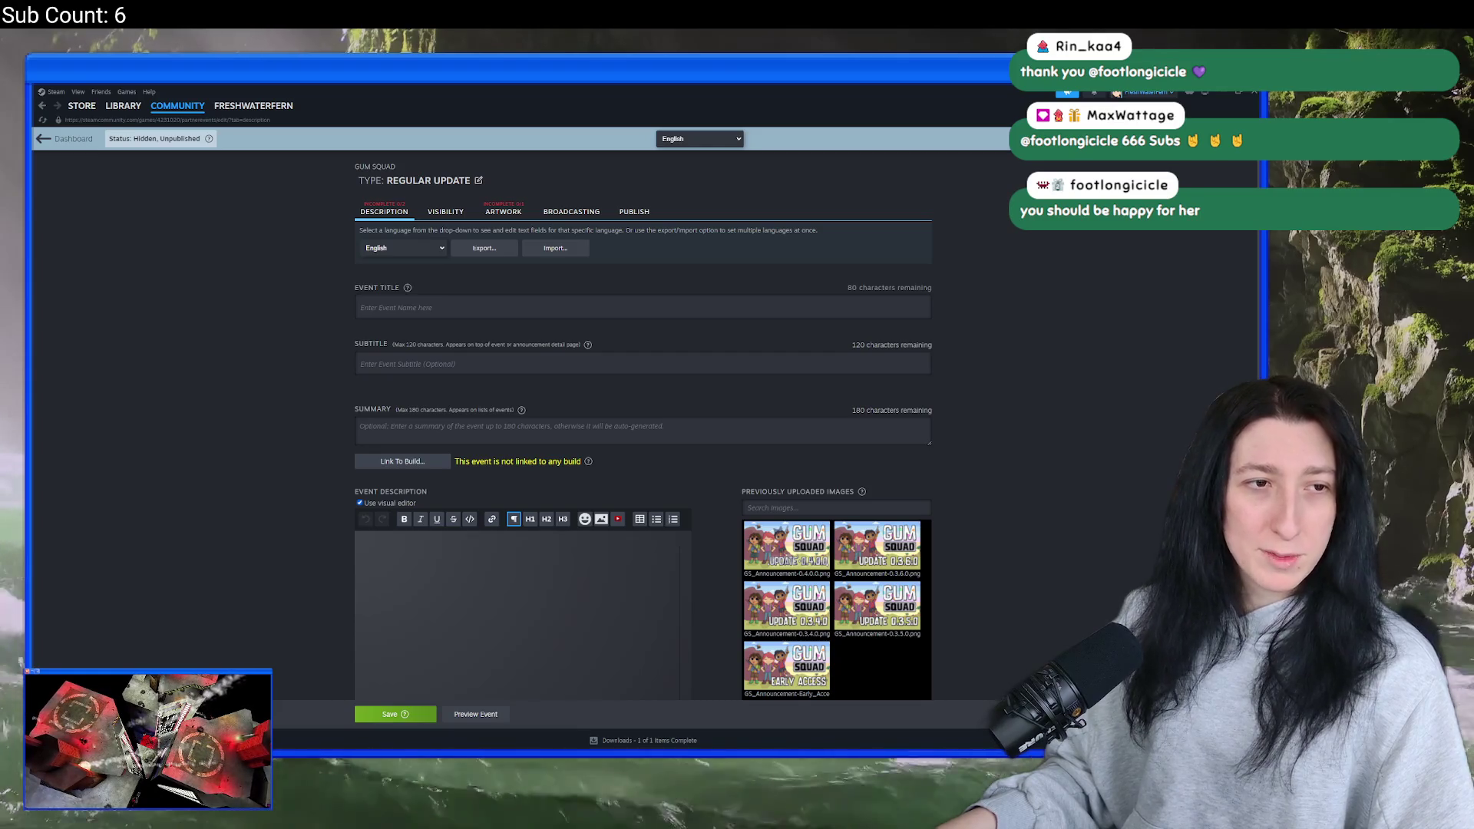
{"action": "left_click", "coordinate": [430, 306]}
{"action": "type", "text": "_chunks"}
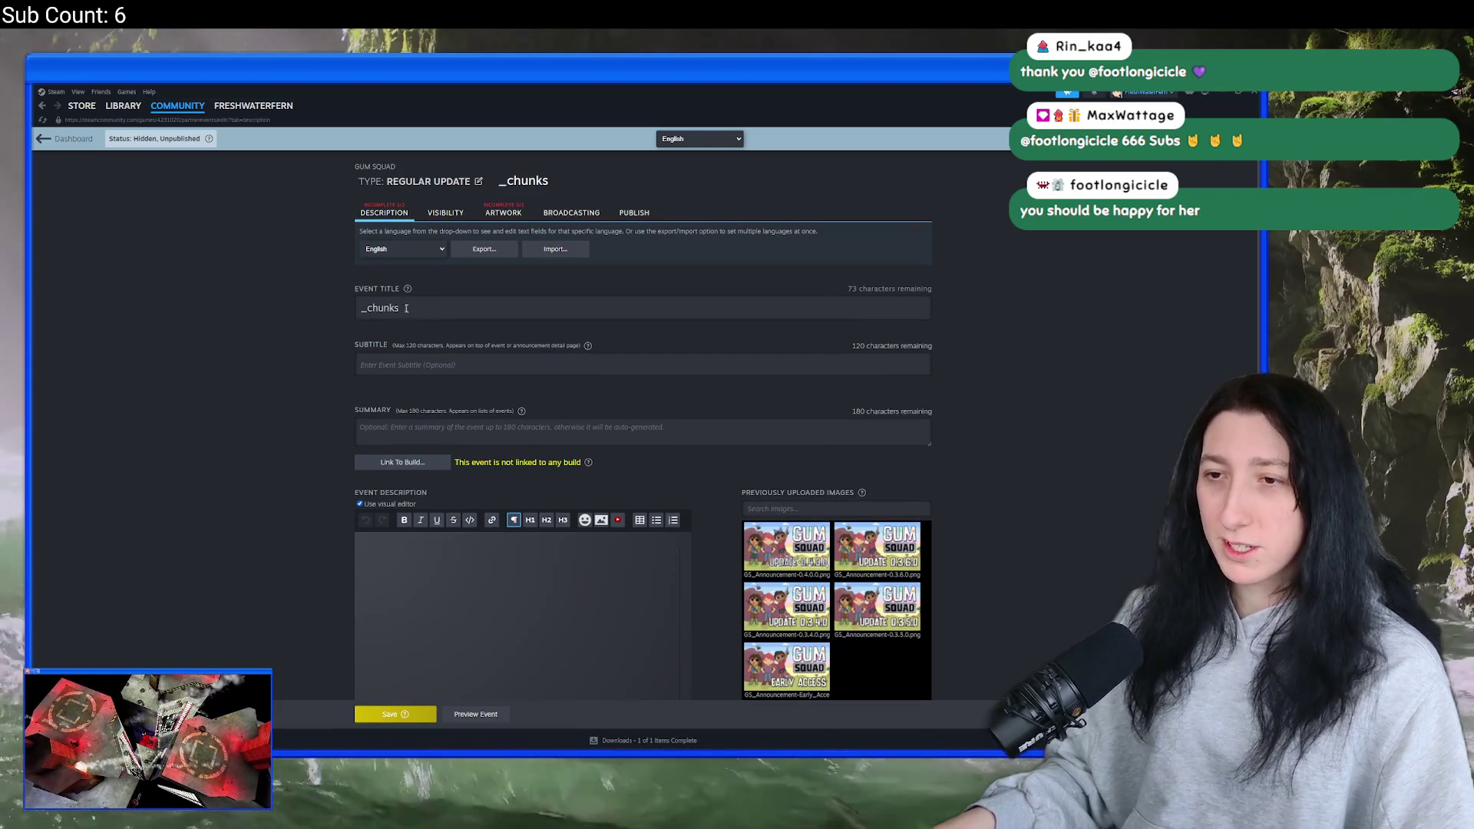
{"action": "key", "text": "ctrl+a"}
{"action": "key", "text": "BackSpace"}
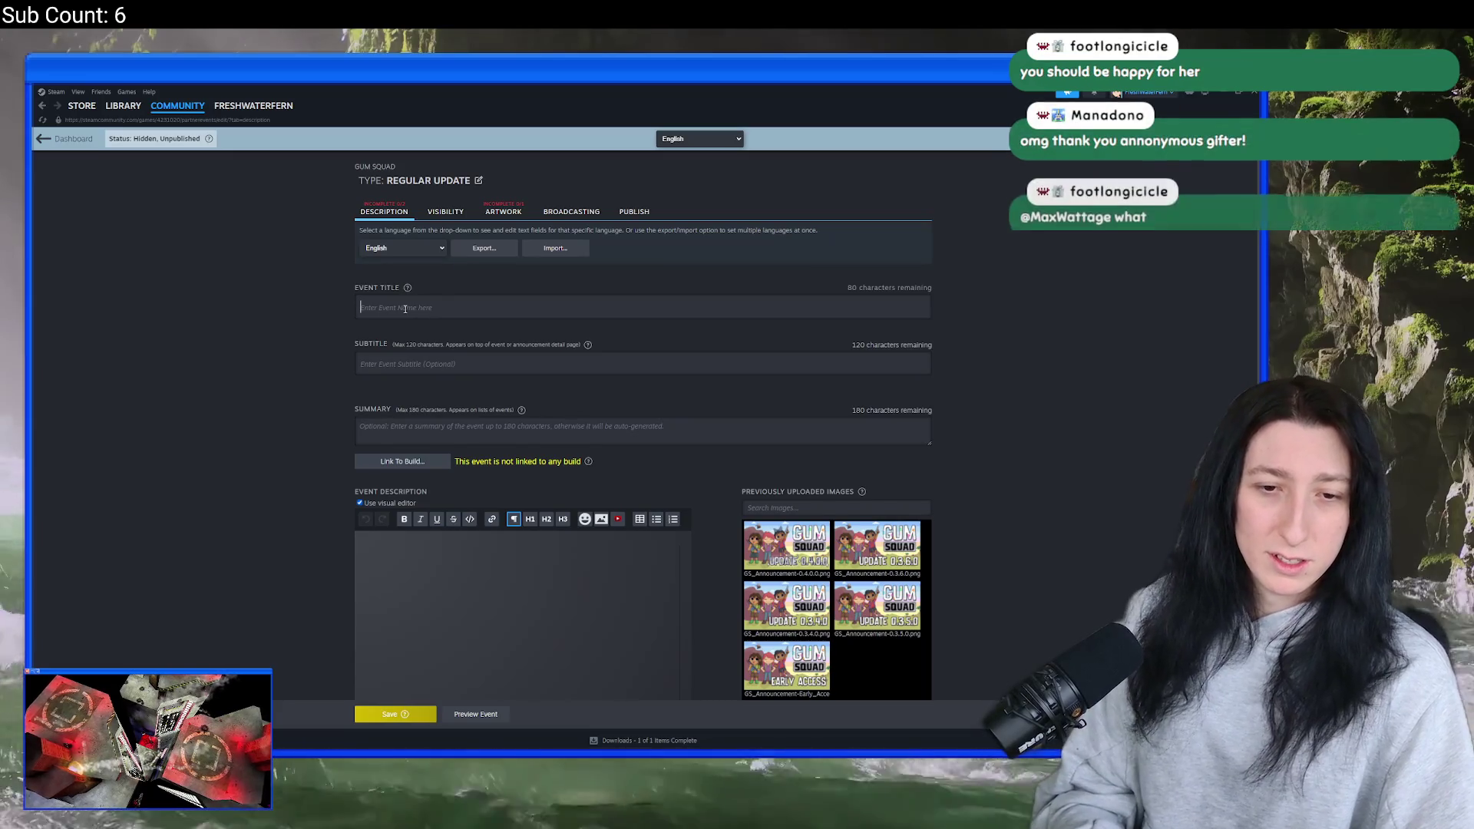
{"action": "type", "text": "Update"}
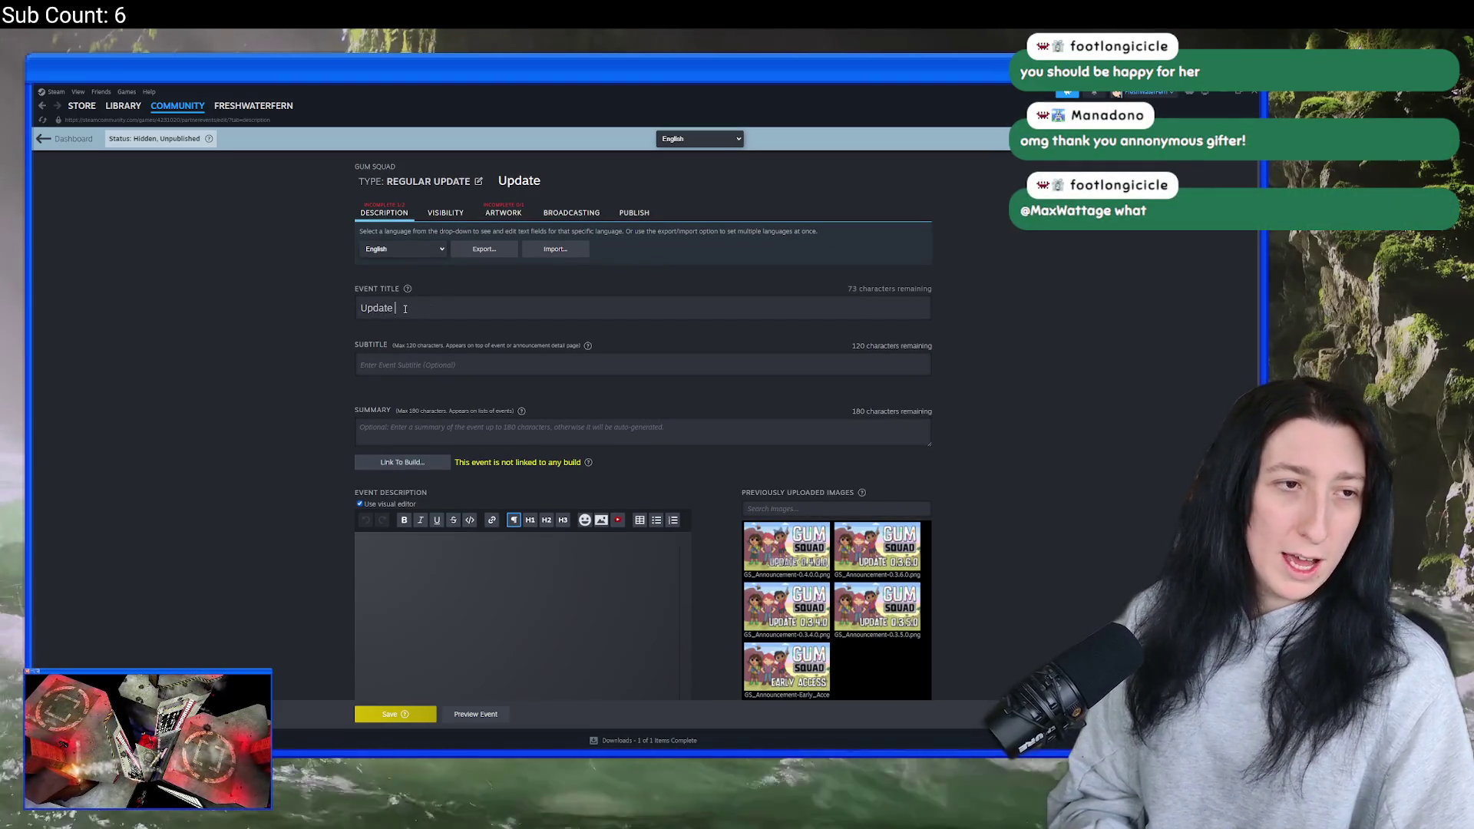
{"action": "type", "text": "K"}
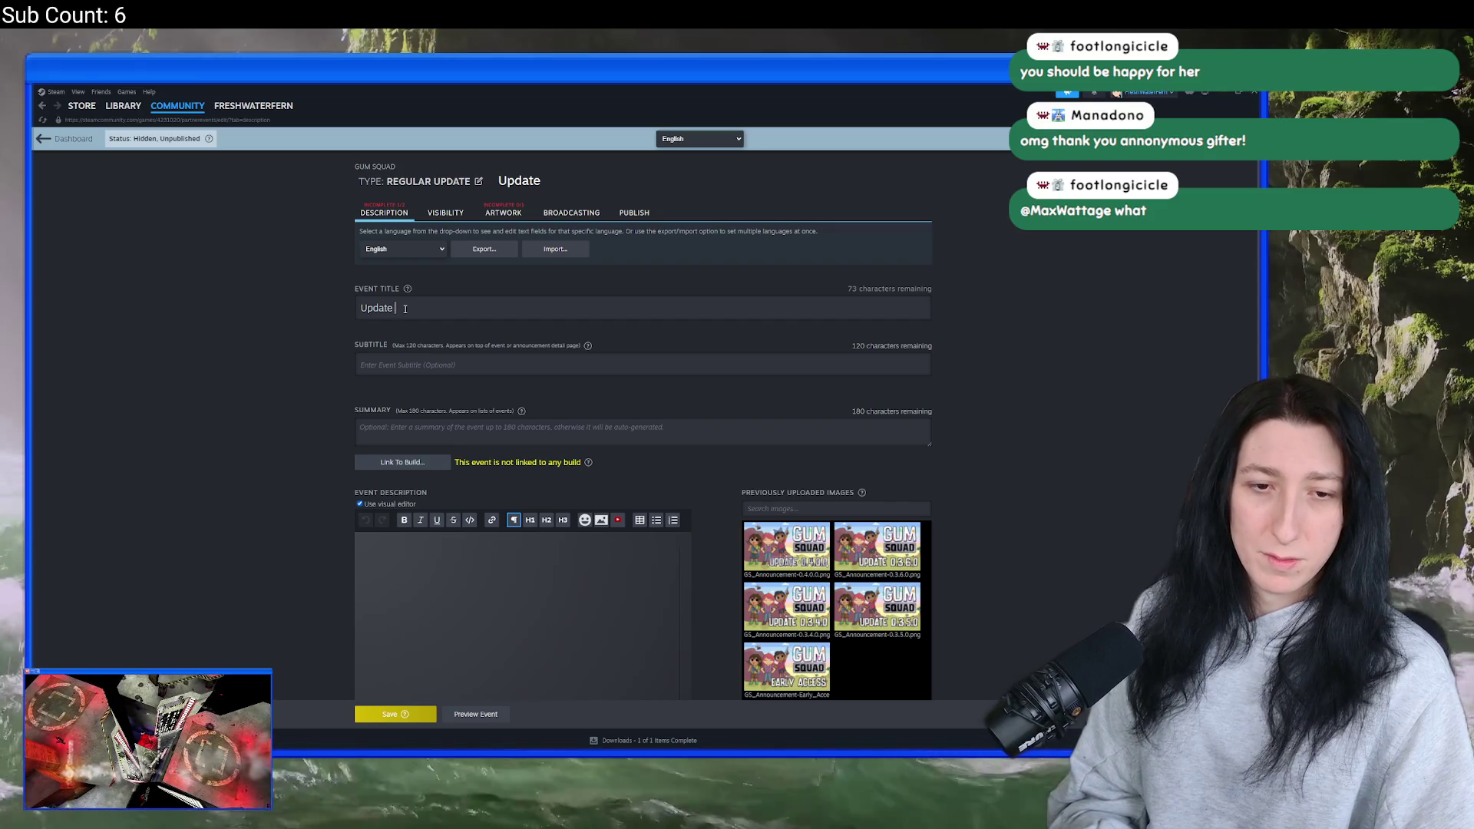
{"action": "type", "text": "0.5.0.0"}
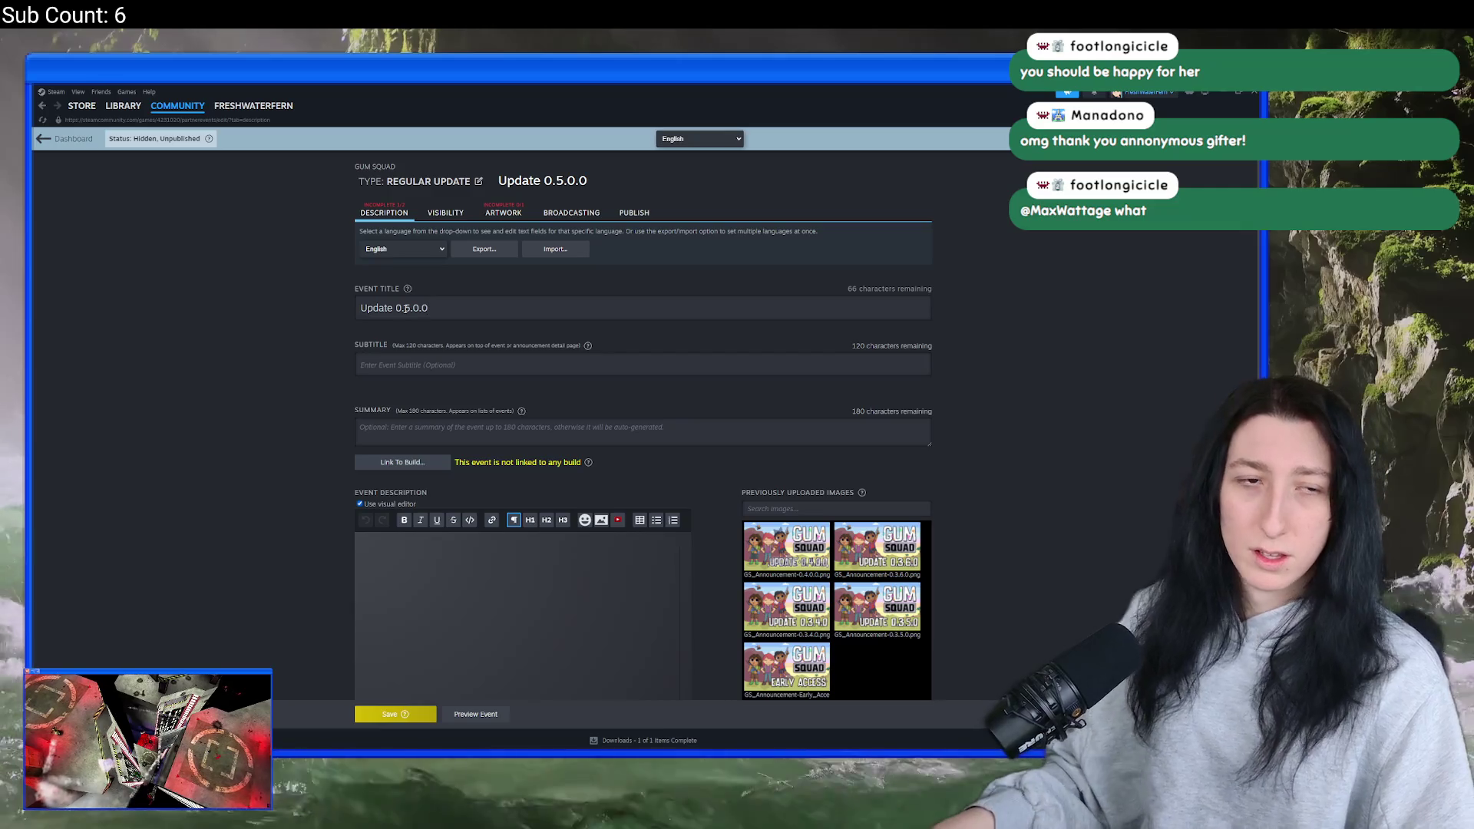
- Add a 'Big Performance Improvements' subtitle and a summary calling it one of the biggest performance updates
{"action": "left_click", "coordinate": [421, 357]}
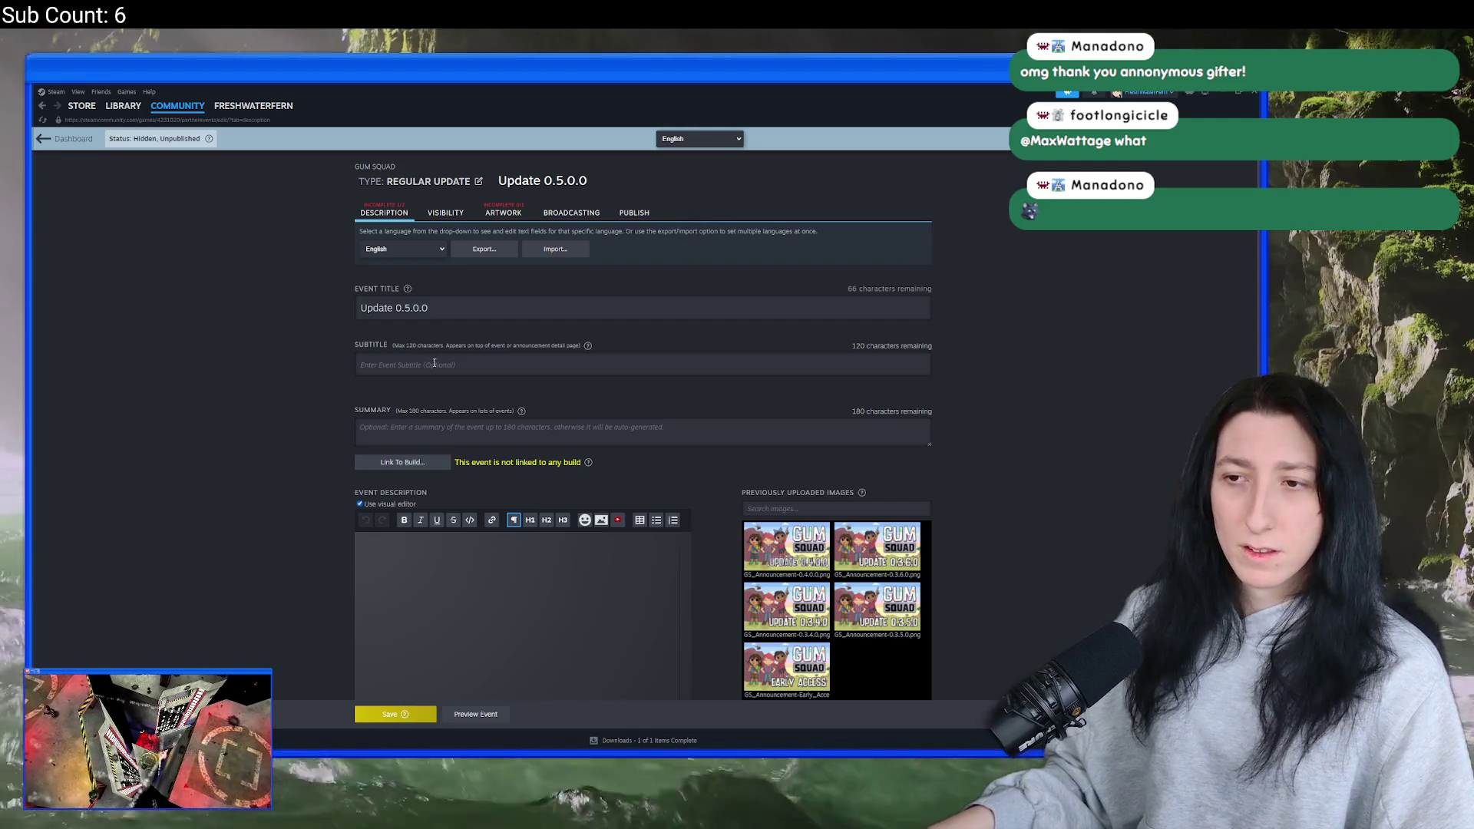
{"action": "type", "text": "Major perofrmance"}
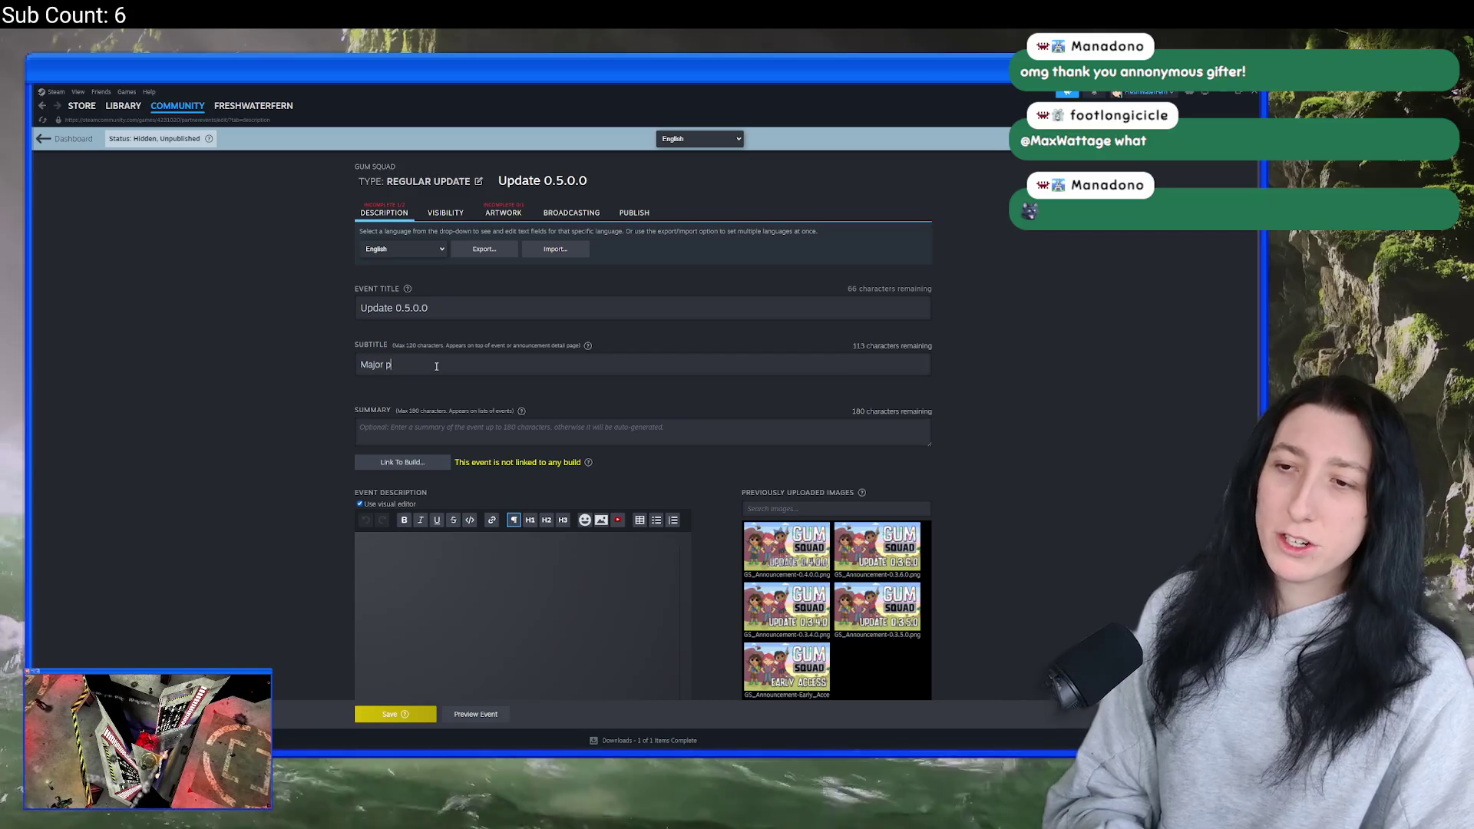
{"action": "key", "text": "ctrl+a"}
{"action": "type", "text": "Big perof"}
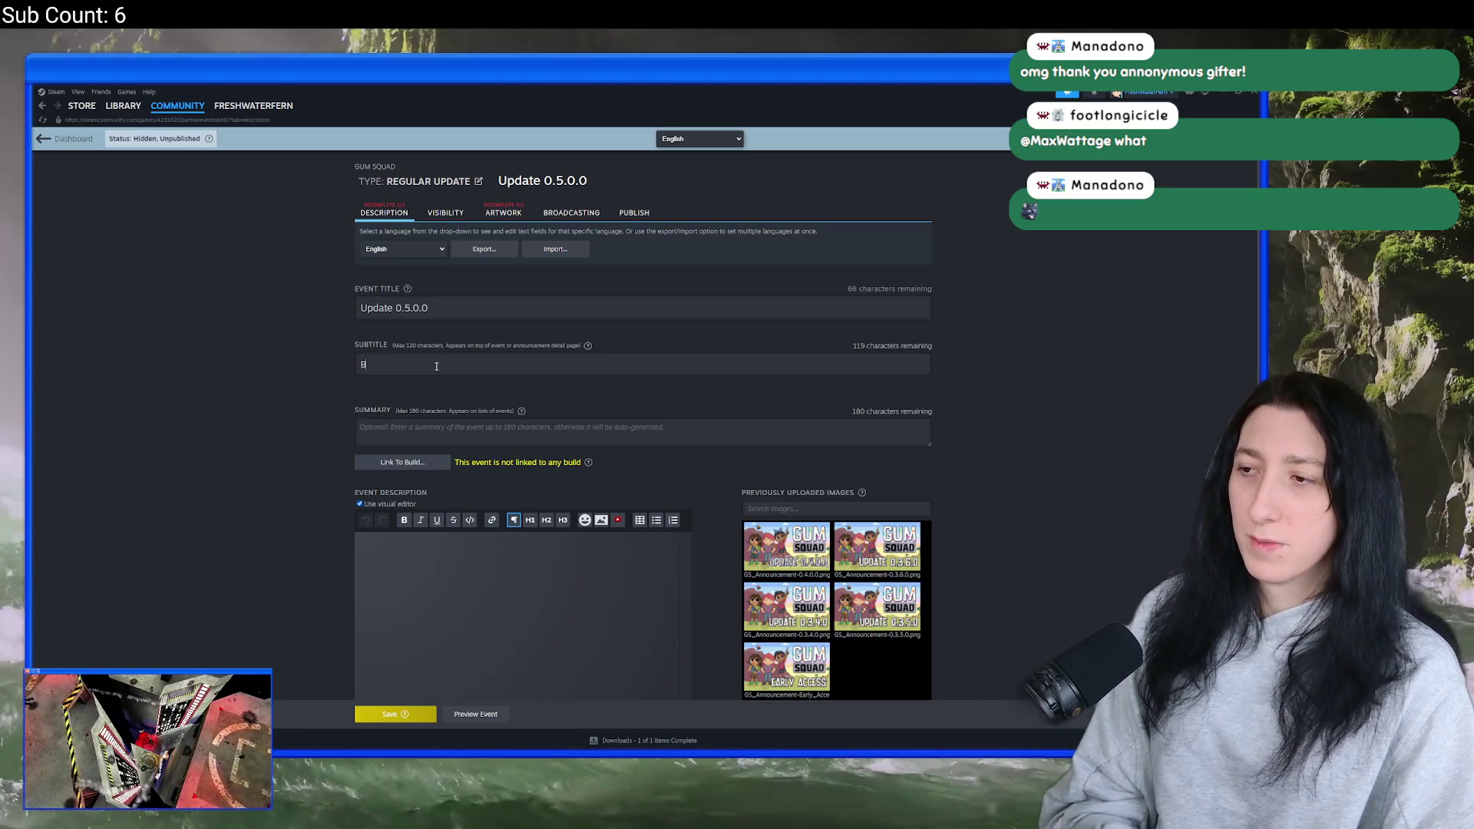
{"action": "key", "text": "BackSpace"}
{"action": "key", "text": "BackSpace"}
{"action": "type", "text": "rforma"}
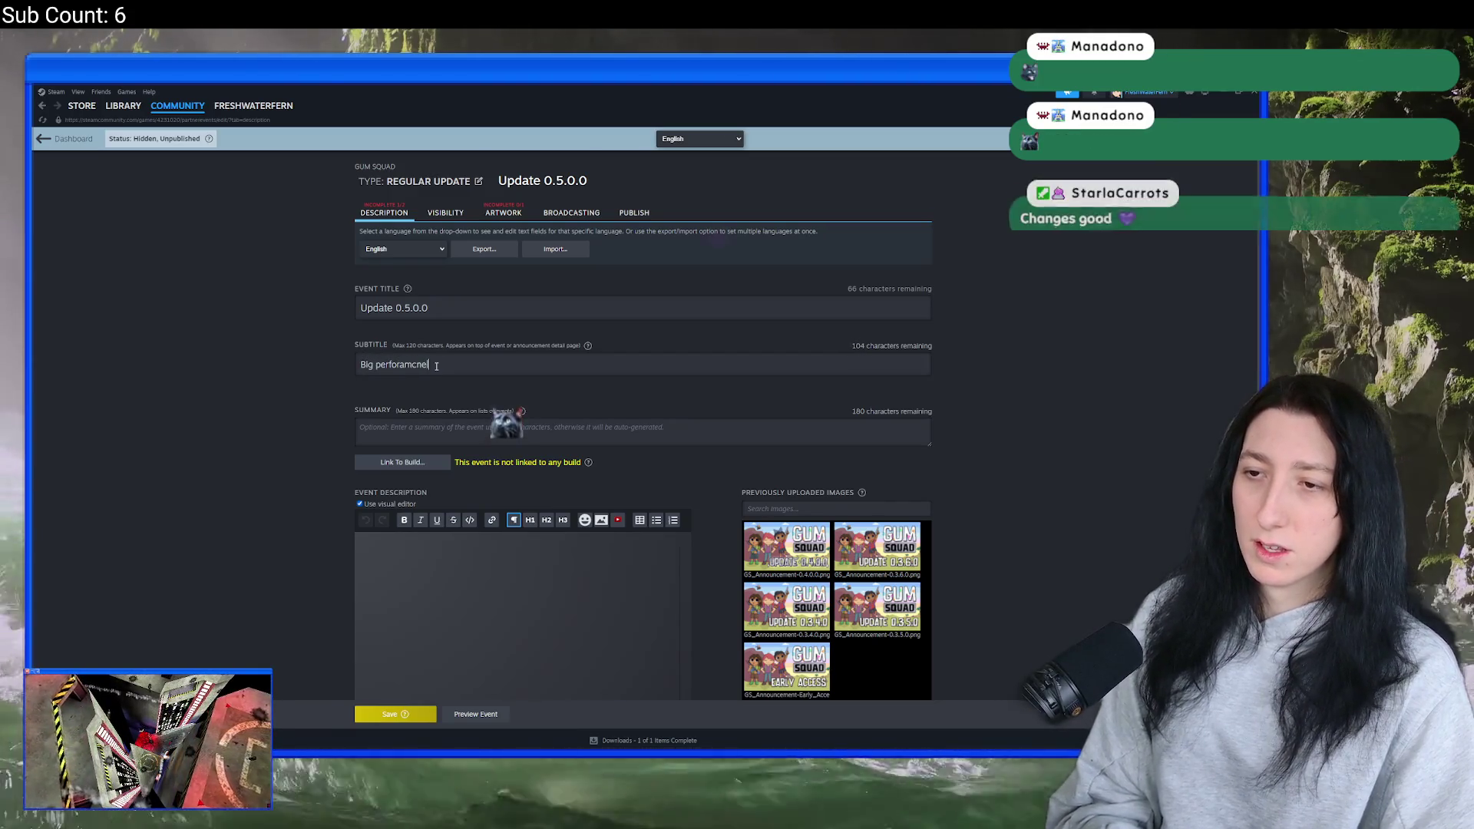
{"action": "type", "text": "nce Improvementsk"}
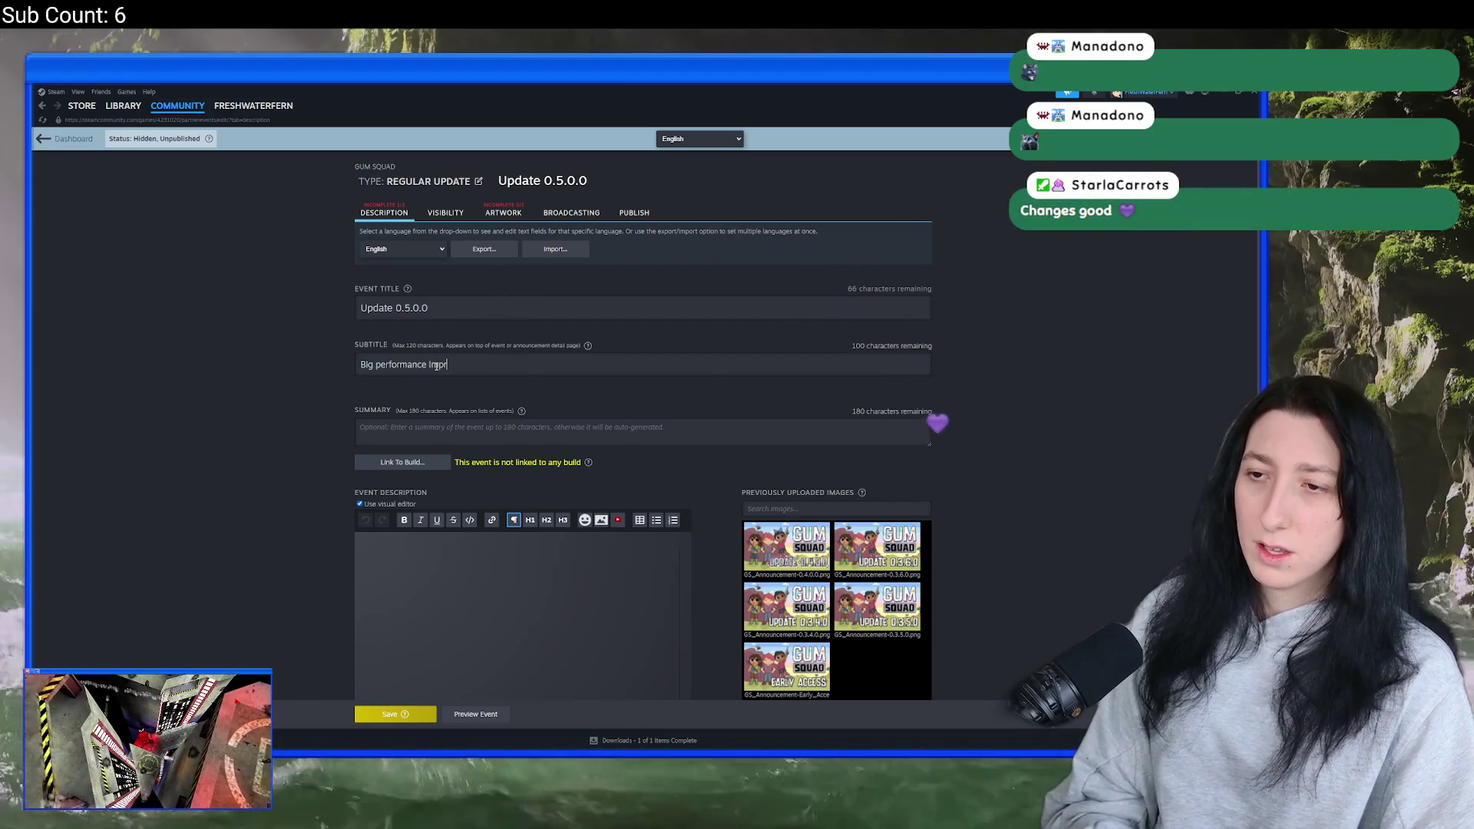
{"action": "key", "text": "BackSpace"}
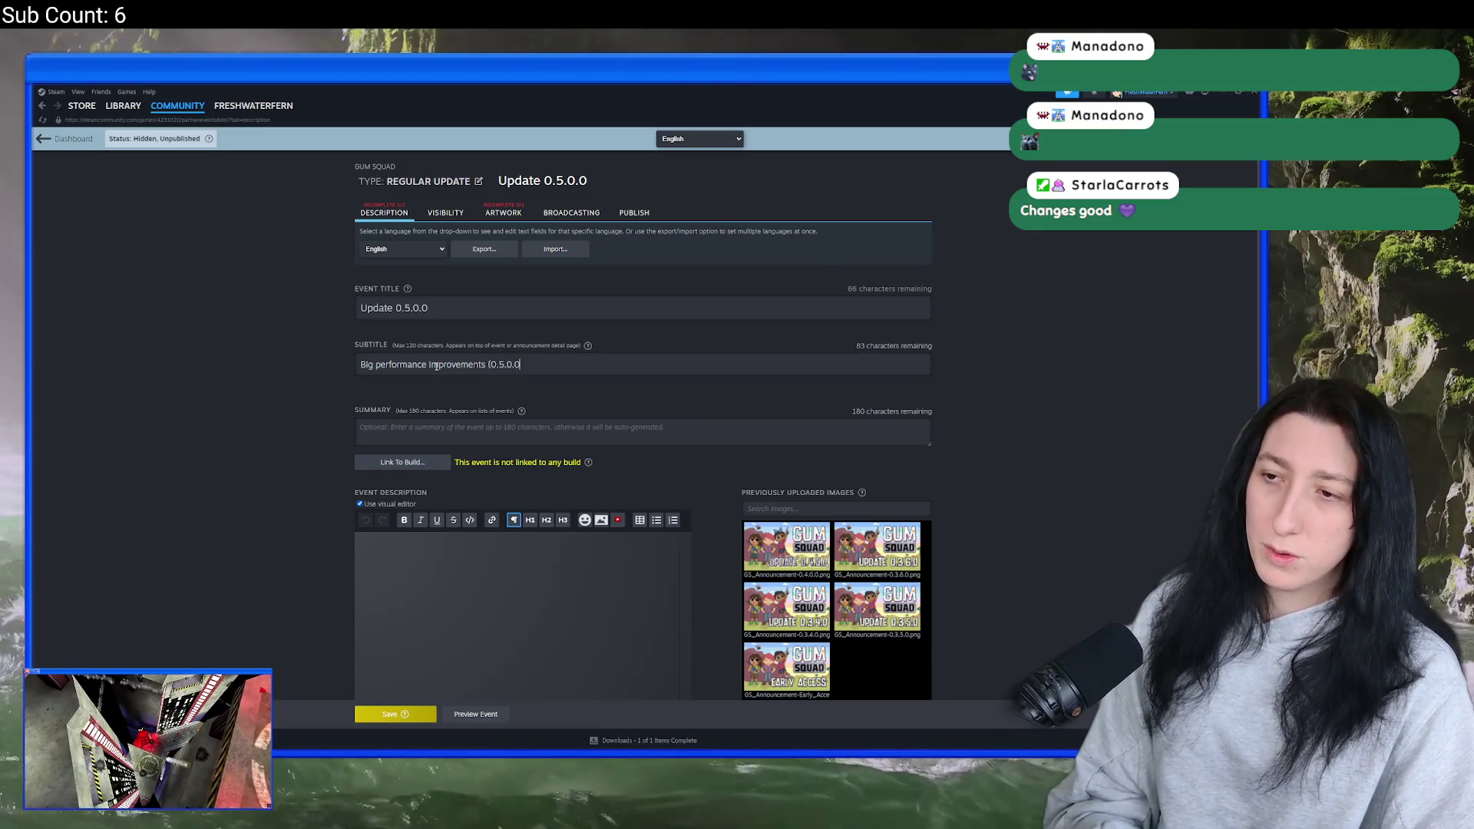
{"action": "key", "text": "Tab"}
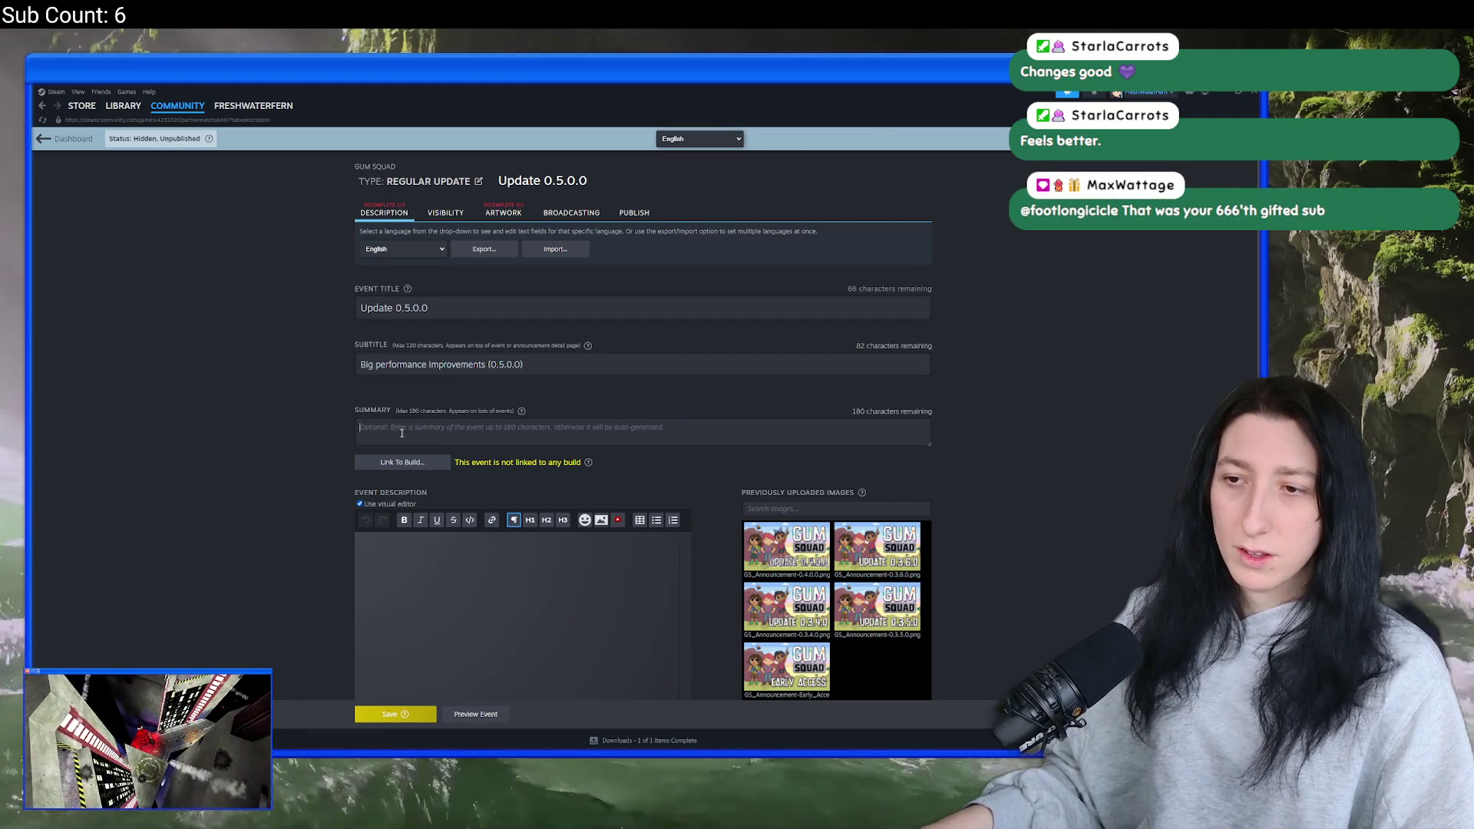
{"action": "type", "text": "ONe"}
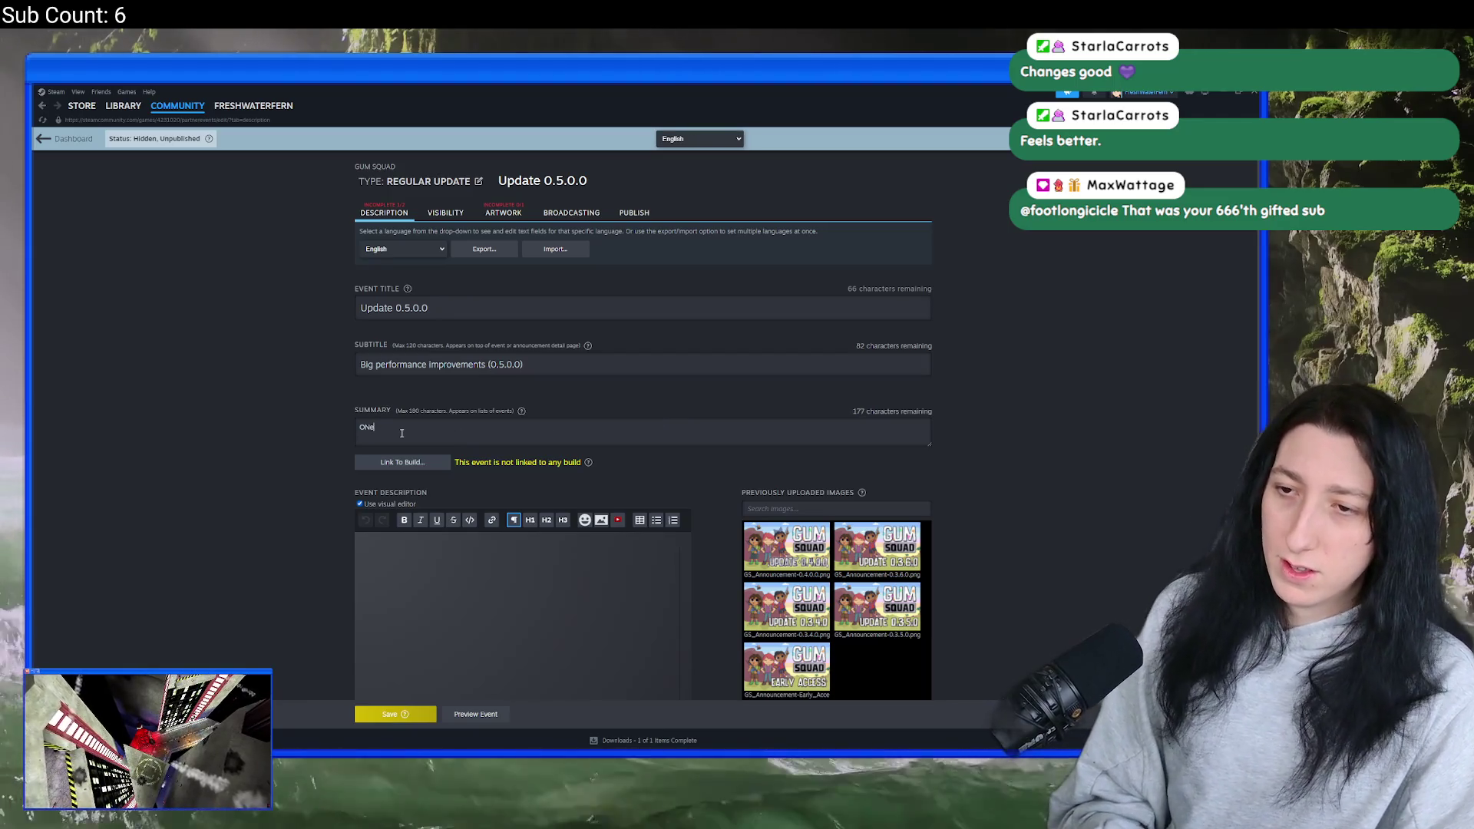
{"action": "type", "text": " oe of the most"}
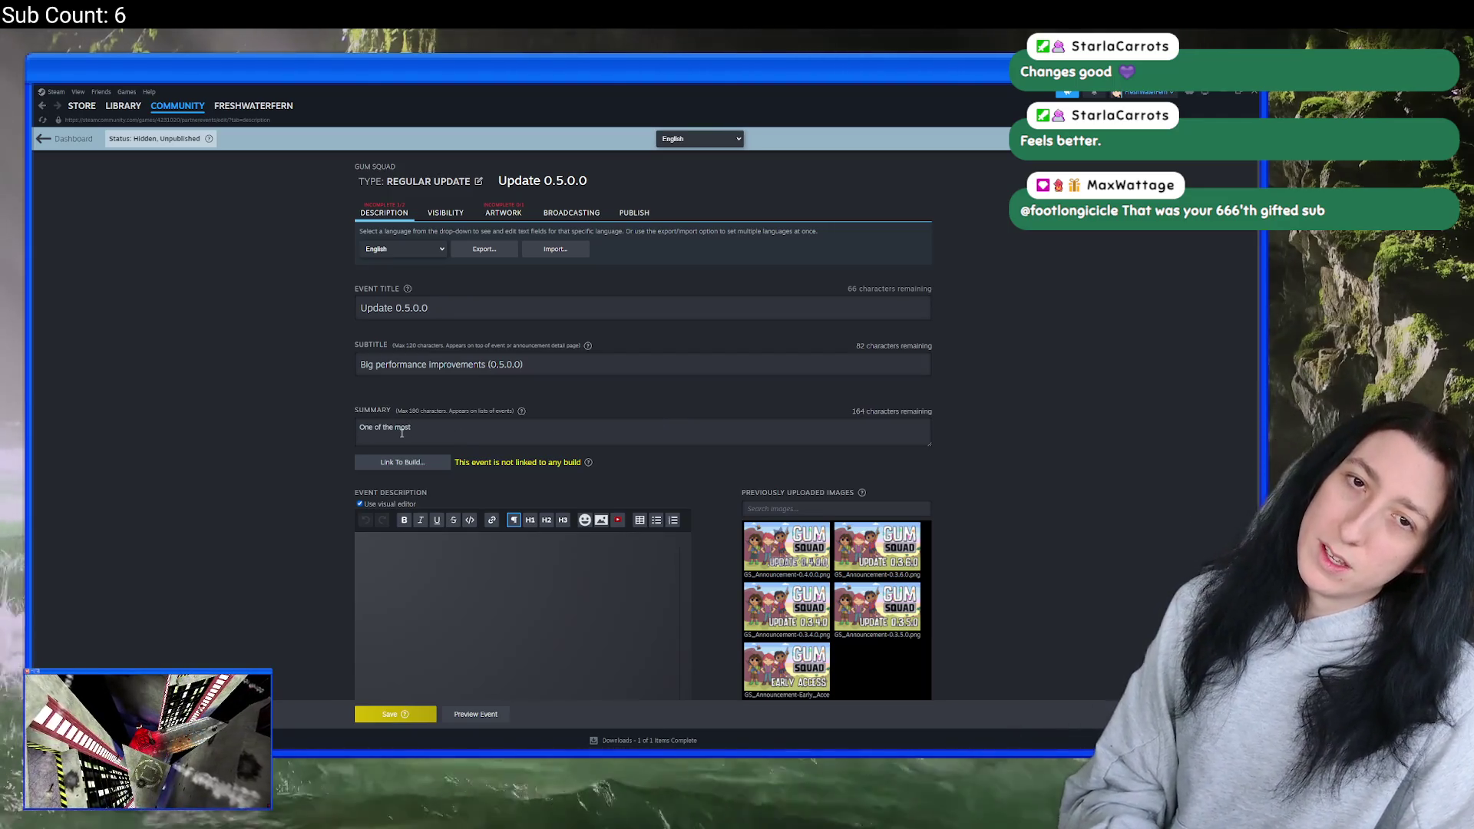
{"action": "key", "text": "BackSpace"}
{"action": "key", "text": "BackSpace"}
{"action": "key", "text": "BackSpace"}
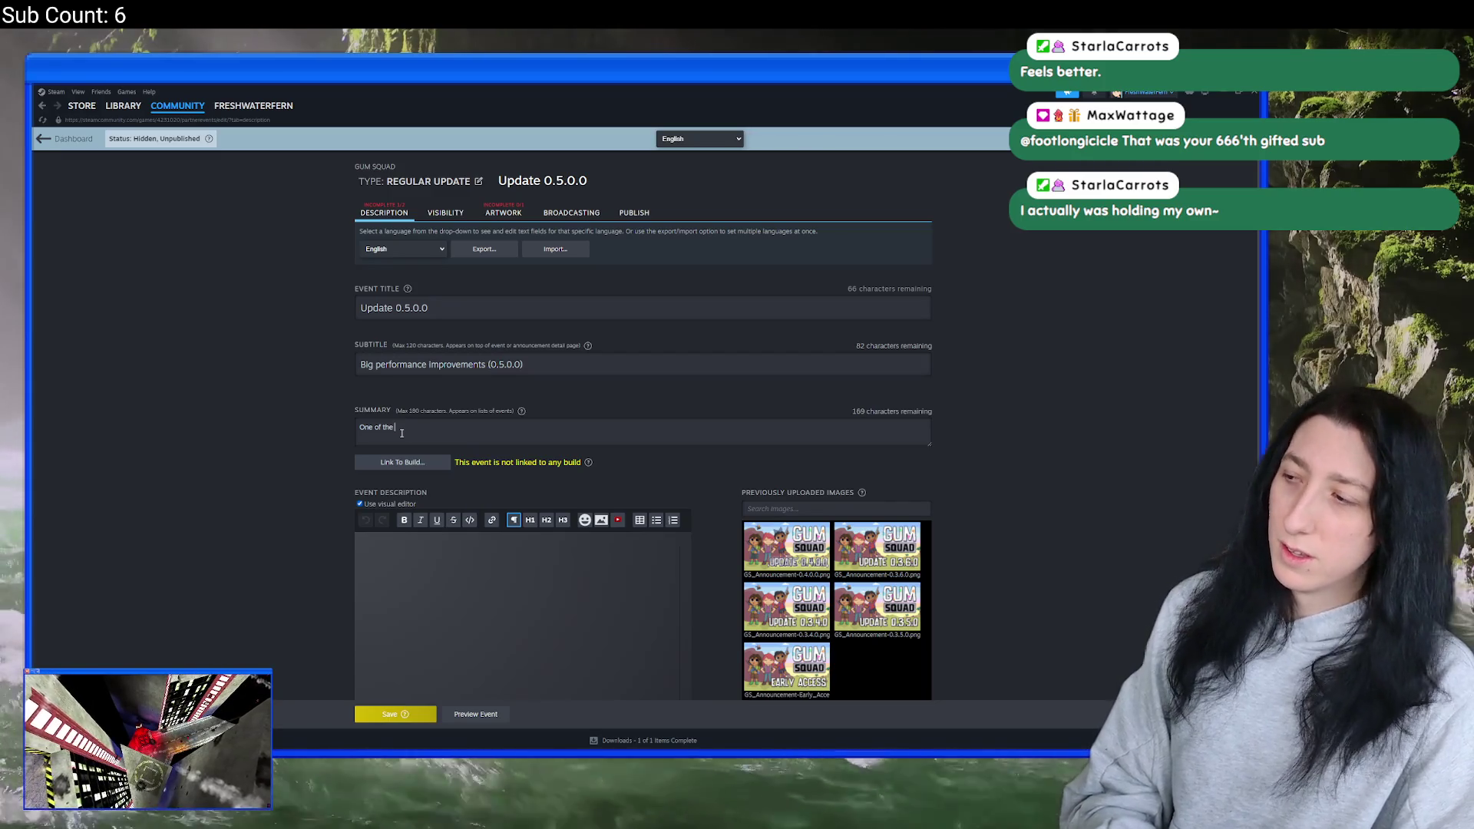
{"action": "type", "text": "ggest "}
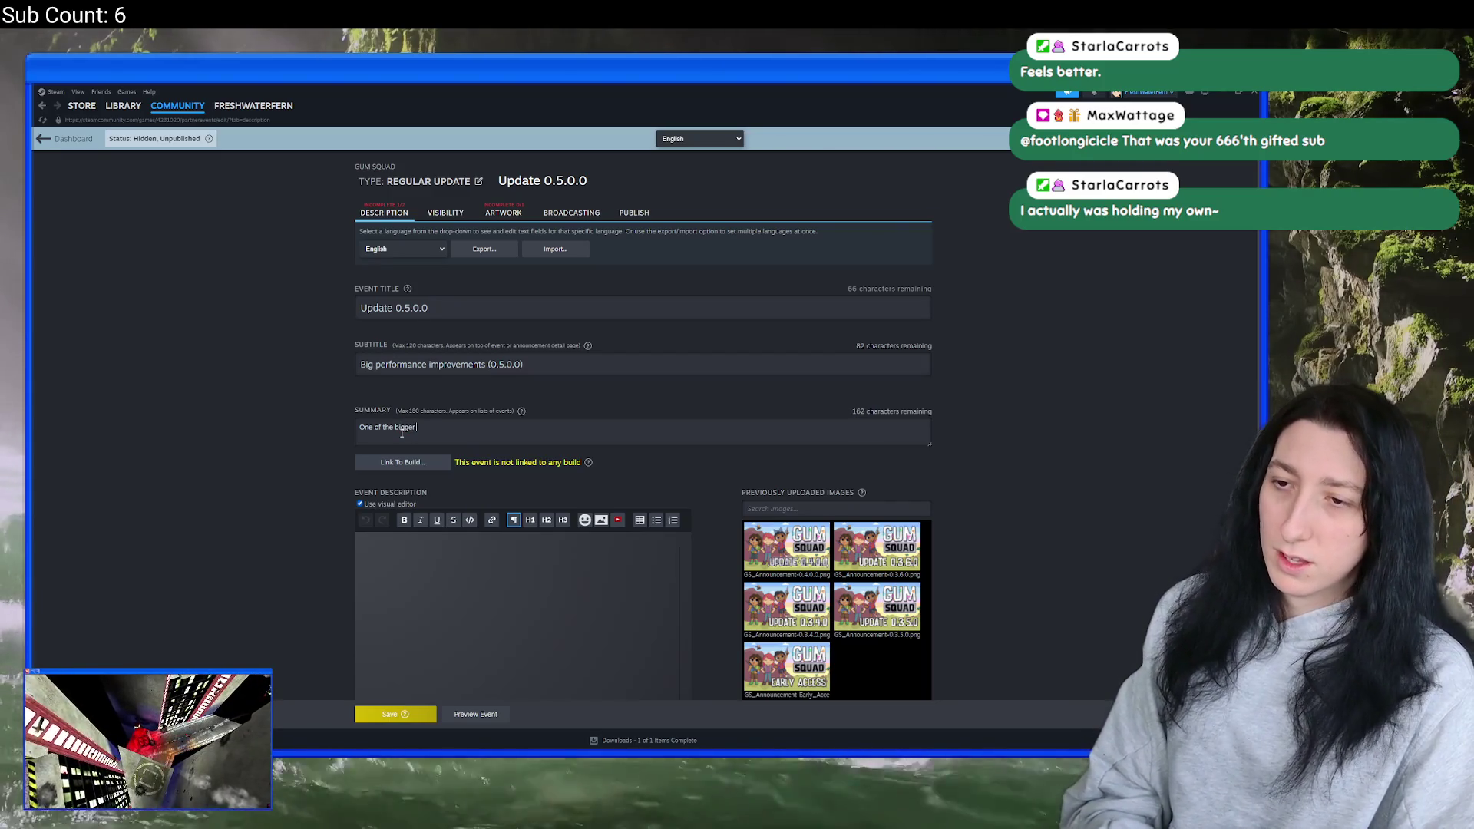
{"action": "type", "text": "formance improvement"}
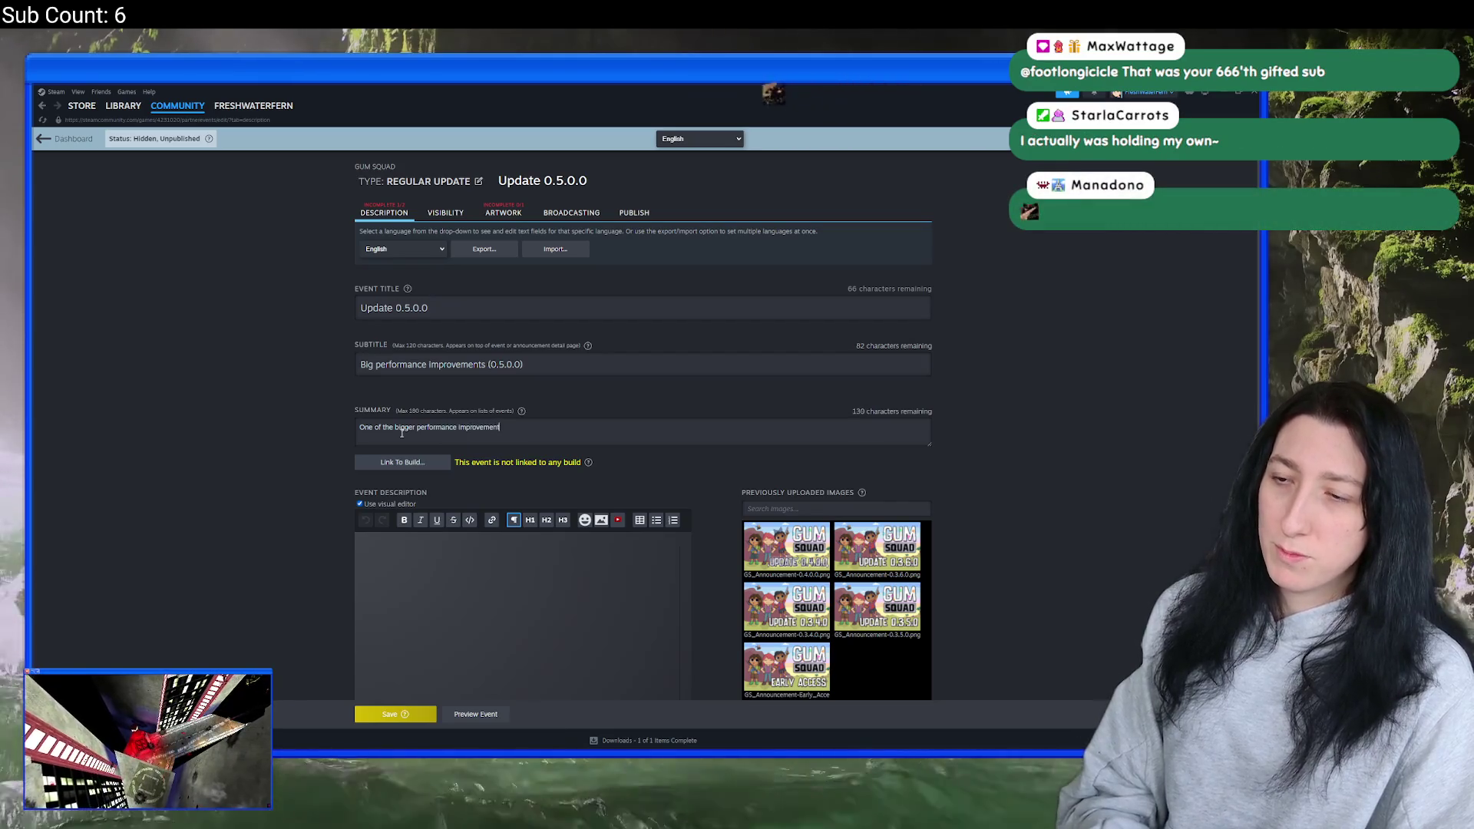
{"action": "type", "text": " updates so far."}
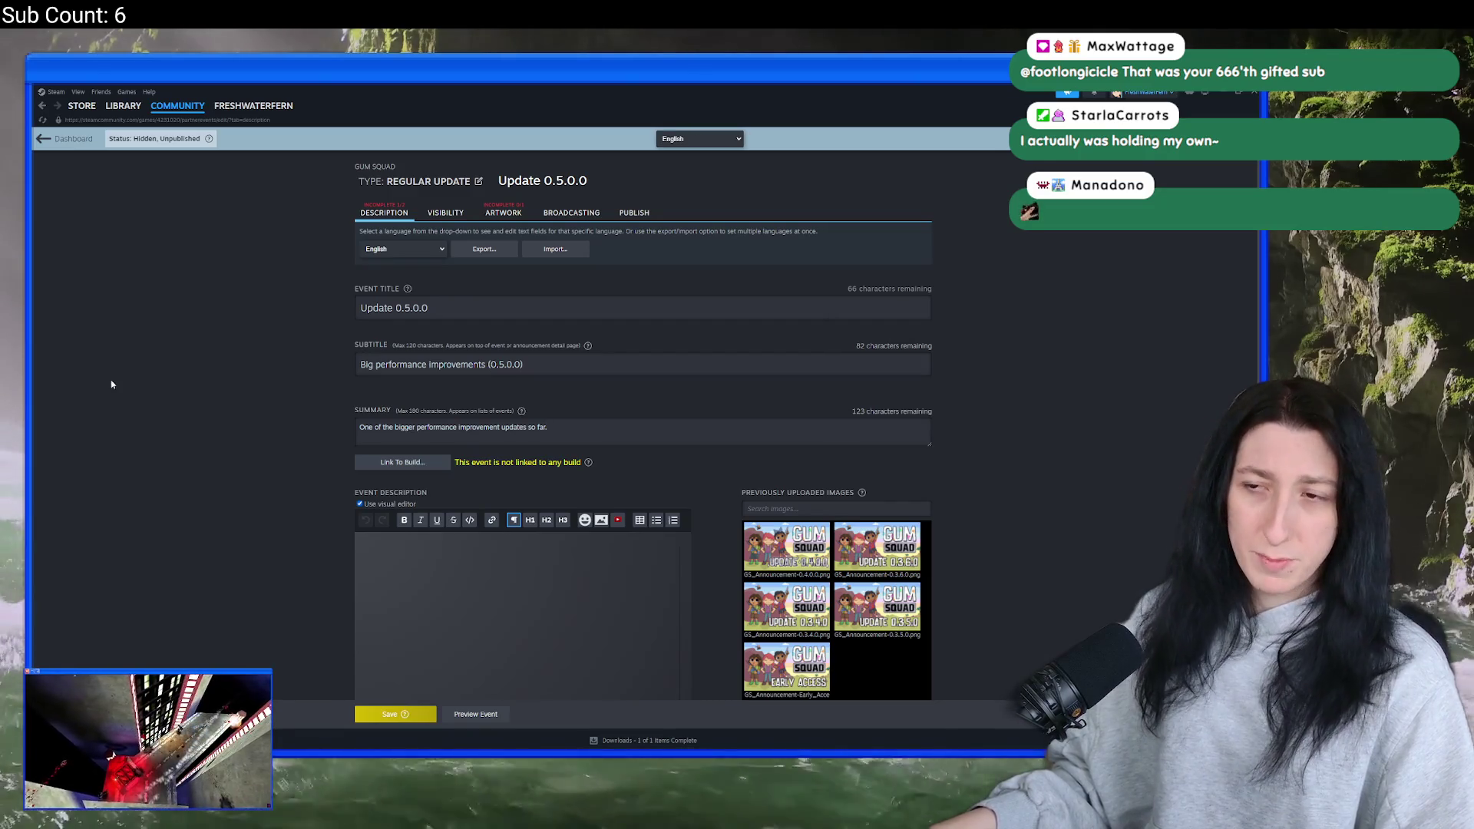
- Link the event to build 22352668 on the Default Branch
{"action": "left_click", "coordinate": [434, 463]}
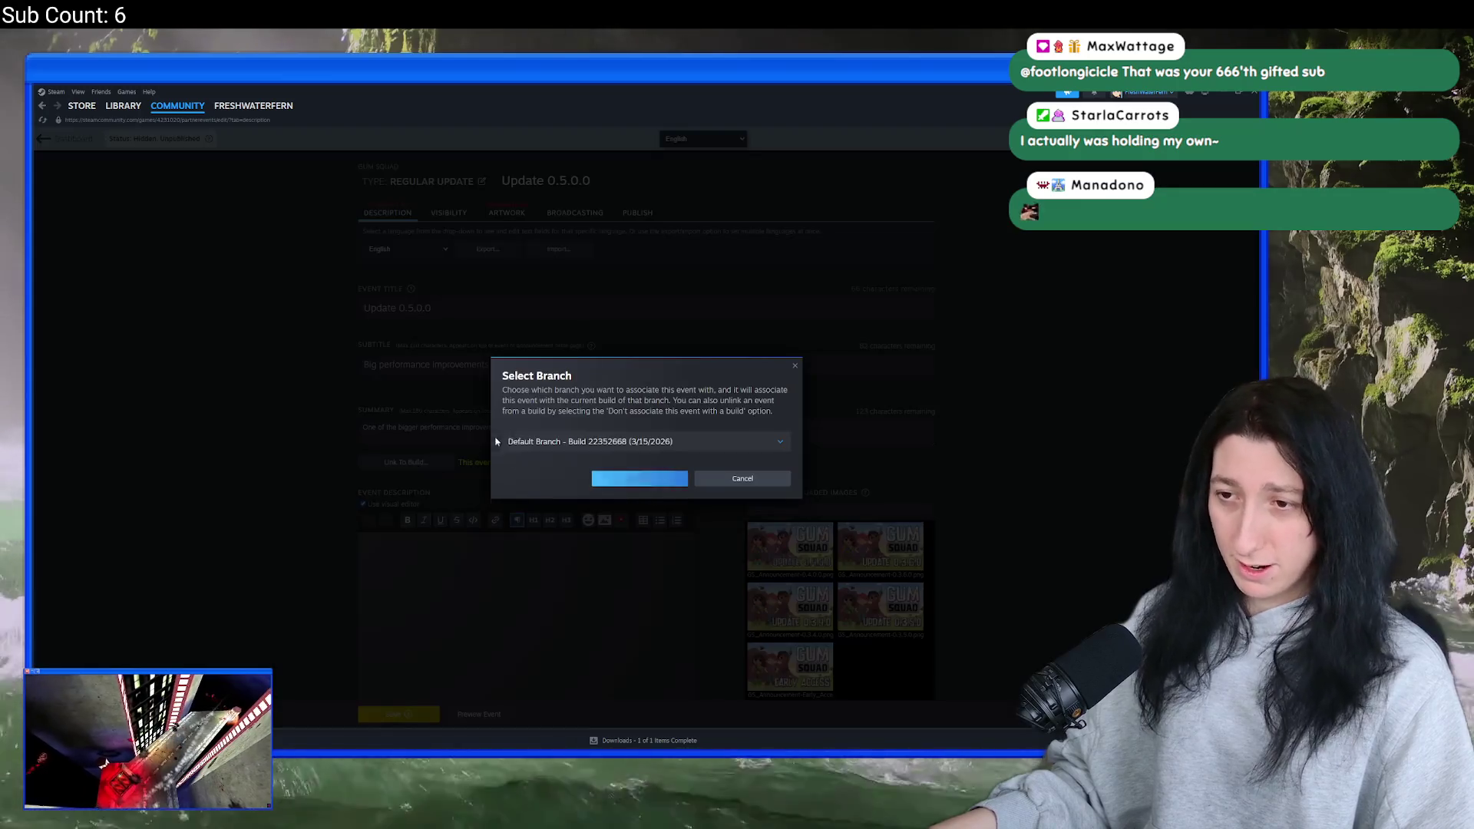
{"action": "left_click", "coordinate": [669, 442]}
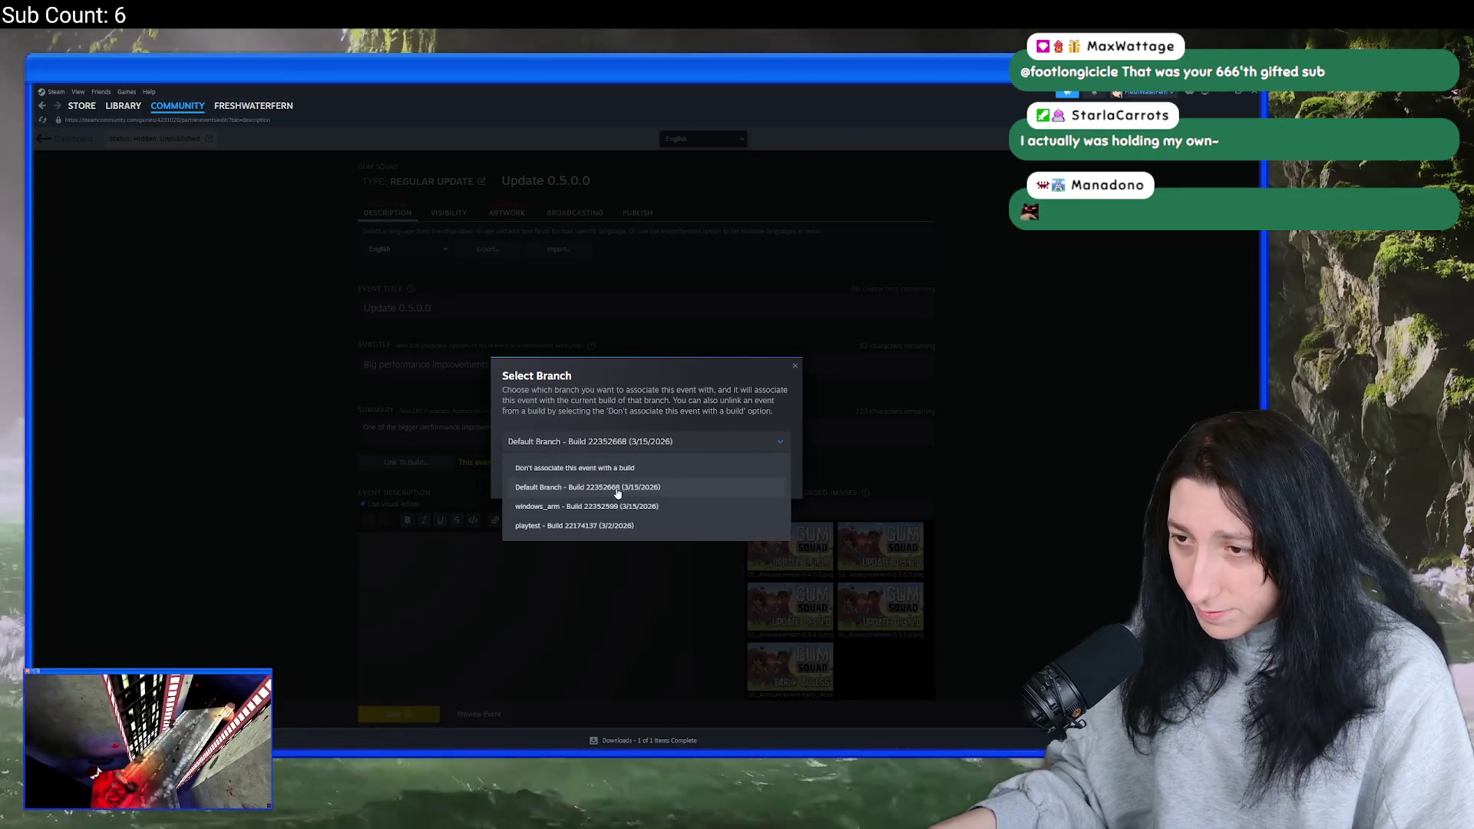
{"action": "left_click", "coordinate": [661, 489]}
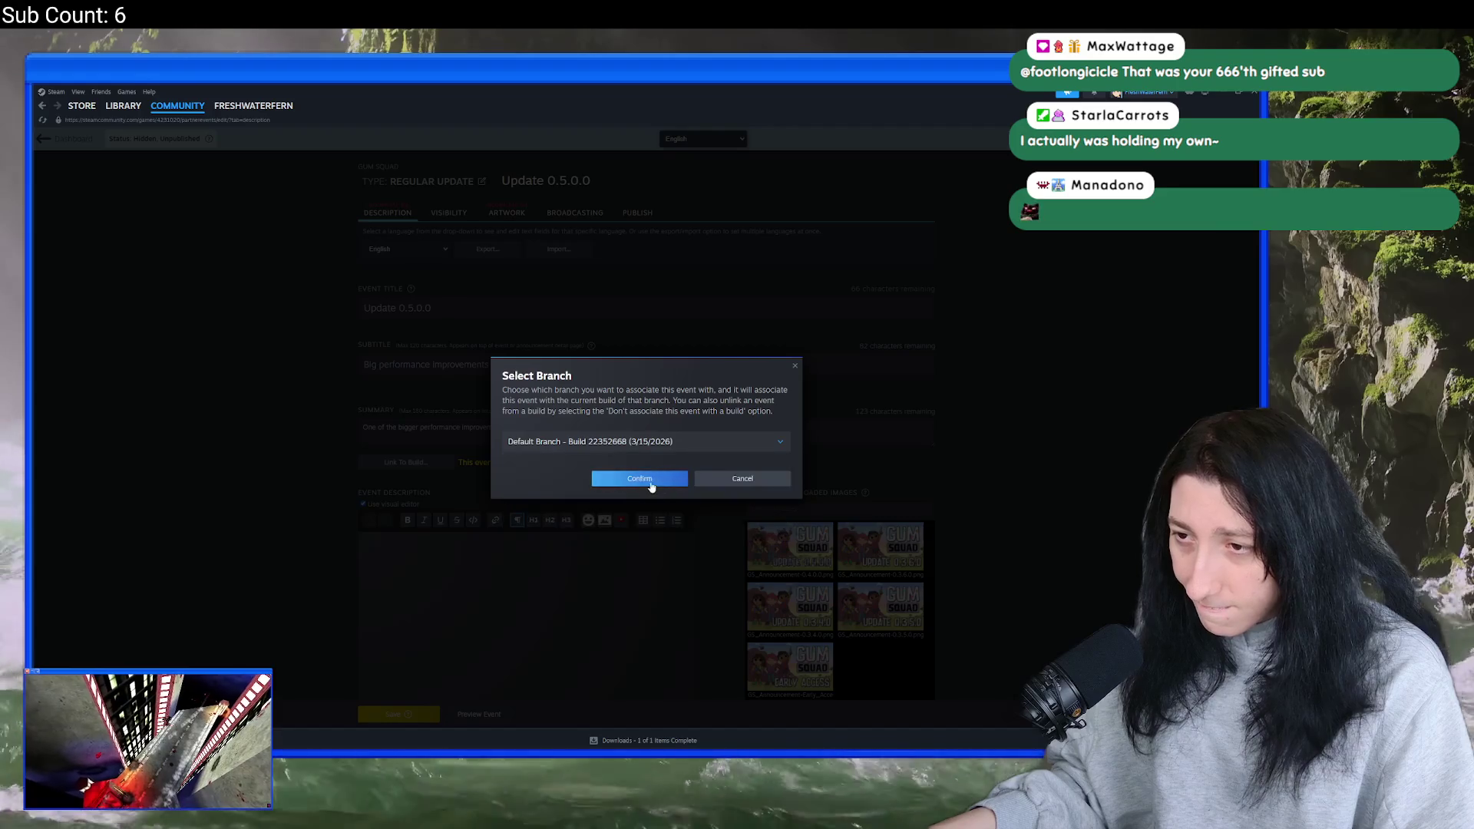
{"action": "left_click", "coordinate": [651, 485]}
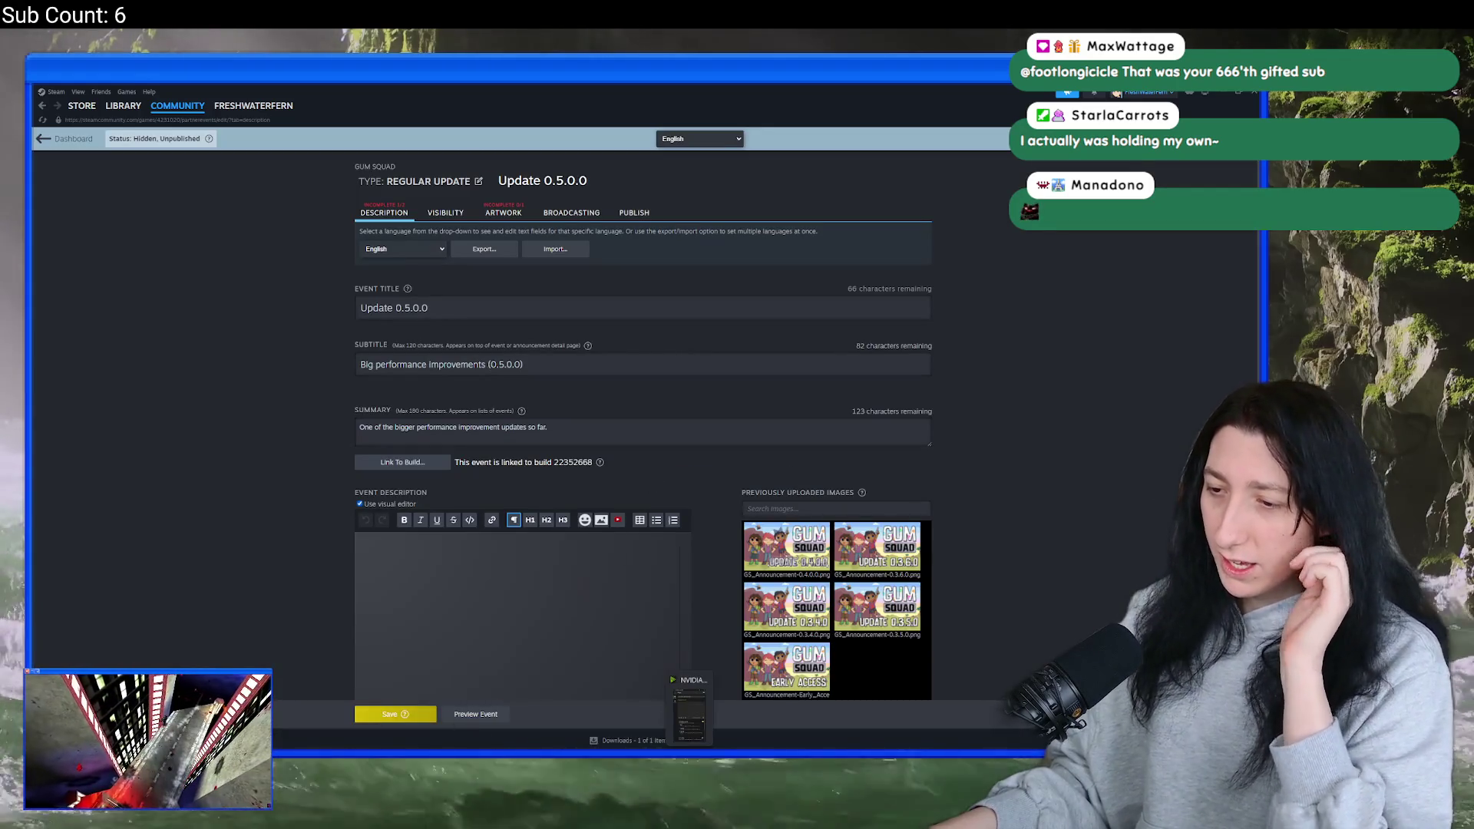
{"action": "left_click", "coordinate": [712, 686]}
{"action": "left_click", "coordinate": [92, 100]}
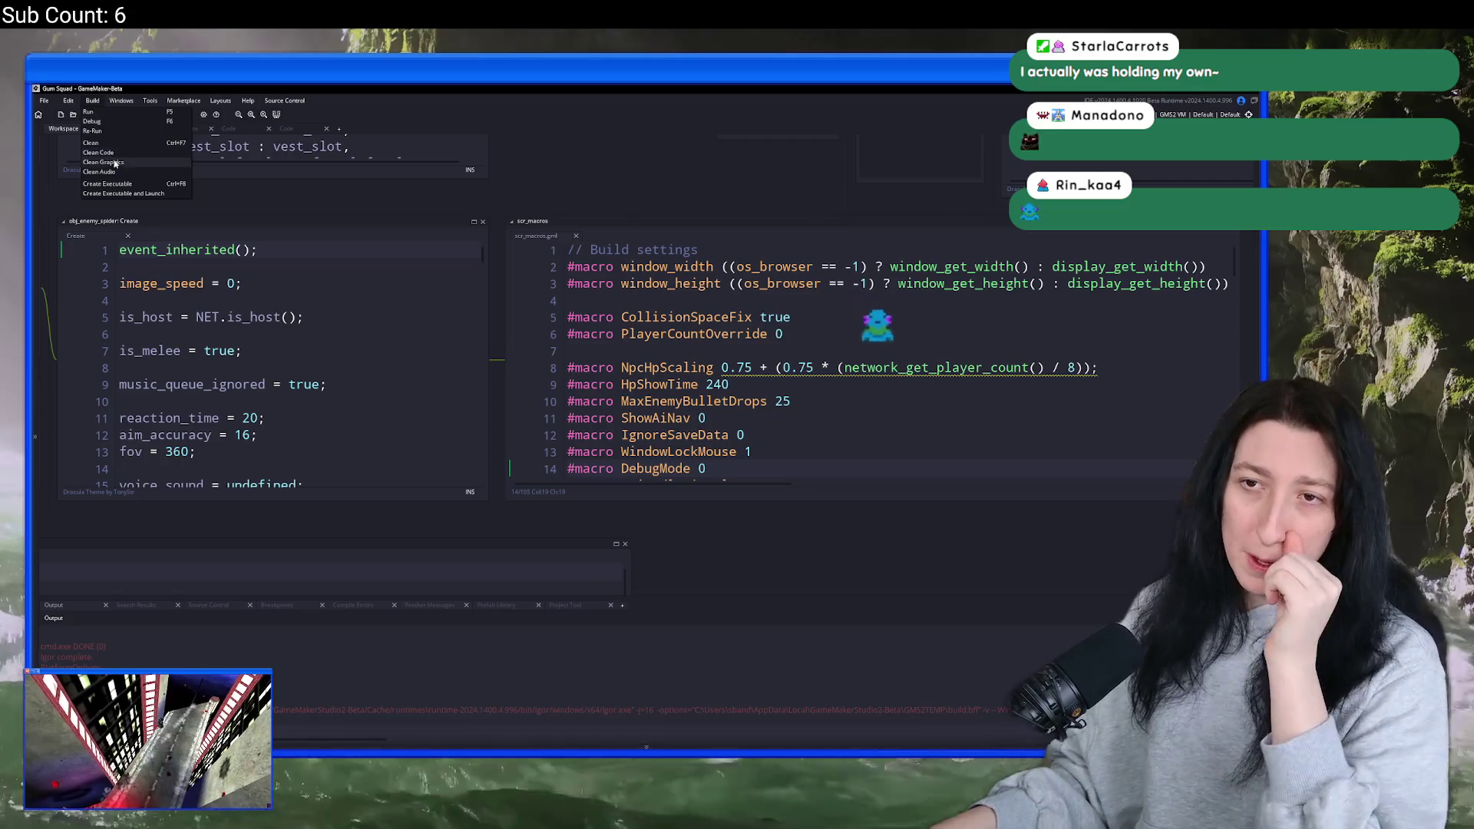
- Package the game as Gum Squad.zip on the Desktop, overwriting the existing file
{"action": "left_click", "coordinate": [124, 180]}
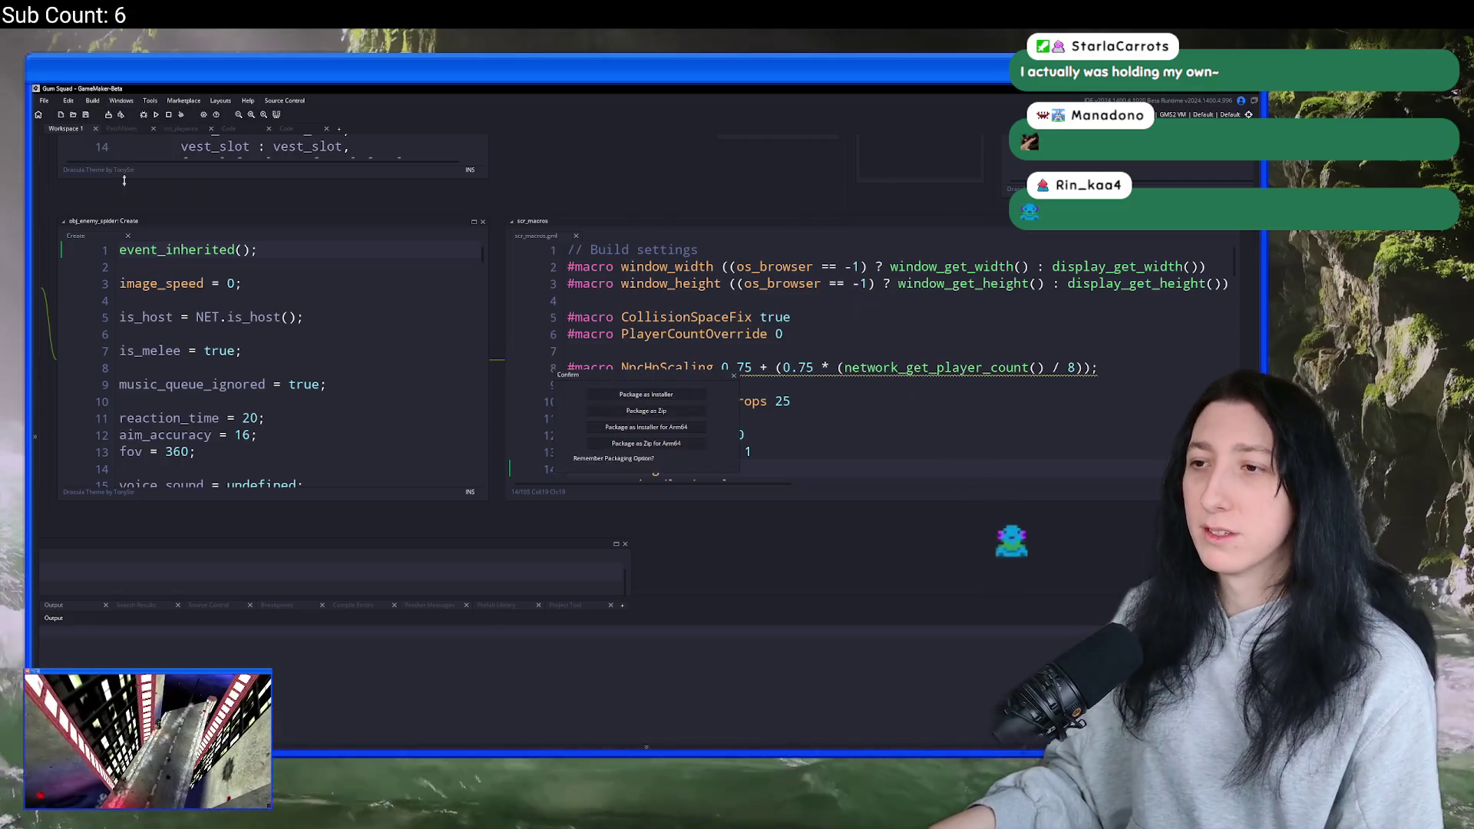
{"action": "left_click", "coordinate": [685, 444]}
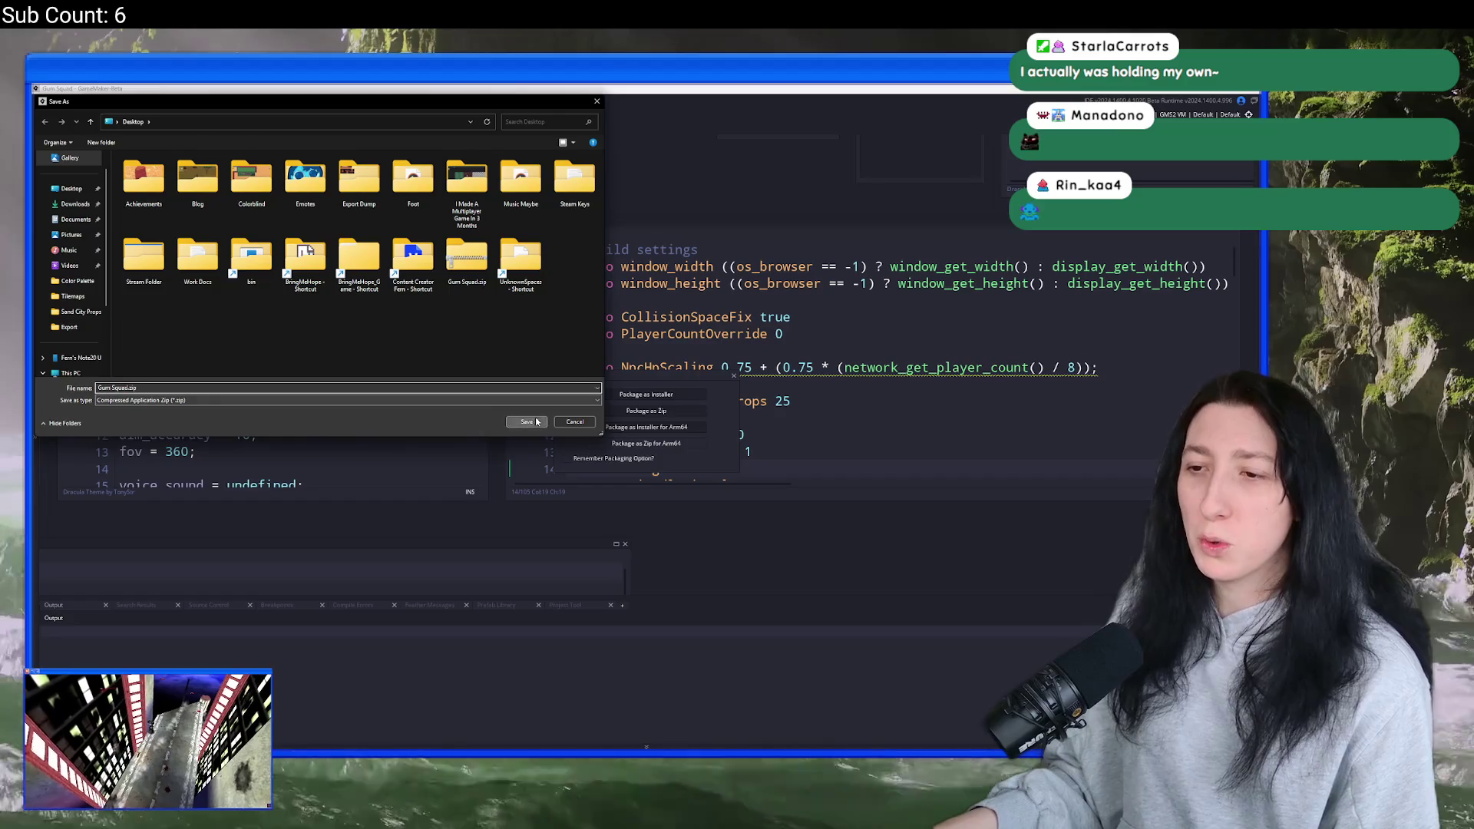
{"action": "left_click", "coordinate": [526, 423]}
{"action": "left_click", "coordinate": [670, 423]}
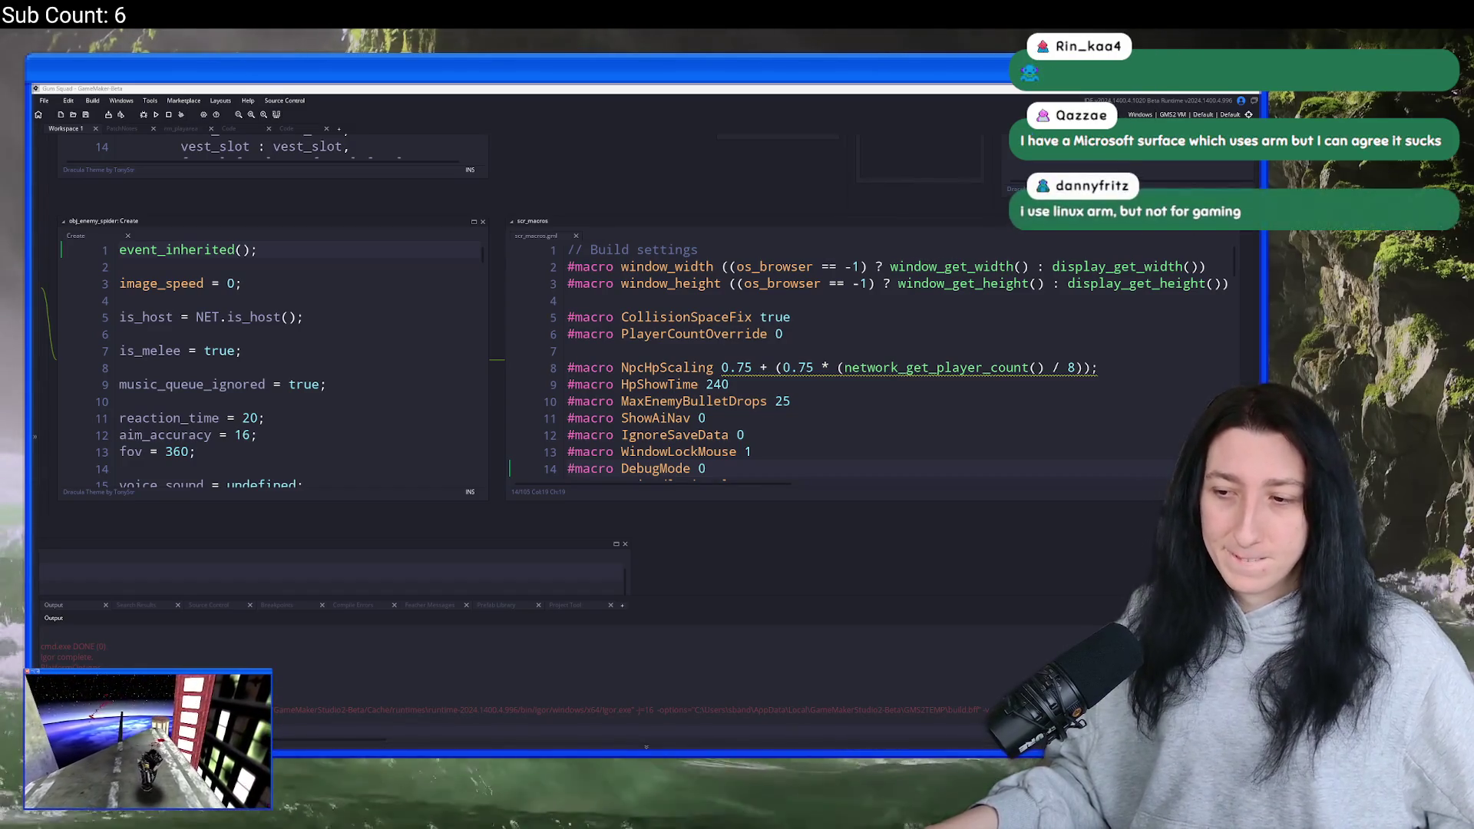
{"action": "mouse_move", "coordinate": [659, 711]}
{"action": "left_click", "coordinate": [569, 706]}
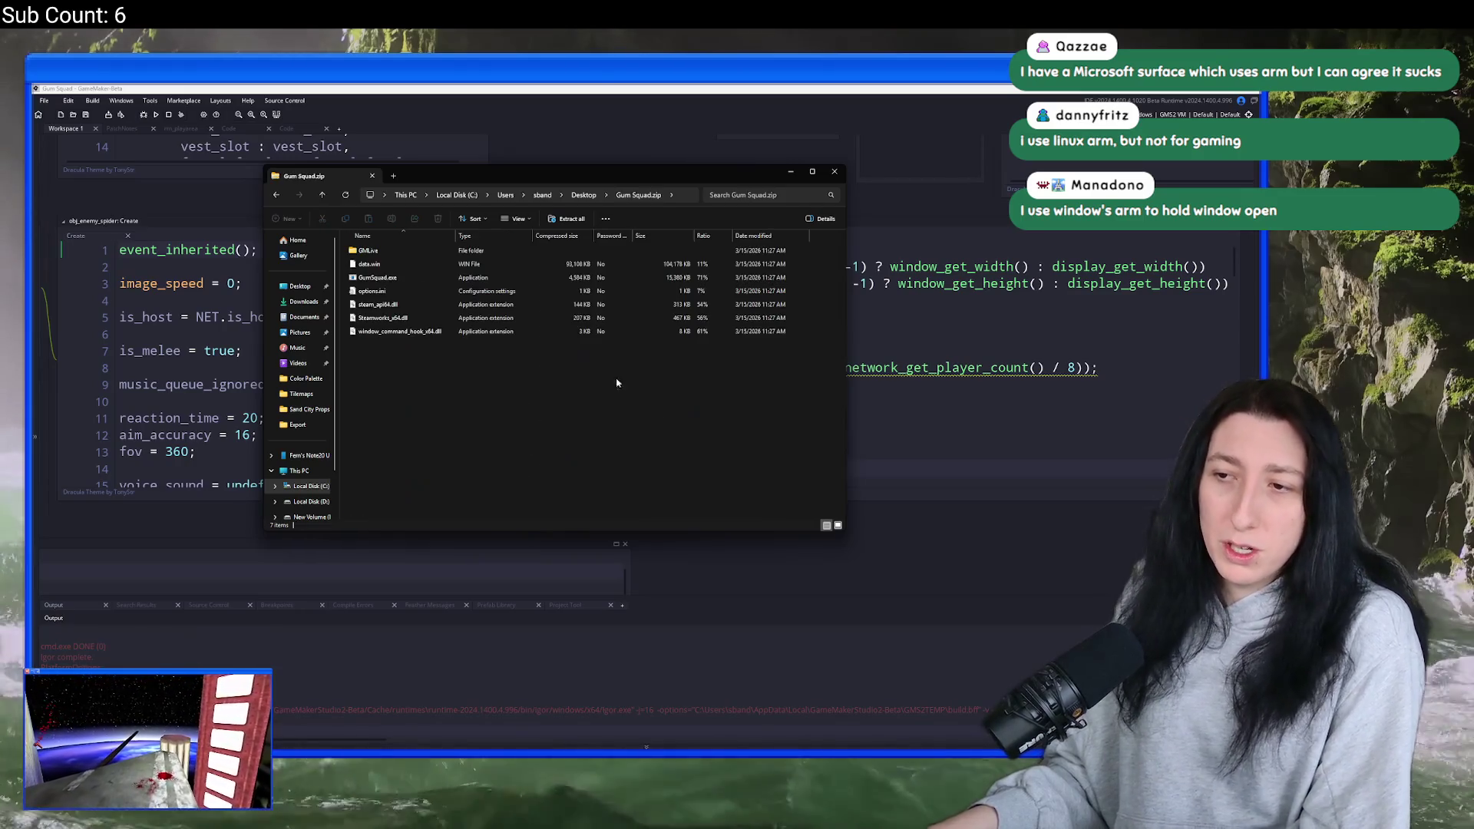
- Delete the GMLive folder from Gum Squad.zip, skipping locked files, then return to Desktop
{"action": "key", "text": "Delete"}
{"action": "left_click", "coordinate": [684, 447]}
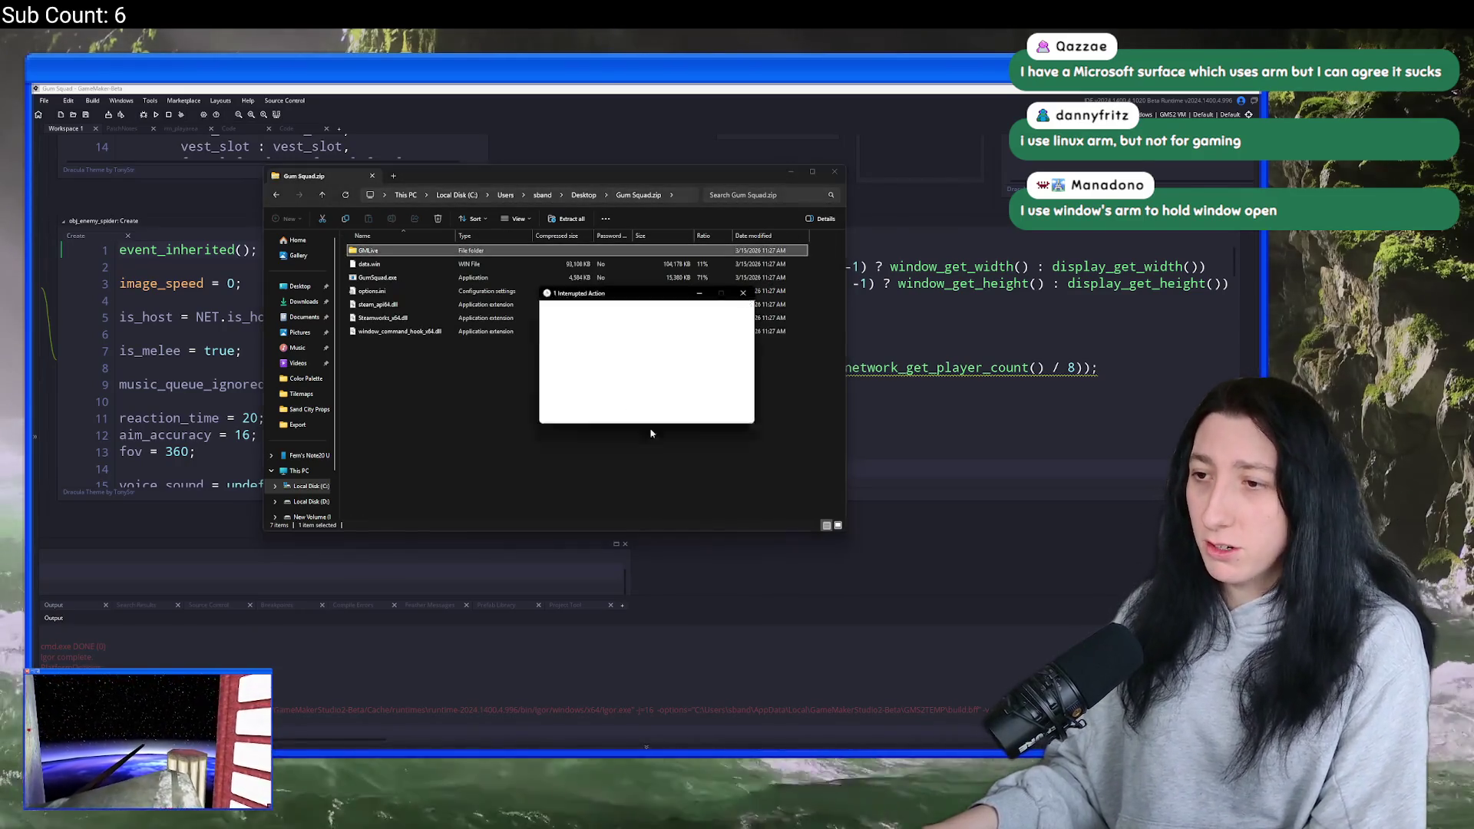
{"action": "left_click", "coordinate": [668, 421]}
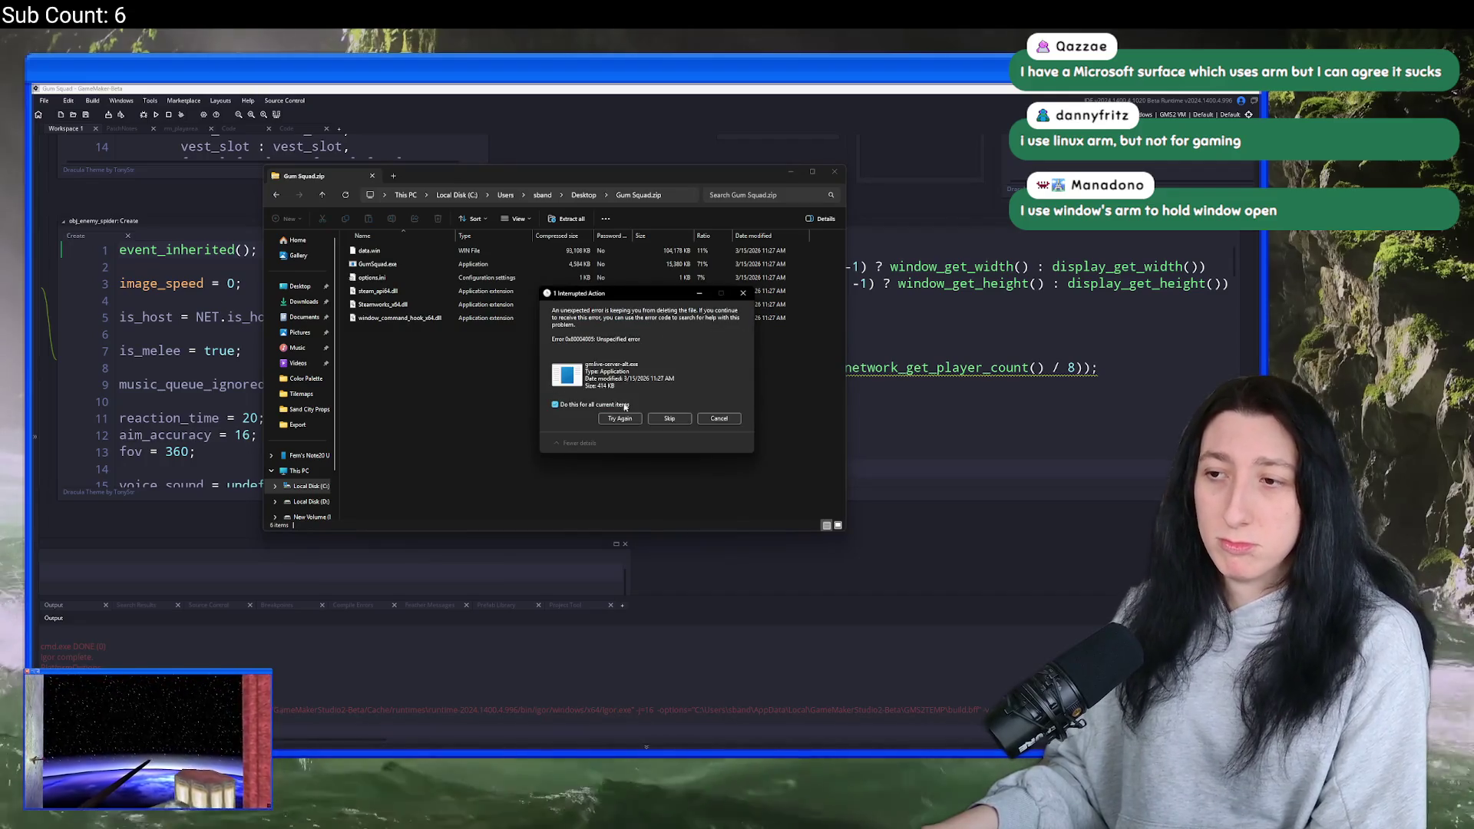
{"action": "left_click", "coordinate": [668, 421]}
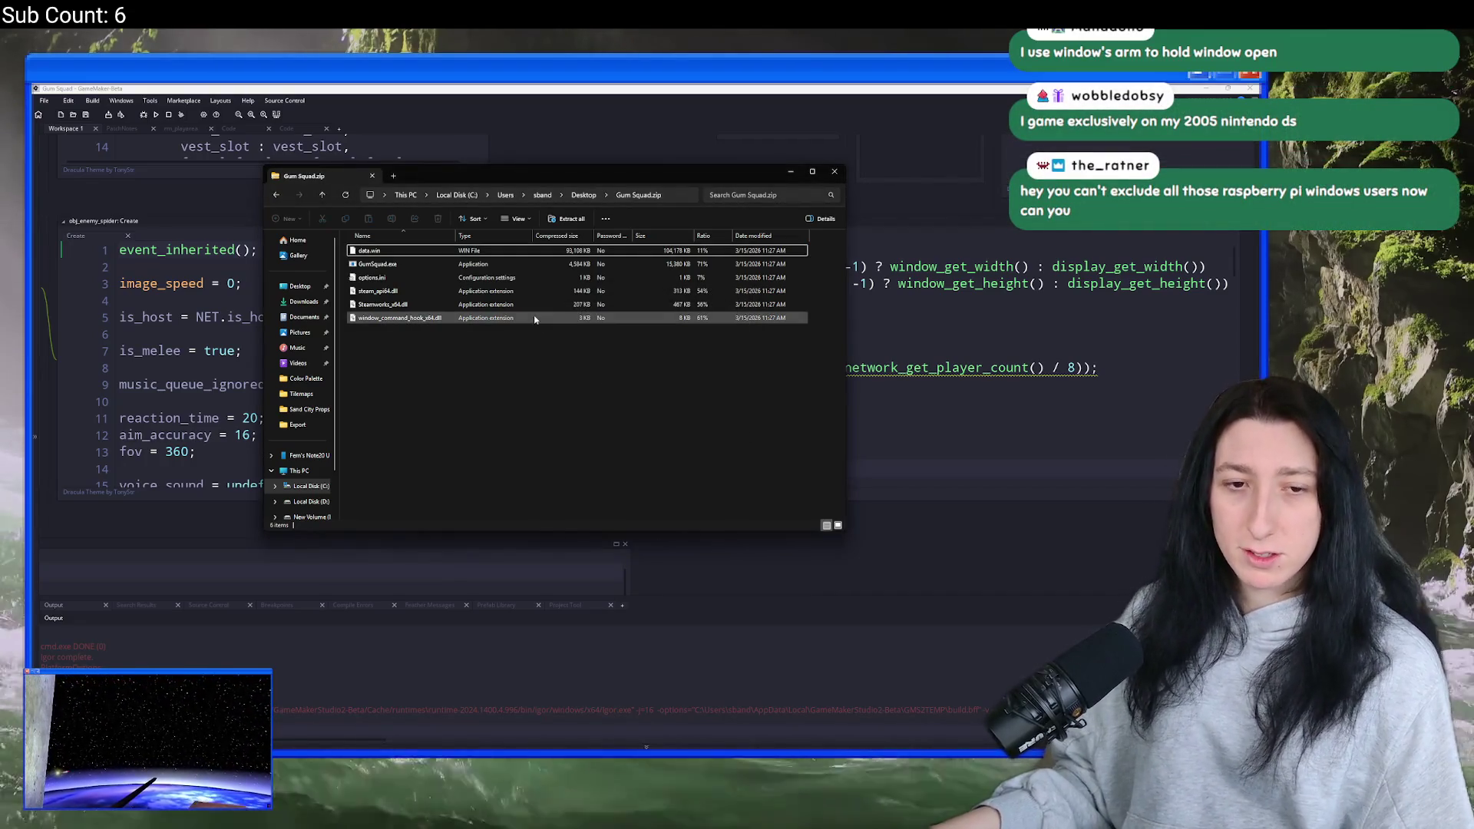
{"action": "left_click", "coordinate": [583, 194]}
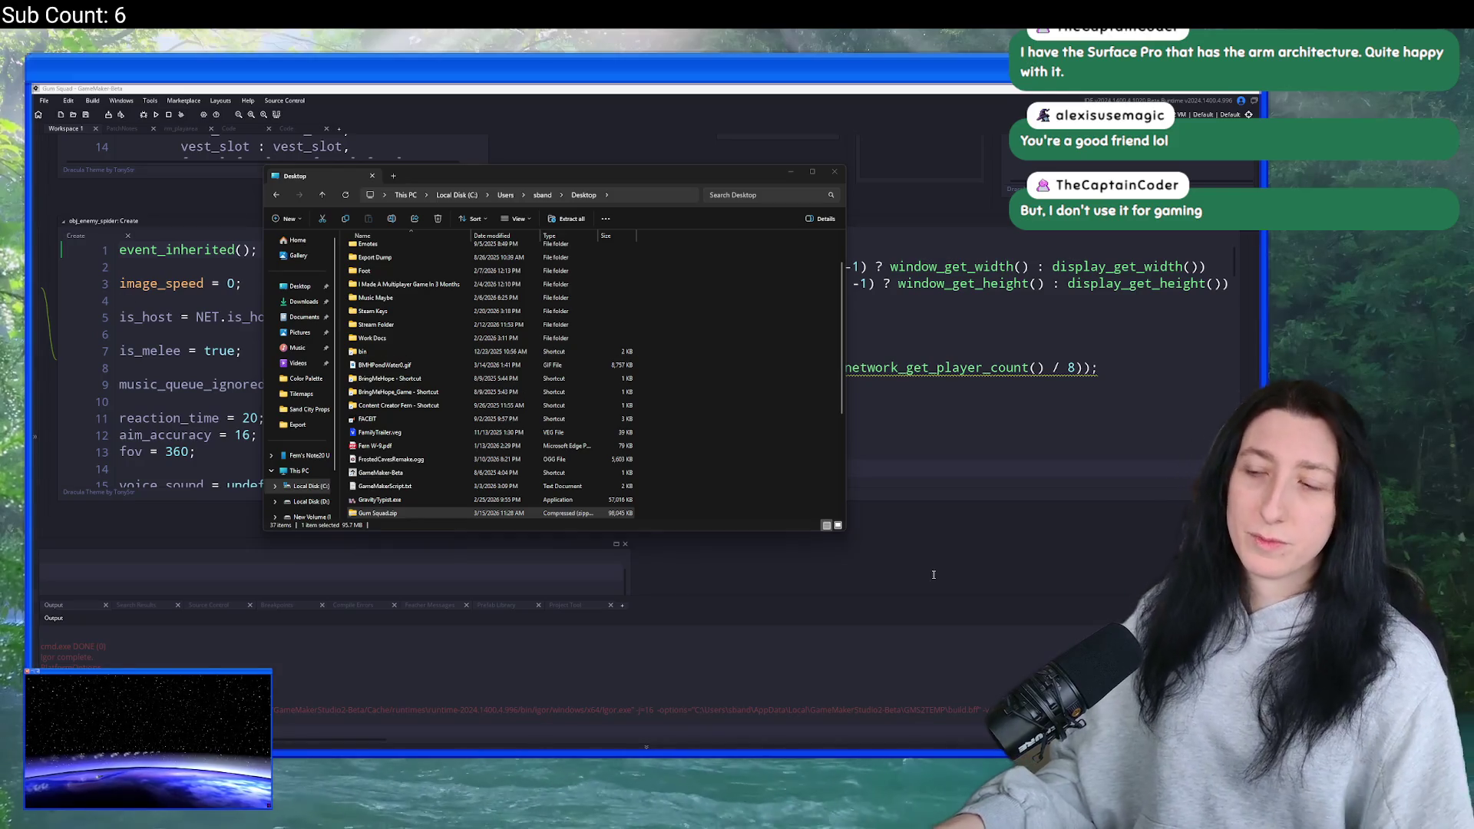
- Change the description heading from 0.4.0.0 to 0.5.0.0 and style it as H2
{"action": "mouse_move", "coordinate": [565, 752]}
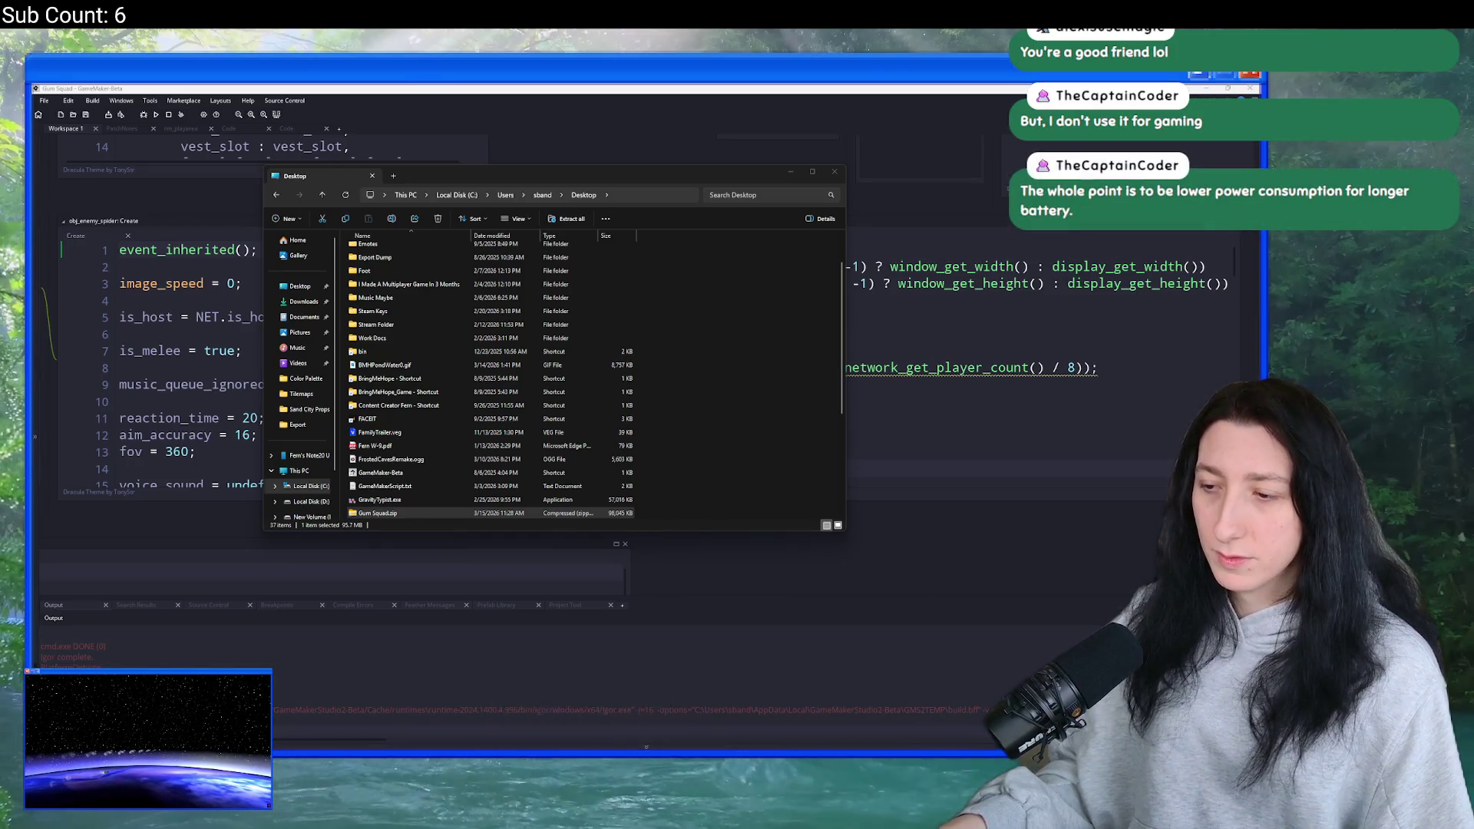
{"action": "left_click", "coordinate": [641, 714]}
{"action": "double_click", "coordinate": [382, 554]}
{"action": "type", "text": "5"}
{"action": "left_click", "coordinate": [547, 519]}
{"action": "scroll", "coordinate": [530, 560], "scroll_direction": "down", "scroll_amount": 3}
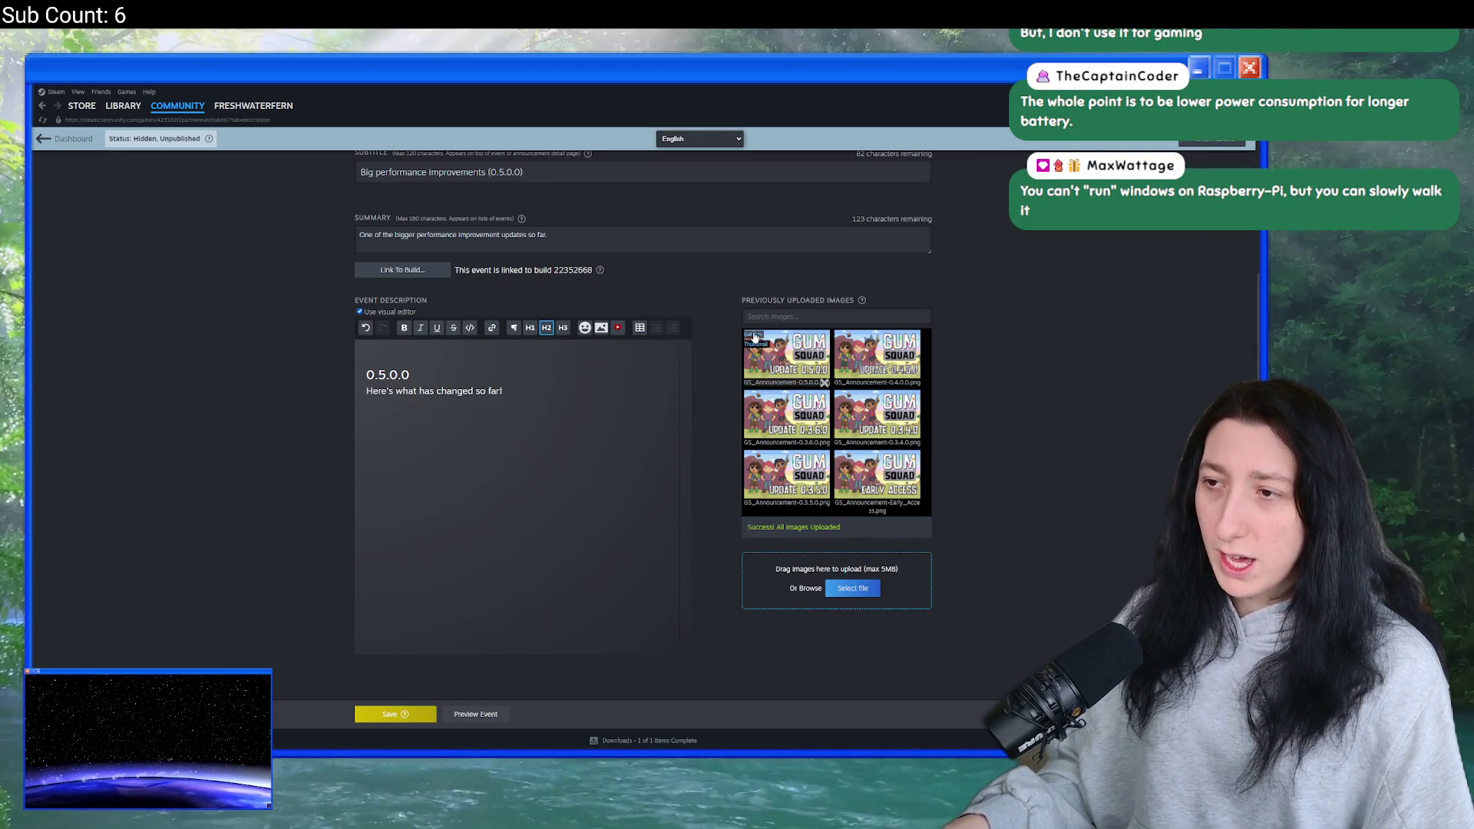
- Insert the UPDATE 0.5.0.0 banner and paste the Hello Gummers! greeting and intro above it
{"action": "left_click", "coordinate": [754, 336]}
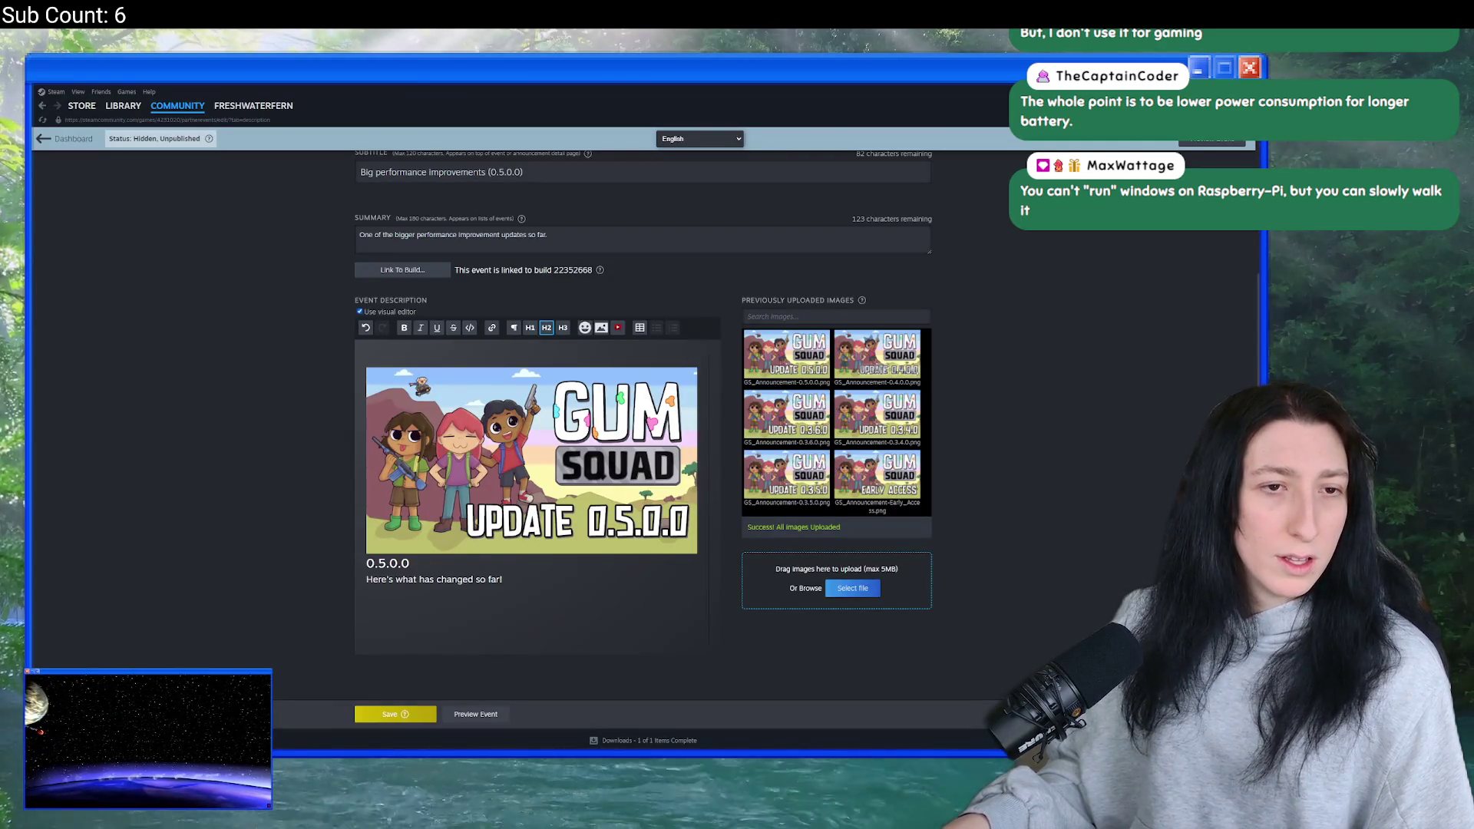
{"action": "left_click", "coordinate": [468, 361]}
{"action": "key", "text": "ctrl+v"}
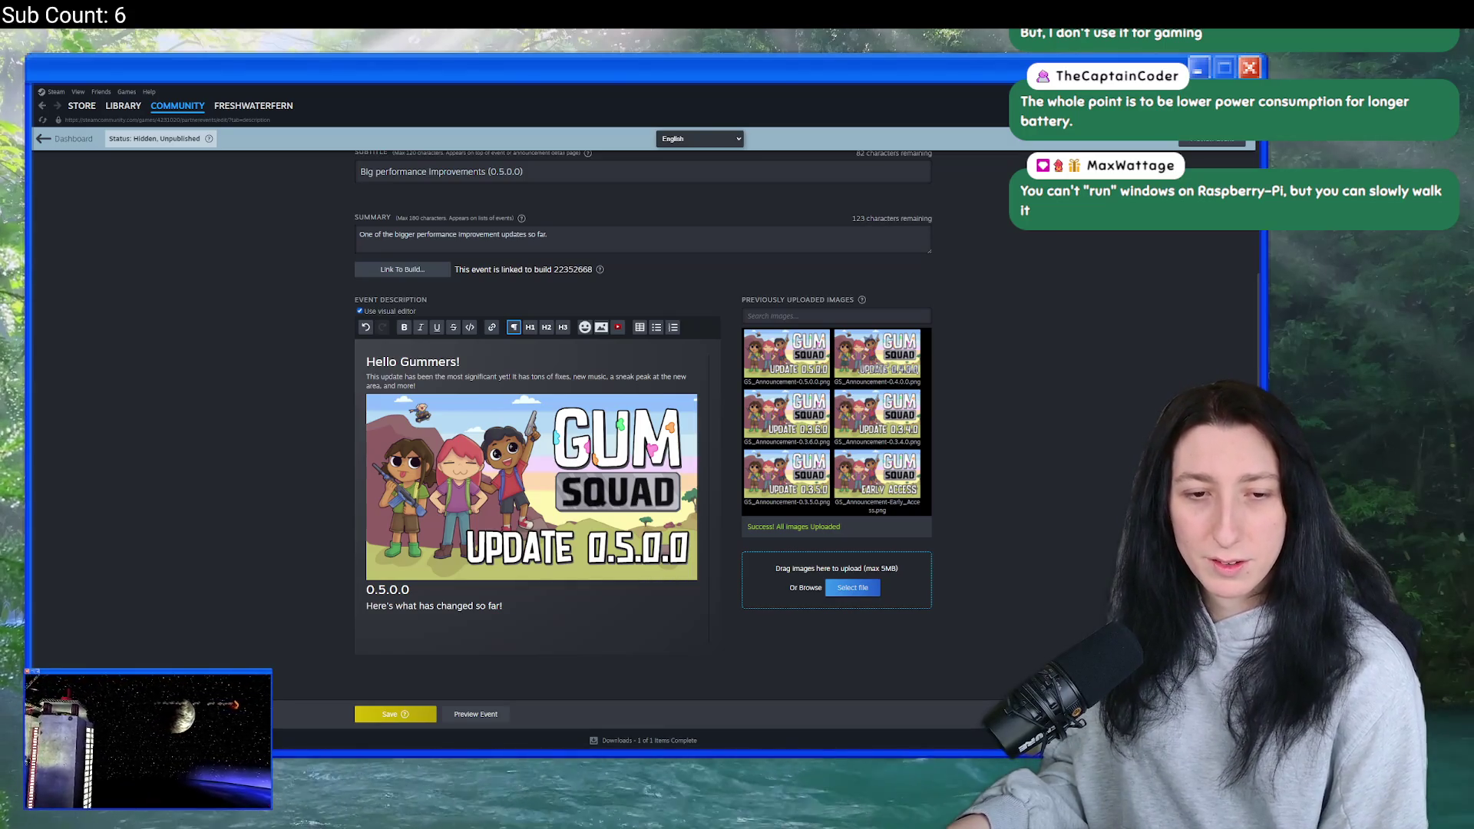
{"action": "left_click", "coordinate": [457, 364]}
{"action": "left_click", "coordinate": [450, 376]}
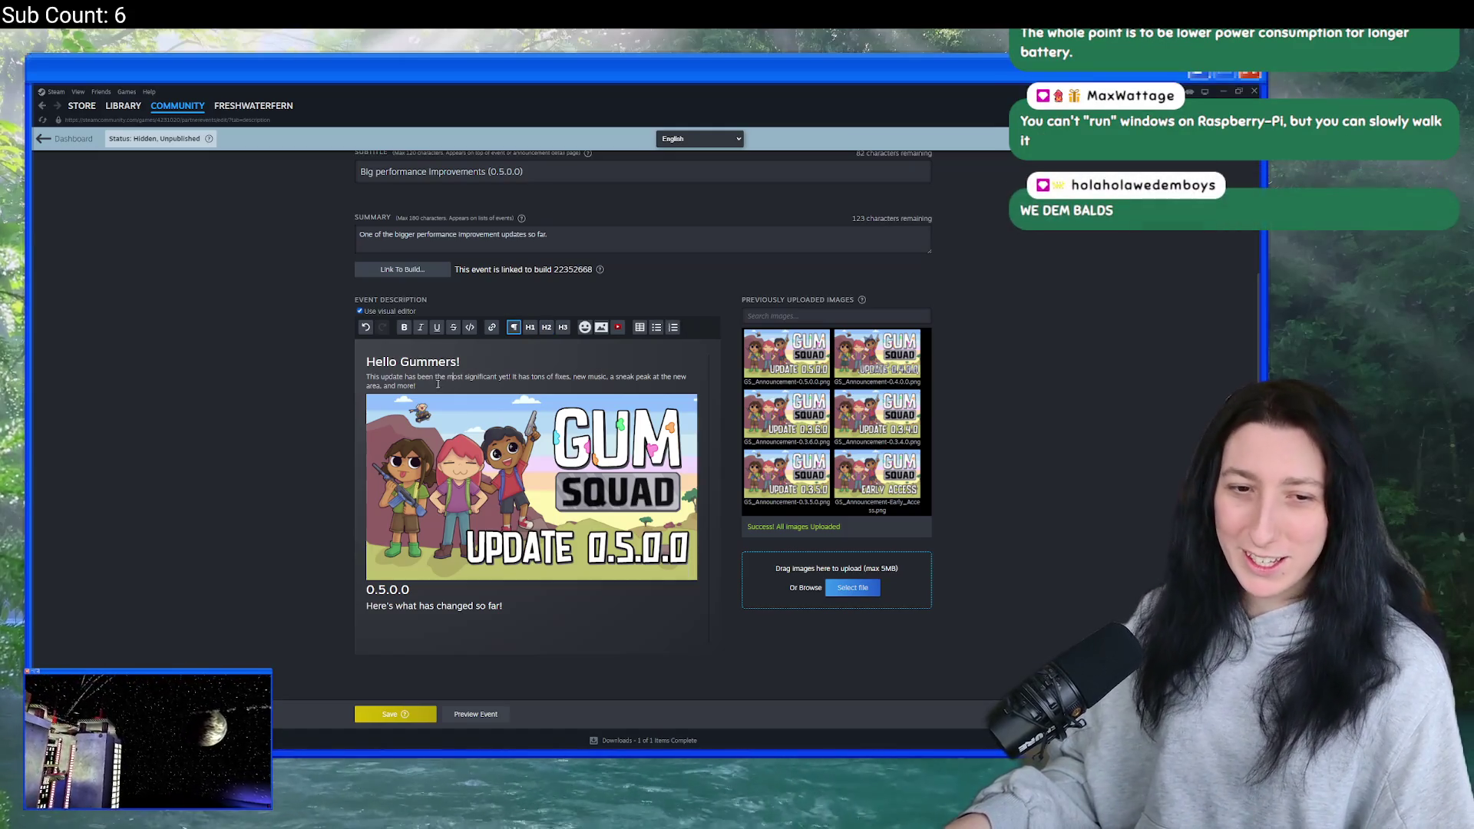
{"action": "left_click", "coordinate": [438, 386]}
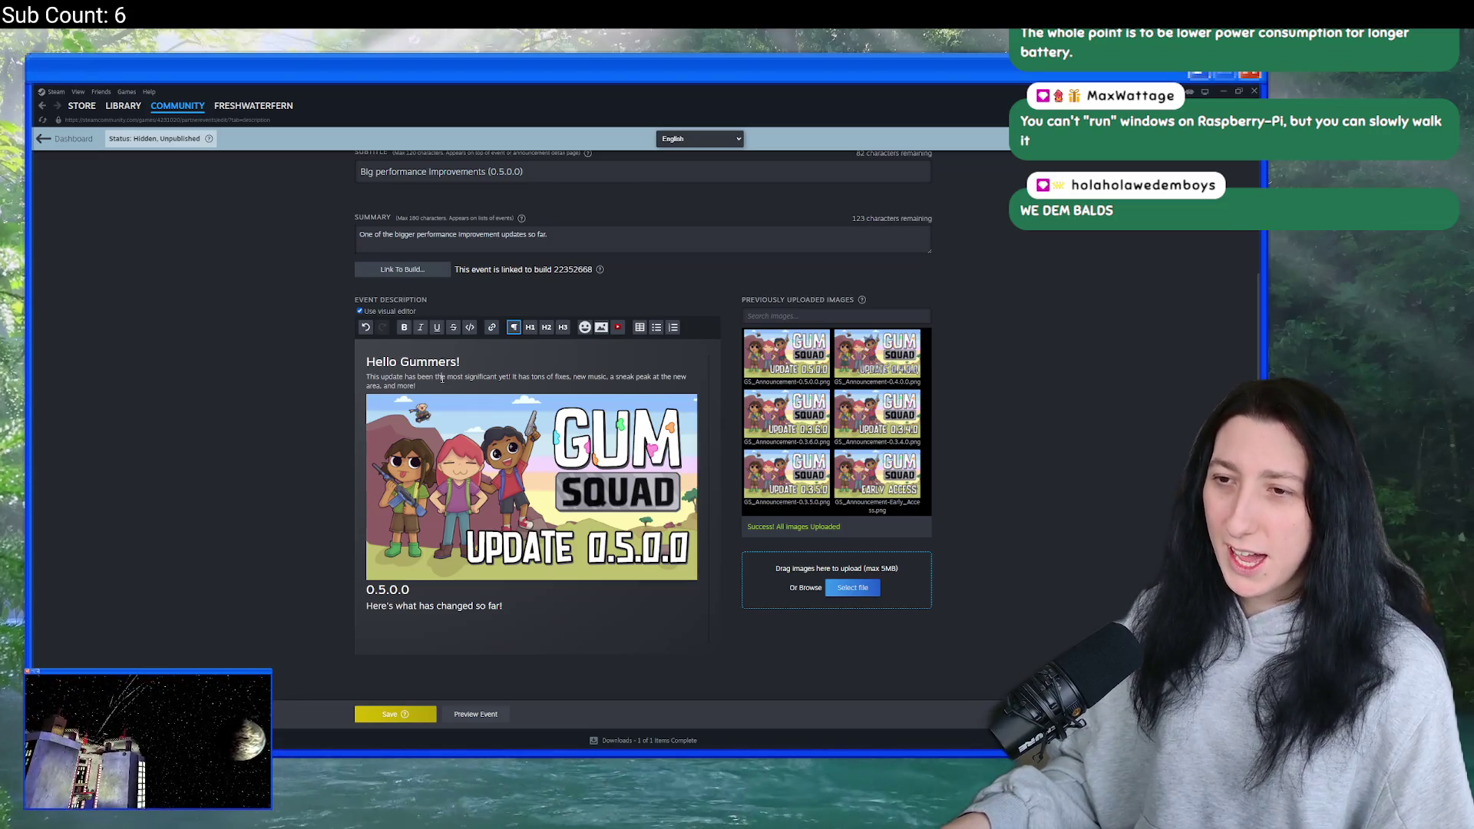
{"action": "left_click", "coordinate": [439, 377]}
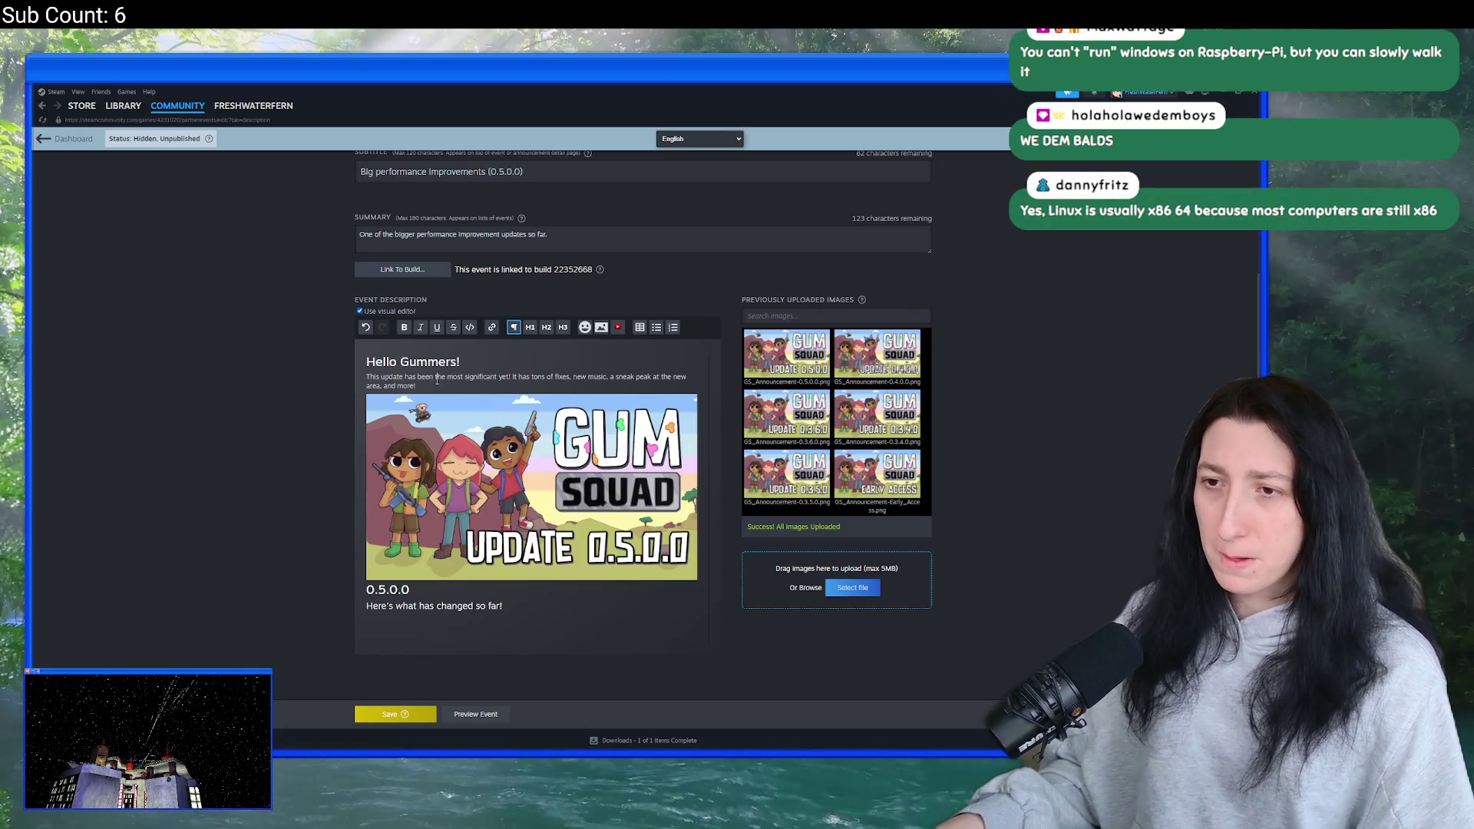
- Rewrite the intro to say the update focuses on performance improvements plus some exciting new content
{"action": "left_click", "coordinate": [434, 378], "text": "shift"}
{"action": "mouse_move", "coordinate": [434, 378]}
{"action": "left_mouse_down"}
{"action": "mouse_move", "coordinate": [384, 375]}
{"action": "mouse_move", "coordinate": [405, 373]}
{"action": "left_mouse_up"}
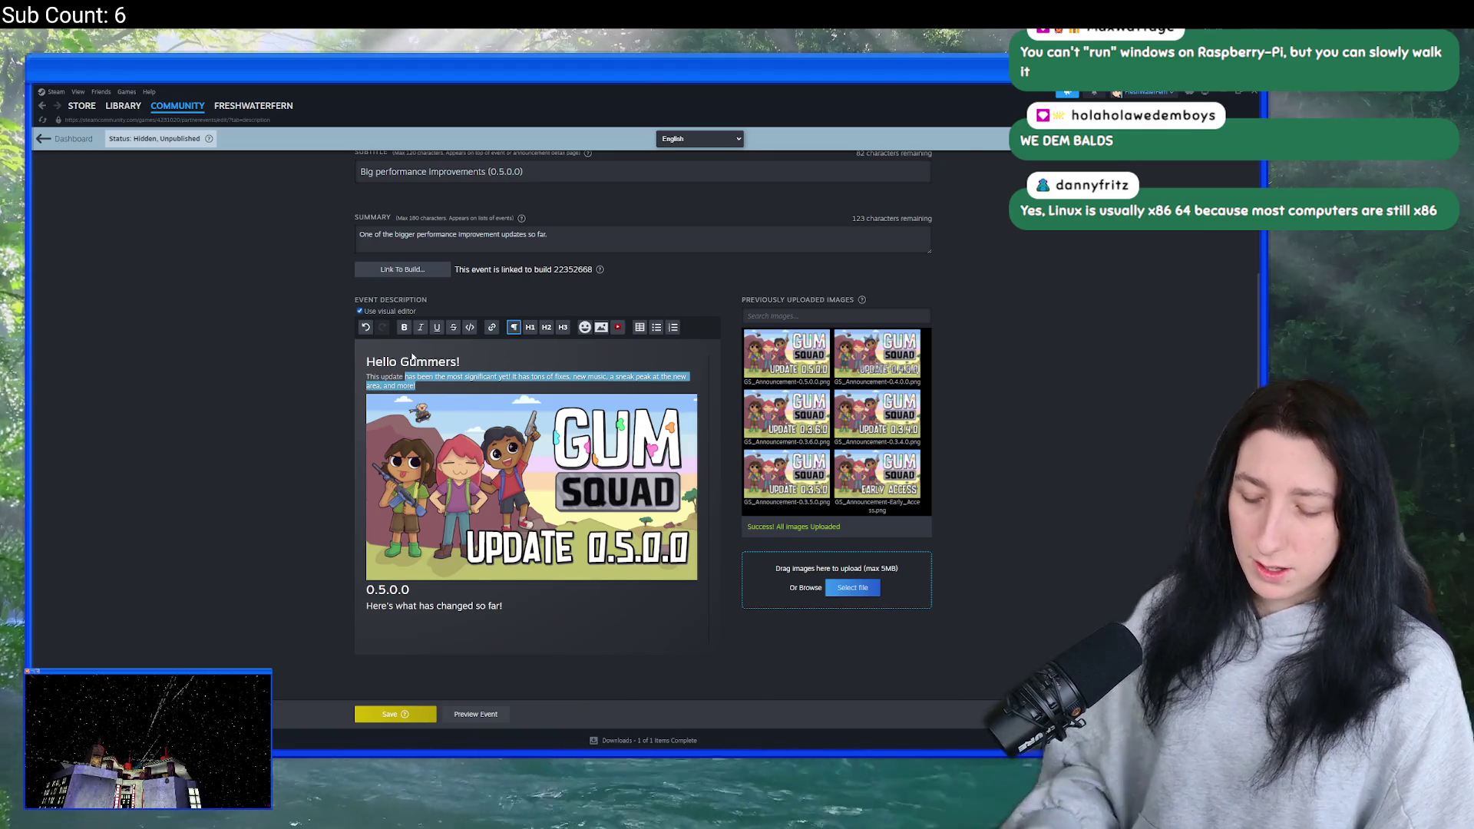
{"action": "type", "text": "primarily"}
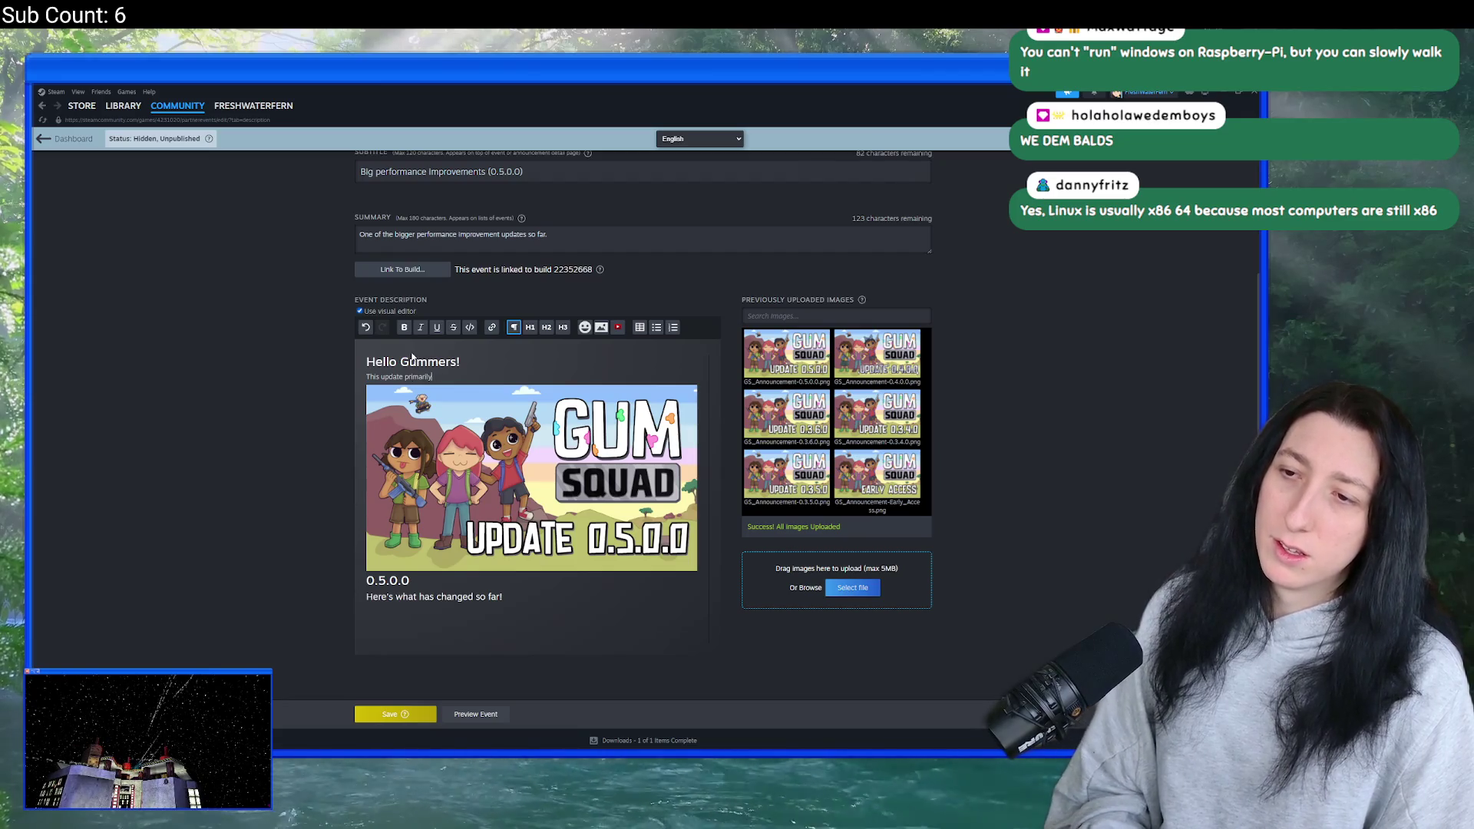
{"action": "type", "text": " focuses on "}
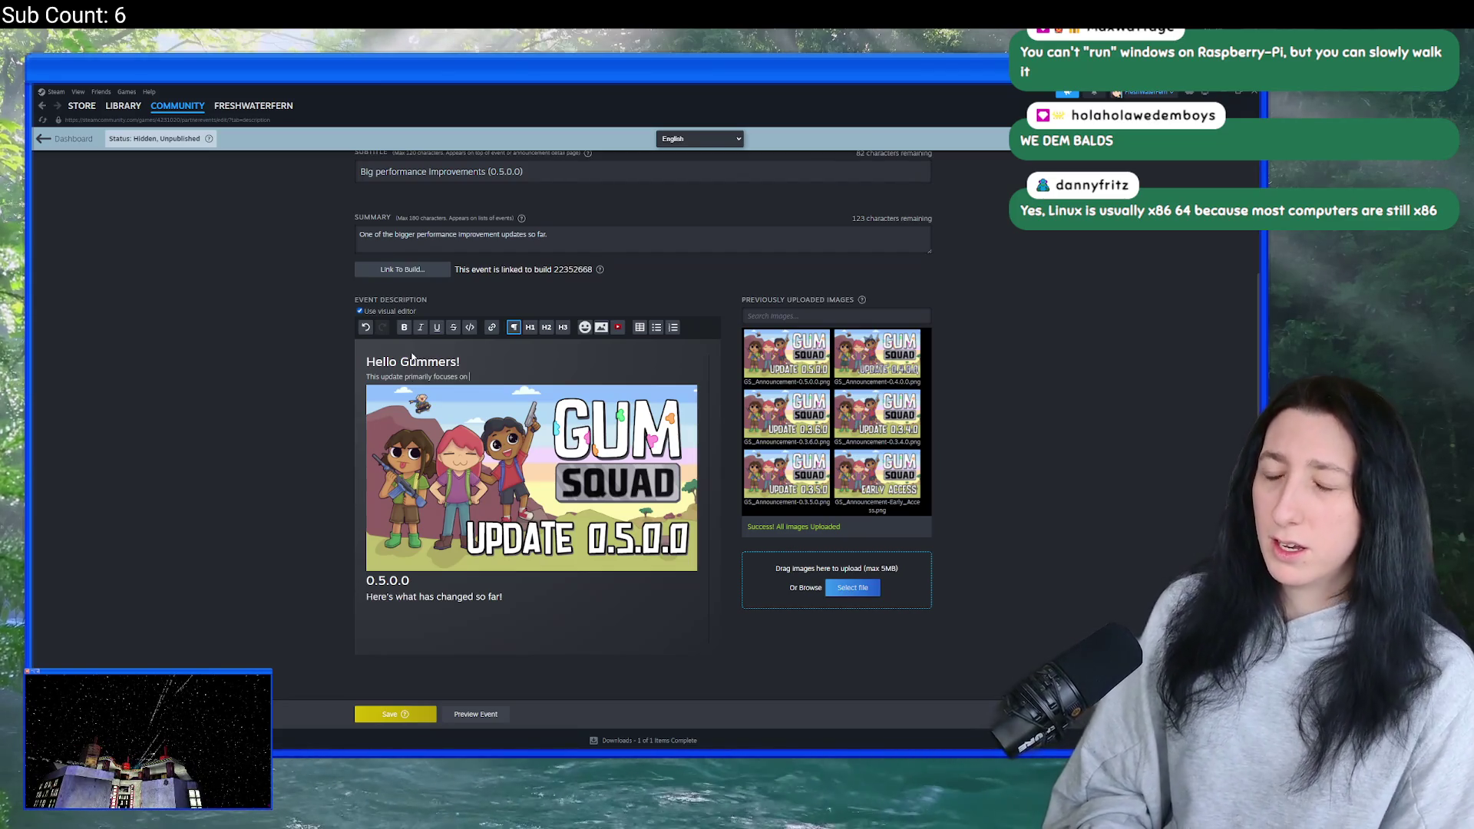
{"action": "type", "text": "performance impro"}
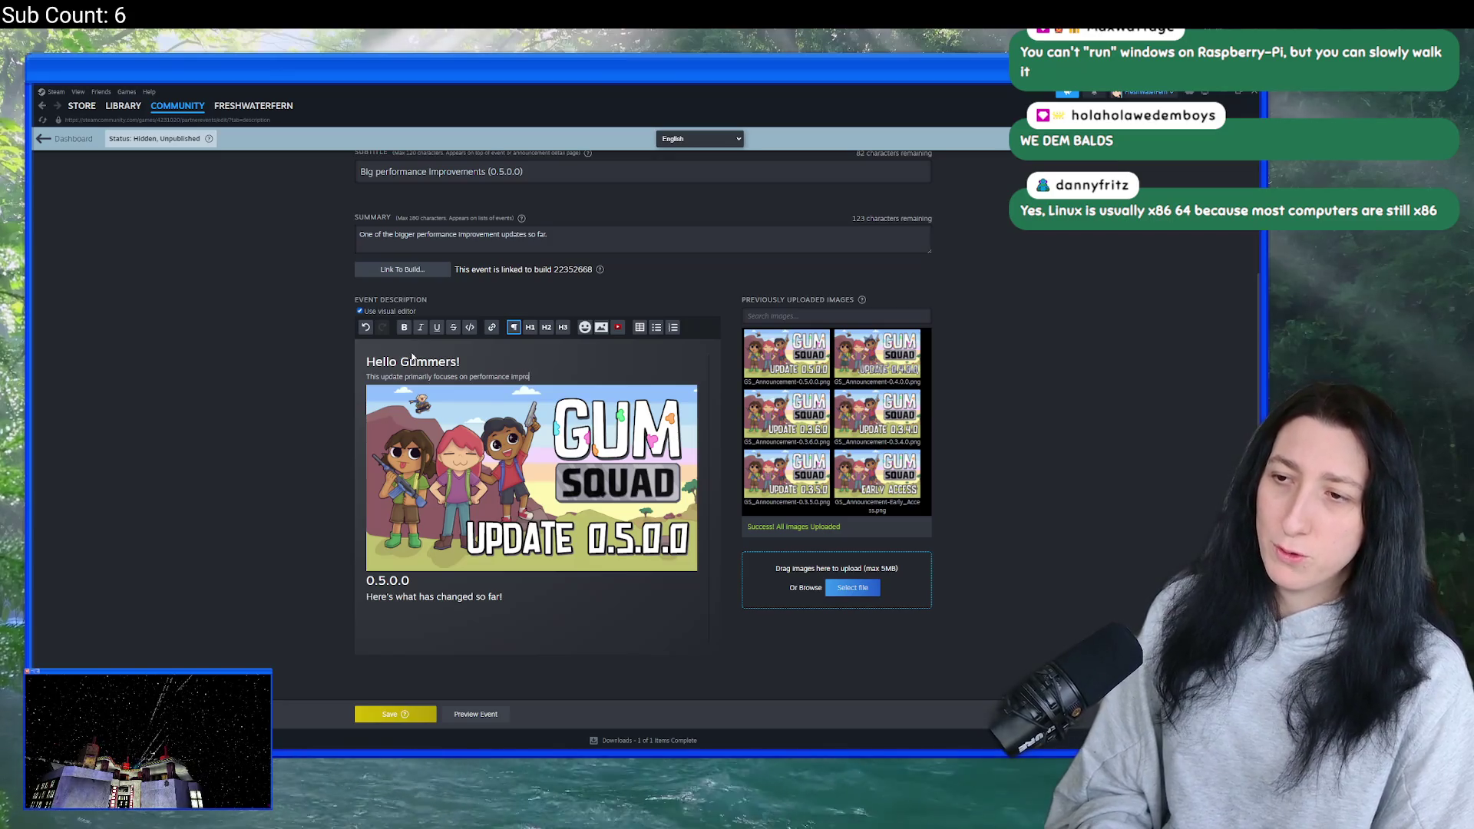
{"action": "type", "text": "vements but still includes some new co"}
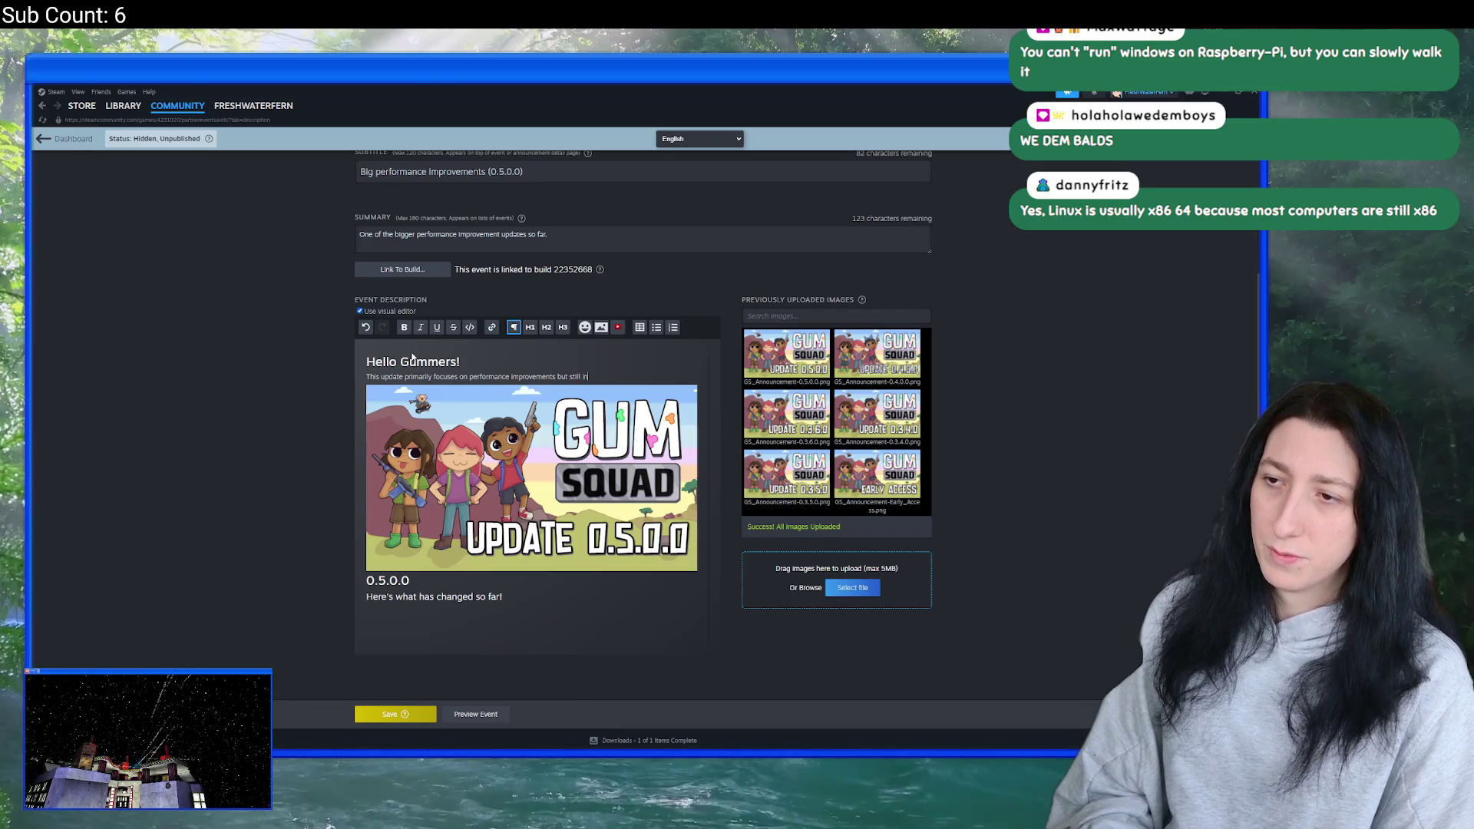
{"action": "type", "text": "ntent and other in"}
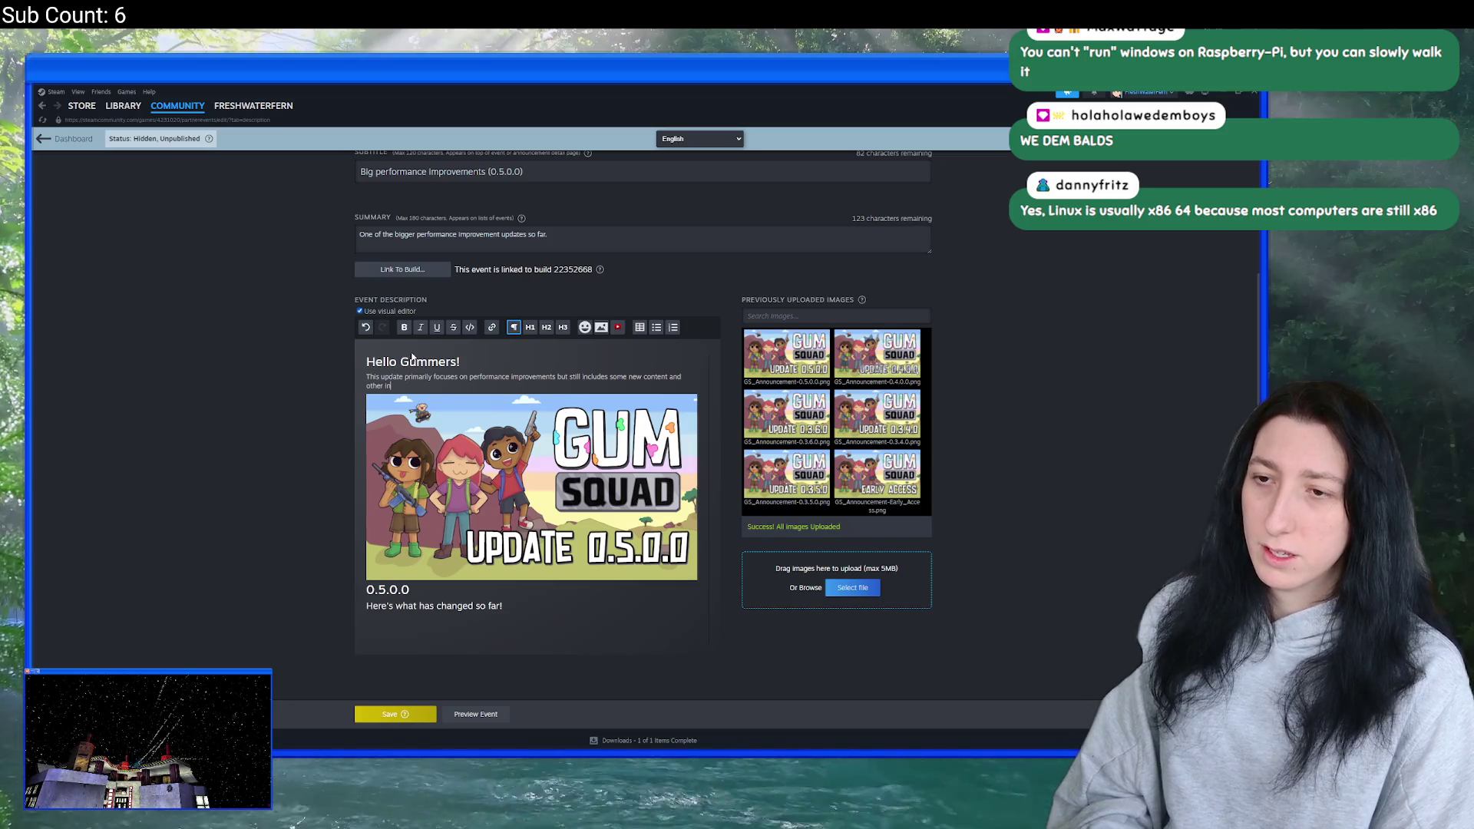
{"action": "key", "text": "BackSpace"}
{"action": "key", "text": "BackSpace"}
{"action": "type", "text": "exciting changes."}
- Start an empty bullet list below 'Here's what has changed so far!'
{"action": "left_click", "coordinate": [595, 640]}
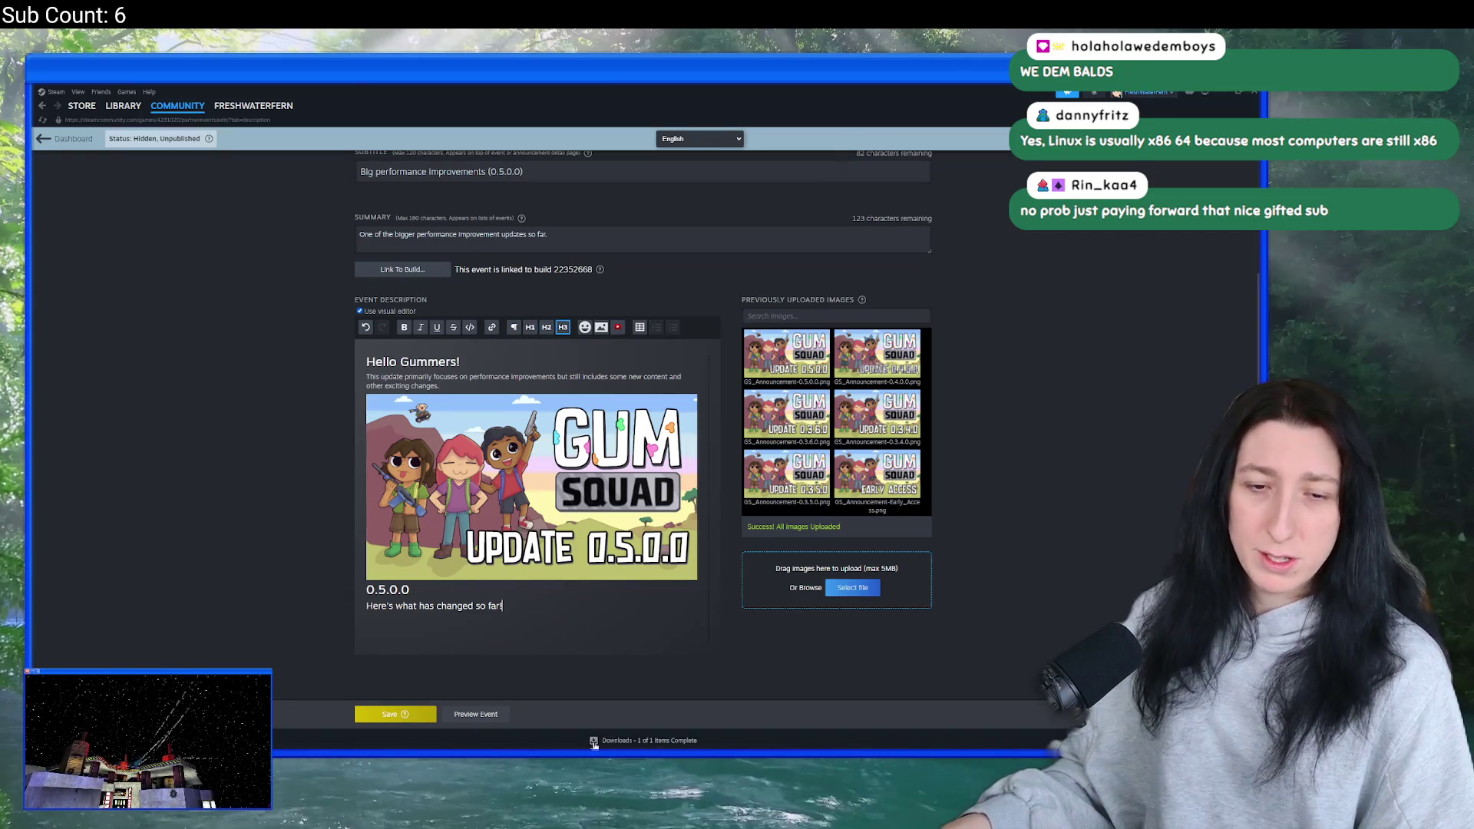
{"action": "key", "text": "Return"}
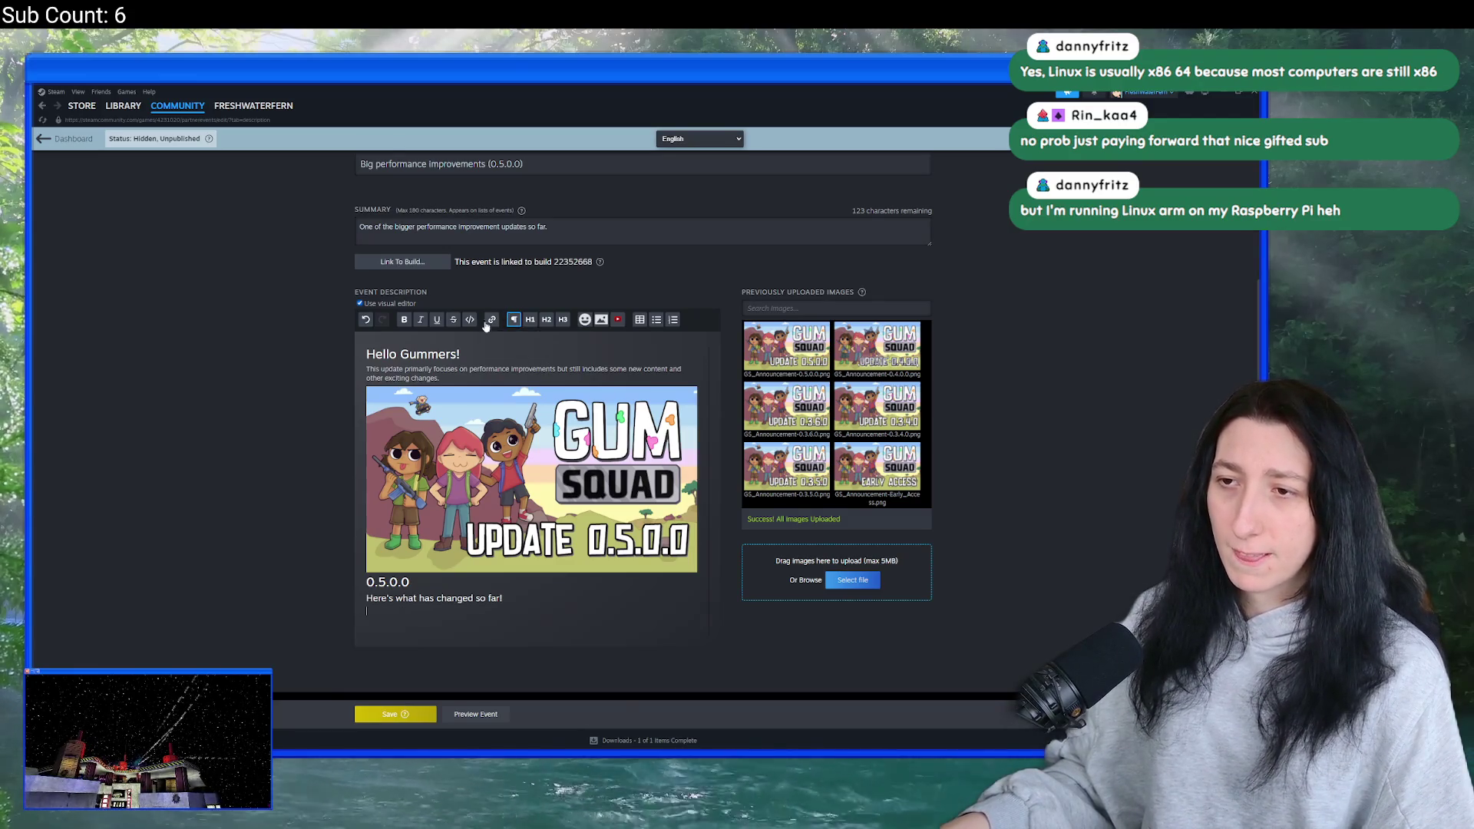
{"action": "left_click", "coordinate": [657, 320]}
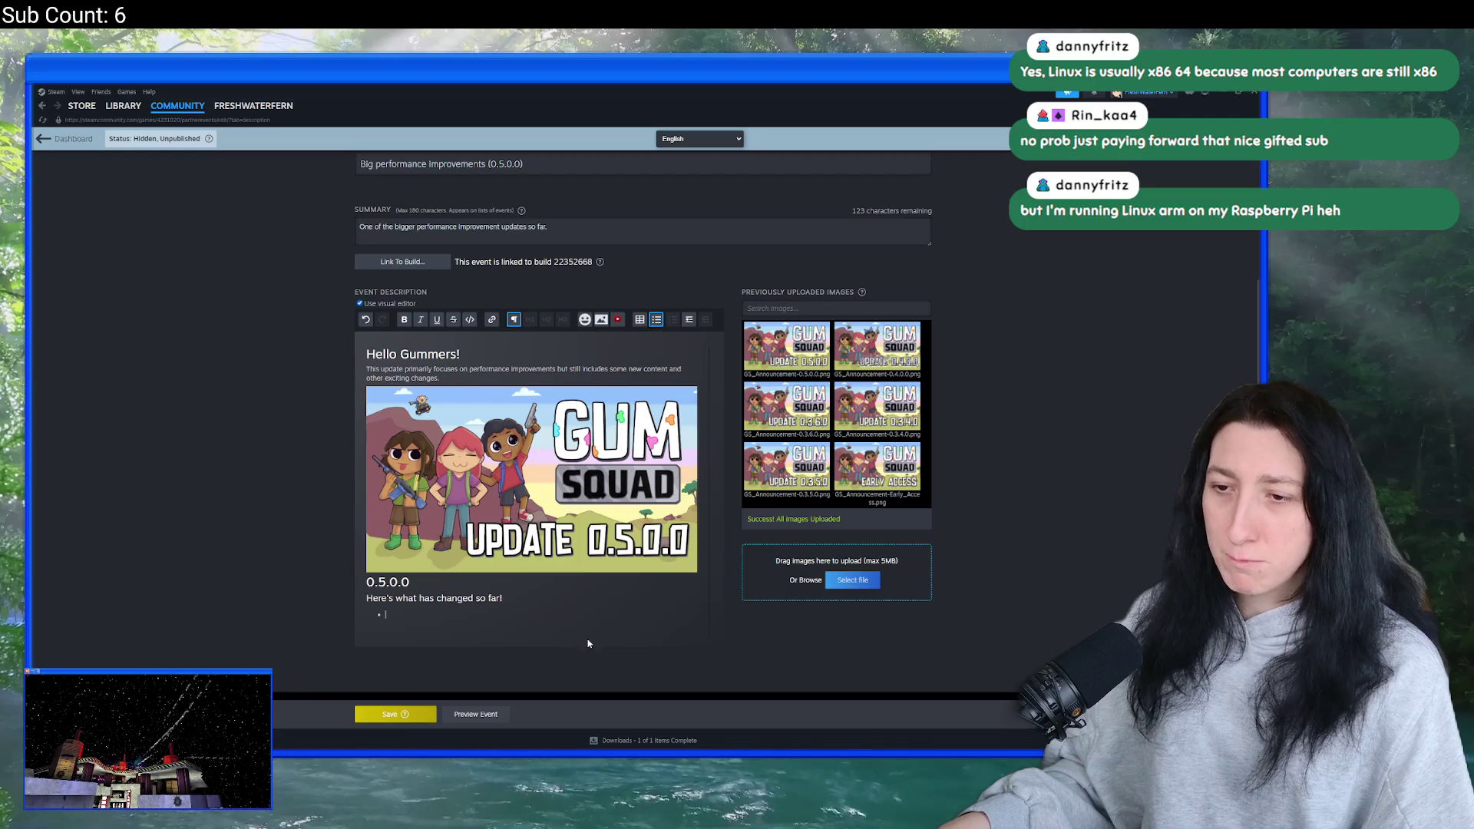
- Open the PatchNotes file via the asset search for 'patch' and select its first line
{"action": "key", "text": "alt+Tab"}
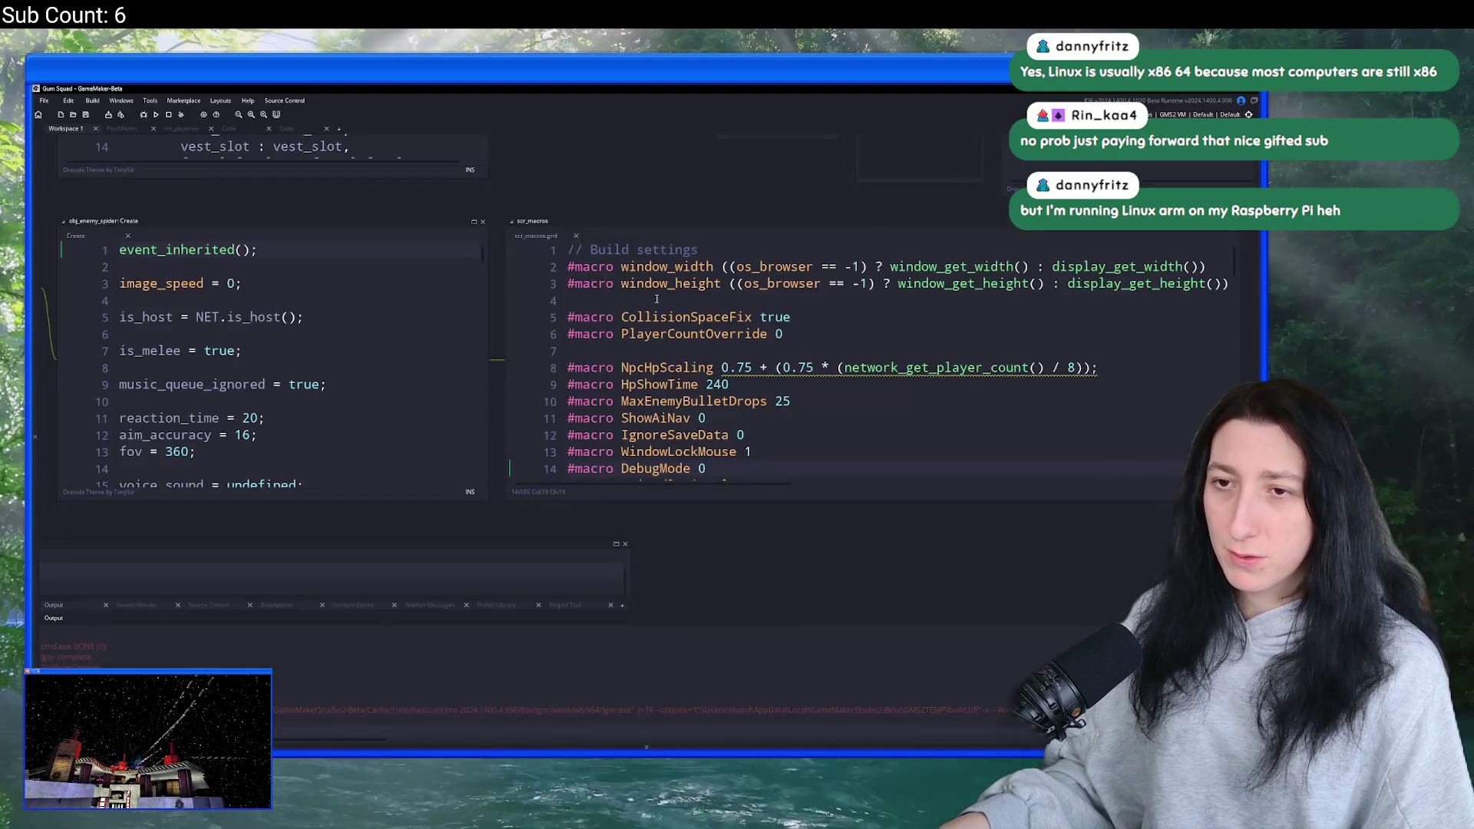
{"action": "scroll", "coordinate": [467, 399], "scroll_direction": "down", "scroll_amount": 3}
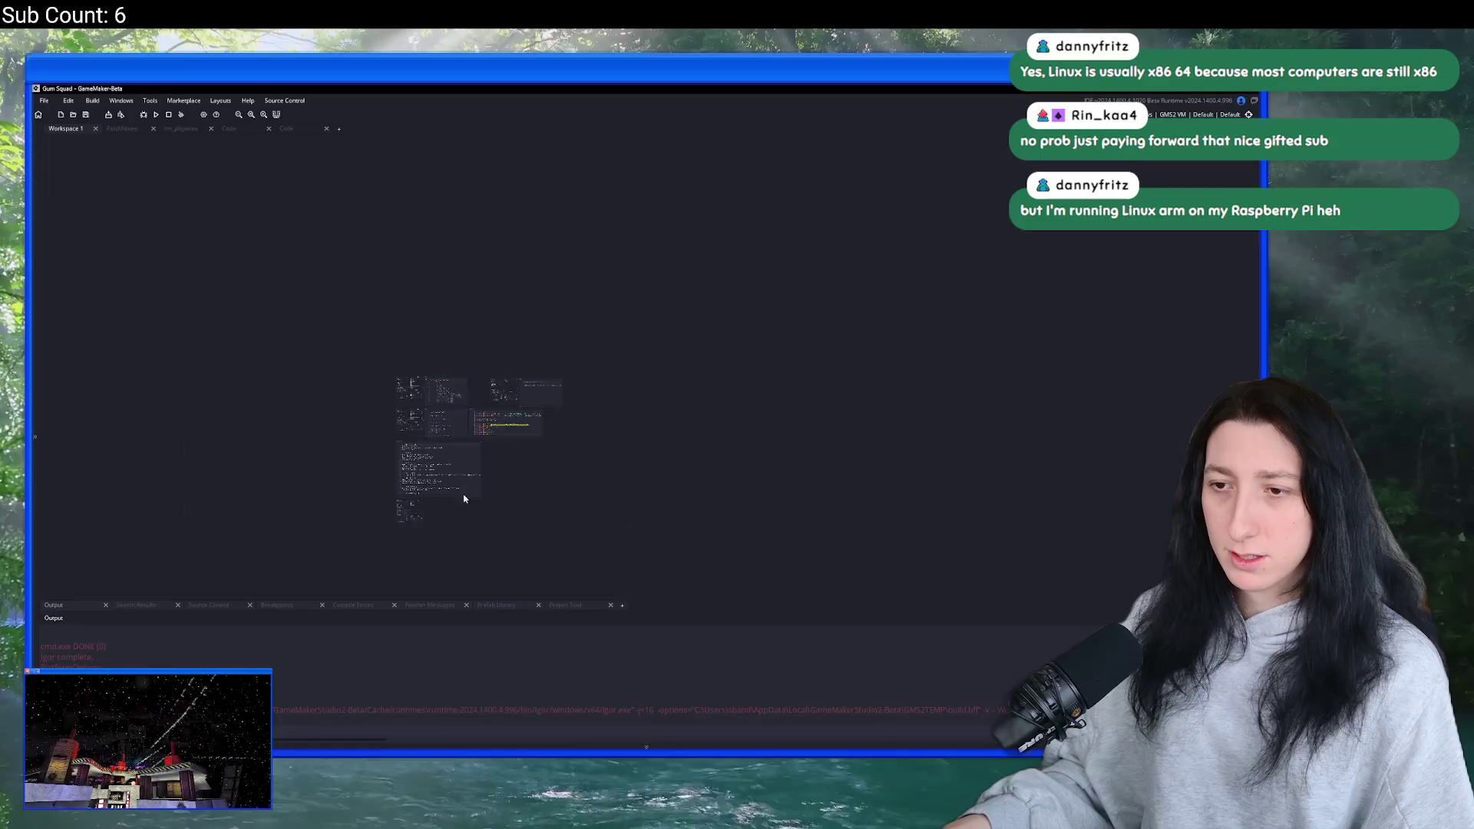
{"action": "scroll", "coordinate": [537, 345], "scroll_direction": "up", "scroll_amount": 3}
{"action": "key", "text": "ctrl+t"}
{"action": "type", "text": "patch"}
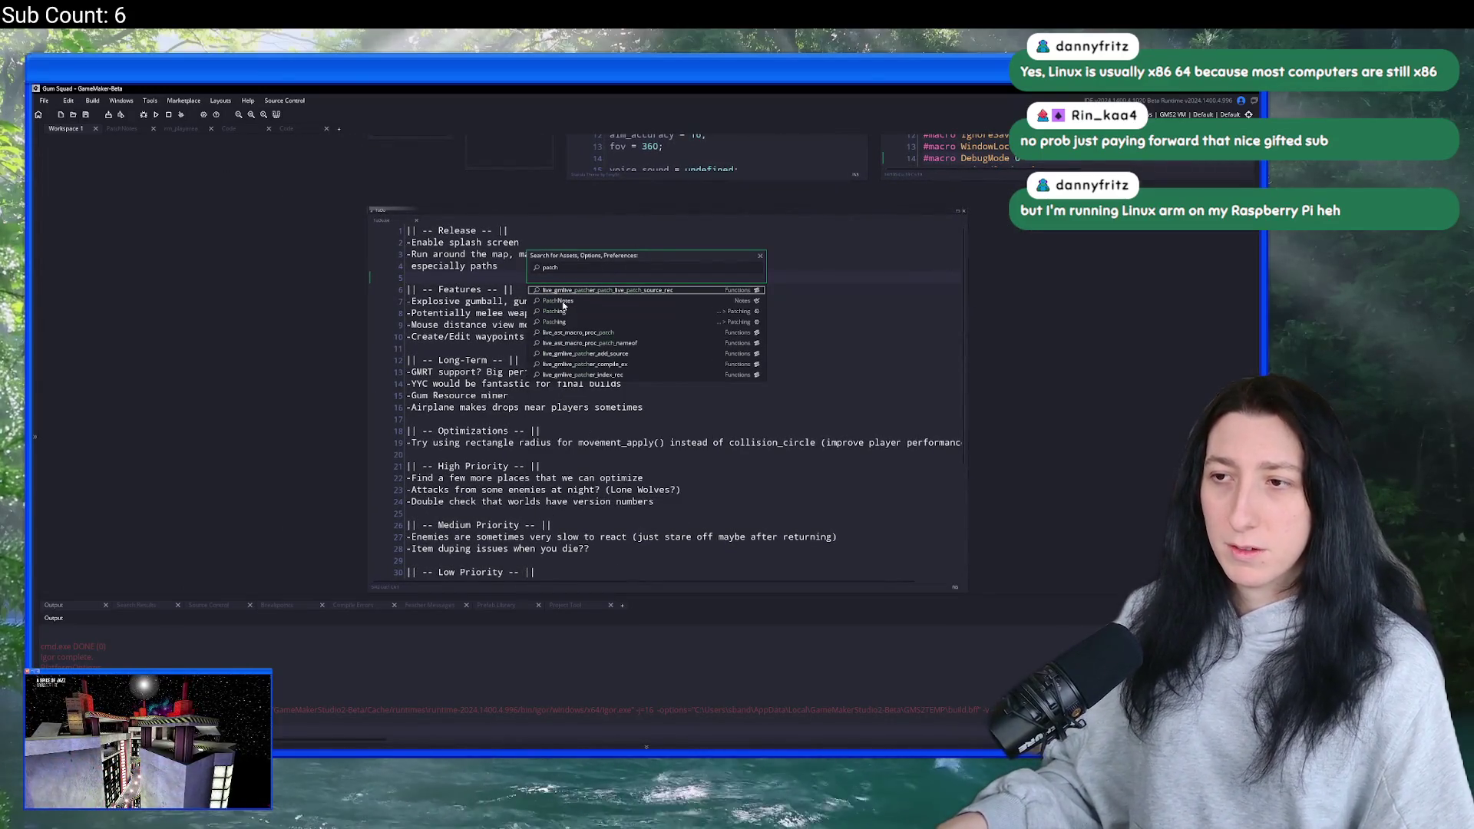
{"action": "key", "text": "Return"}
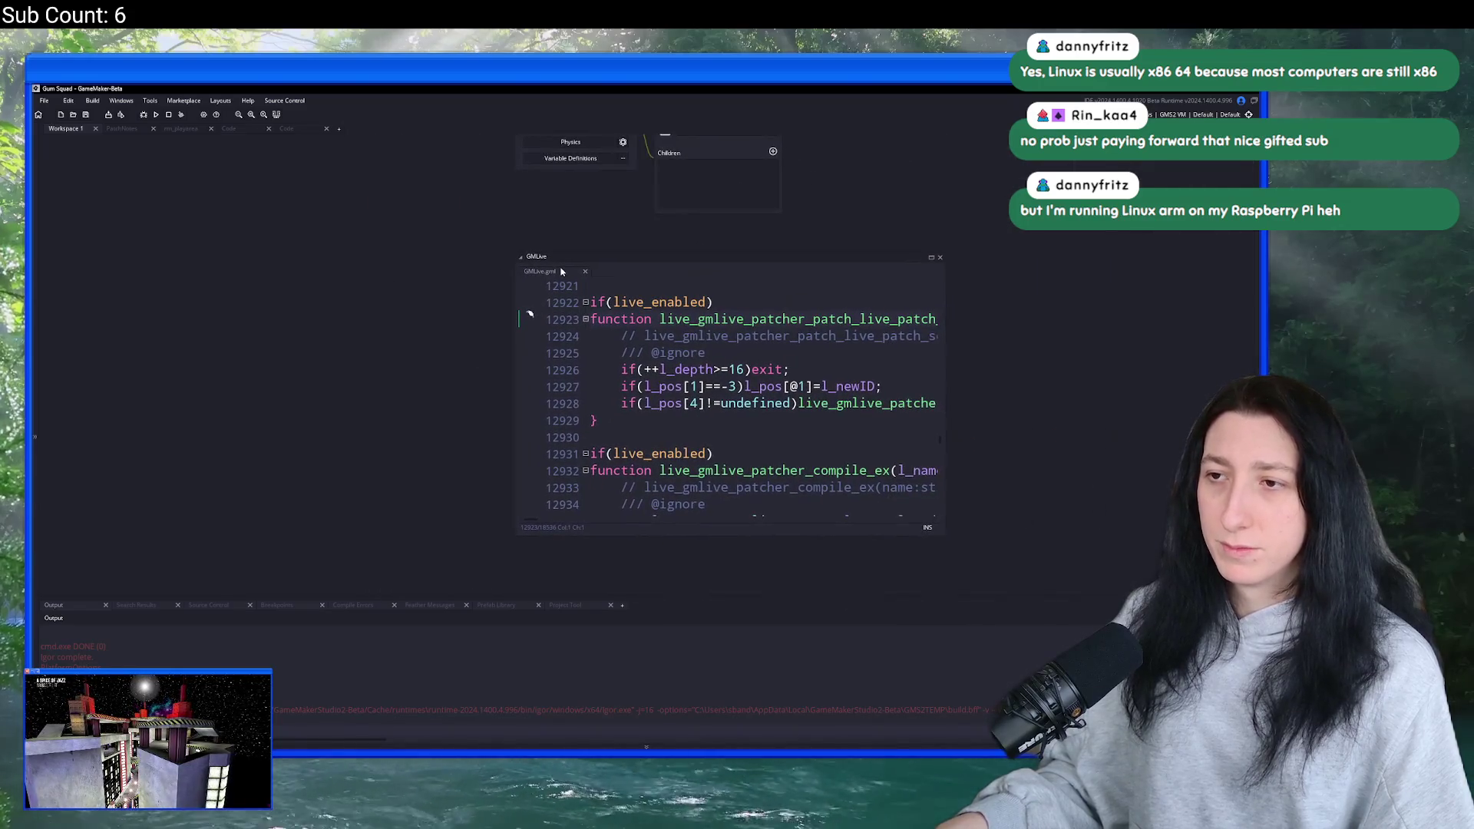
{"action": "key", "text": "ctrl+t"}
{"action": "type", "text": "patch"}
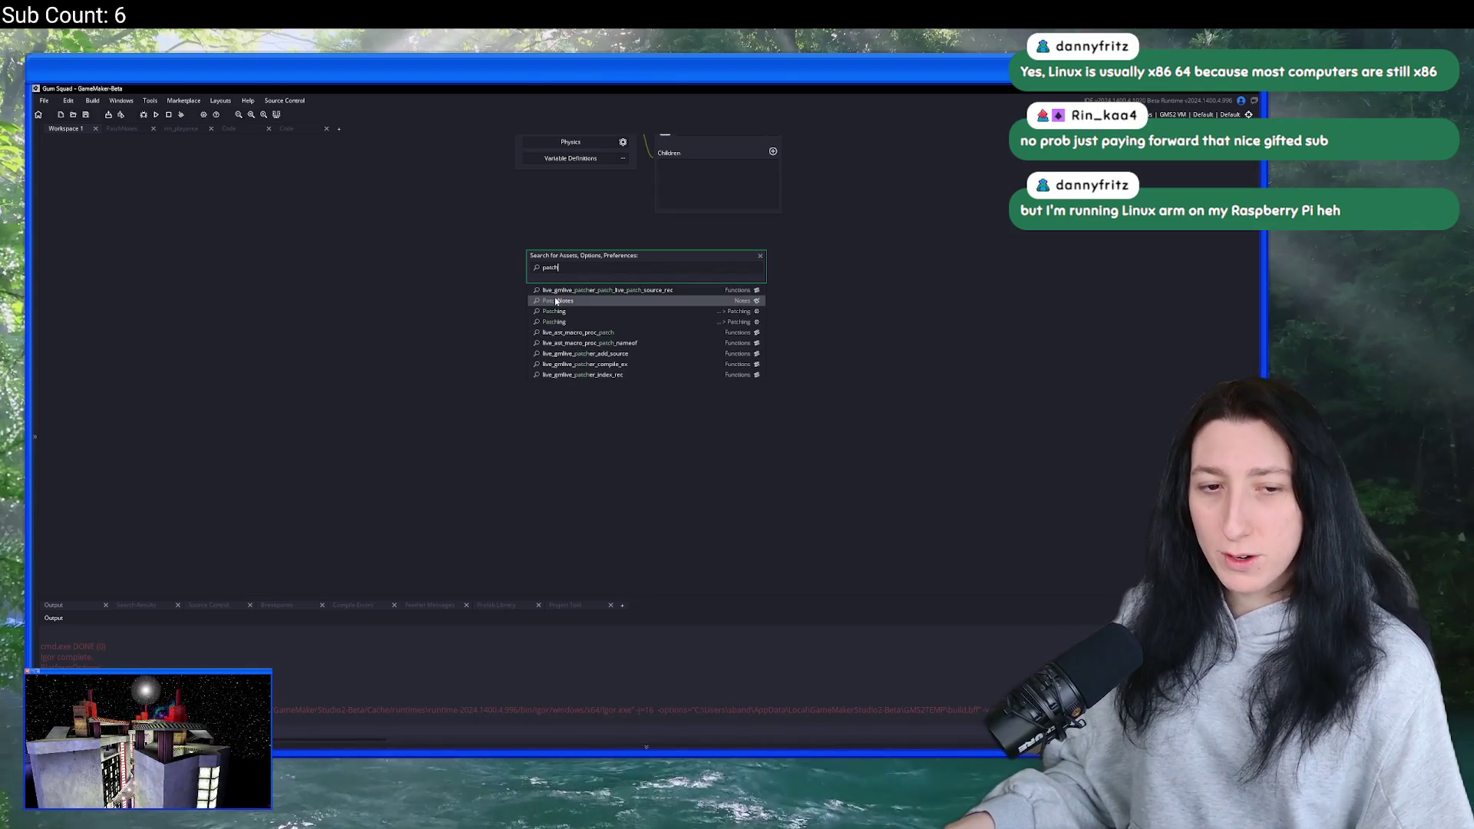
{"action": "left_click", "coordinate": [641, 301]}
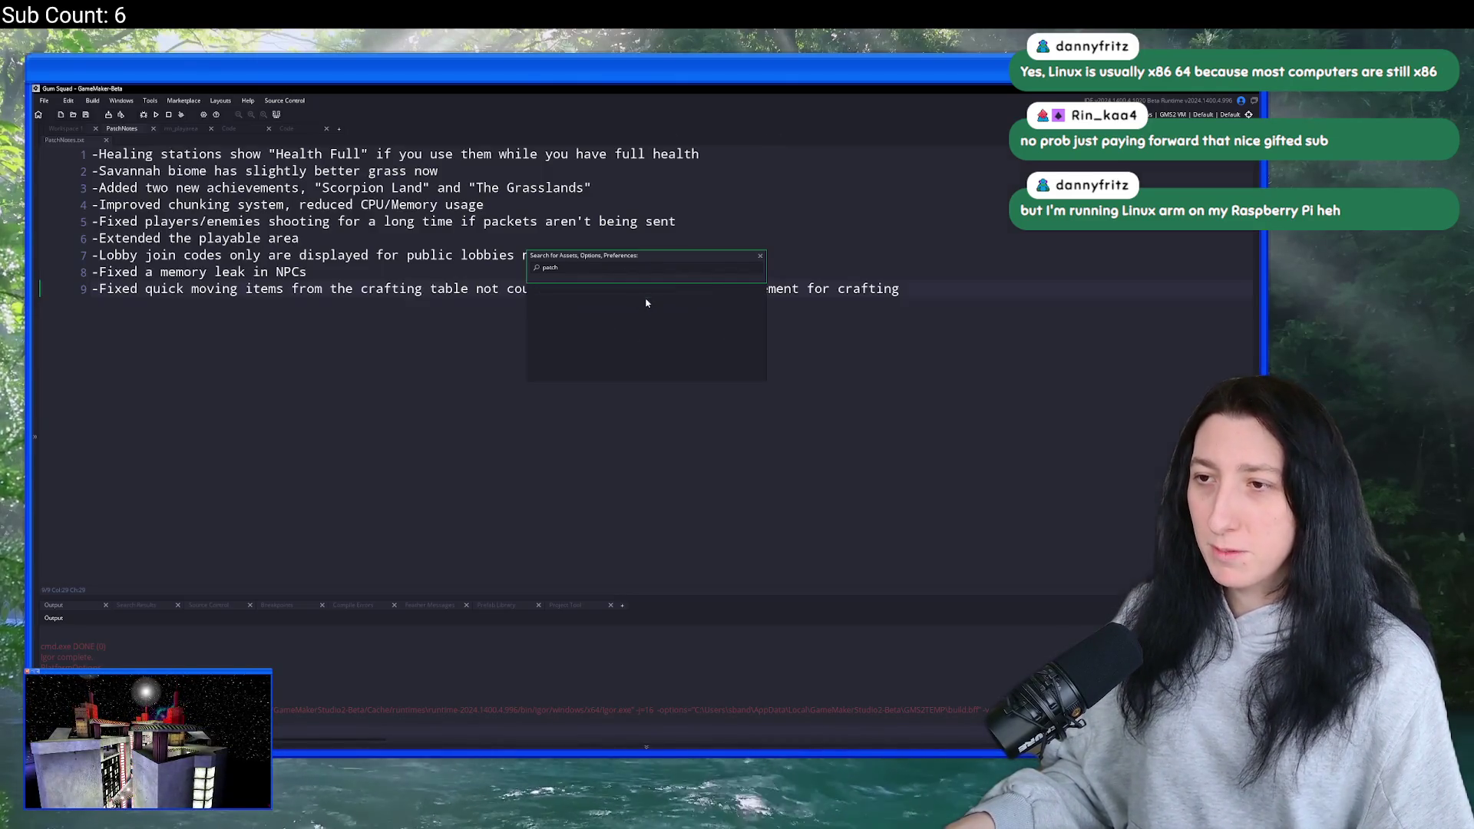
{"action": "mouse_move", "coordinate": [97, 153]}
{"action": "left_mouse_down"}
{"action": "mouse_move", "coordinate": [419, 188]}
{"action": "mouse_move", "coordinate": [699, 153]}
{"action": "left_mouse_up"}
{"action": "key", "text": "ctrl+c"}
- Paste the first three patch notes, including the Savannah biome and new achievements, as bullets
{"action": "key", "text": "alt+Tab"}
{"action": "key", "text": "ctrl+v"}
{"action": "key", "text": "alt+Tab"}
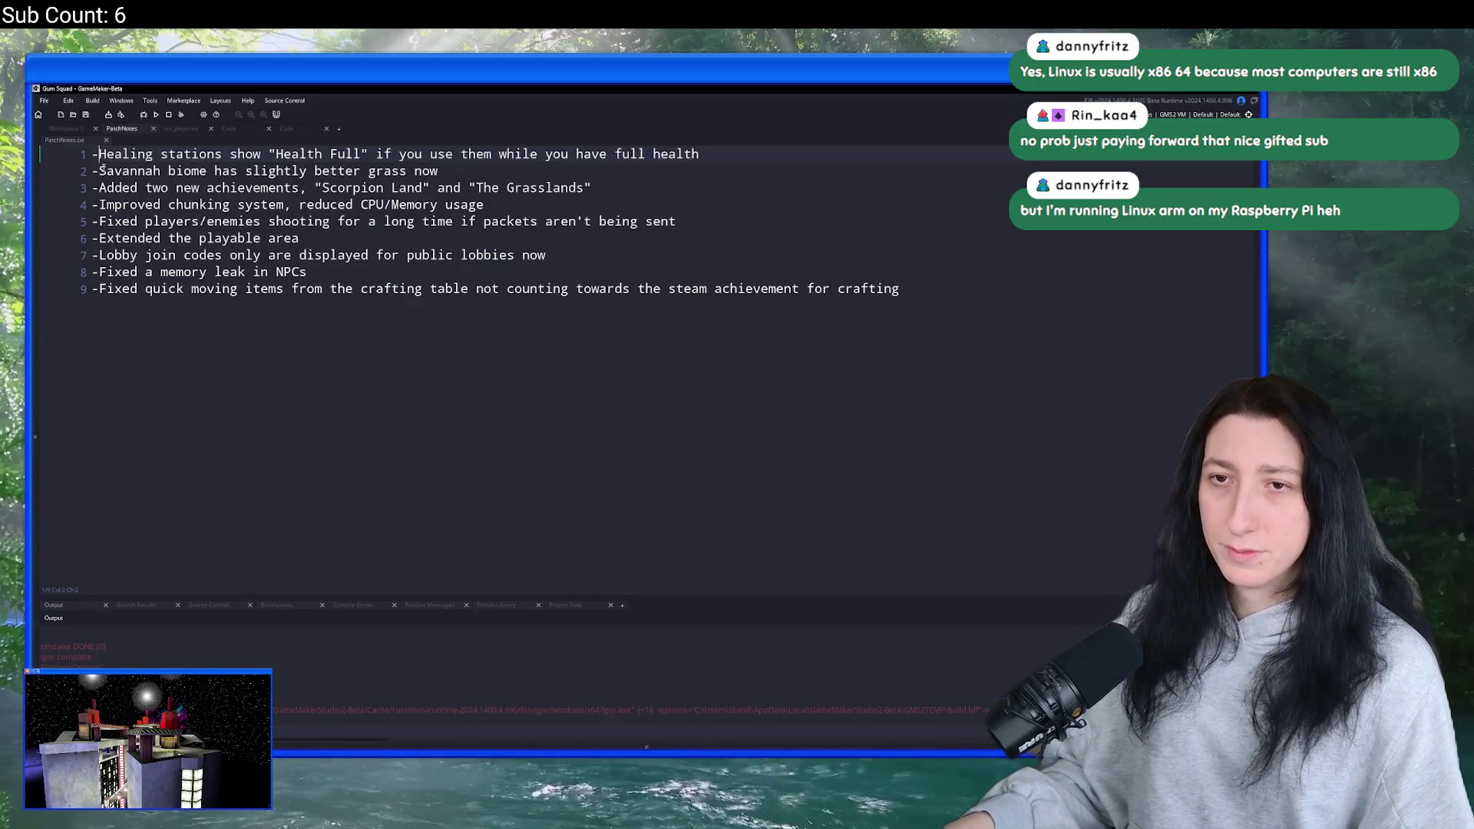
{"action": "left_click_drag", "start_coordinate": [438, 170], "coordinate": [102, 164]}
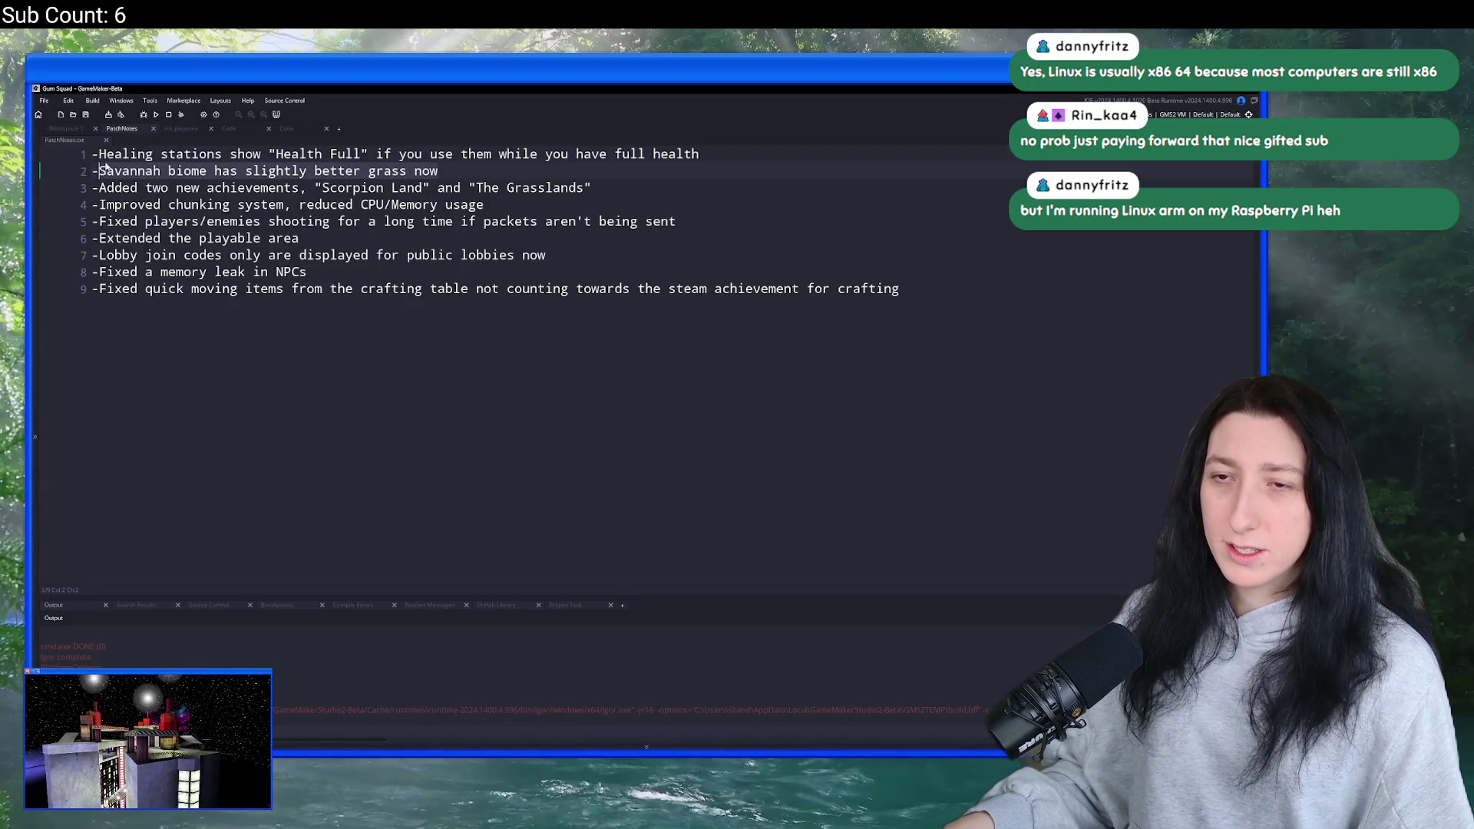
{"action": "key", "text": "alt+Tab"}
{"action": "type", "text": "Savannah biome has slightly better grass now"}
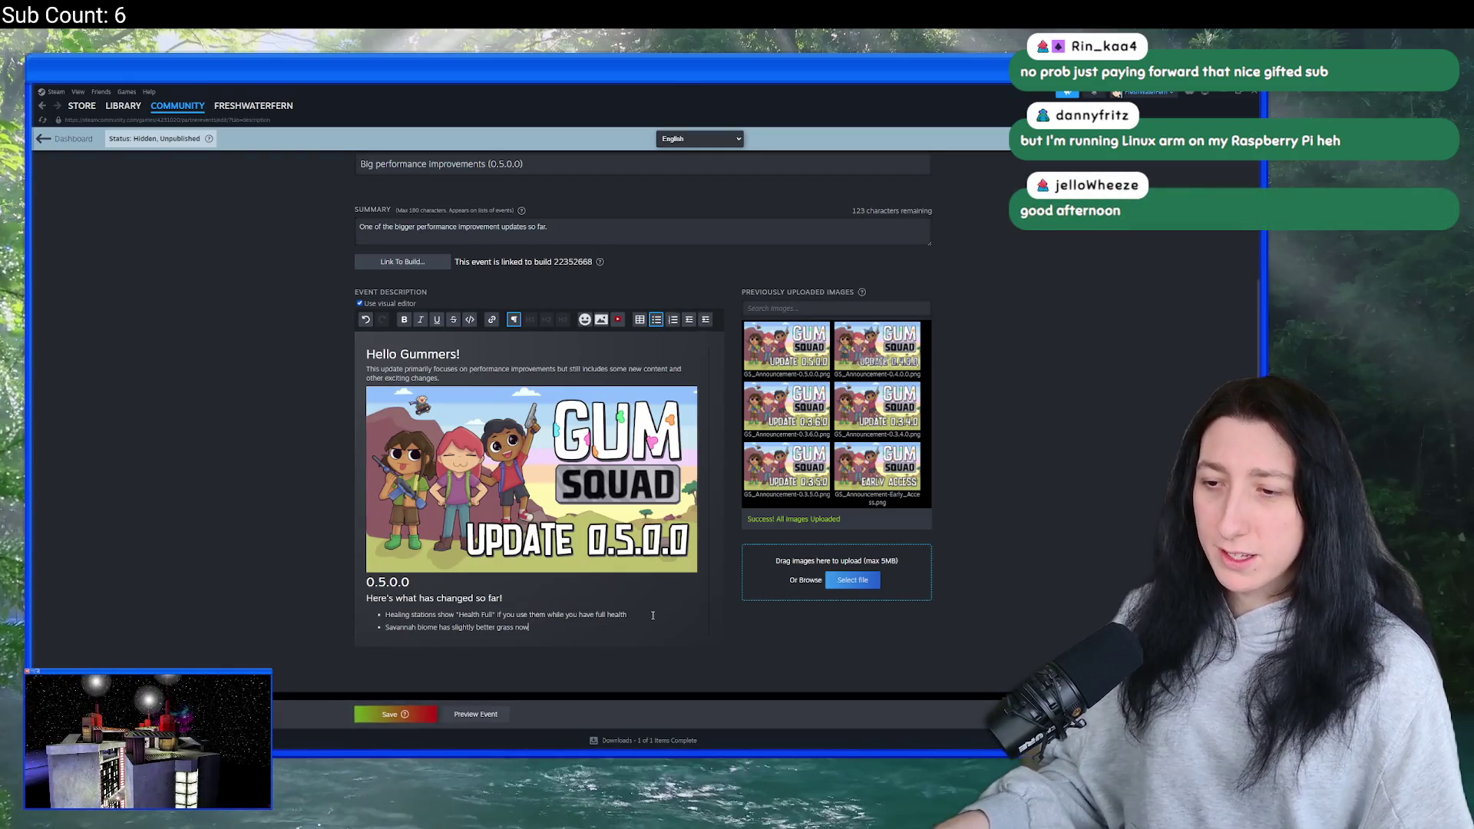
{"action": "key", "text": "alt+Tab"}
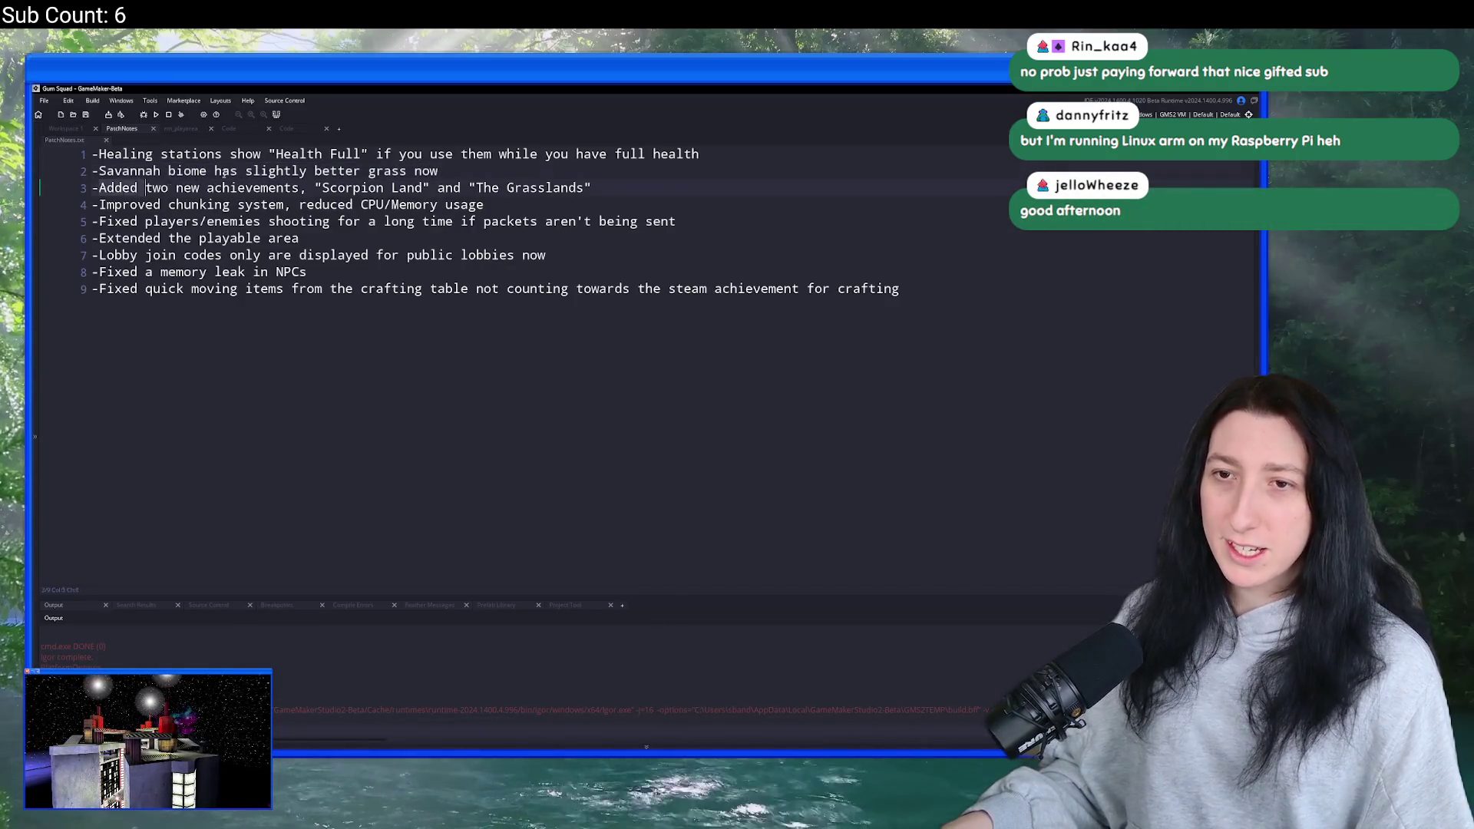
{"action": "left_click_drag", "start_coordinate": [92, 187], "coordinate": [591, 187]}
{"action": "key", "text": "ctrl+c"}
{"action": "key", "text": "alt+Tab"}
{"action": "key", "text": "ctrl+v"}
{"action": "mouse_move", "coordinate": [526, 707]}
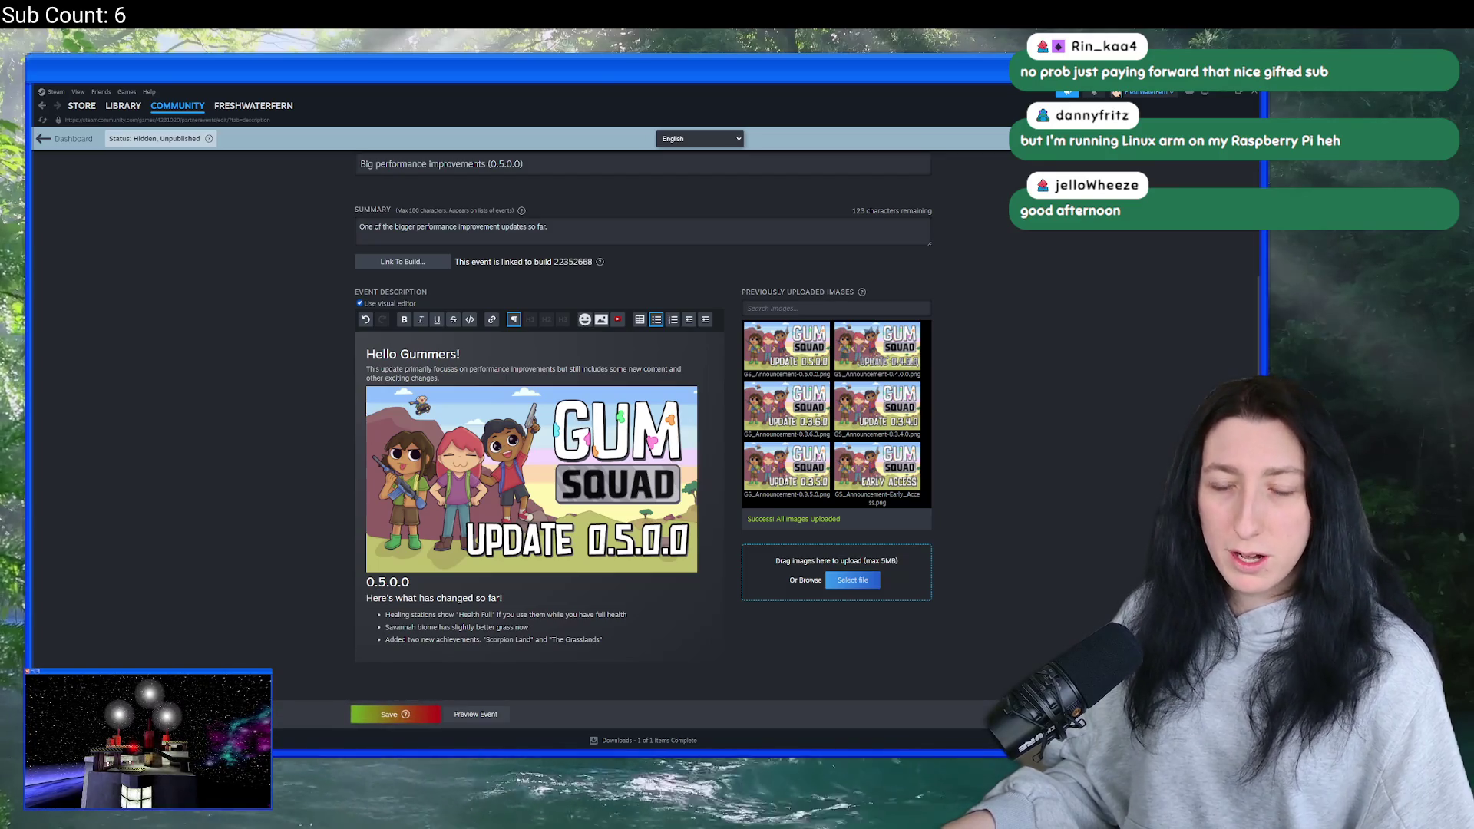
- Add the improved chunking-system patch note as a fourth bullet below the Grasslands item
{"action": "left_click", "coordinate": [612, 642]}
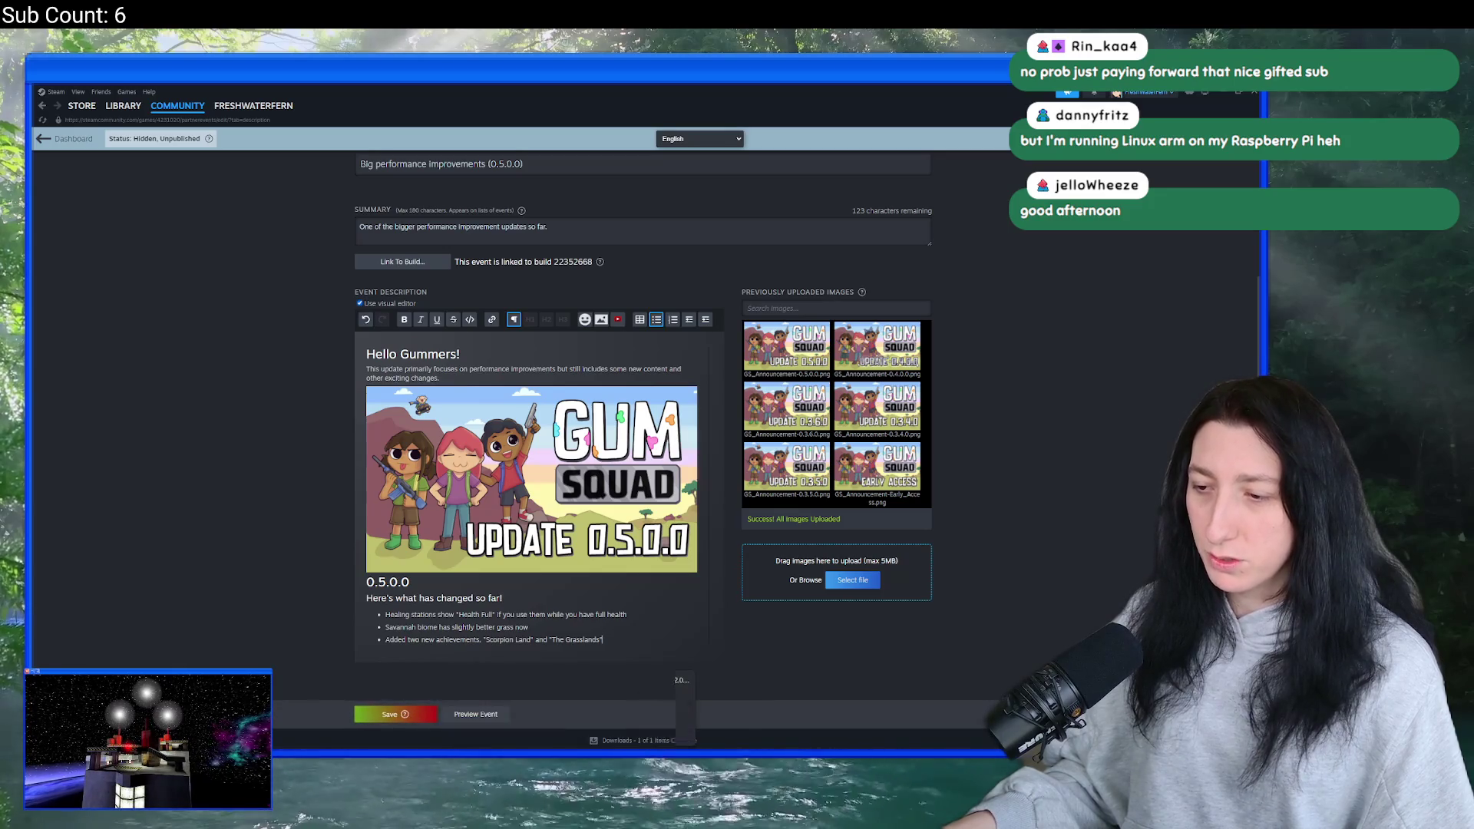
{"action": "left_click", "coordinate": [703, 688]}
{"action": "left_click", "coordinate": [498, 201]}
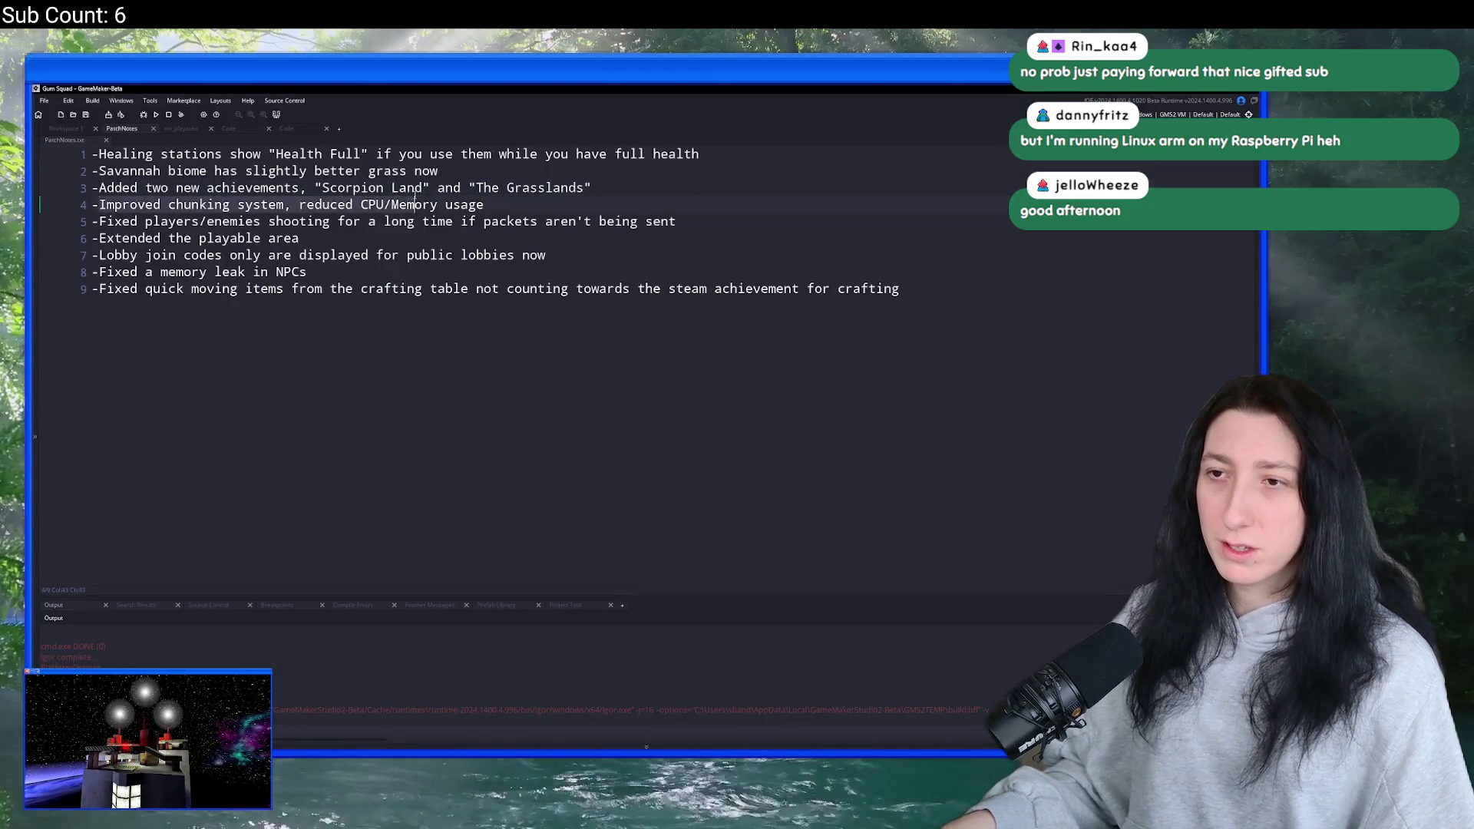
{"action": "key", "text": "alt+Tab"}
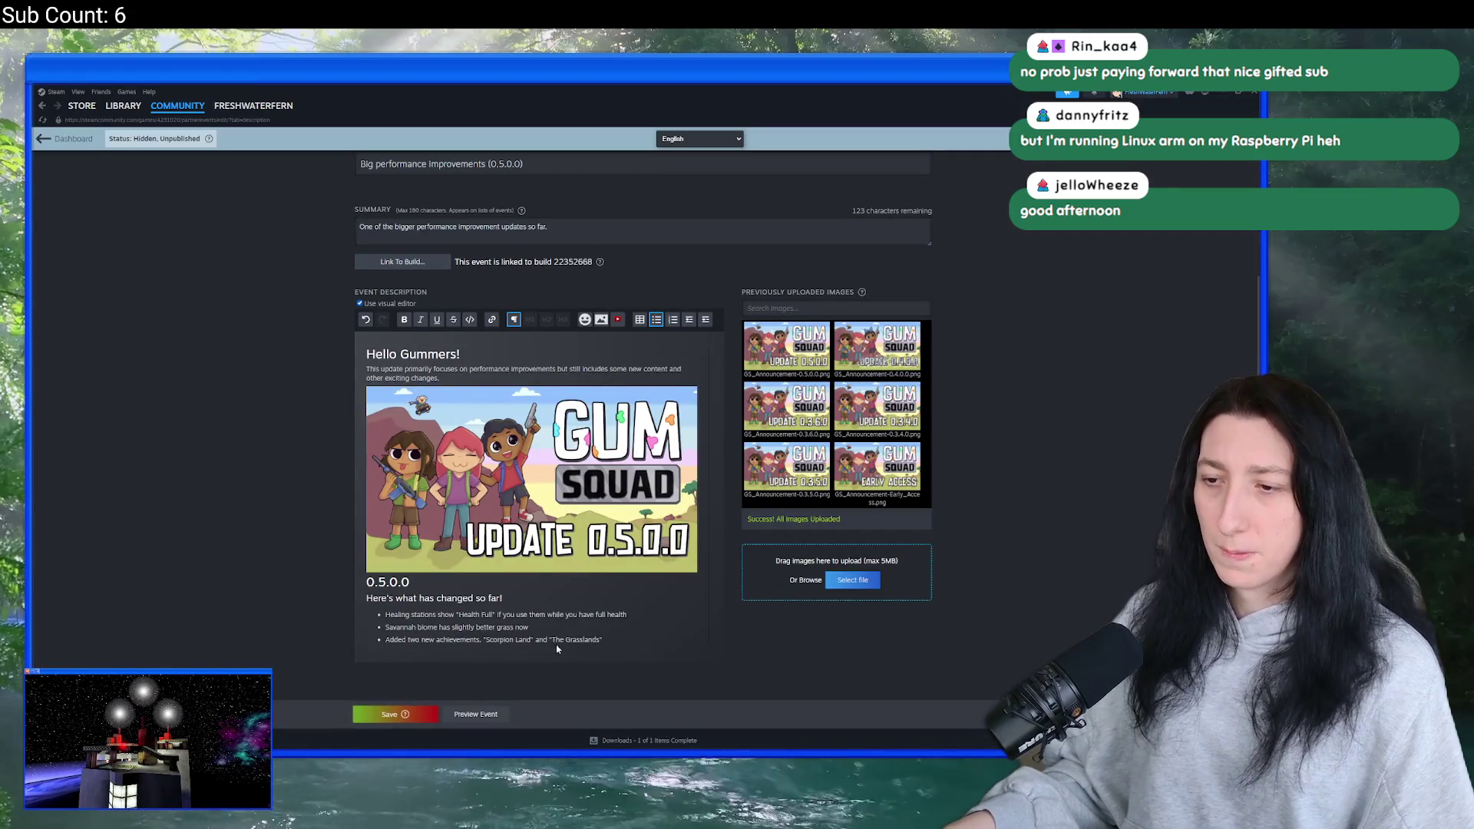
{"action": "key", "text": "Return"}
{"action": "key", "text": "ctrl+v"}
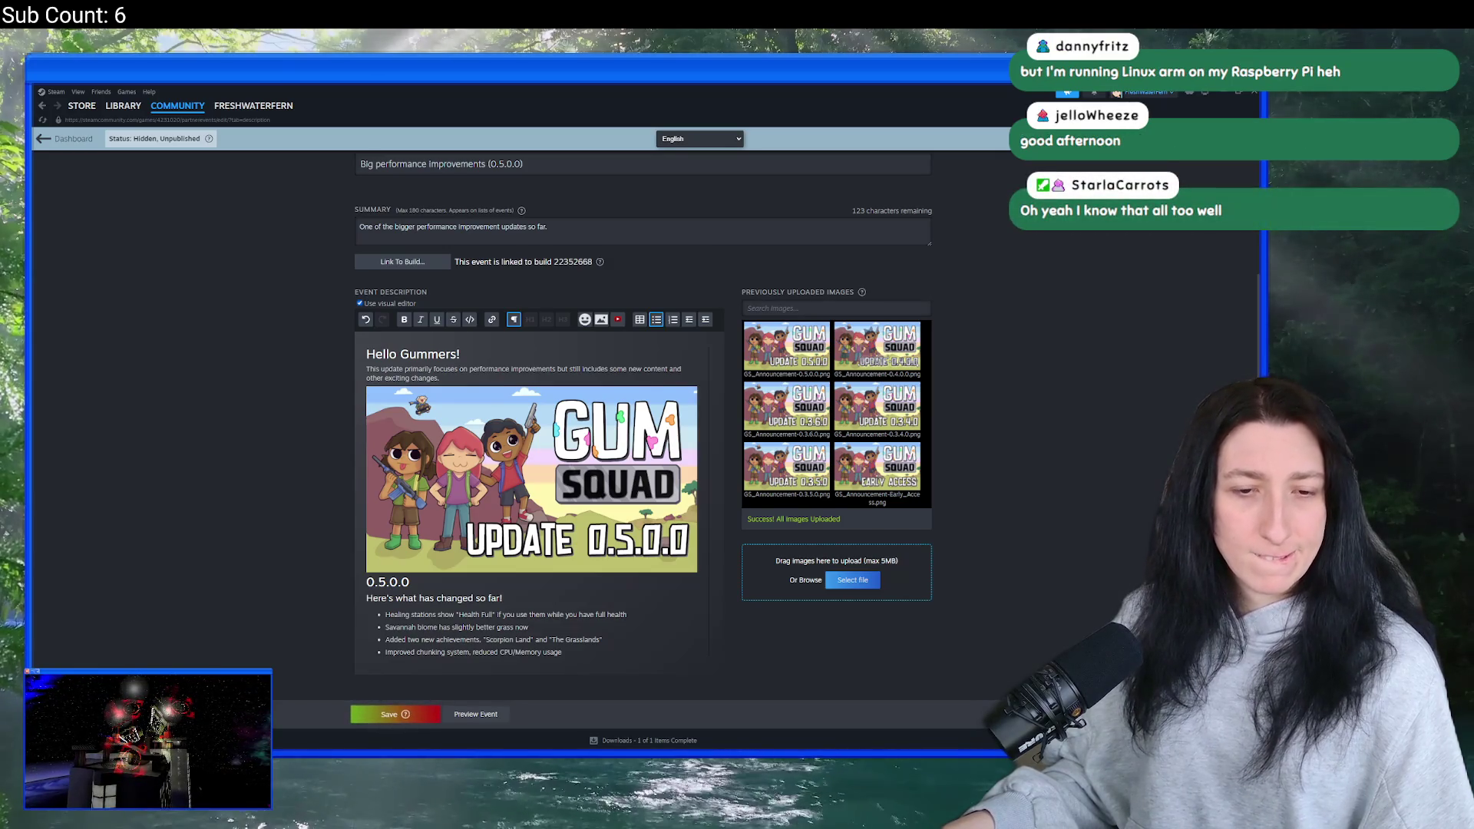
{"action": "scroll", "coordinate": [711, 400], "scroll_direction": "down", "scroll_amount": 2}
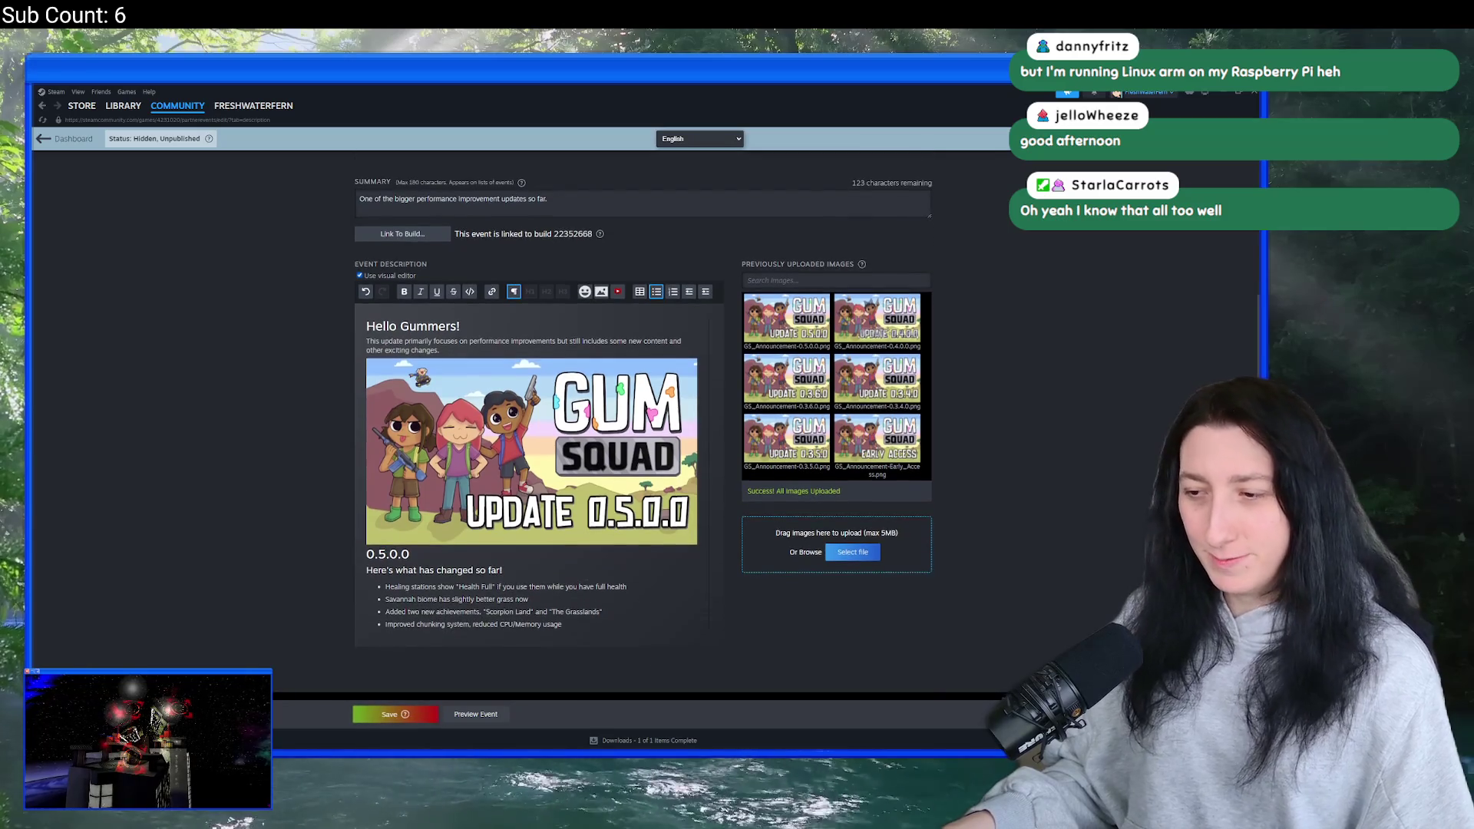
- Add patch-note lines 5 and 6 (the shooting fix and 'Extended the playable area') as event bullets
{"action": "key", "text": "alt+Tab"}
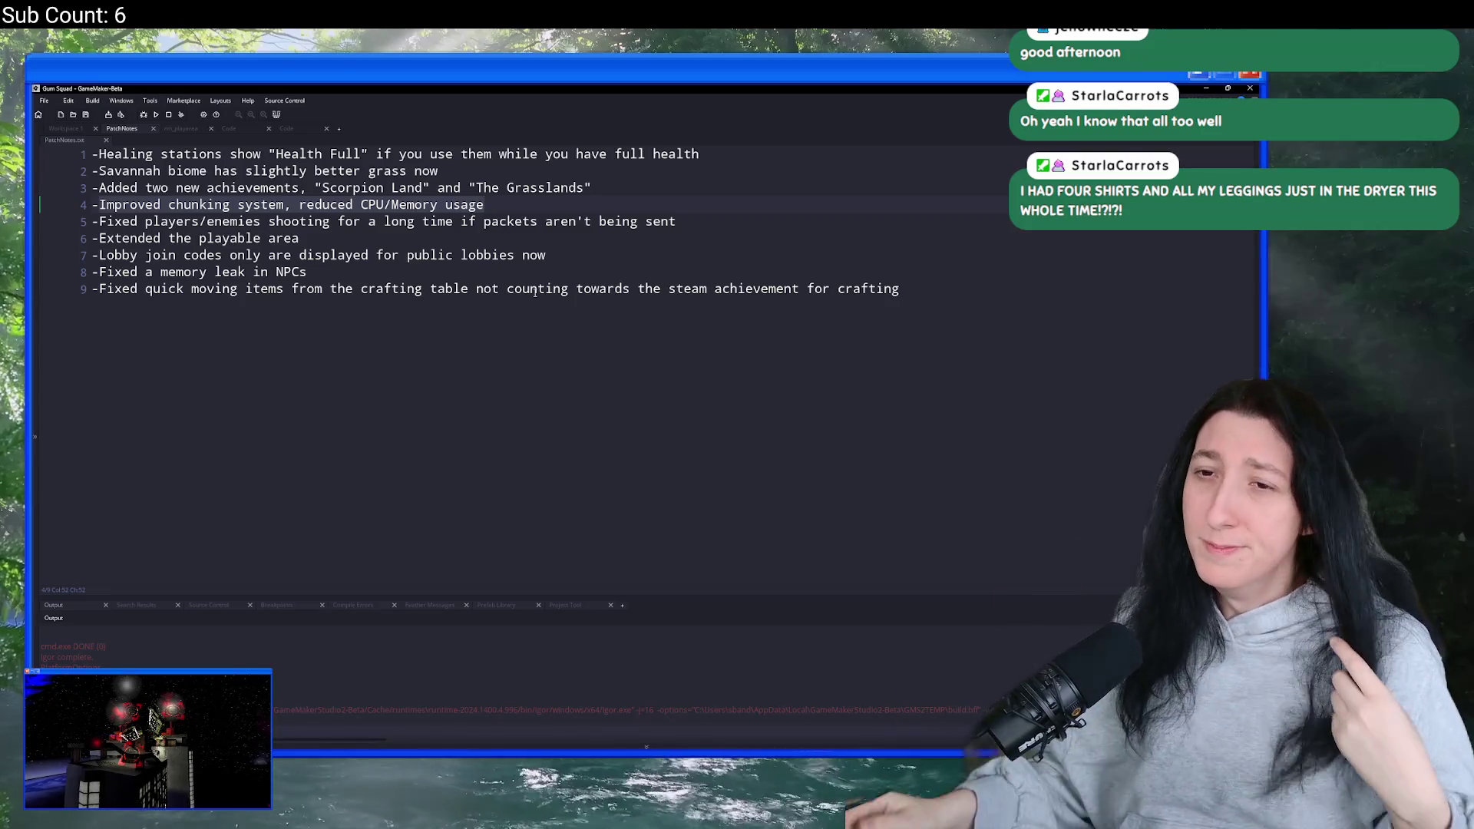
{"action": "left_click_drag", "start_coordinate": [100, 221], "coordinate": [686, 221]}
{"action": "key", "text": "alt+Tab"}
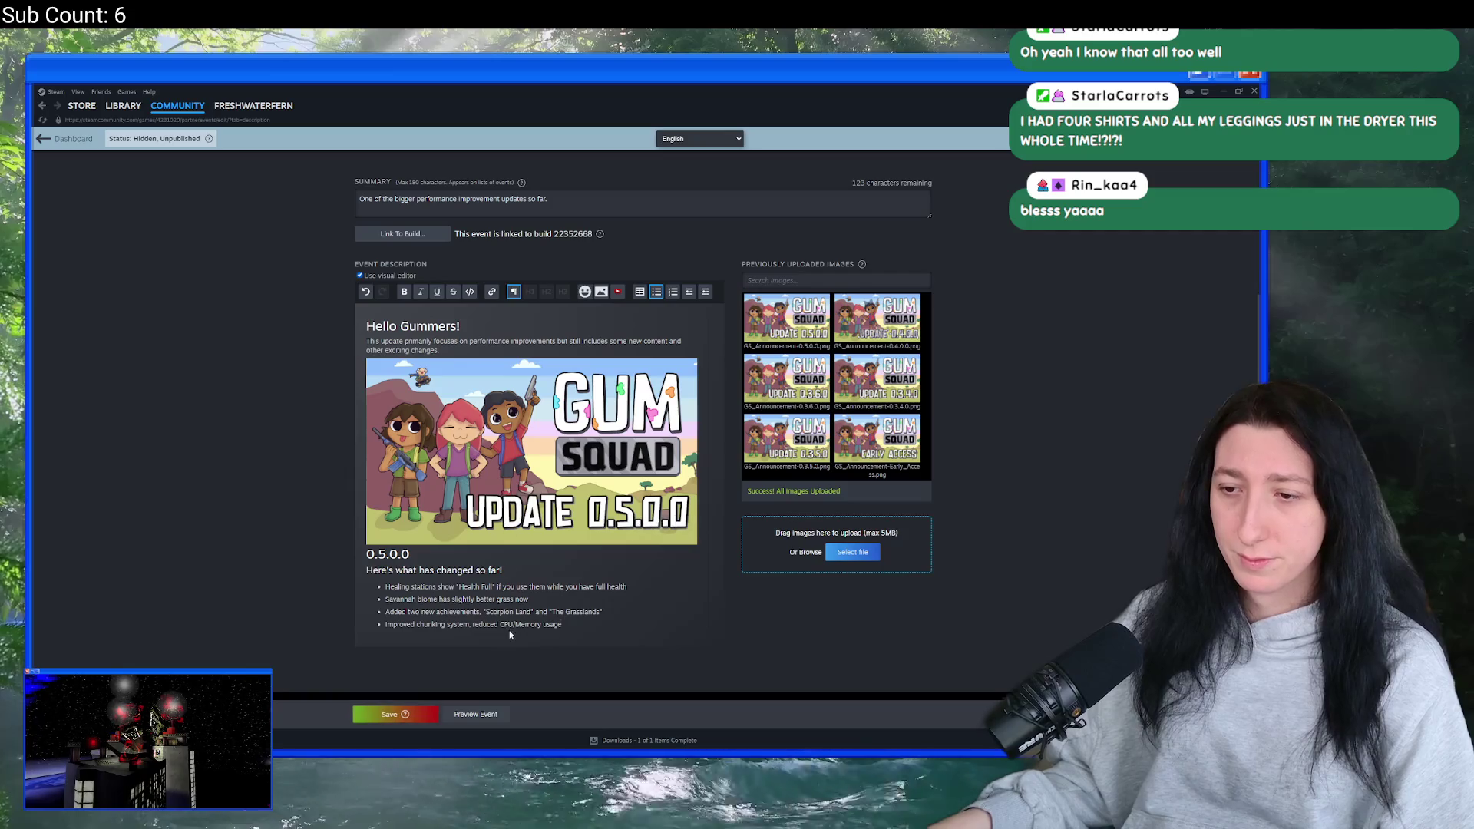
{"action": "key", "text": "Return"}
{"action": "key", "text": "ctrl+v"}
{"action": "key", "text": "alt+Tab"}
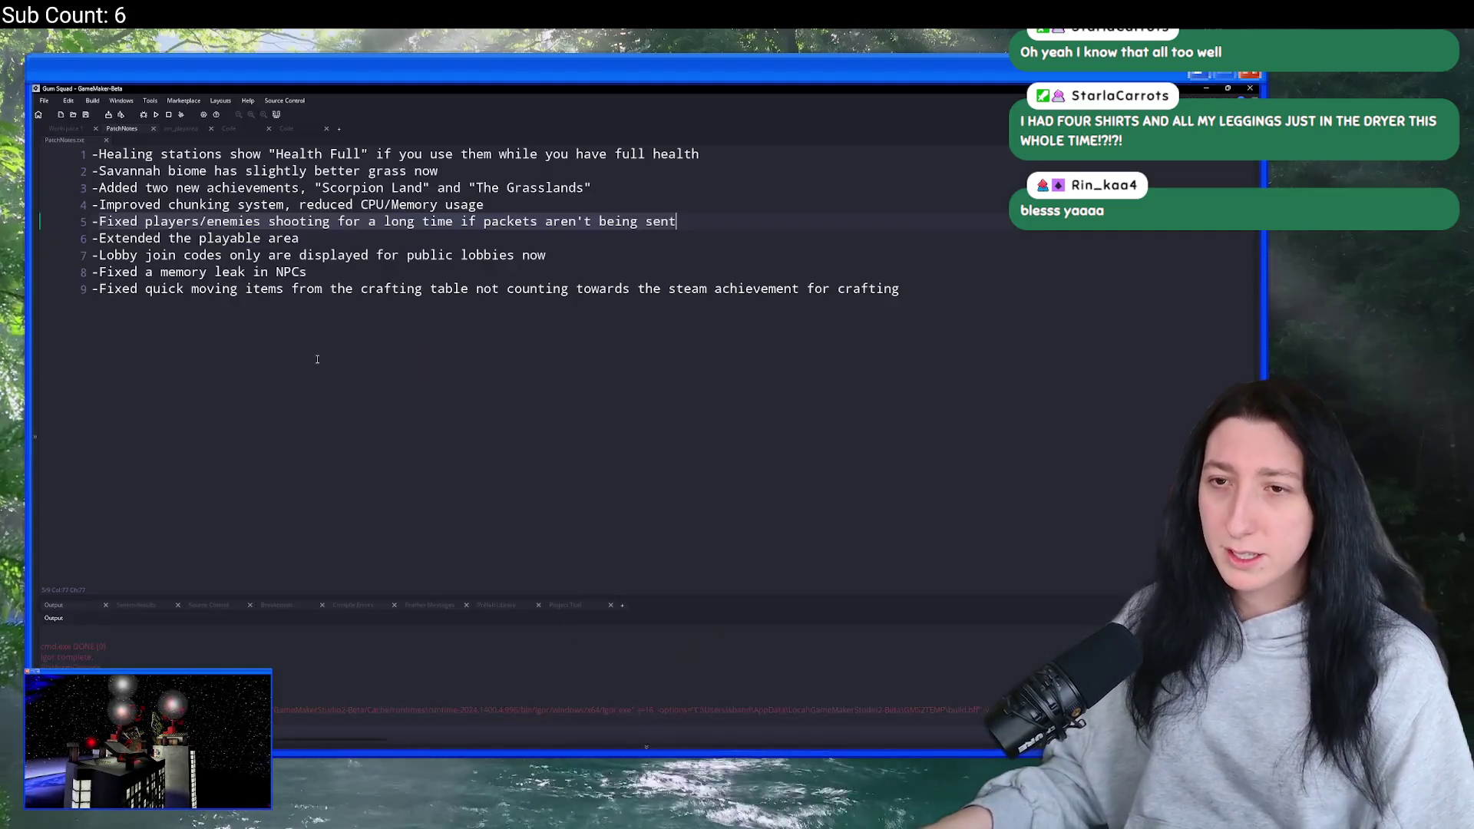
{"action": "left_click_drag", "start_coordinate": [94, 238], "coordinate": [301, 238]}
{"action": "key", "text": "ctrl+c"}
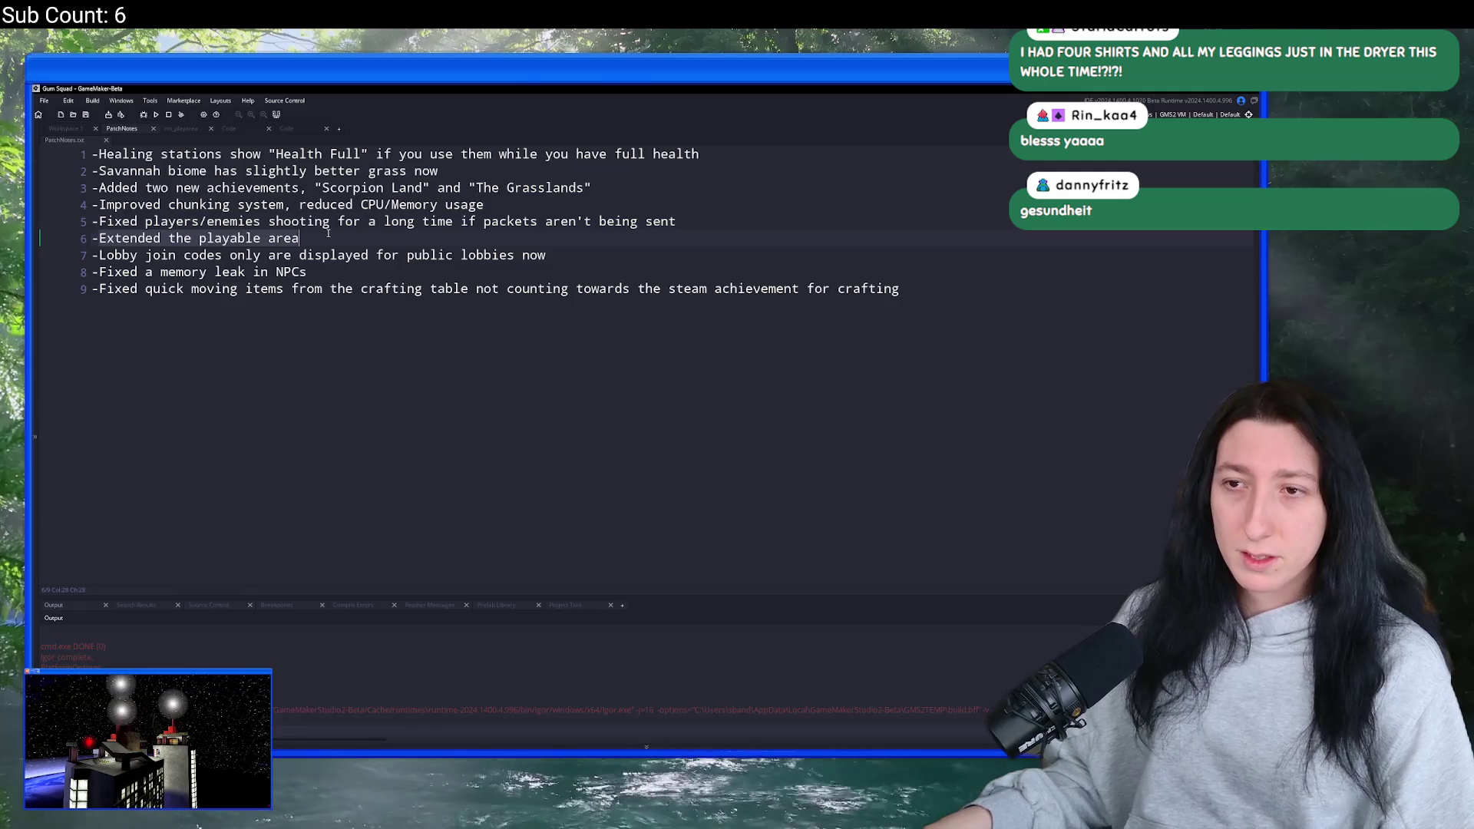
{"action": "key", "text": "alt+Tab"}
{"action": "key", "text": "ctrl+v"}
{"action": "key", "text": "Return"}
- Add the lobby join codes and NPC memory leak lines as the next two bullets
{"action": "key", "text": "alt+Tab"}
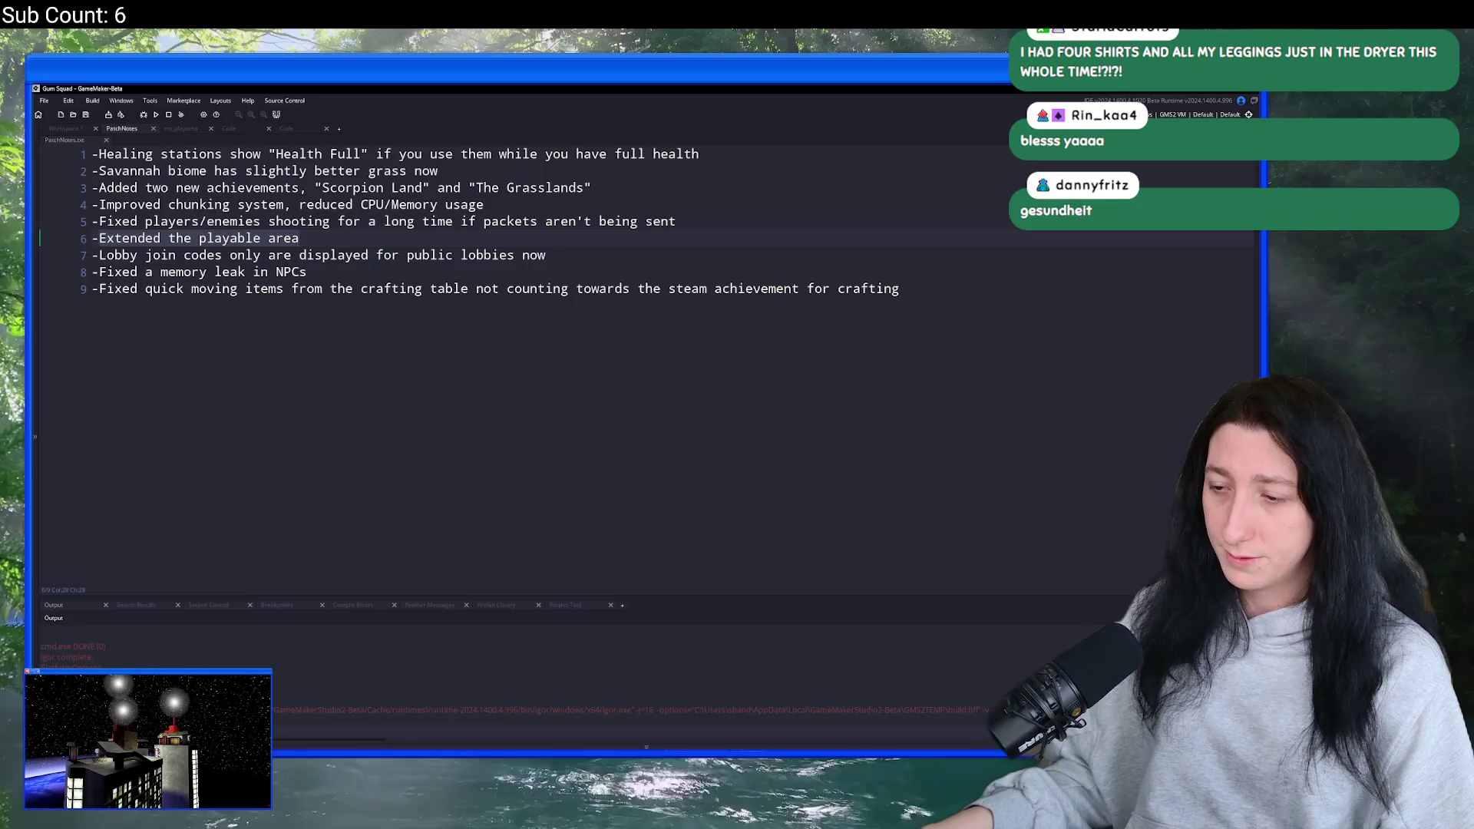
{"action": "key", "text": "alt+Tab"}
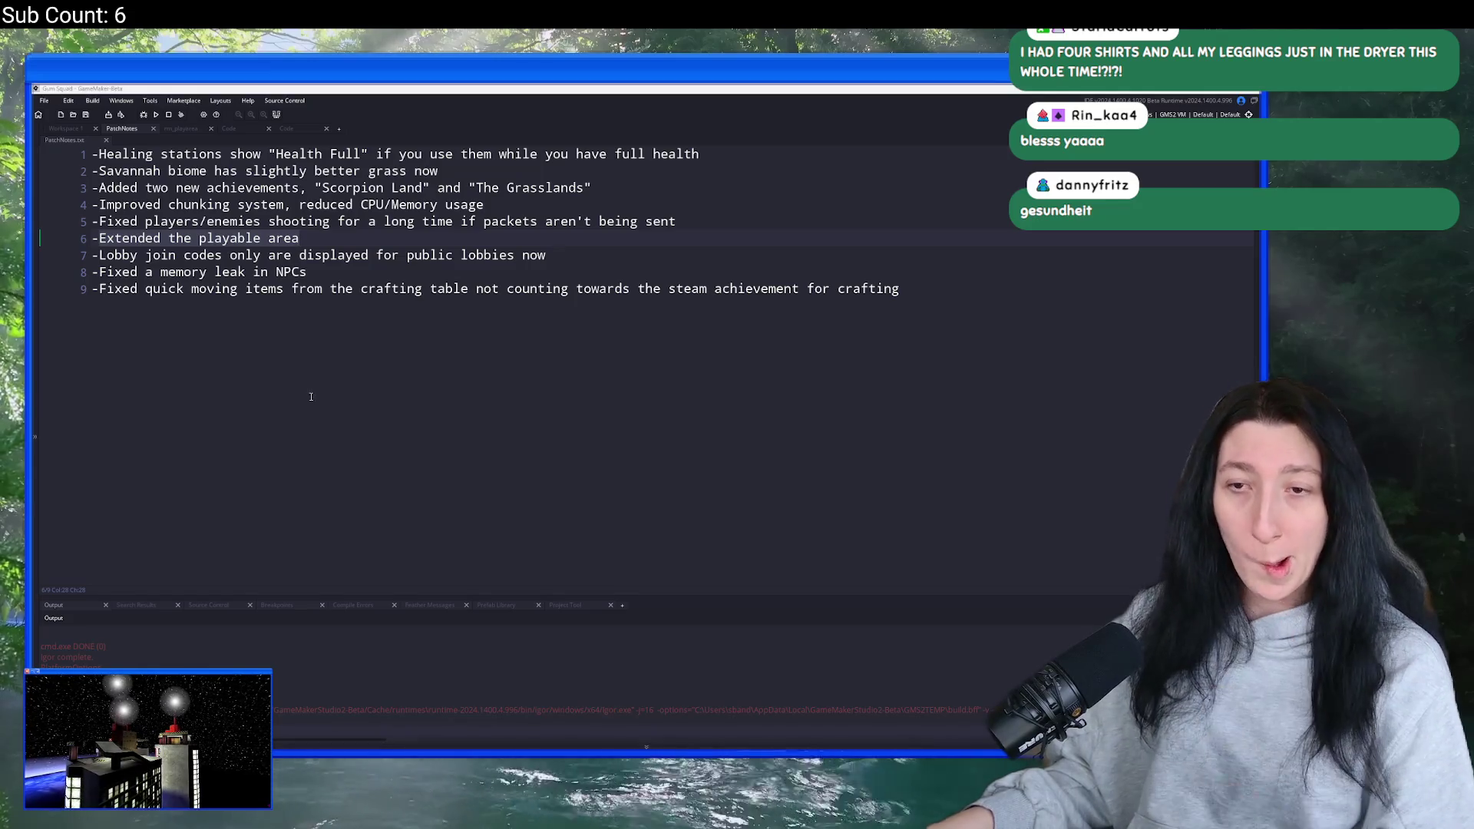
{"action": "left_click", "coordinate": [599, 251]}
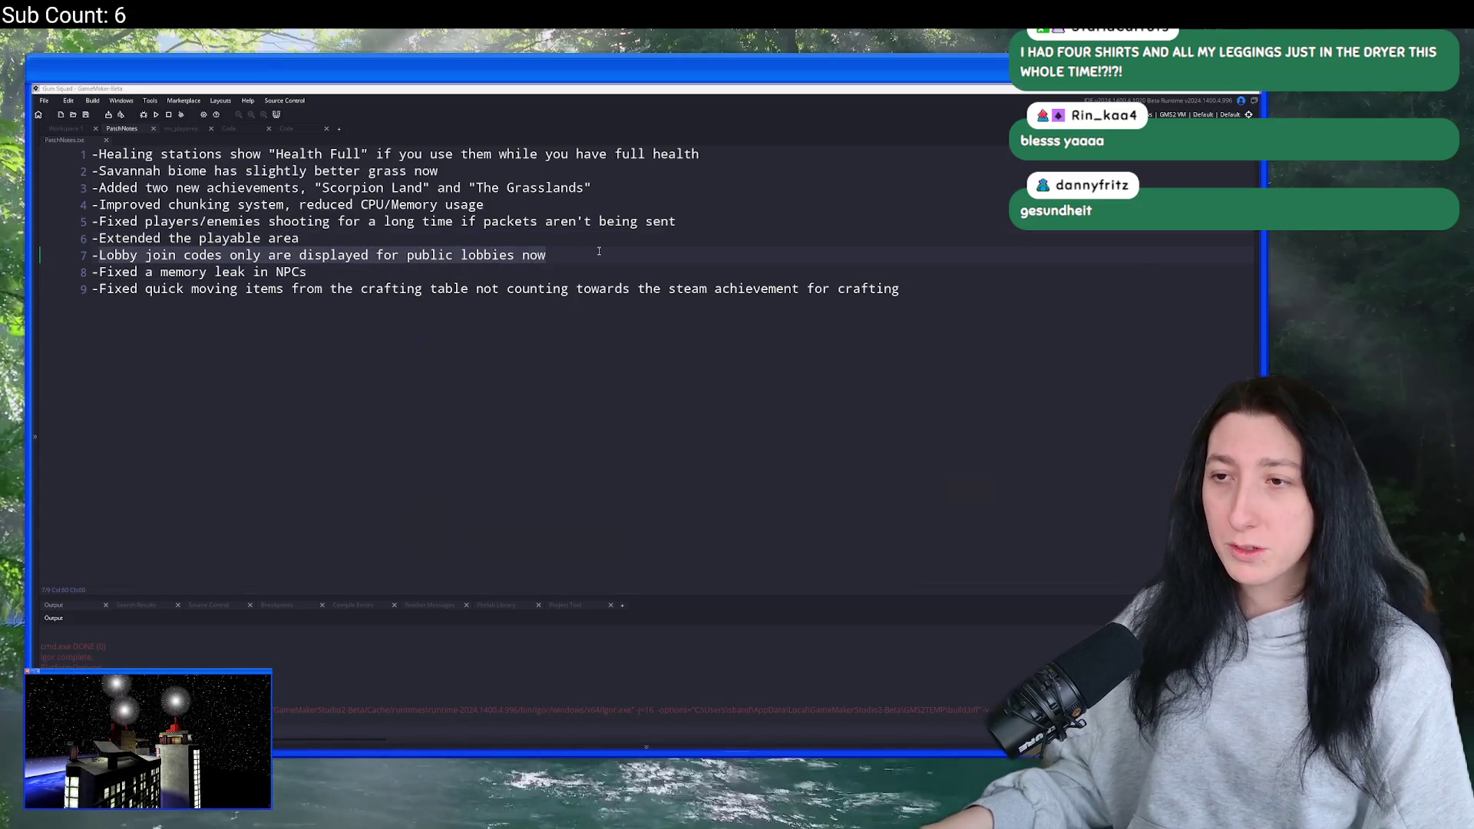
{"action": "key", "text": "alt+Tab"}
{"action": "key", "text": "alt+Tab"}
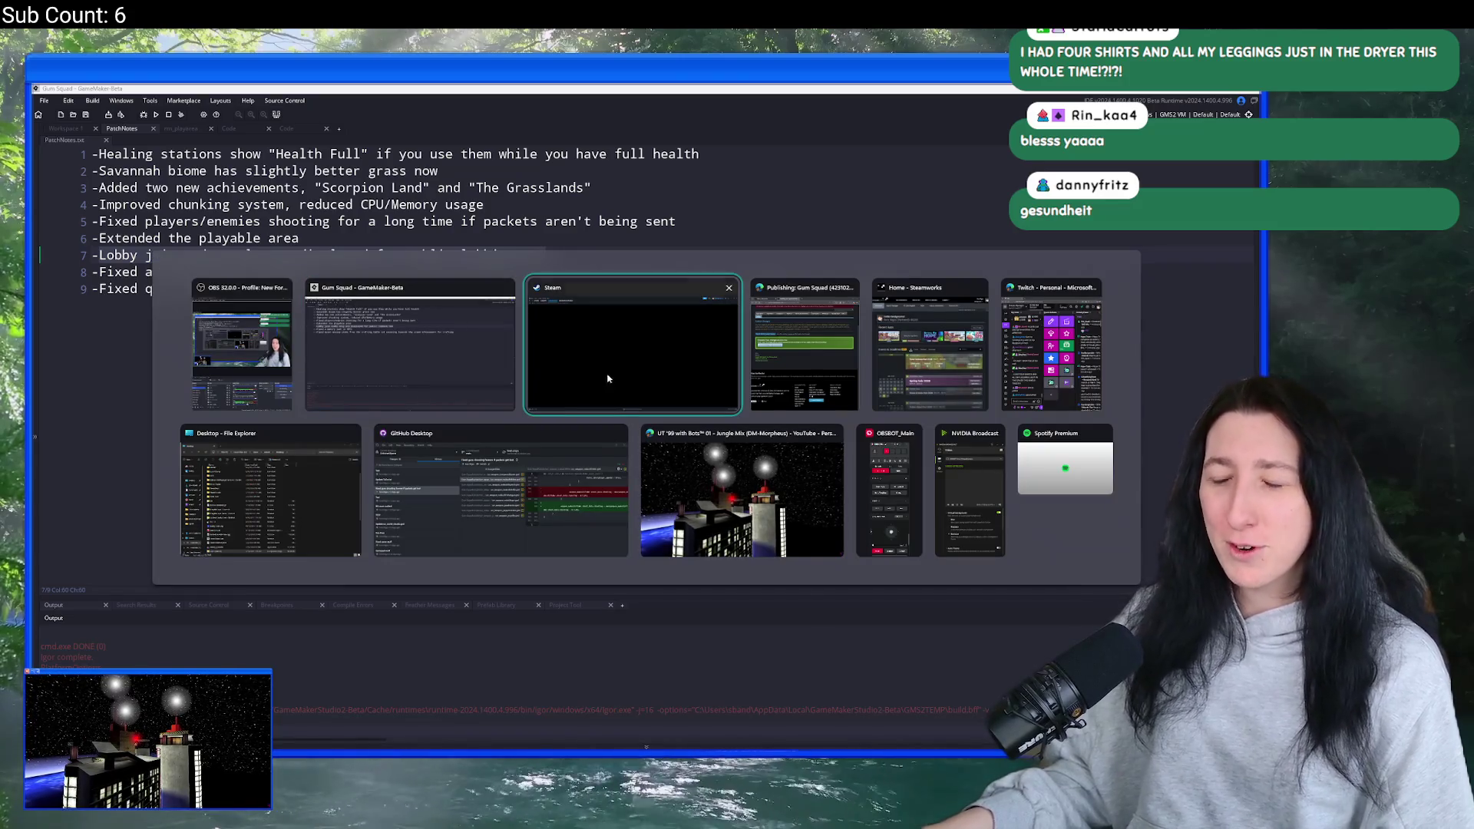
{"action": "type", "text": "Lobby join codes only are displayed for public lobbies now"}
{"action": "key", "text": "Return"}
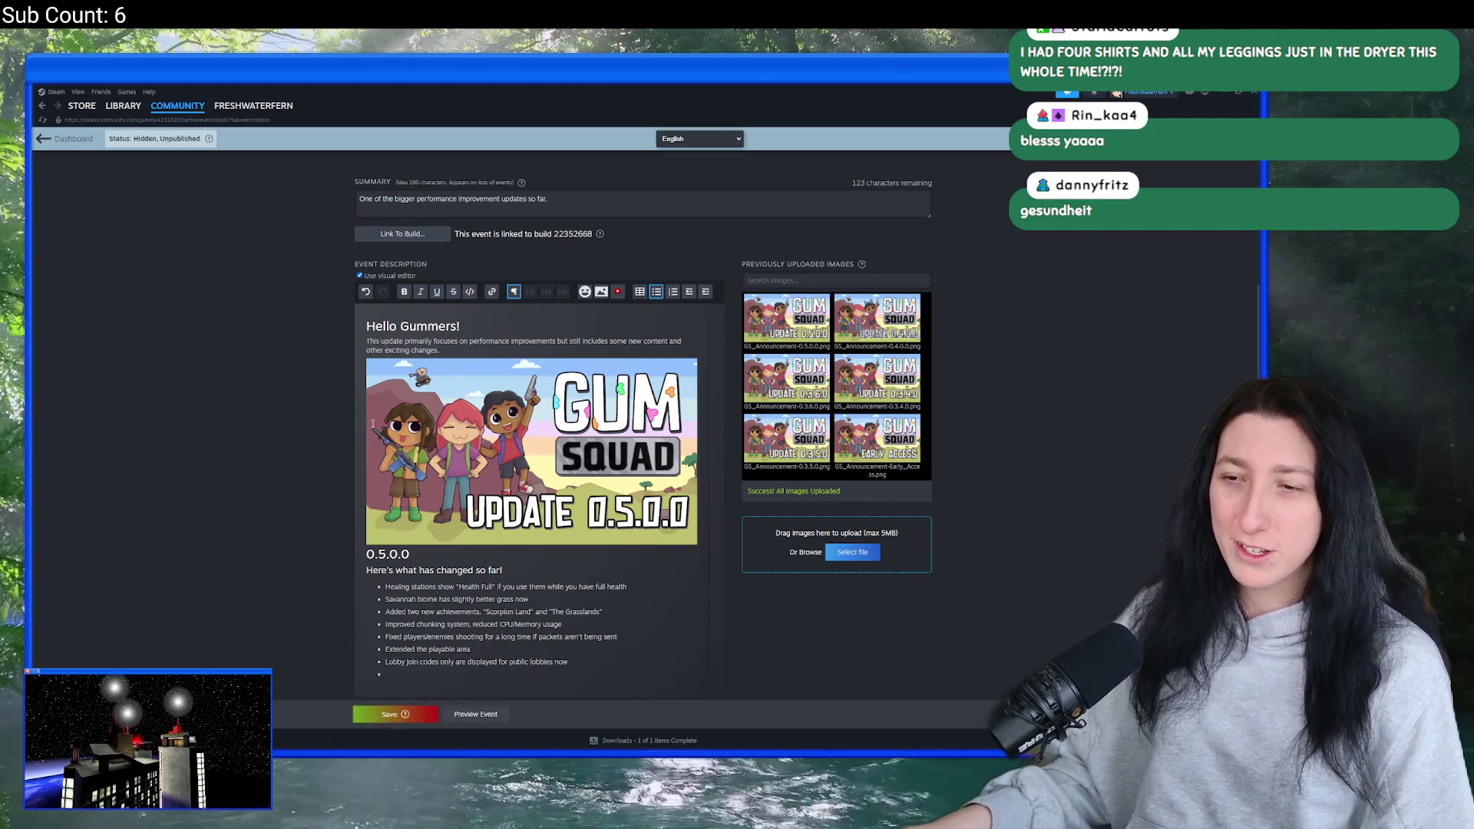
{"action": "key", "text": "alt+Tab"}
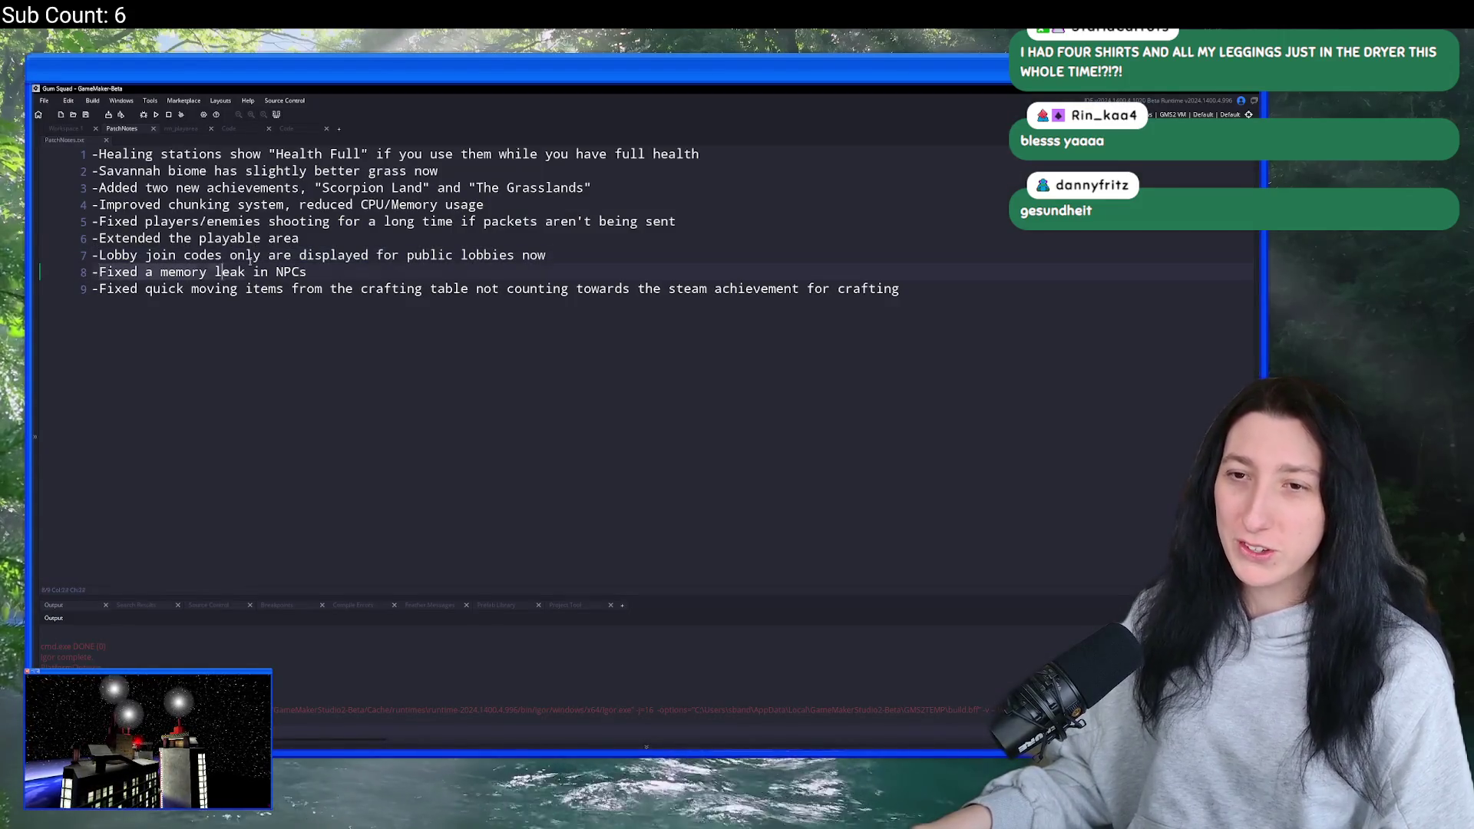
{"action": "key", "text": "alt+Tab"}
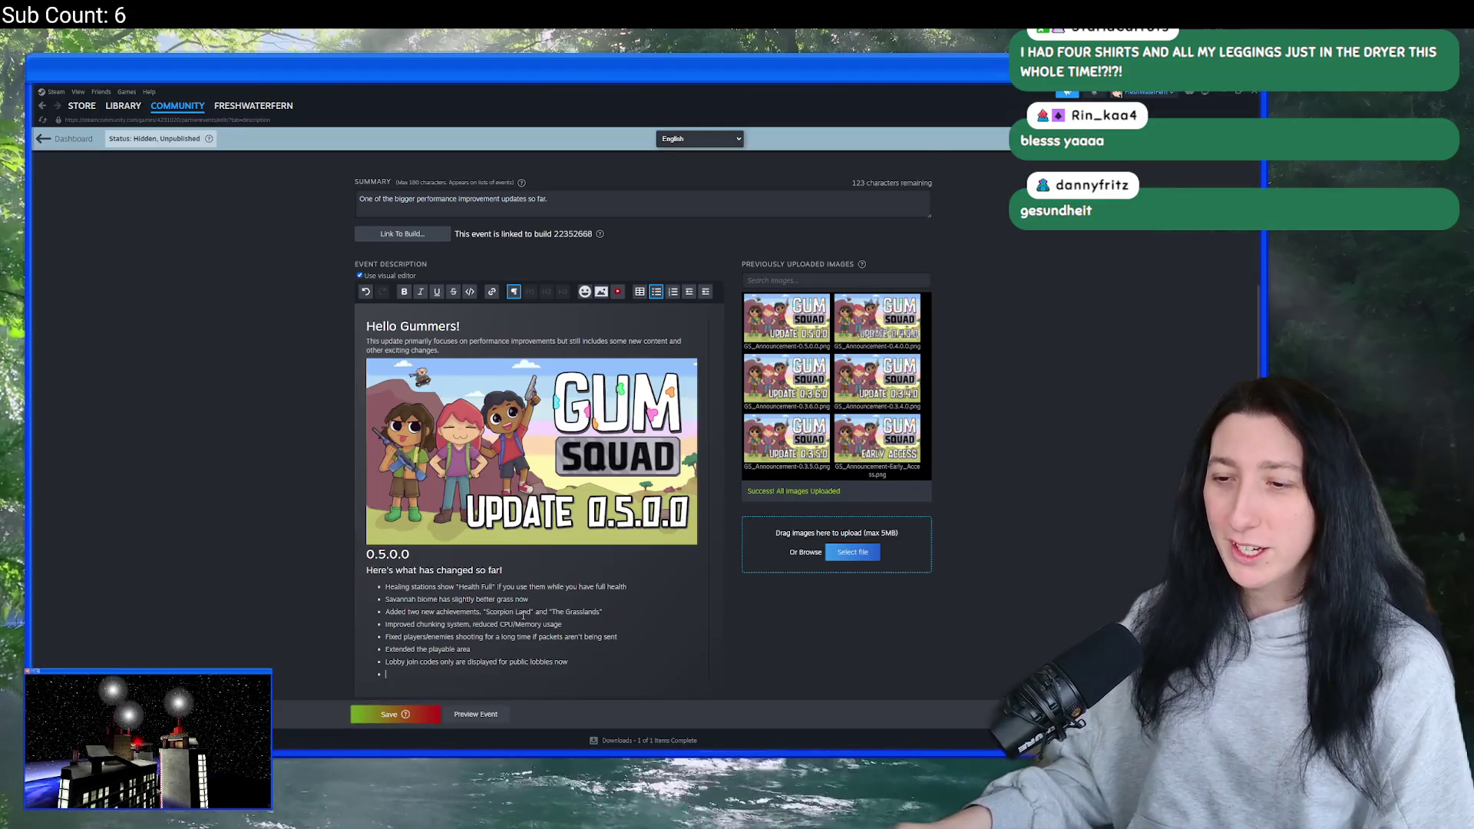
{"action": "type", "text": "Fixed a memory leak in NPCs"}
{"action": "key", "text": "Return"}
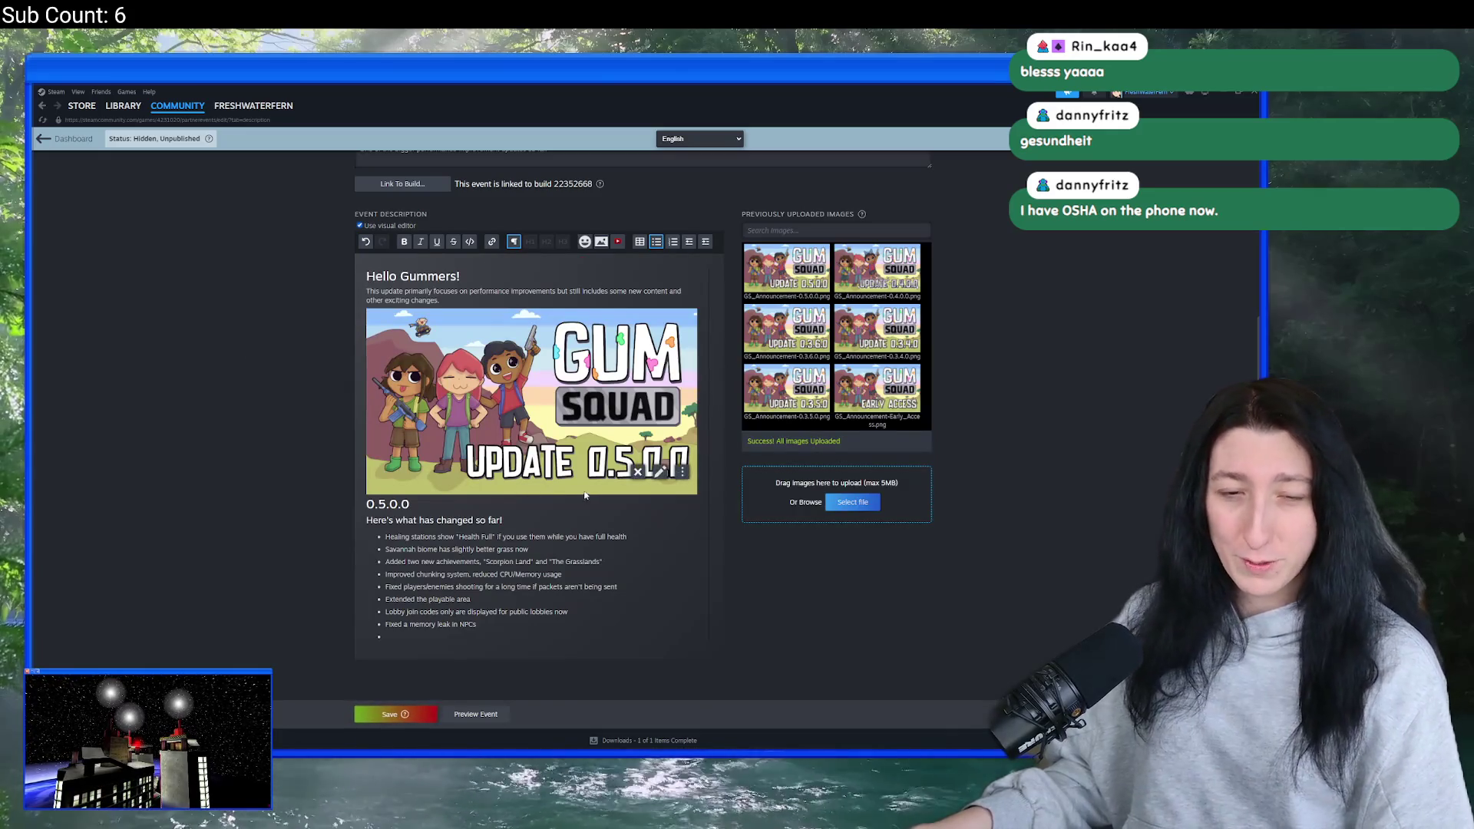
- Add the crafting-table achievement fix as the final bullet and save the event draft
{"action": "scroll", "coordinate": [428, 614], "scroll_direction": "down", "scroll_amount": 1}
{"action": "key", "text": "alt+Tab"}
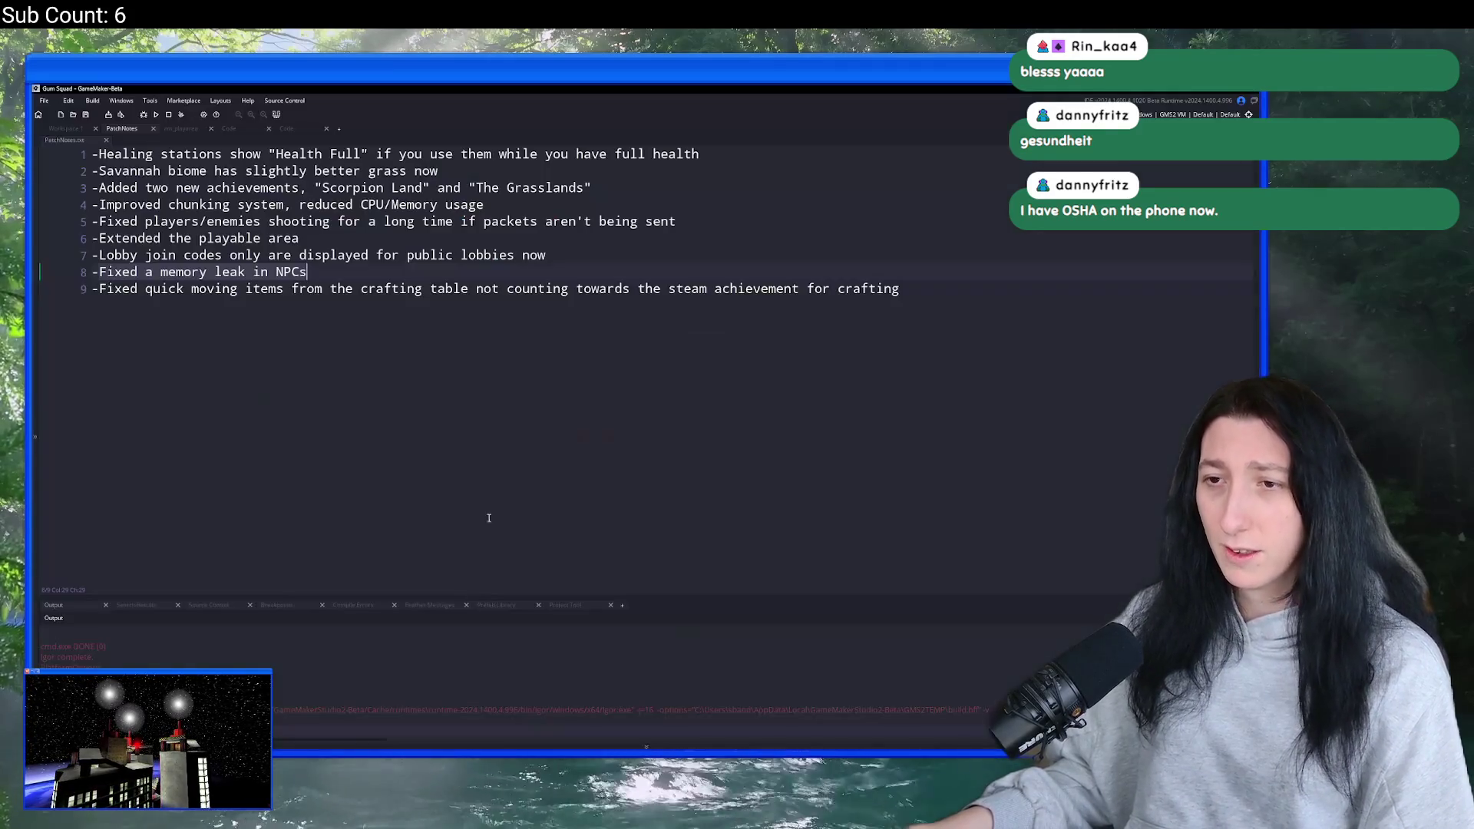
{"action": "left_click", "coordinate": [100, 289]}
{"action": "left_click_drag", "start_coordinate": [103, 288], "coordinate": [905, 305]}
{"action": "key", "text": "ctrl+c"}
{"action": "key", "text": "alt+Tab"}
{"action": "key", "text": "alt+Tab"}
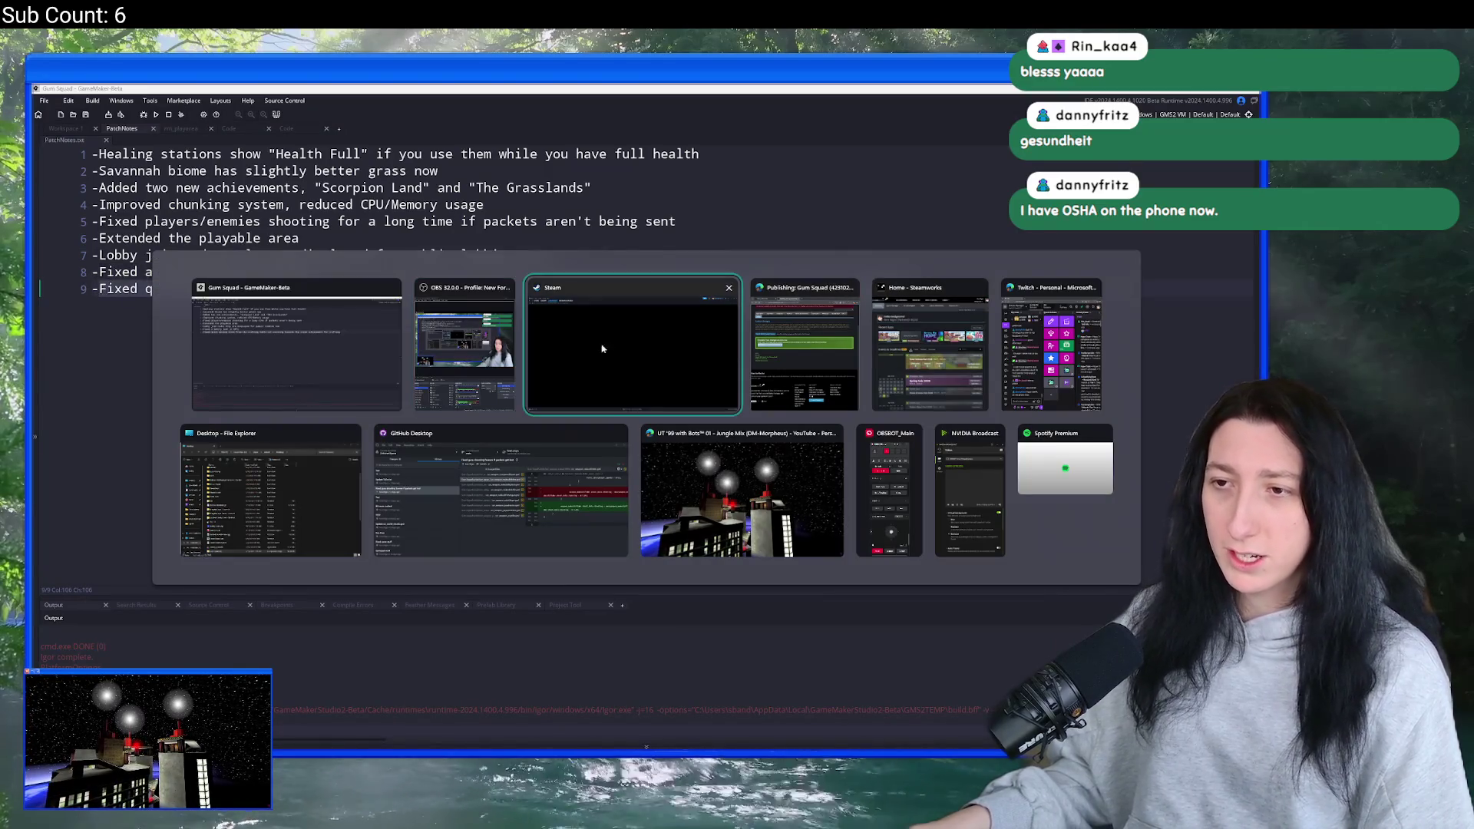
{"action": "key", "text": "ctrl+v"}
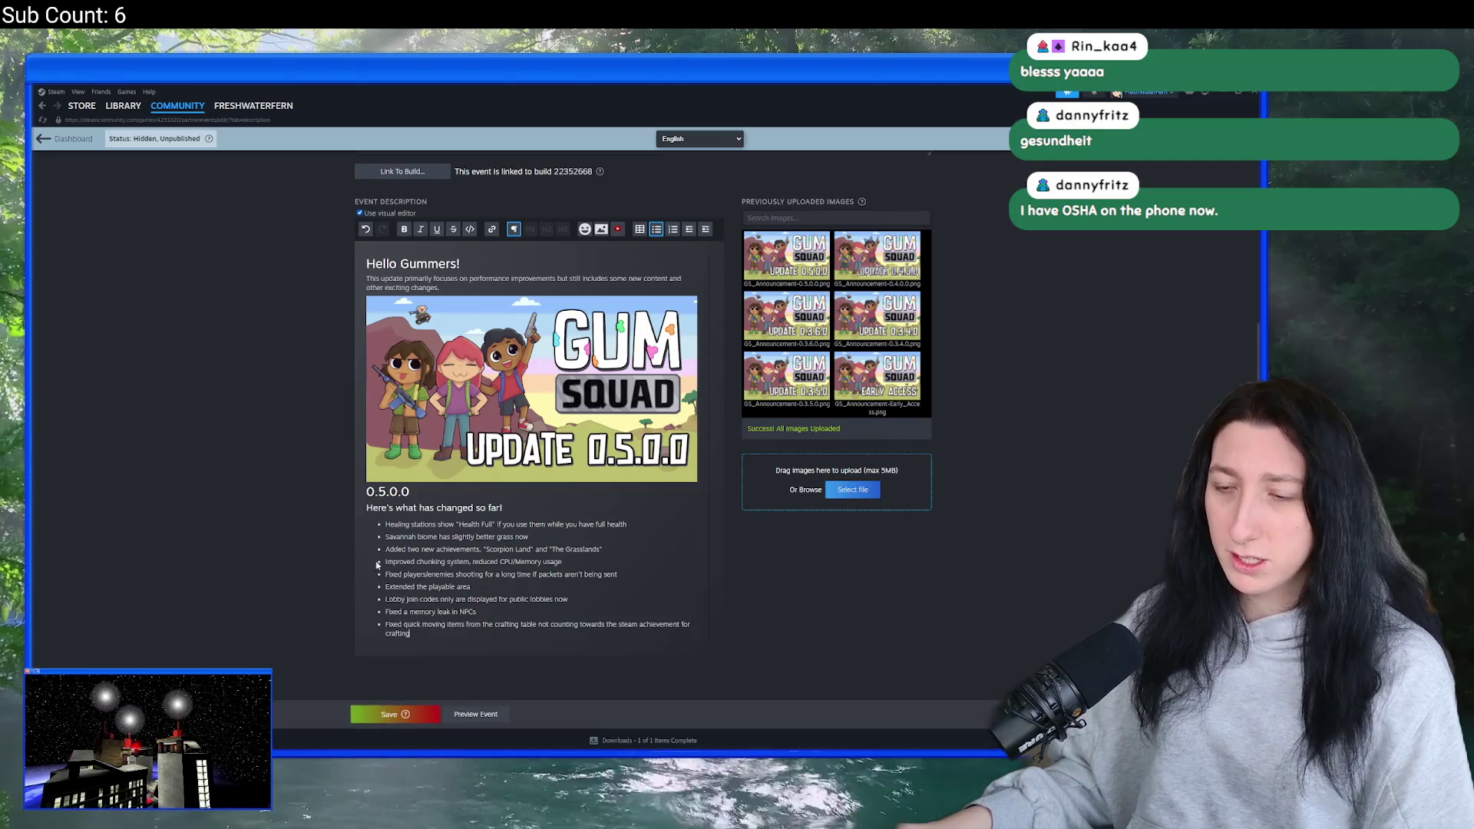
{"action": "left_click", "coordinate": [384, 715]}
{"action": "left_click", "coordinate": [664, 451]}
{"action": "scroll", "coordinate": [285, 375], "scroll_direction": "up", "scroll_amount": 4}
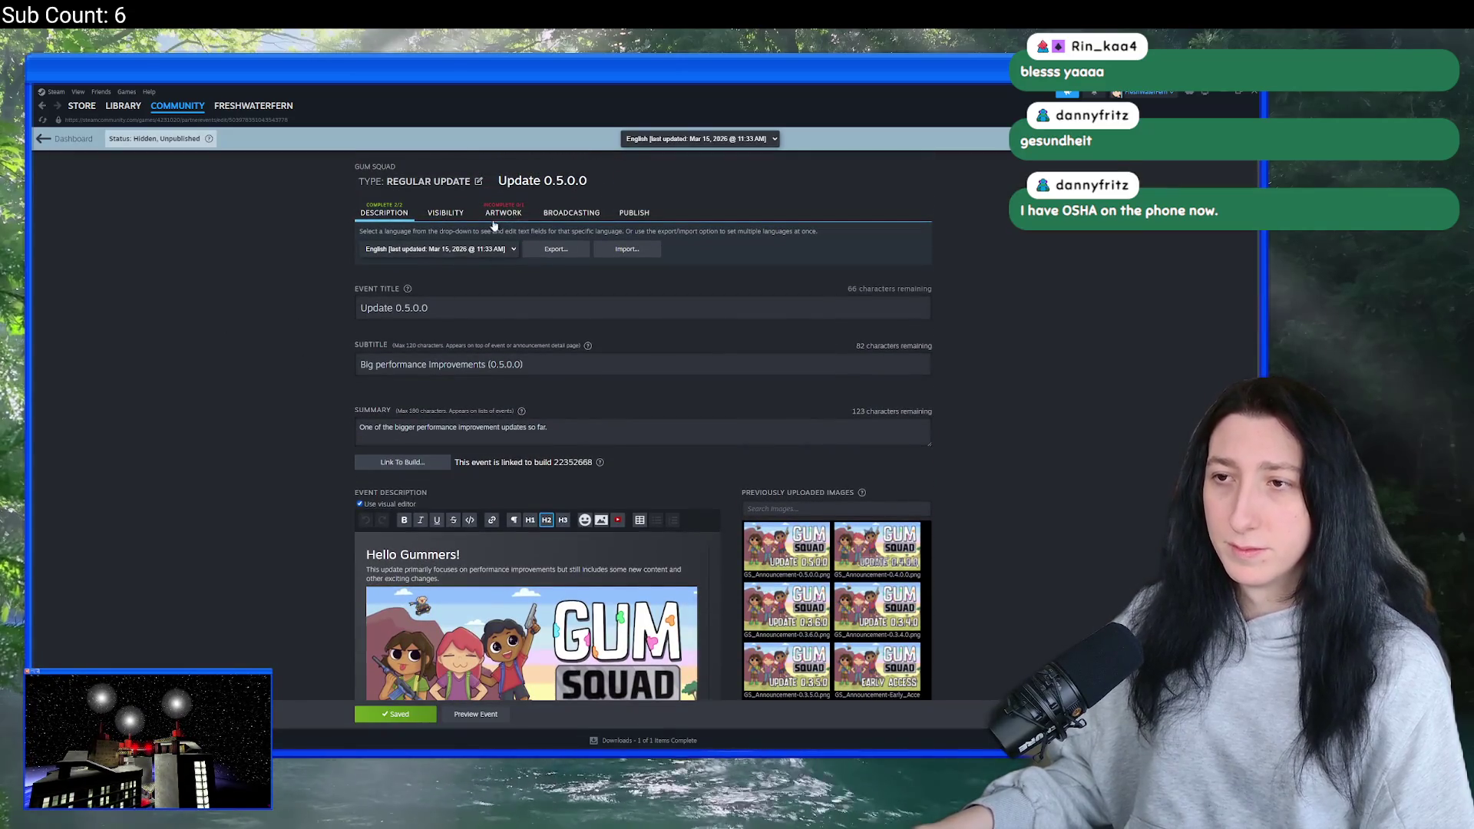
{"action": "left_click", "coordinate": [501, 215]}
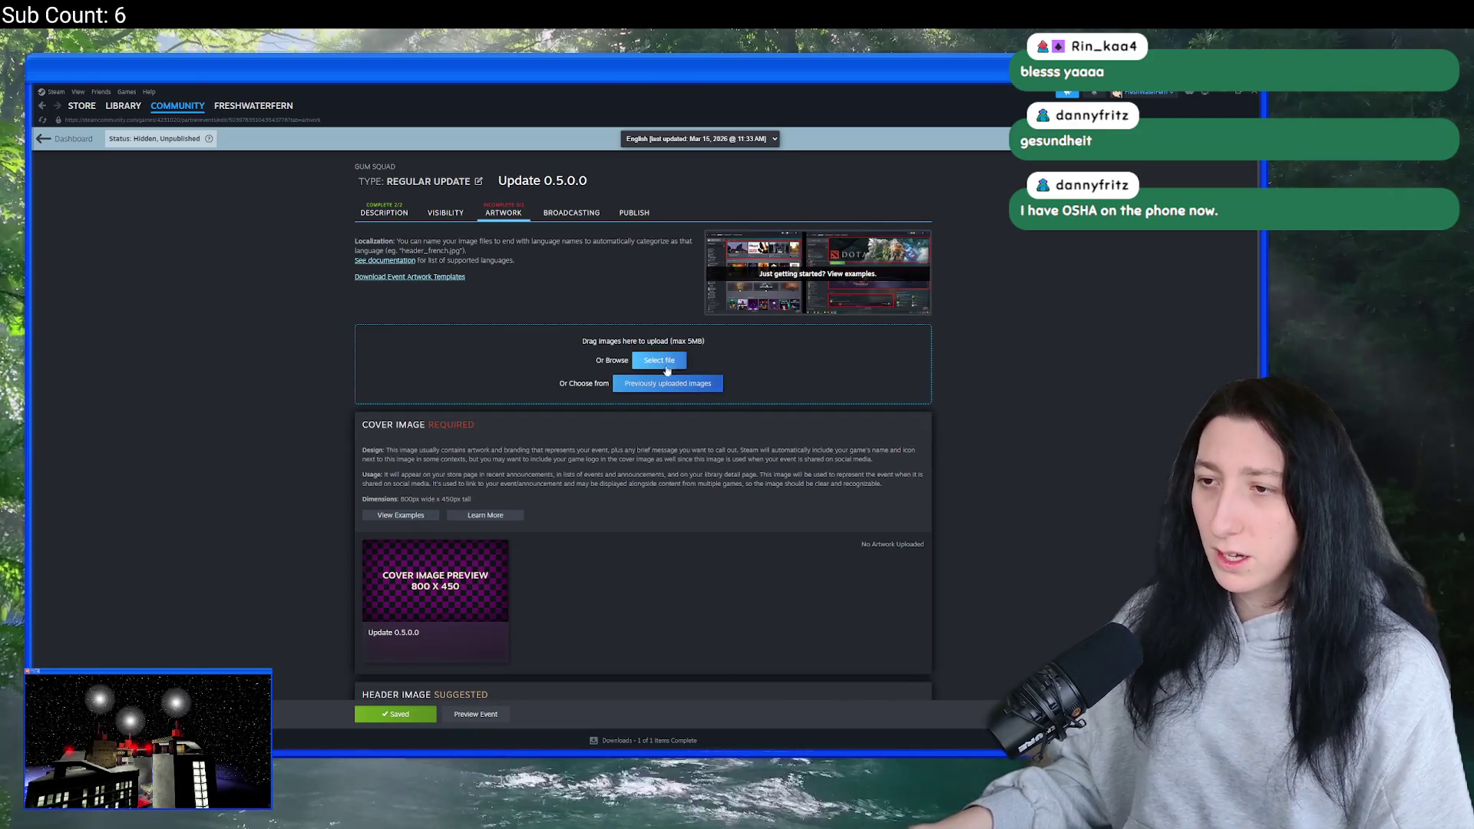
- Set the 0.5.0.0 announcement image as the event's cover artwork and save the event
{"action": "left_click", "coordinate": [667, 383]}
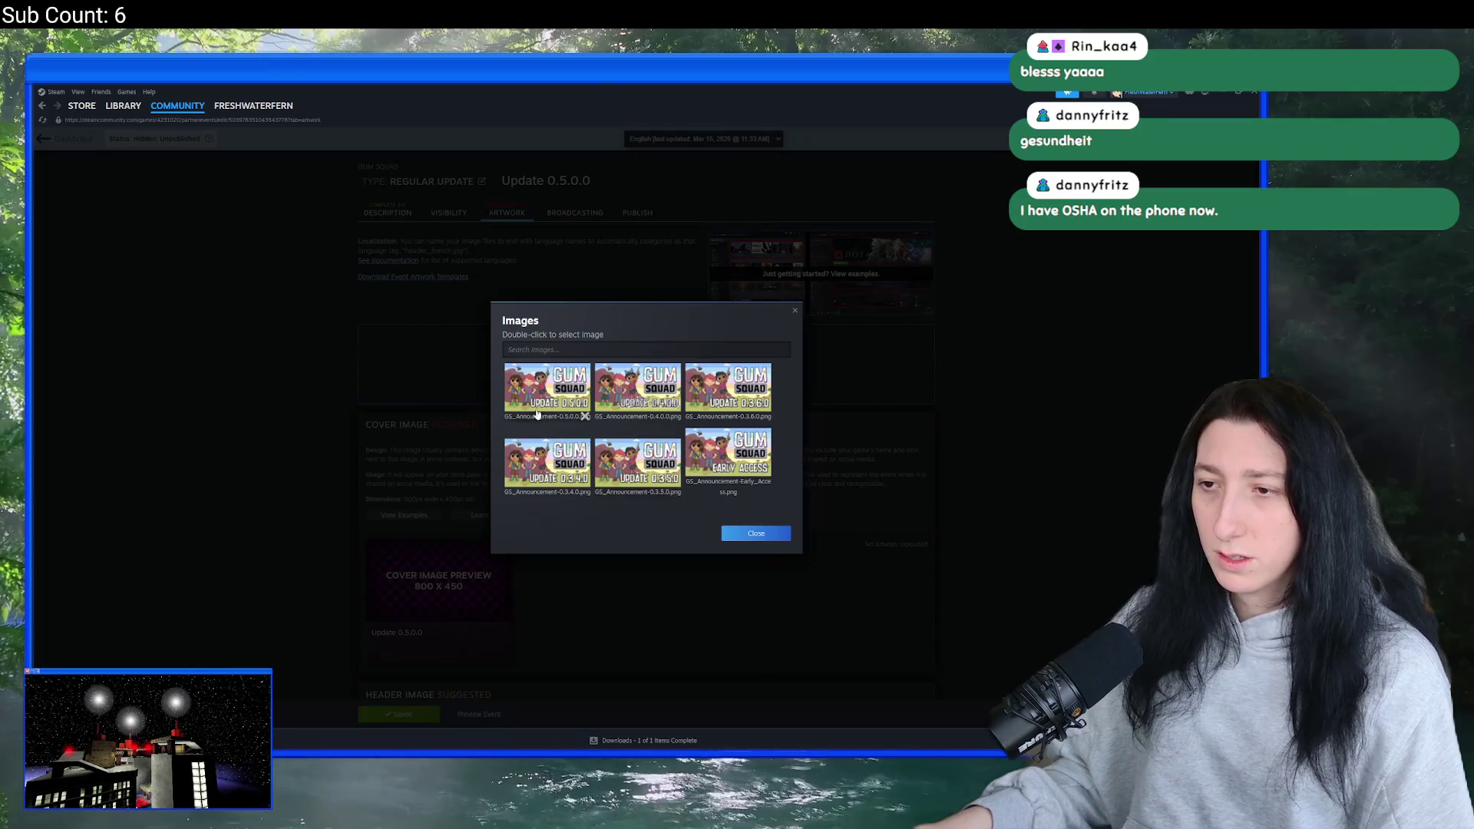
{"action": "double_click", "coordinate": [556, 374]}
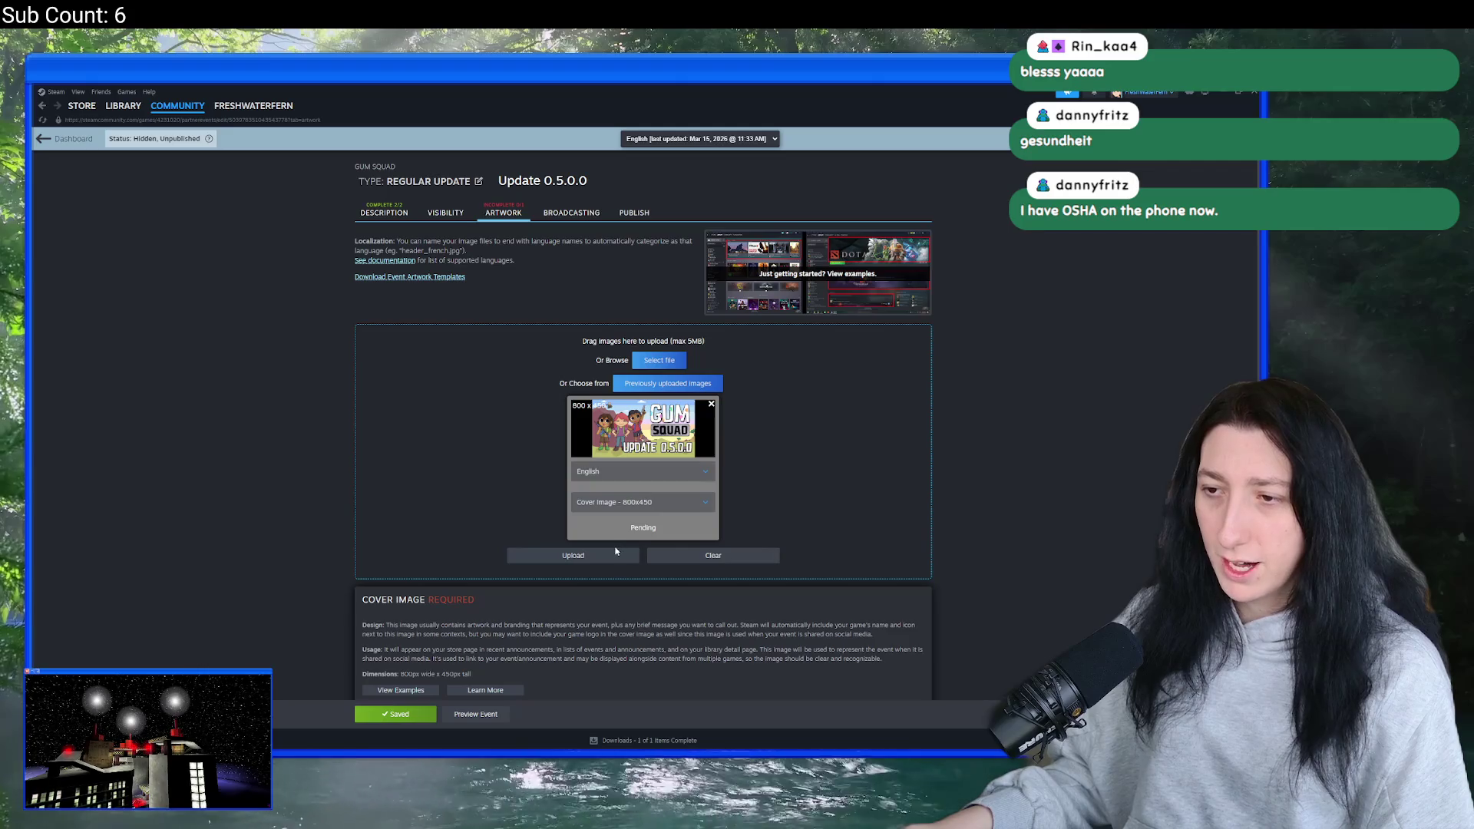
{"action": "left_click", "coordinate": [614, 553]}
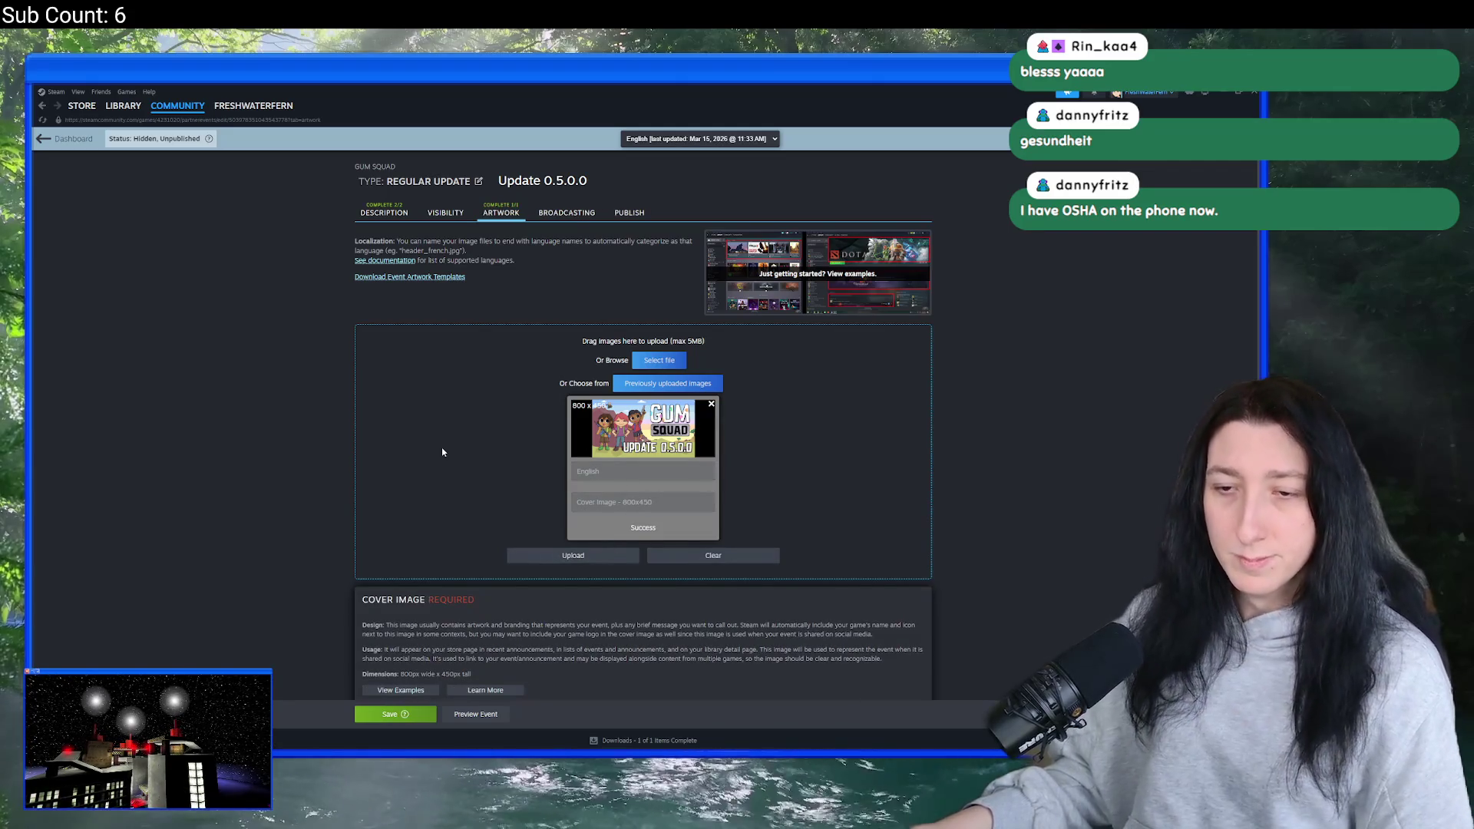
{"action": "scroll", "coordinate": [443, 453], "scroll_direction": "down", "scroll_amount": 1}
{"action": "scroll", "coordinate": [452, 444], "scroll_direction": "down", "scroll_amount": 10}
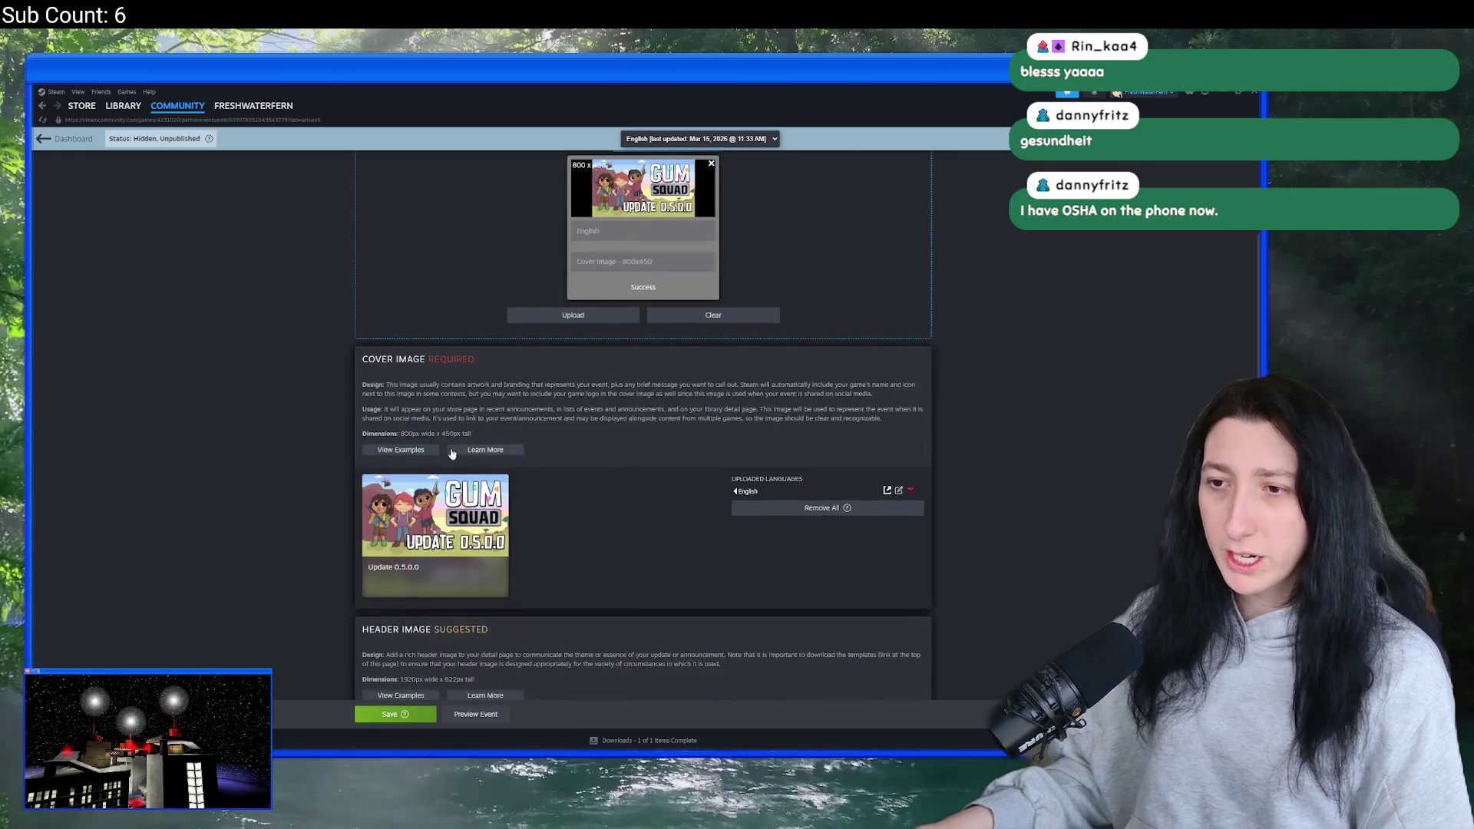
{"action": "left_click", "coordinate": [392, 714]}
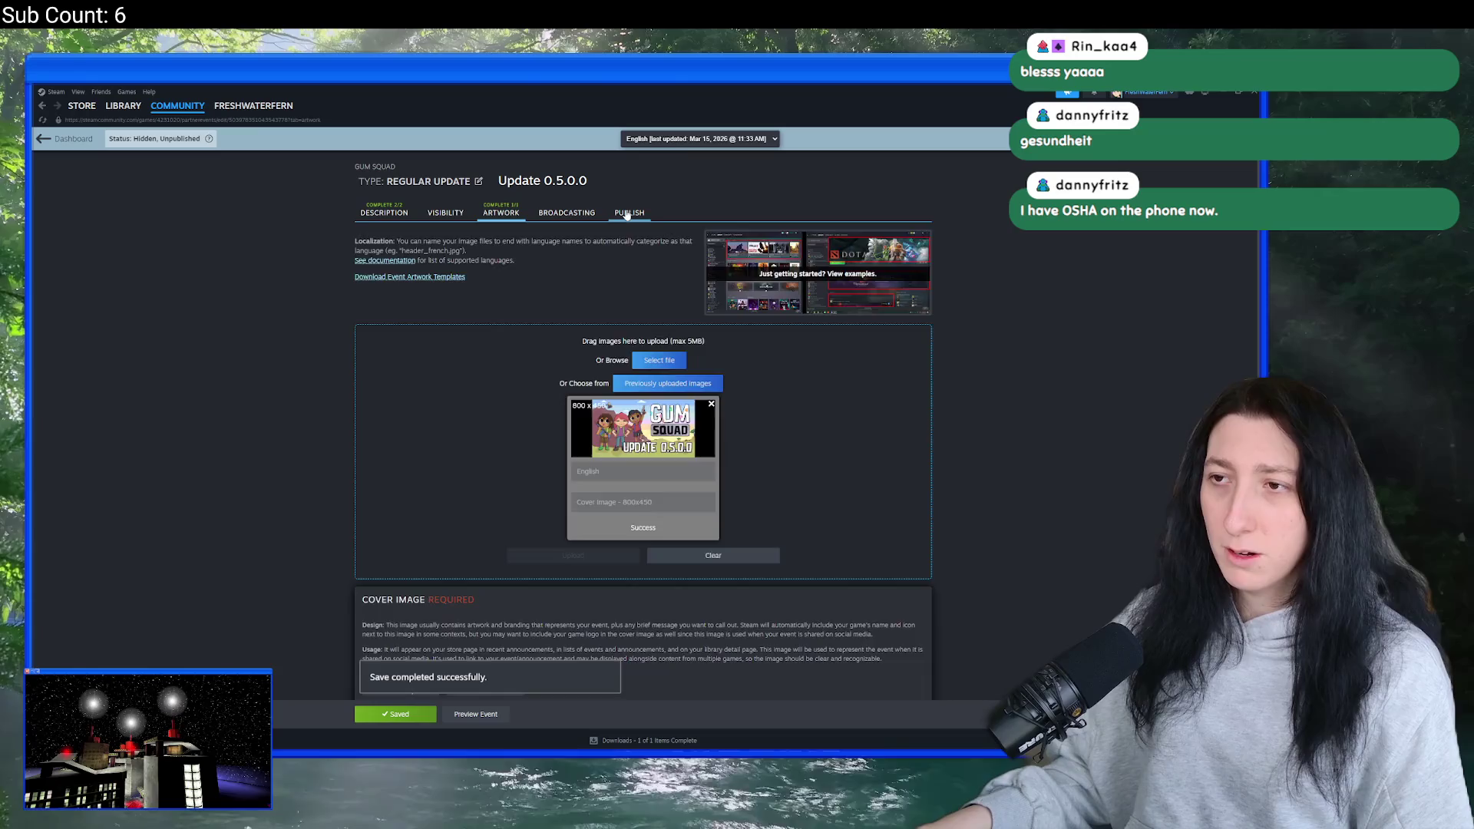
- Publish the Update 0.5.0.0 event publicly and return to the events admin dashboard
{"action": "left_click", "coordinate": [629, 212]}
{"action": "left_click", "coordinate": [449, 440]}
{"action": "left_click", "coordinate": [691, 484]}
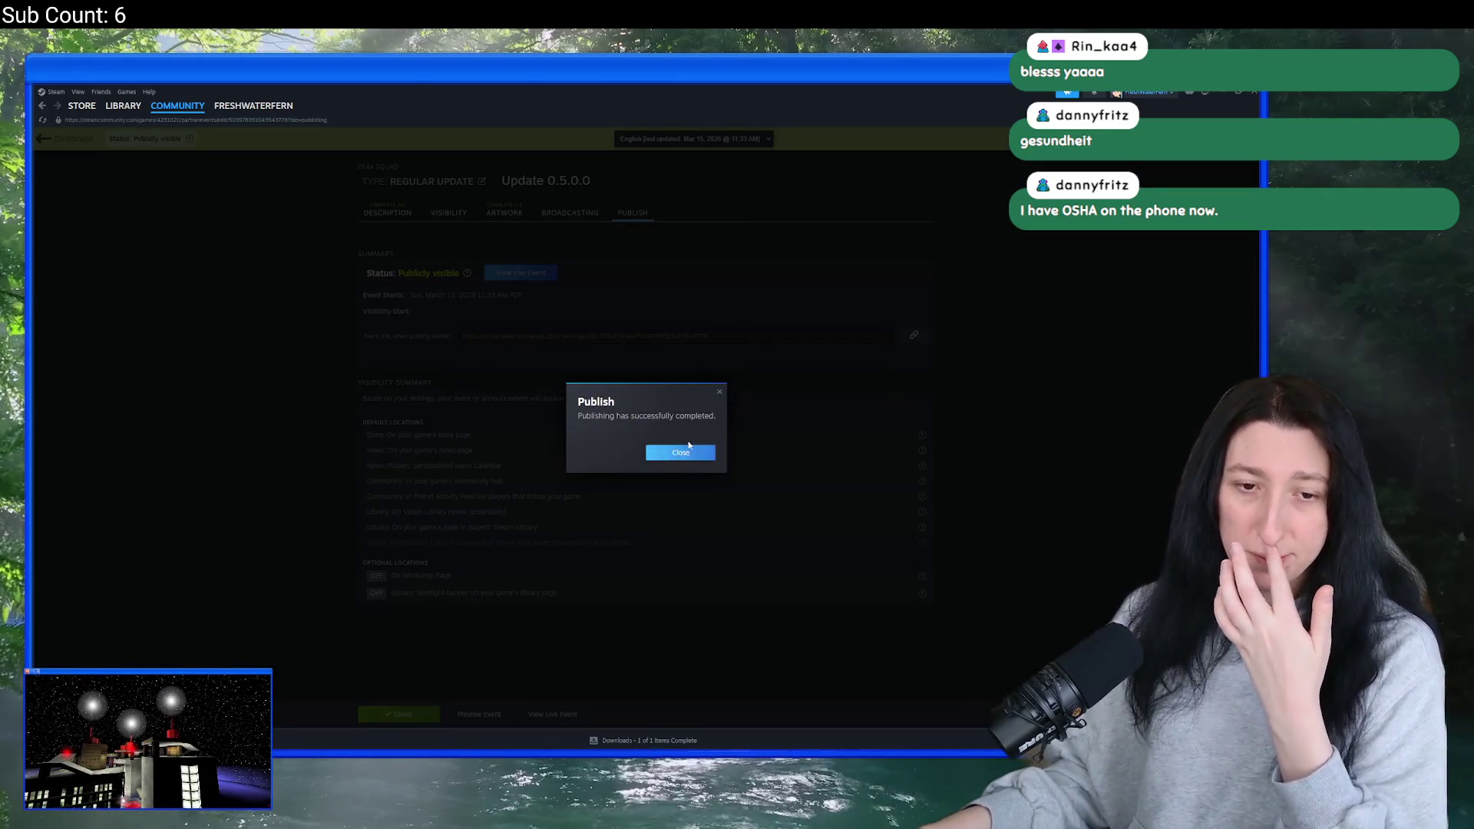
{"action": "left_click", "coordinate": [677, 453]}
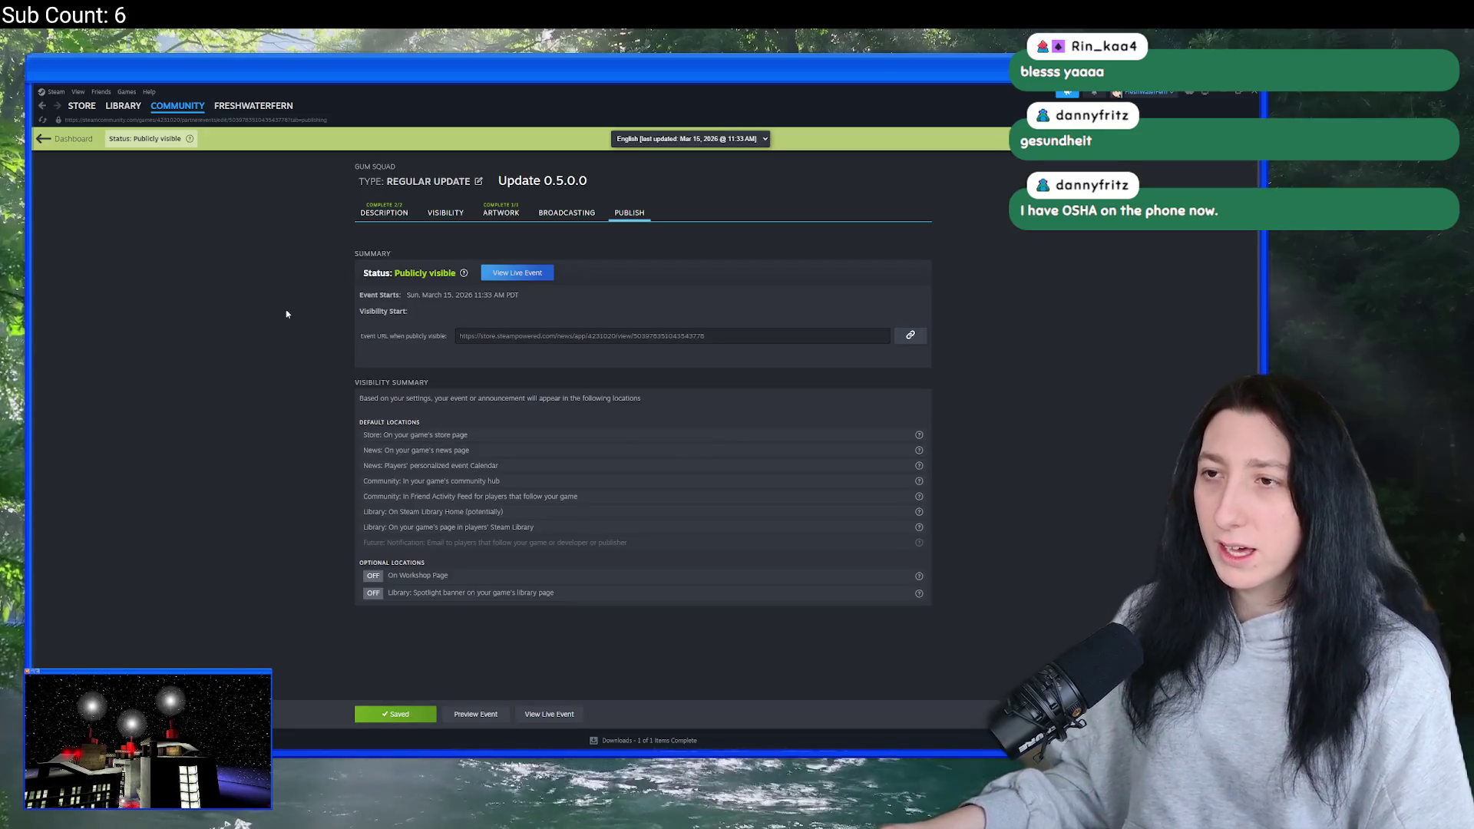
{"action": "left_click", "coordinate": [56, 139]}
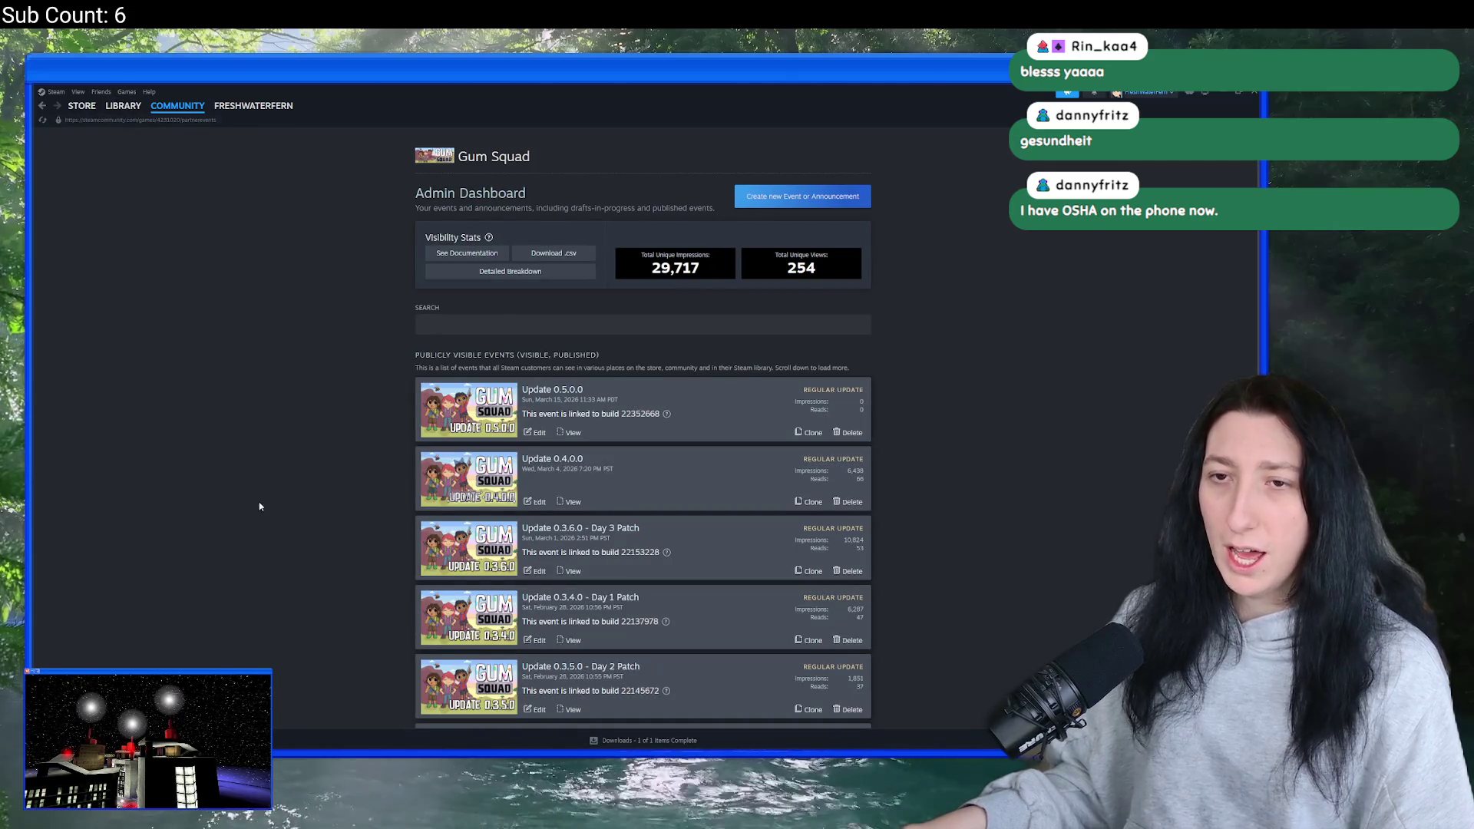
- Open Gum Squad's store page from the Steam Library and go to its news hub
{"action": "left_click", "coordinate": [125, 129]}
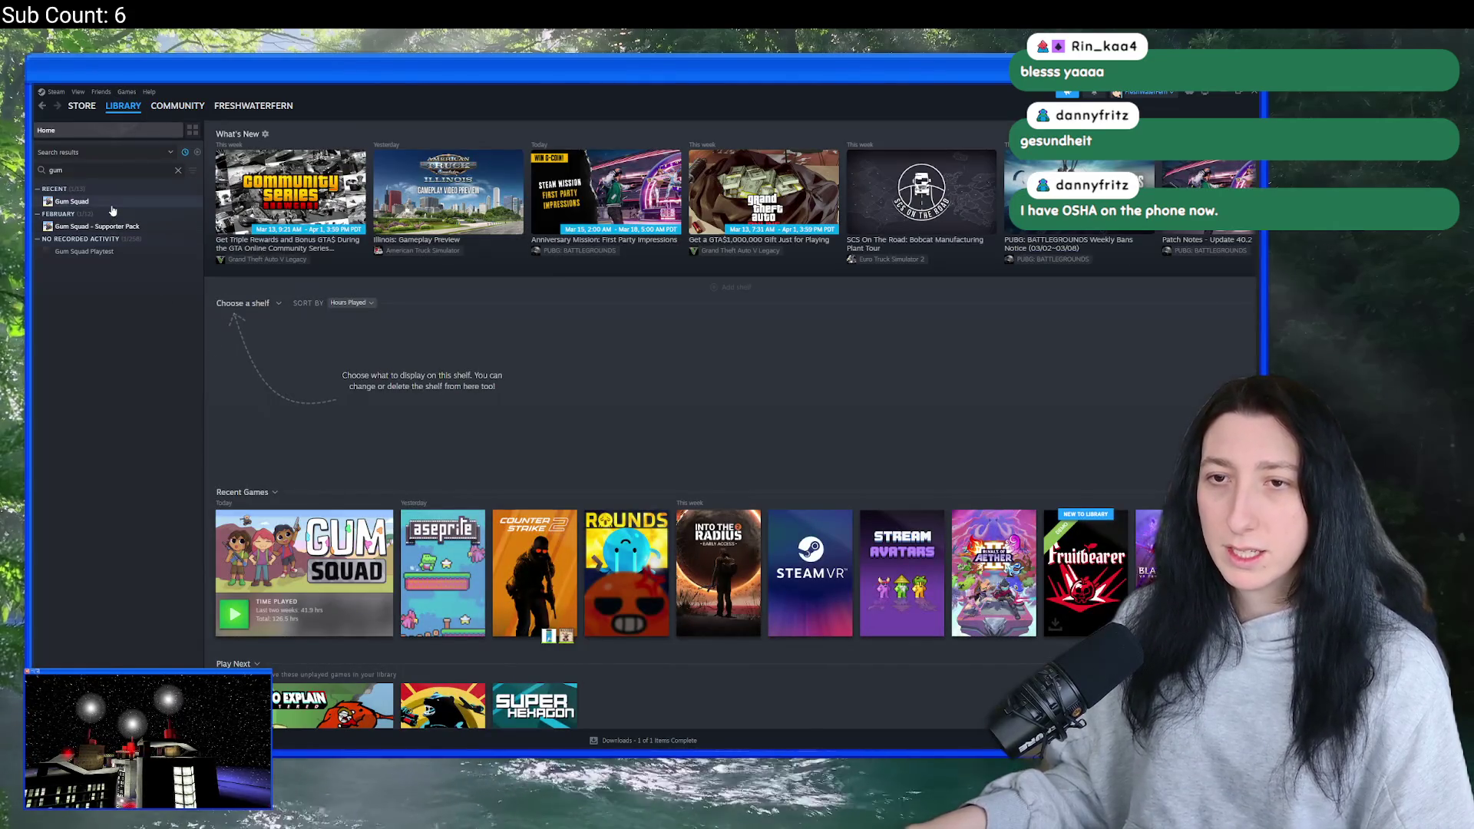
{"action": "left_click", "coordinate": [112, 204]}
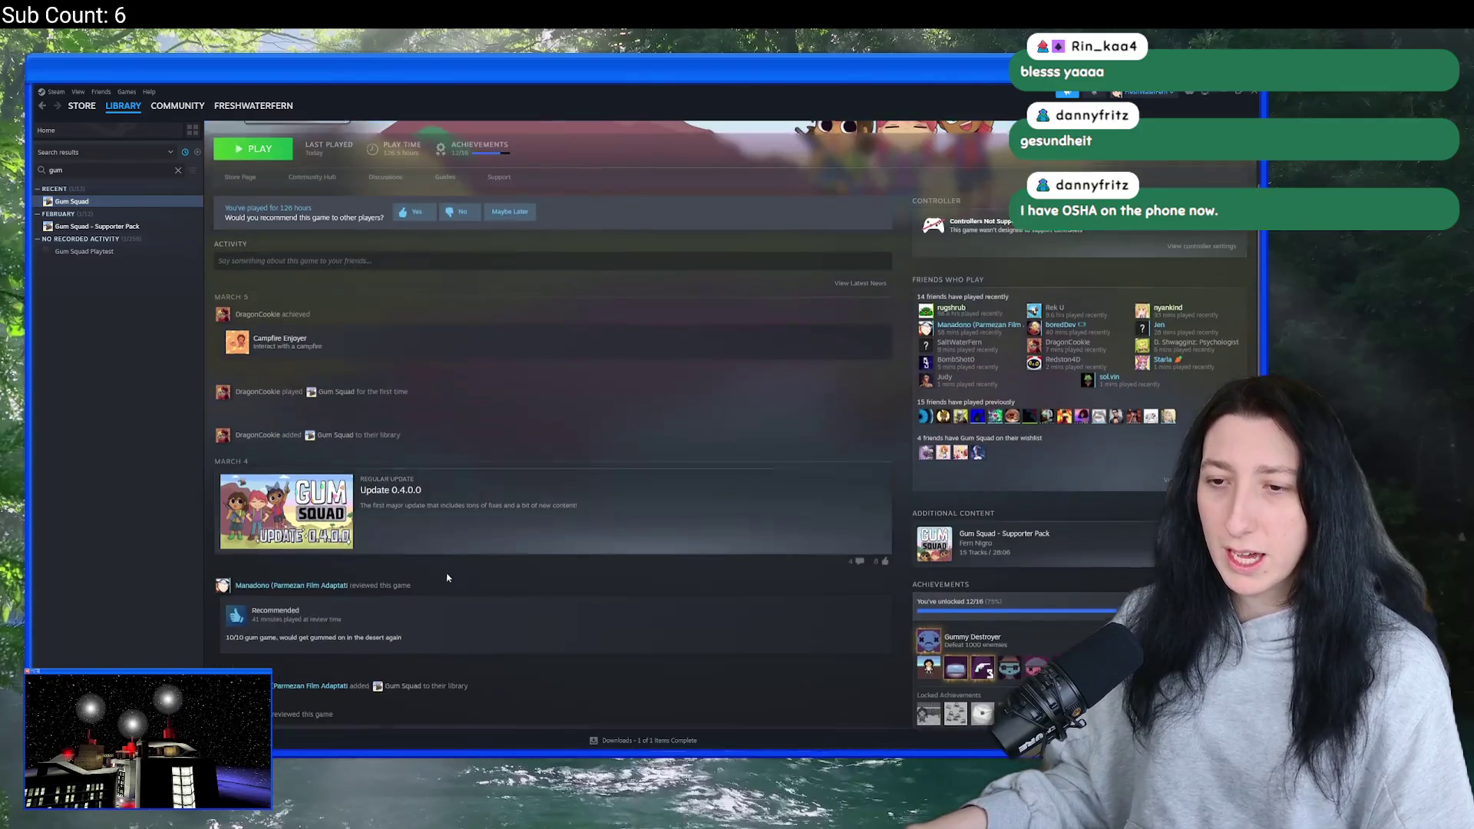
{"action": "scroll", "coordinate": [445, 586], "scroll_direction": "down", "scroll_amount": 3}
{"action": "scroll", "coordinate": [307, 384], "scroll_direction": "up", "scroll_amount": 2}
{"action": "left_click", "coordinate": [239, 271]}
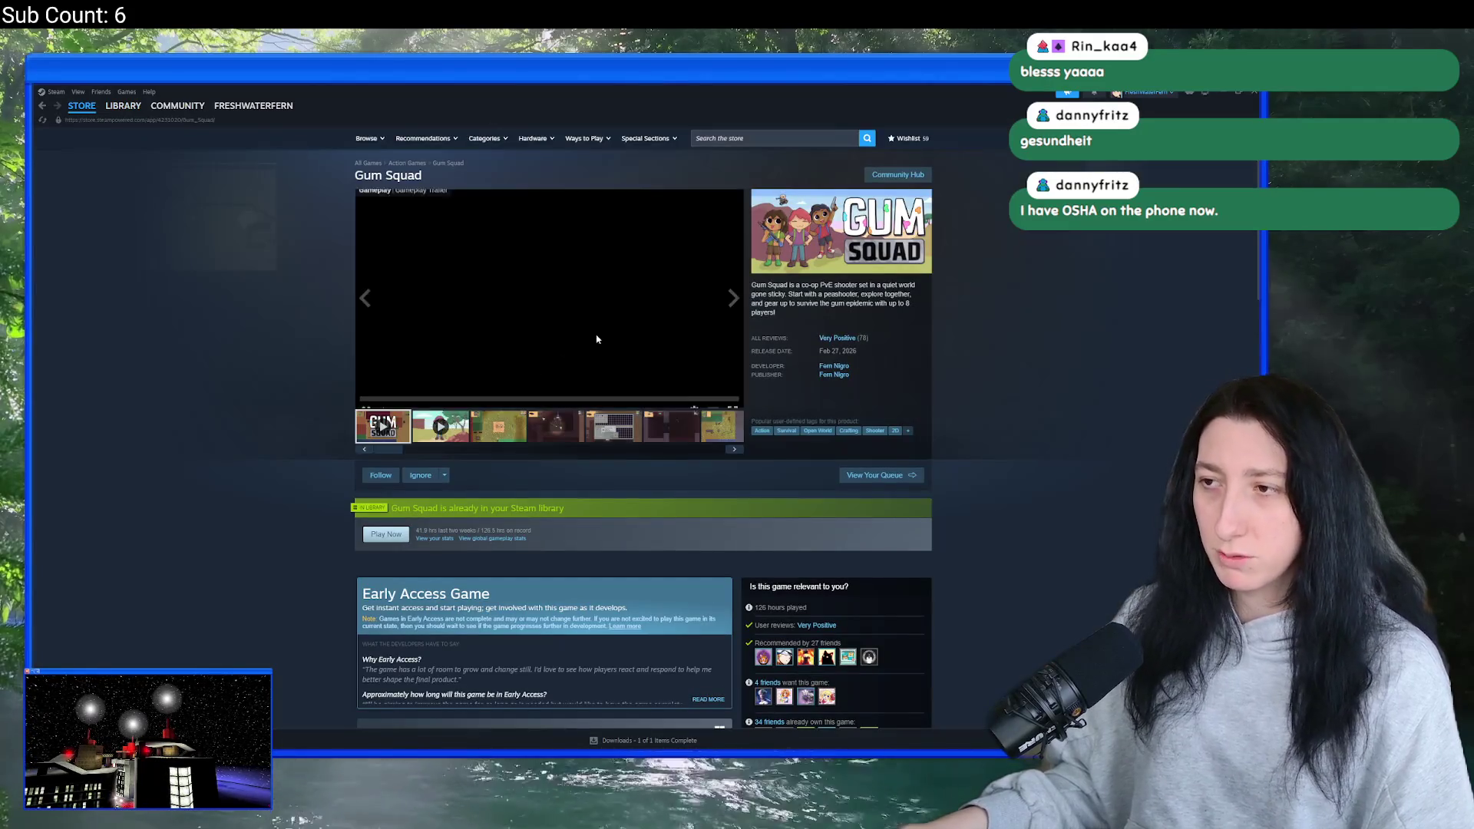
{"action": "scroll", "coordinate": [605, 313], "scroll_direction": "down", "scroll_amount": 7}
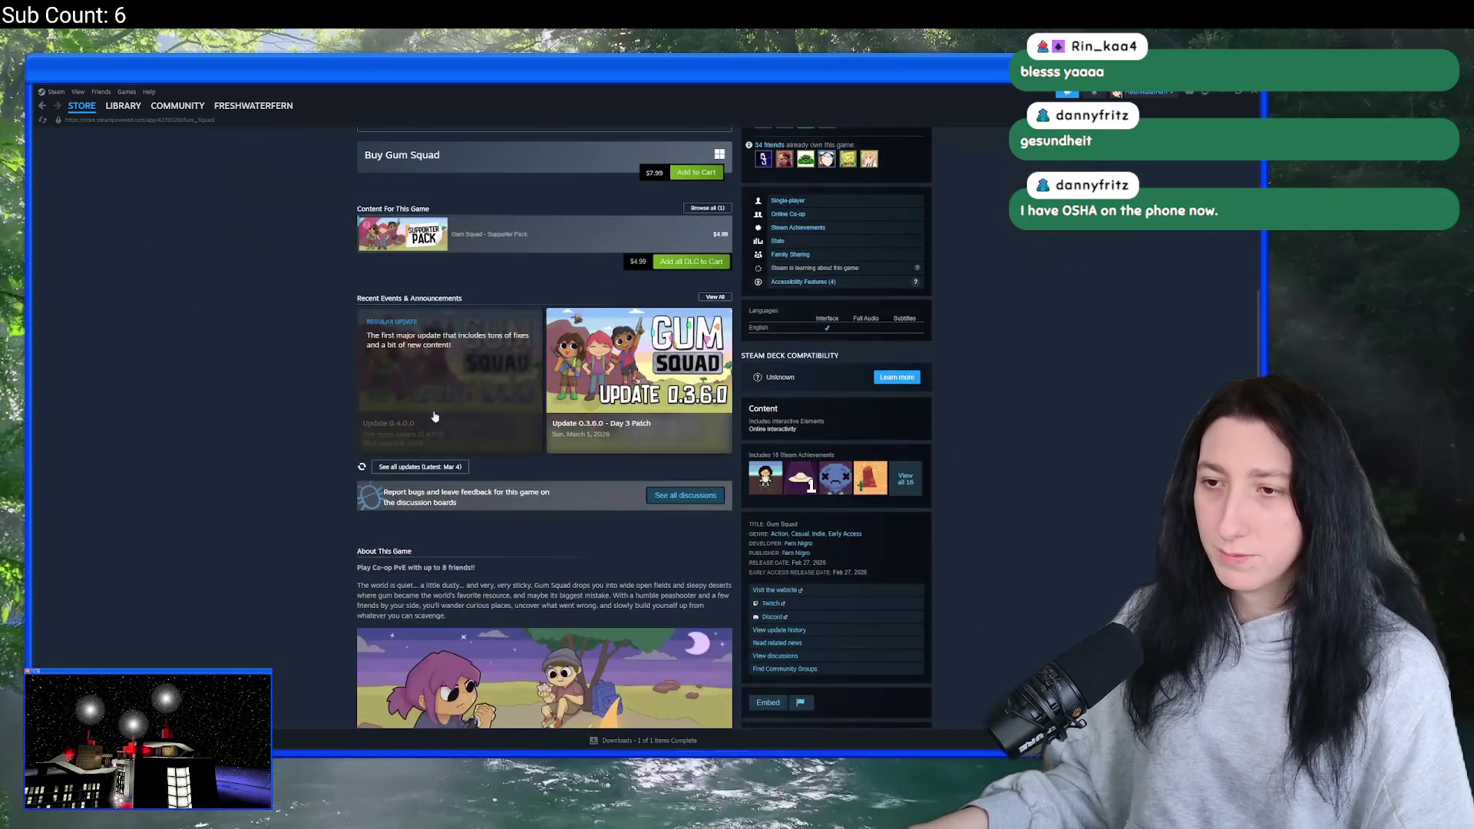
{"action": "left_click", "coordinate": [714, 297]}
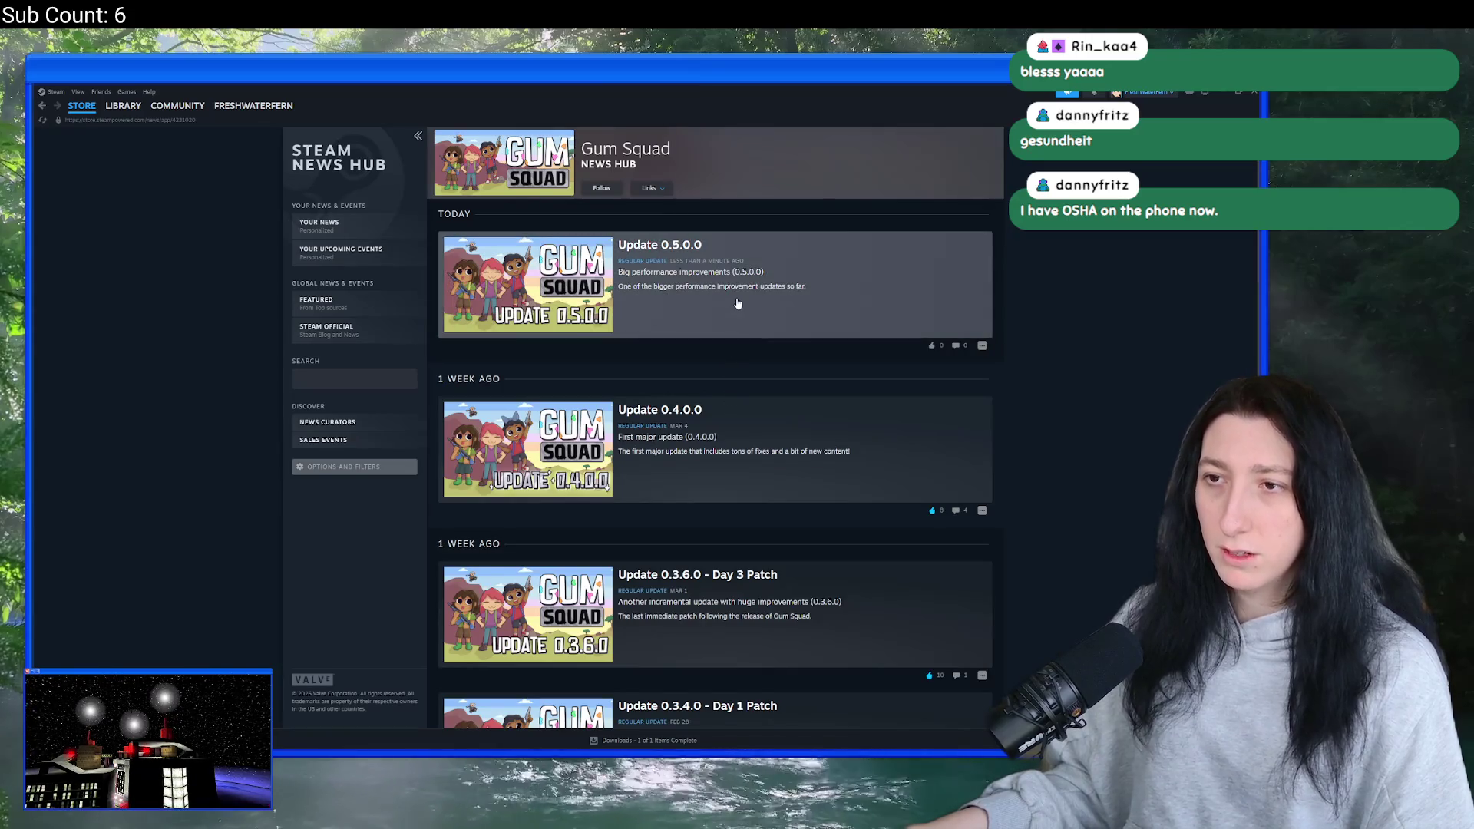
- Read the Update 0.5.0.0 and Update 0.4.0.0 news posts, then close them
{"action": "left_click", "coordinate": [758, 282]}
{"action": "scroll", "coordinate": [757, 282], "scroll_direction": "down", "scroll_amount": 2}
{"action": "scroll", "coordinate": [705, 392], "scroll_direction": "up", "scroll_amount": 1}
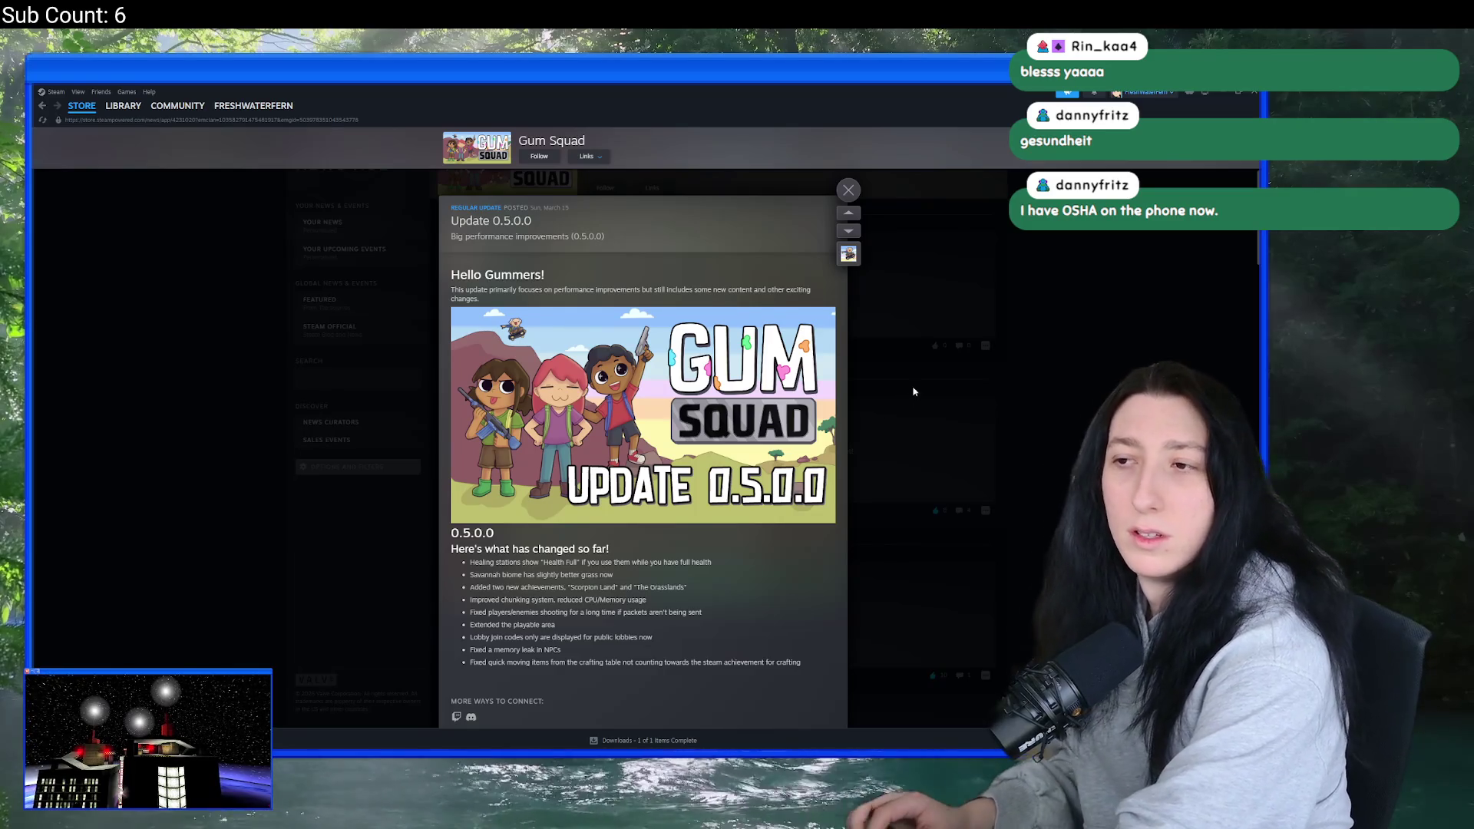
{"action": "left_click", "coordinate": [914, 391]}
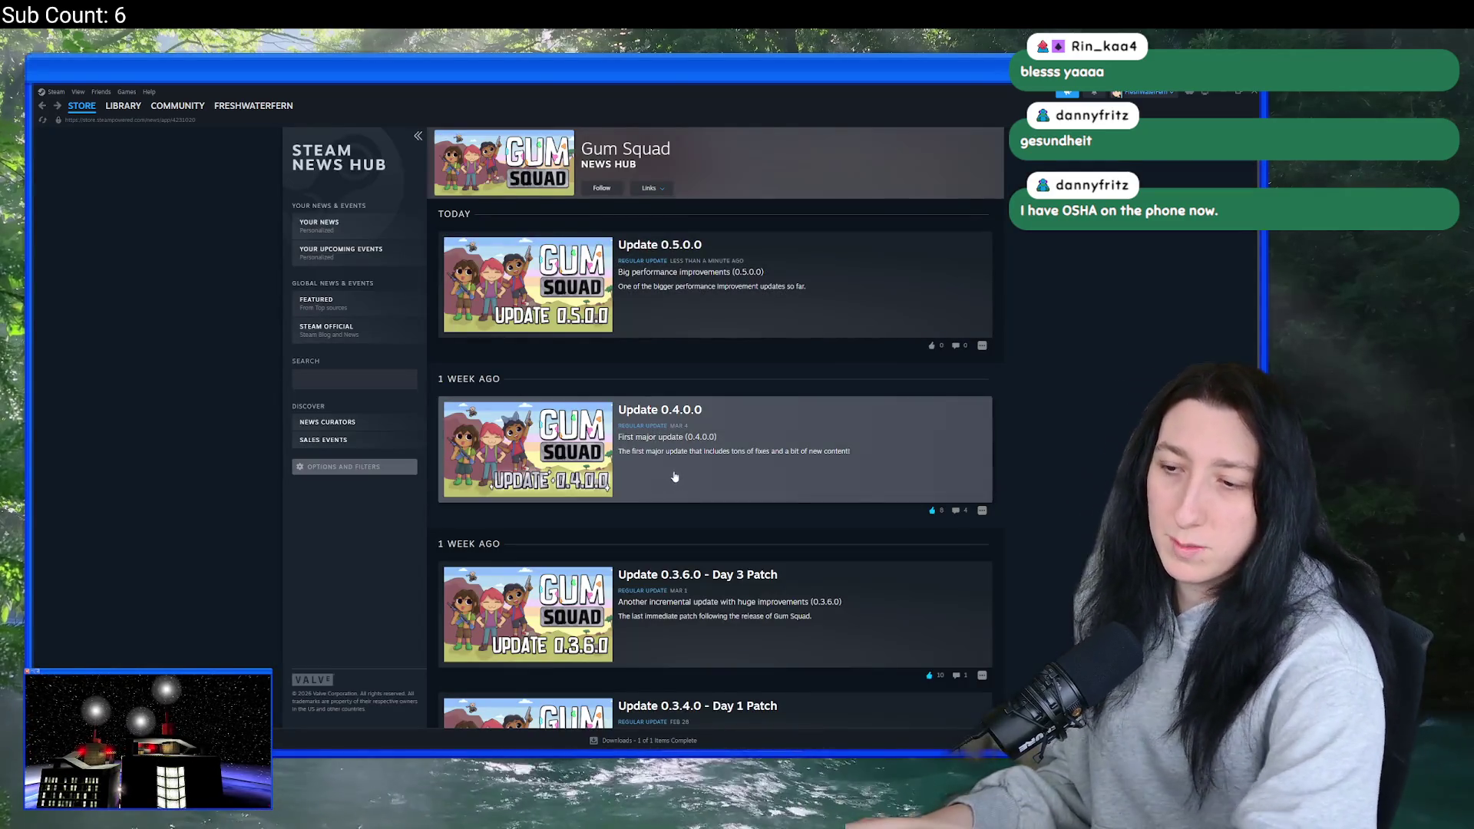
{"action": "scroll", "coordinate": [672, 461], "scroll_direction": "down", "scroll_amount": 3}
{"action": "left_click", "coordinate": [648, 328]}
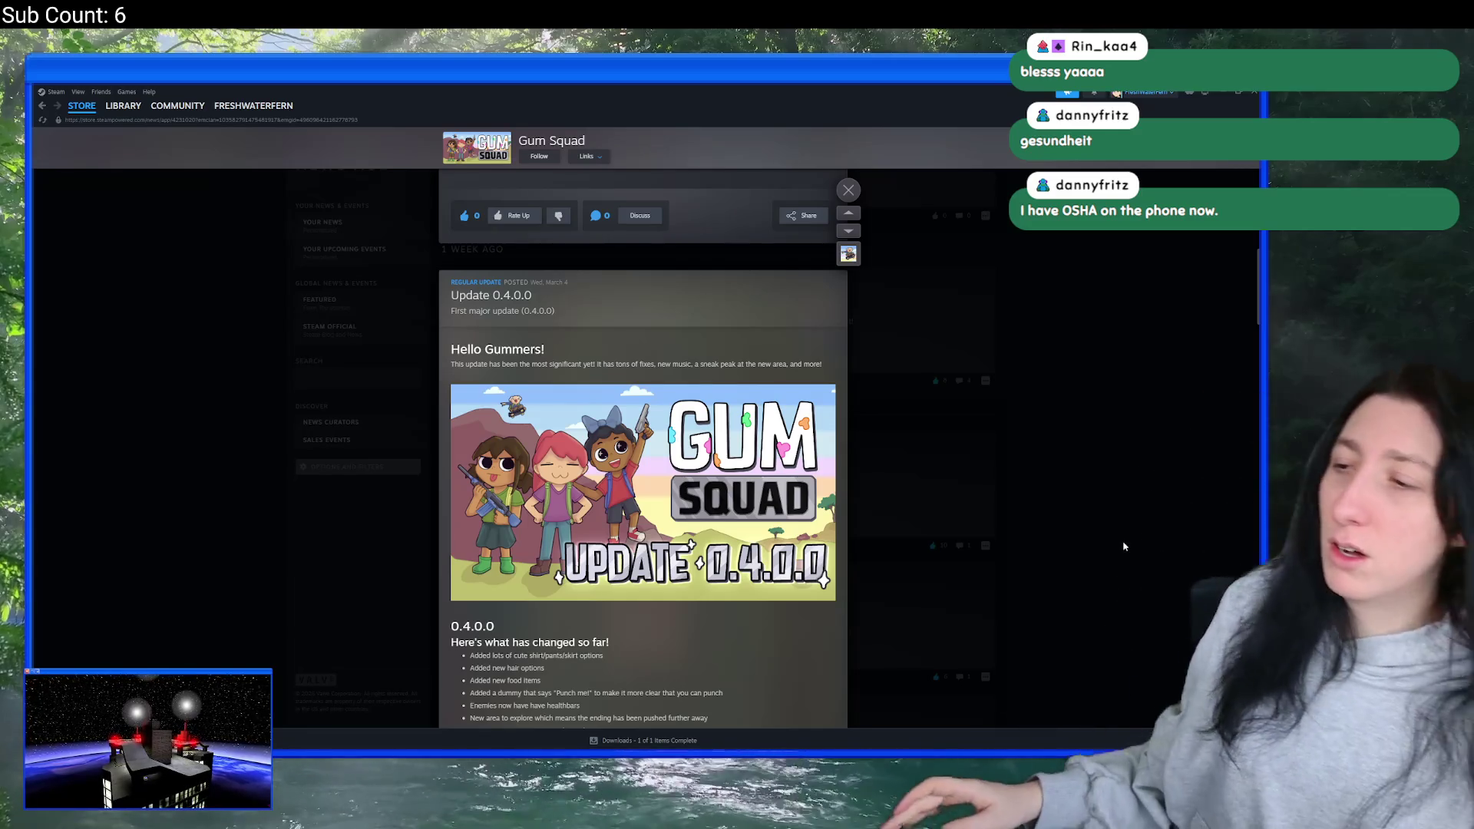
{"action": "scroll", "coordinate": [851, 472], "scroll_direction": "up", "scroll_amount": 5}
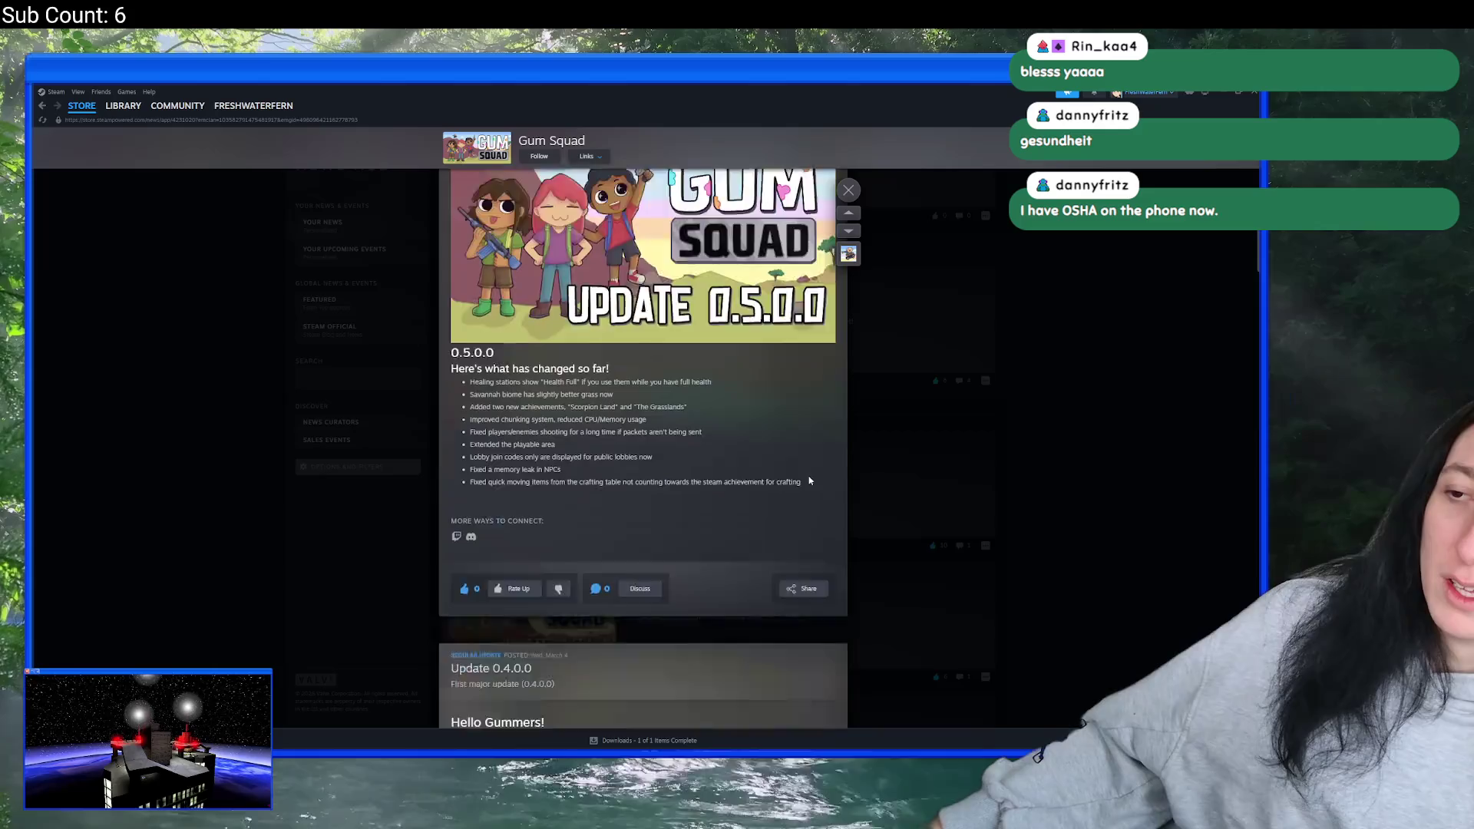
{"action": "scroll", "coordinate": [679, 455], "scroll_direction": "down", "scroll_amount": 3}
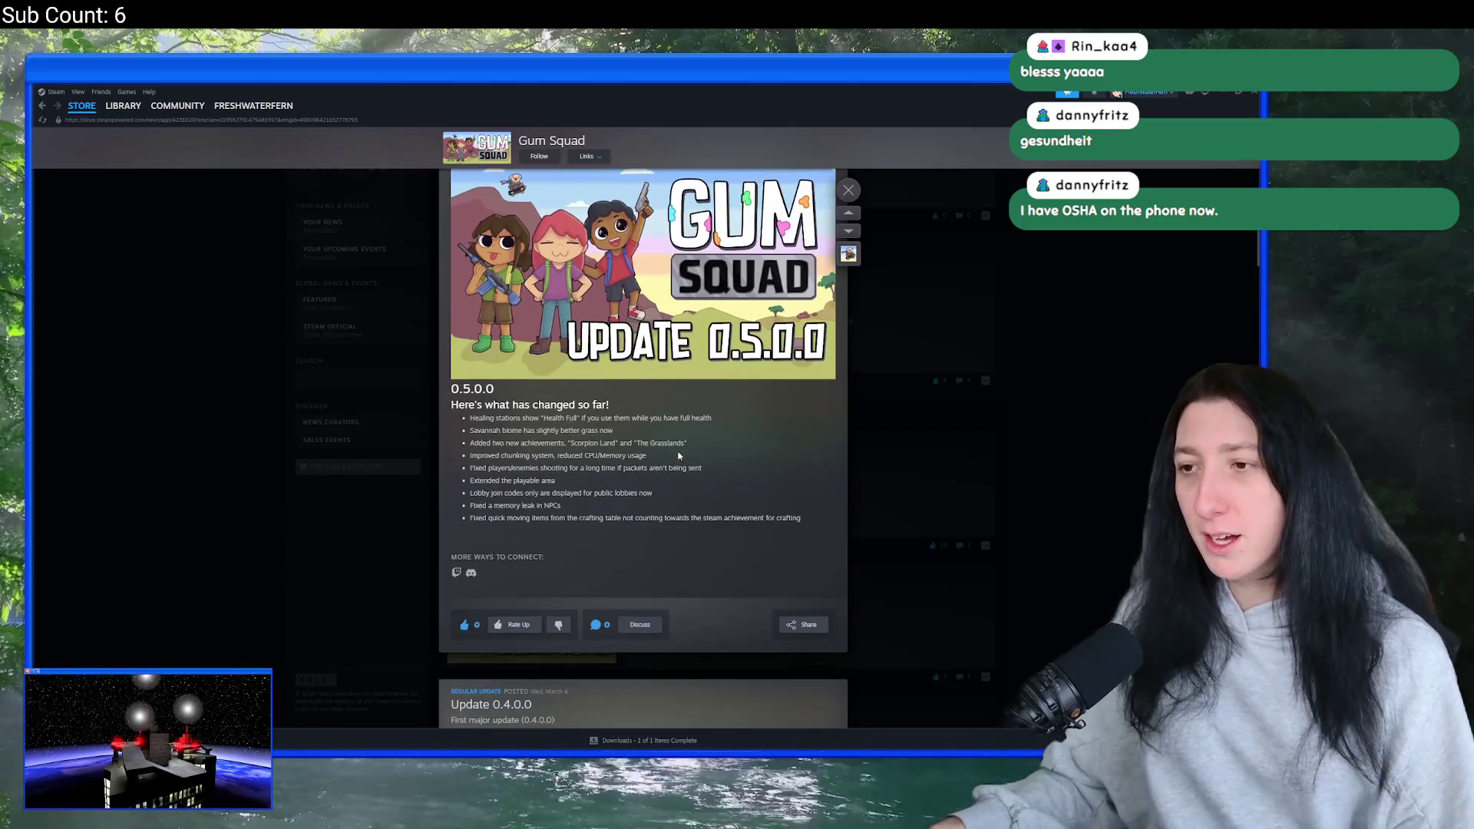
{"action": "scroll", "coordinate": [679, 455], "scroll_direction": "up", "scroll_amount": 2}
{"action": "scroll", "coordinate": [661, 414], "scroll_direction": "up", "scroll_amount": 1}
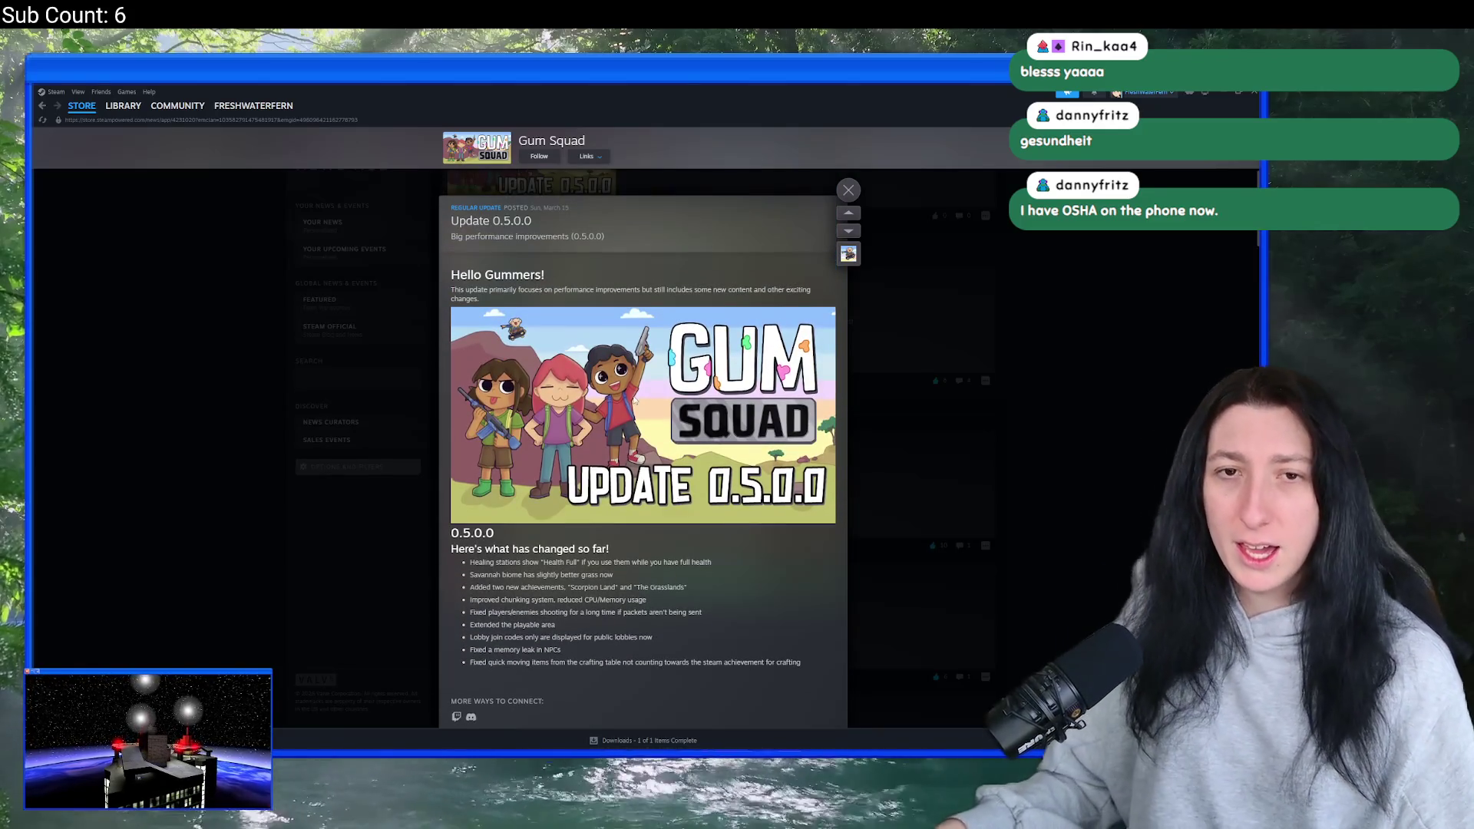
{"action": "left_click", "coordinate": [265, 371]}
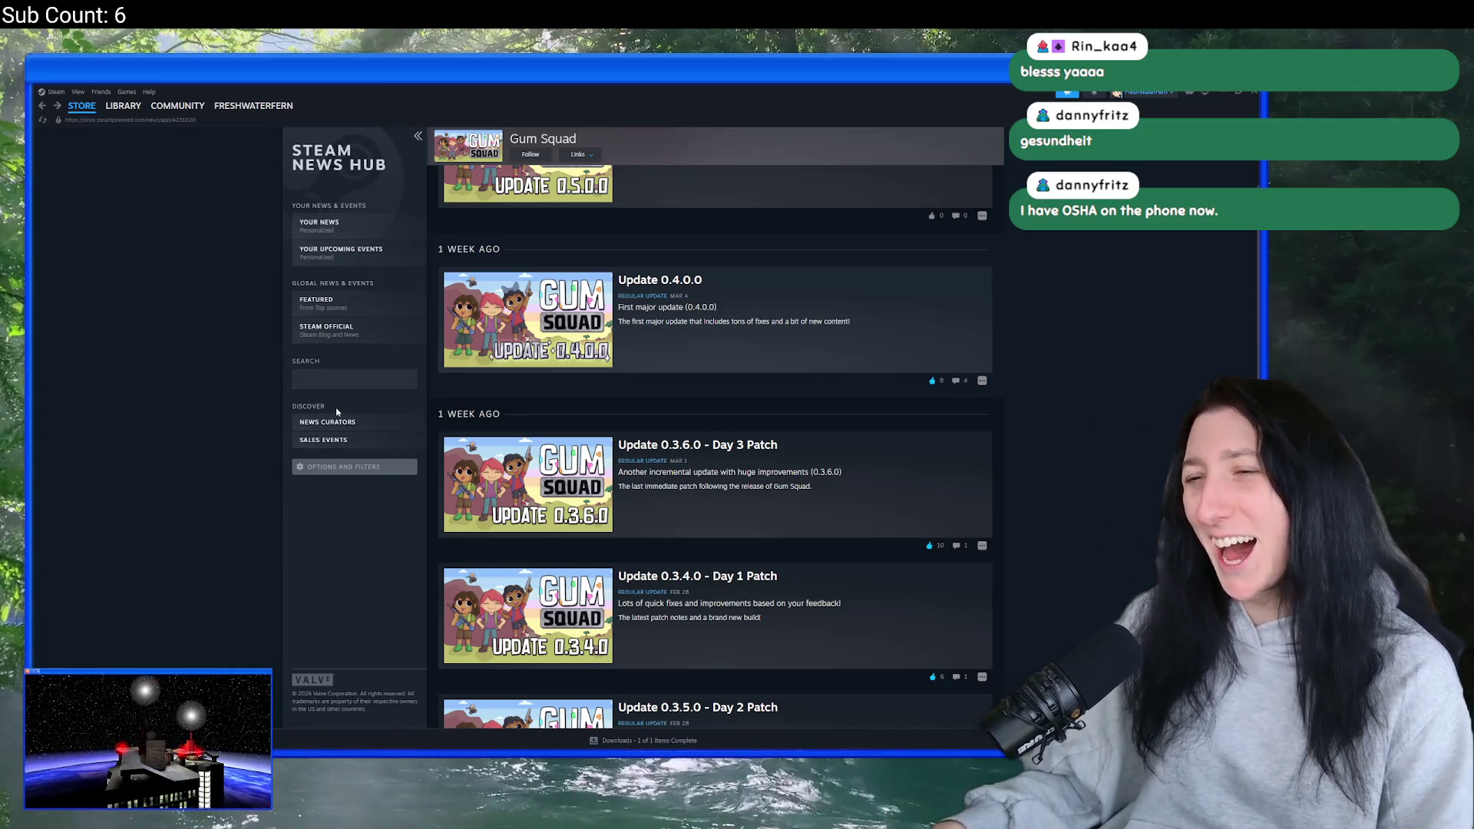
{"action": "scroll", "coordinate": [174, 522], "scroll_direction": "up", "scroll_amount": 2}
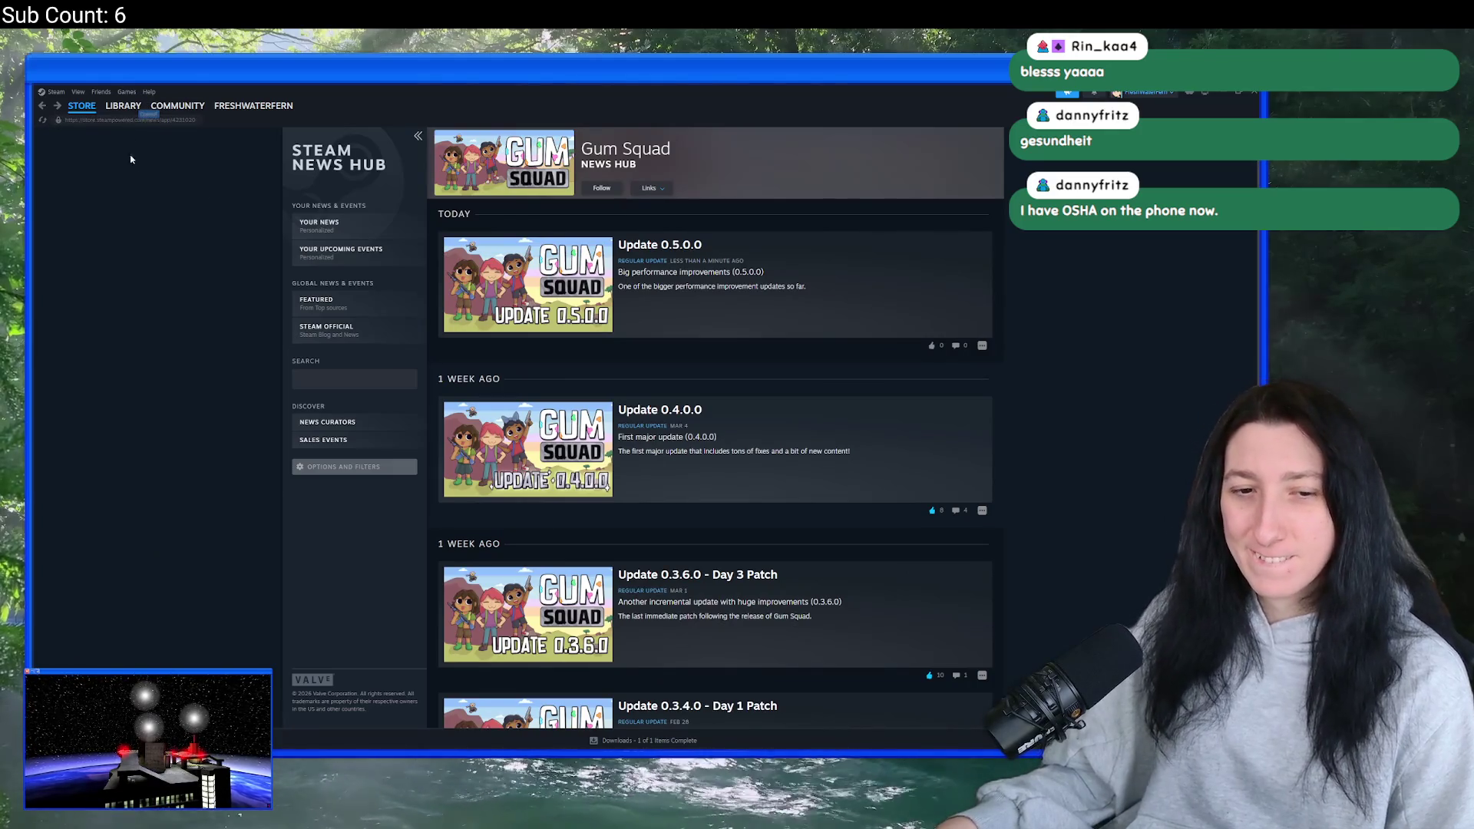
- Relaunch Gum Squad from its Steam library page and maximize the game window
{"action": "left_click", "coordinate": [113, 122]}
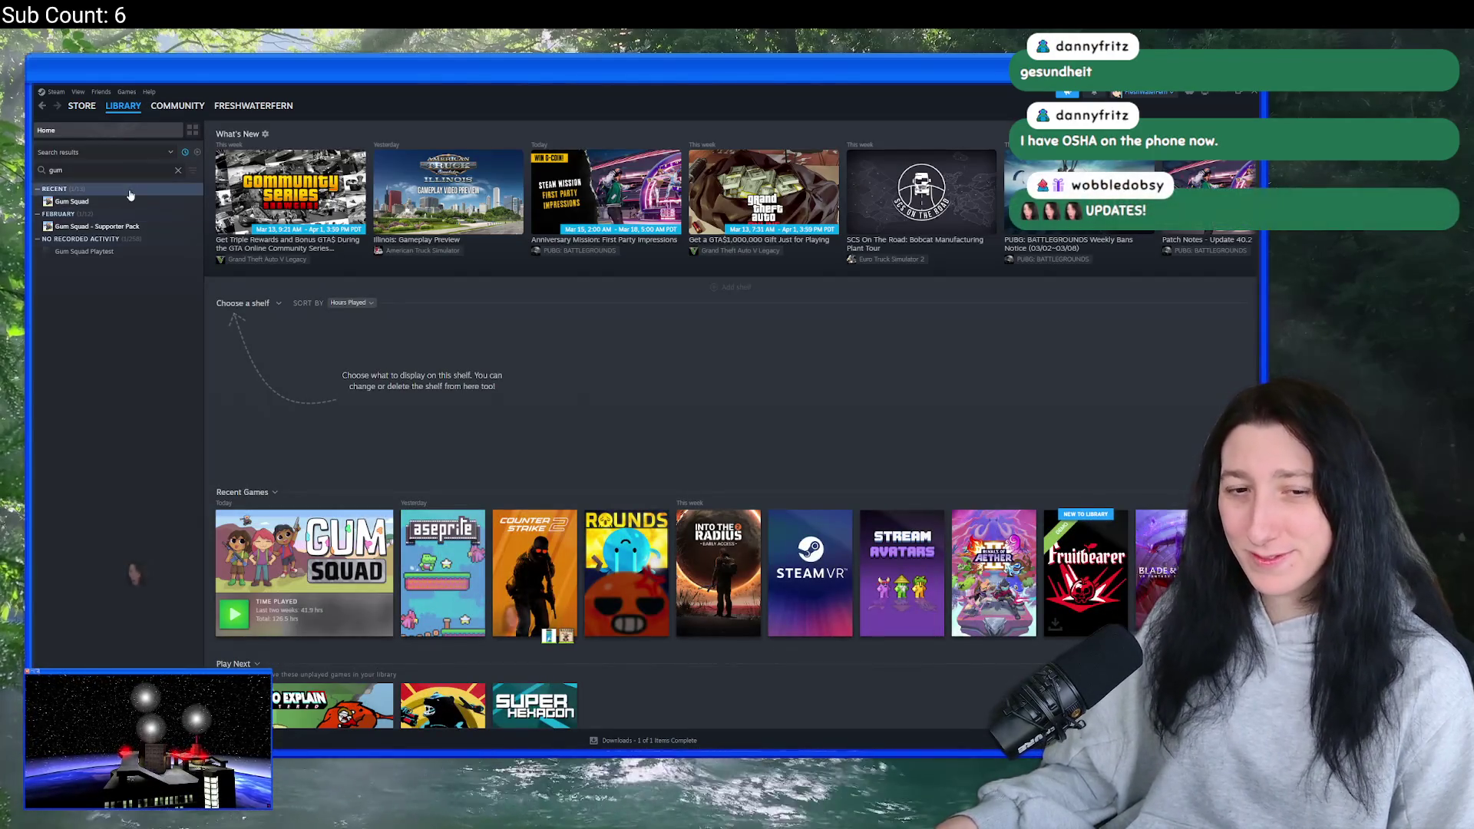
{"action": "left_click", "coordinate": [71, 201]}
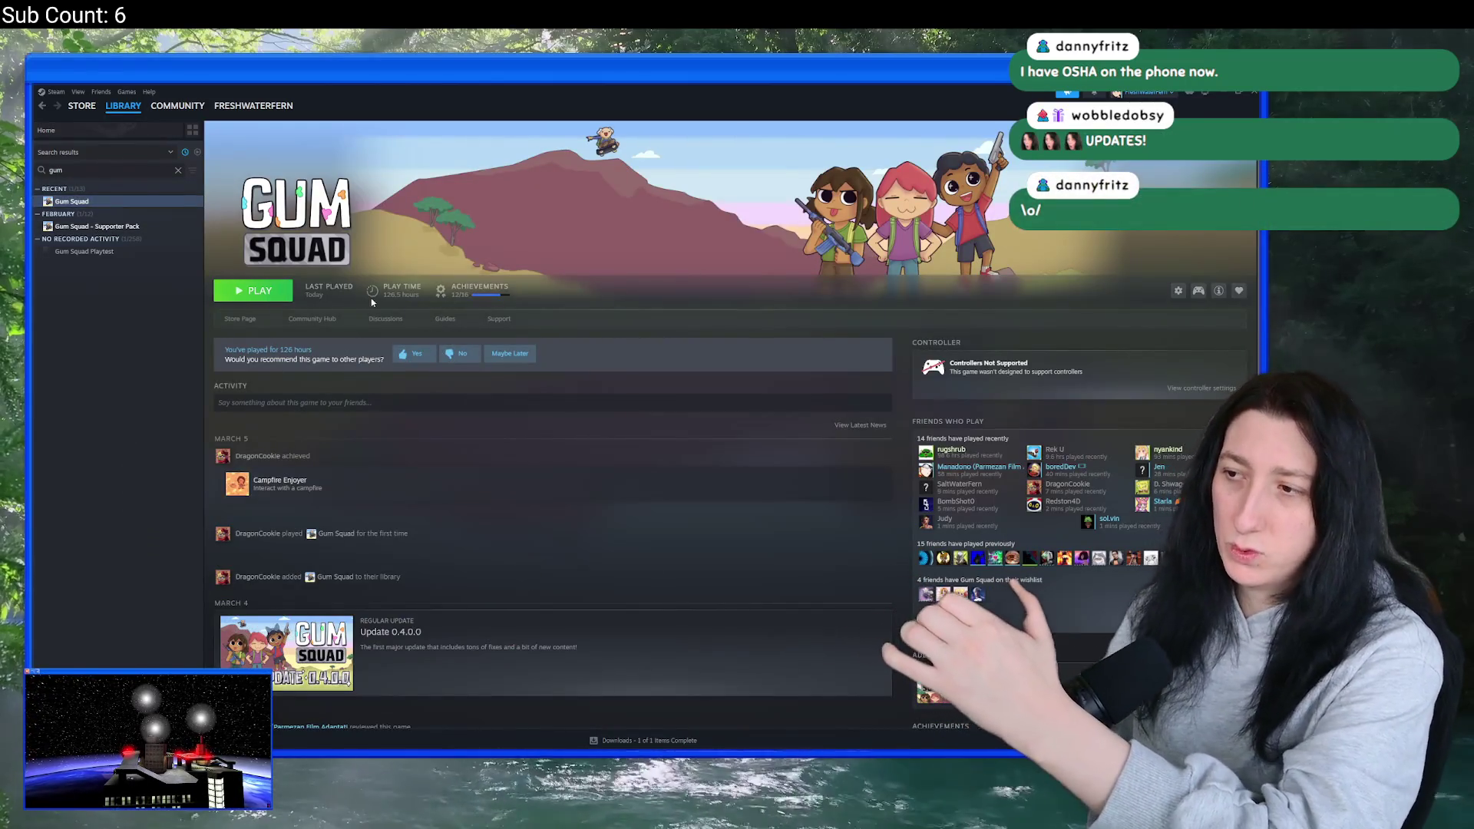
{"action": "left_click", "coordinate": [276, 292]}
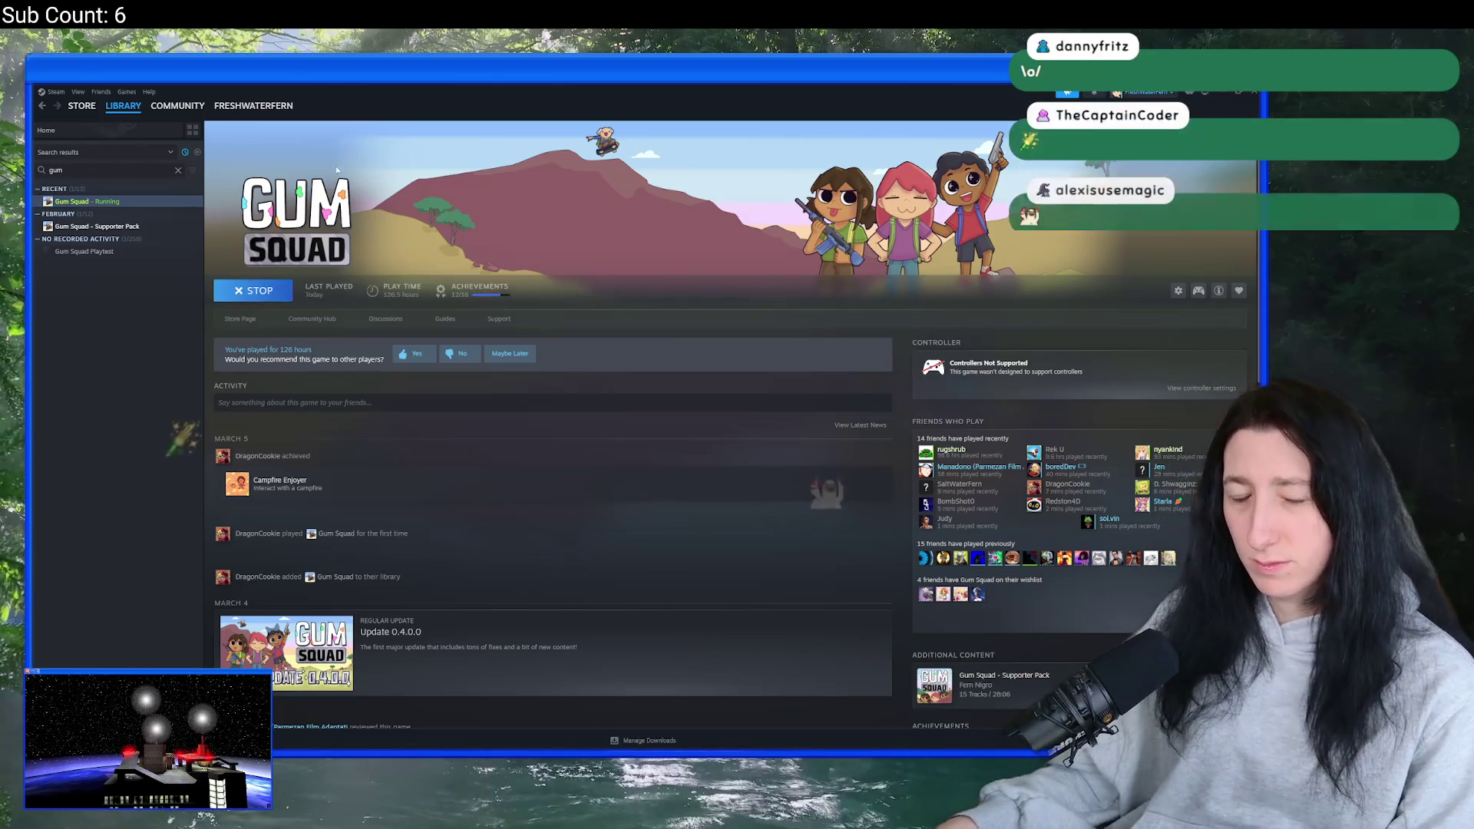
{"action": "double_click", "coordinate": [568, 255]}
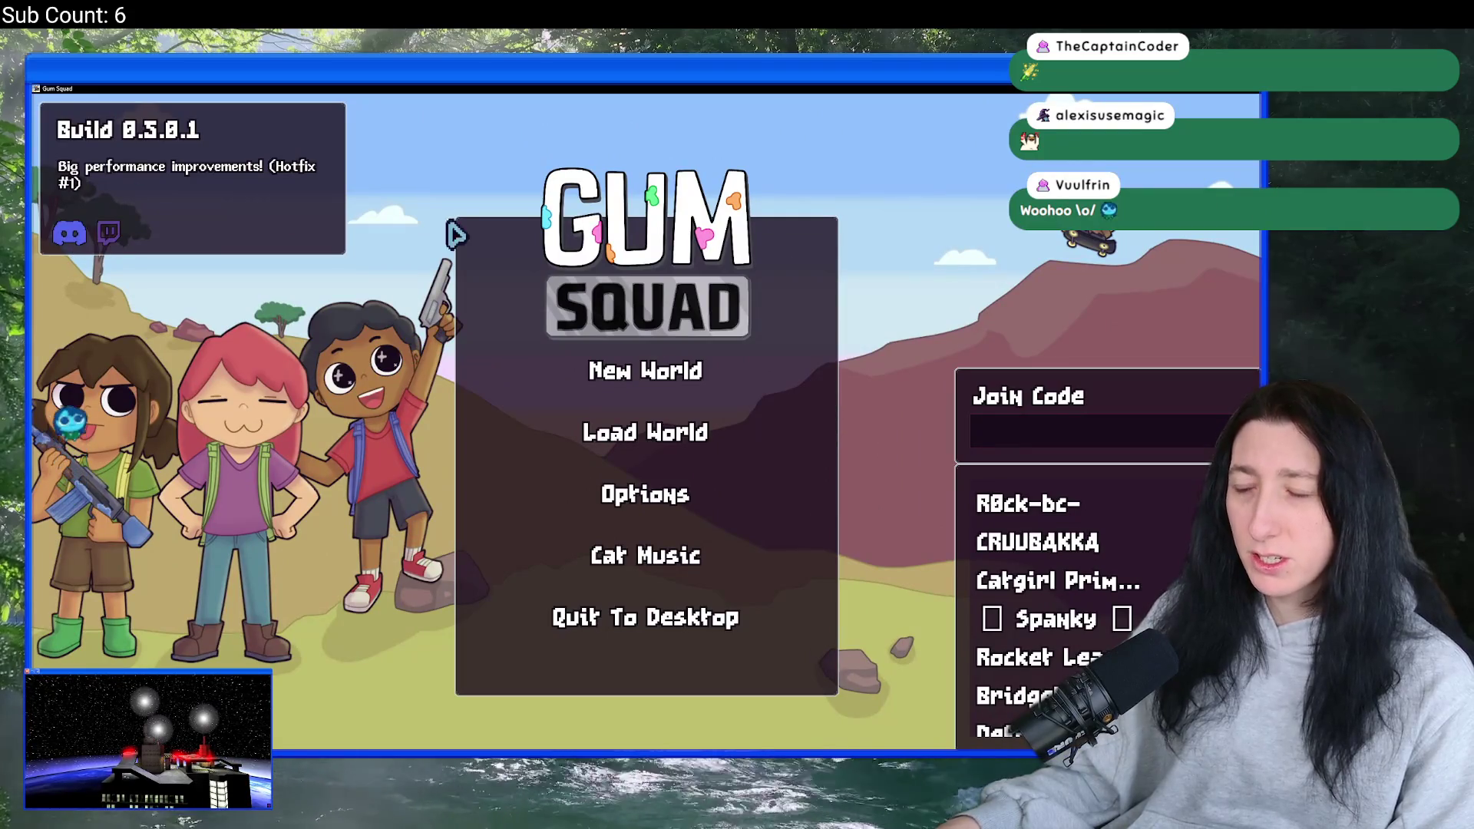
- Create a new world with an Offline lobby and walk the character around it
{"action": "left_click", "coordinate": [632, 371]}
{"action": "left_click", "coordinate": [686, 413]}
{"action": "left_click", "coordinate": [689, 566]}
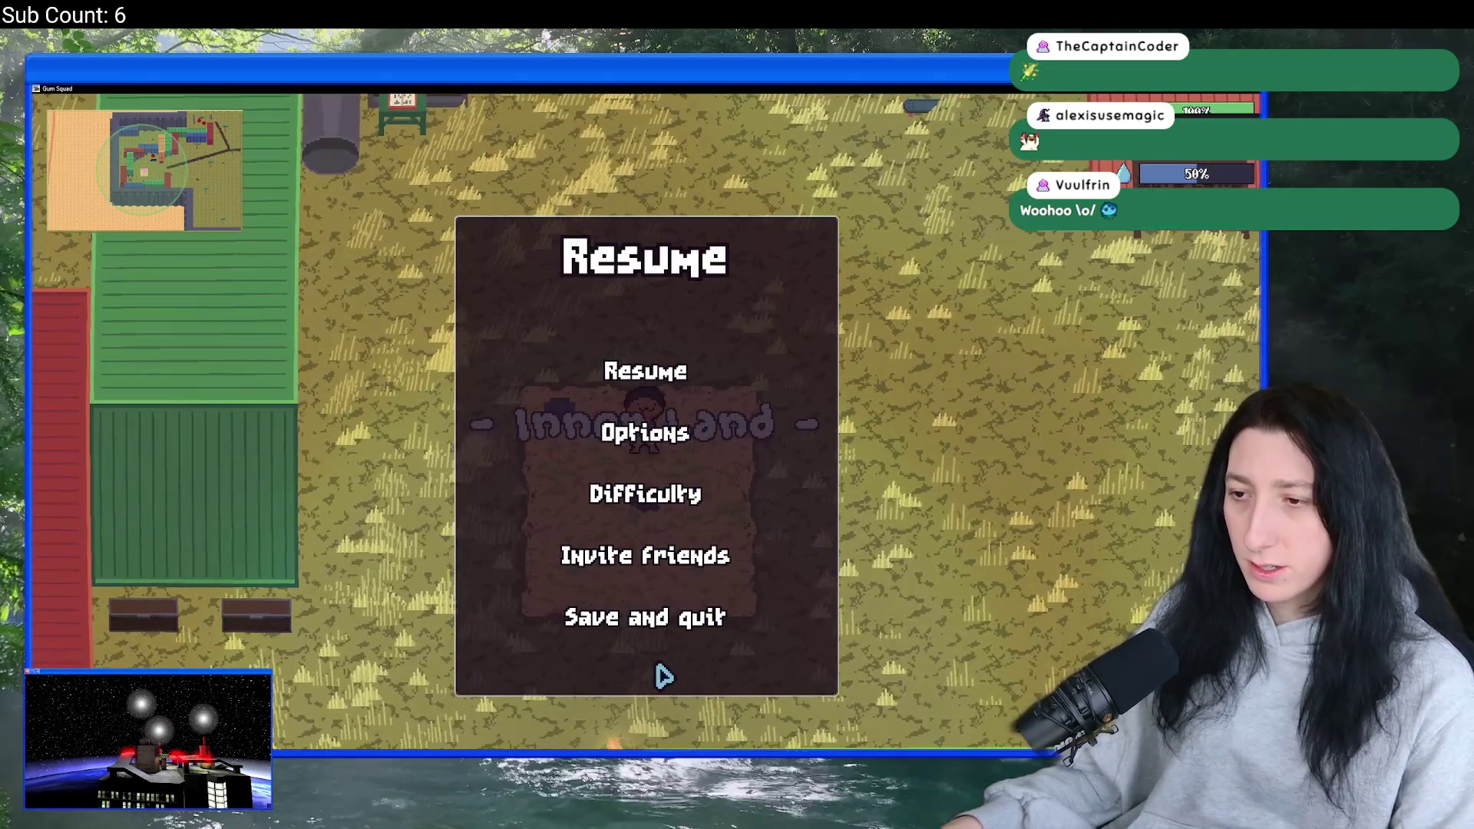
{"action": "left_click", "coordinate": [693, 377]}
{"action": "key", "text": "w"}
{"action": "key", "text": "a"}
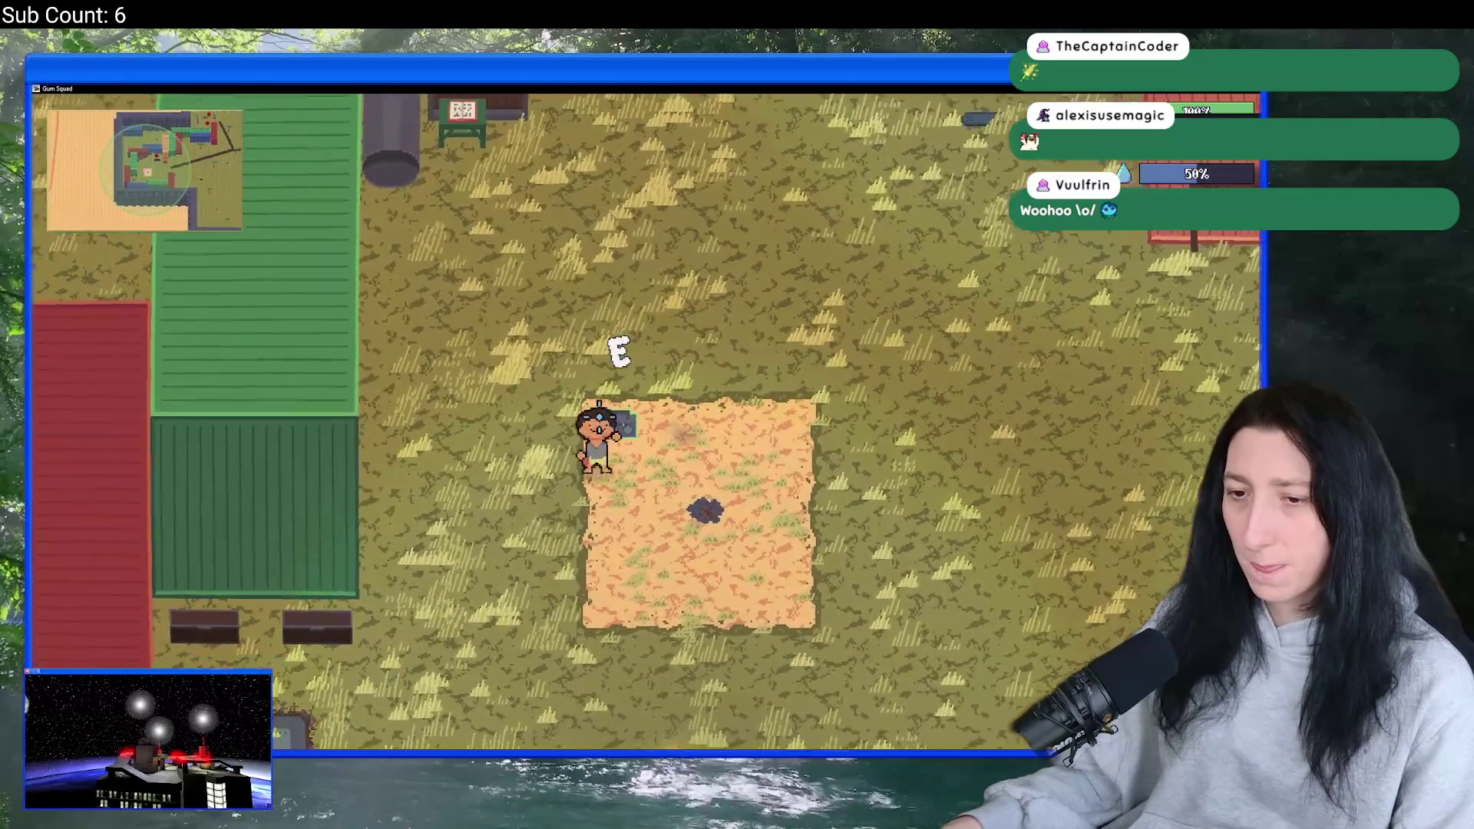
{"action": "key", "text": "d"}
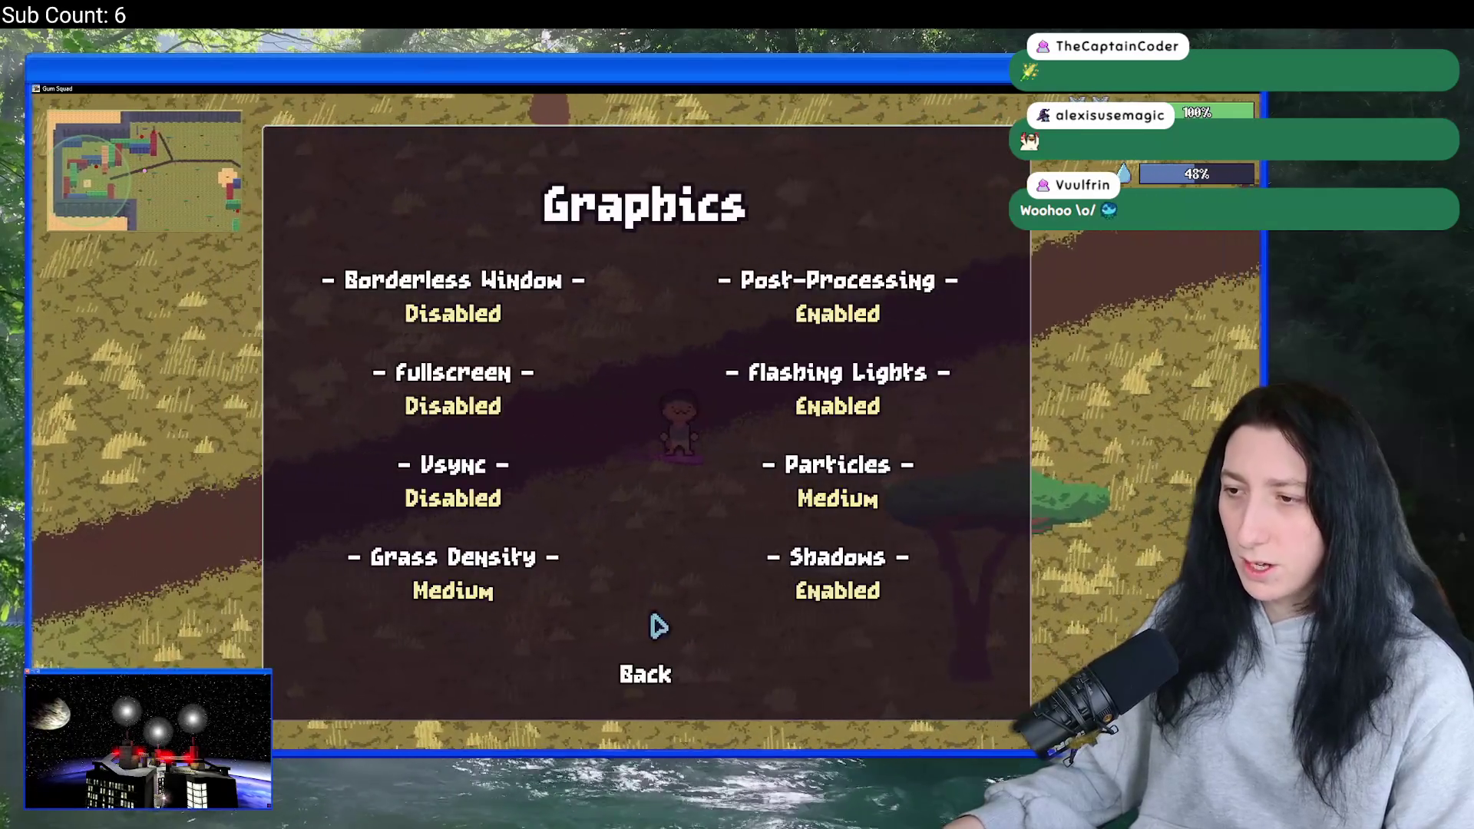
- Enable shadows in Graphics, view Gameplay options, then save the world and quit to desktop
{"action": "left_click", "coordinate": [825, 604]}
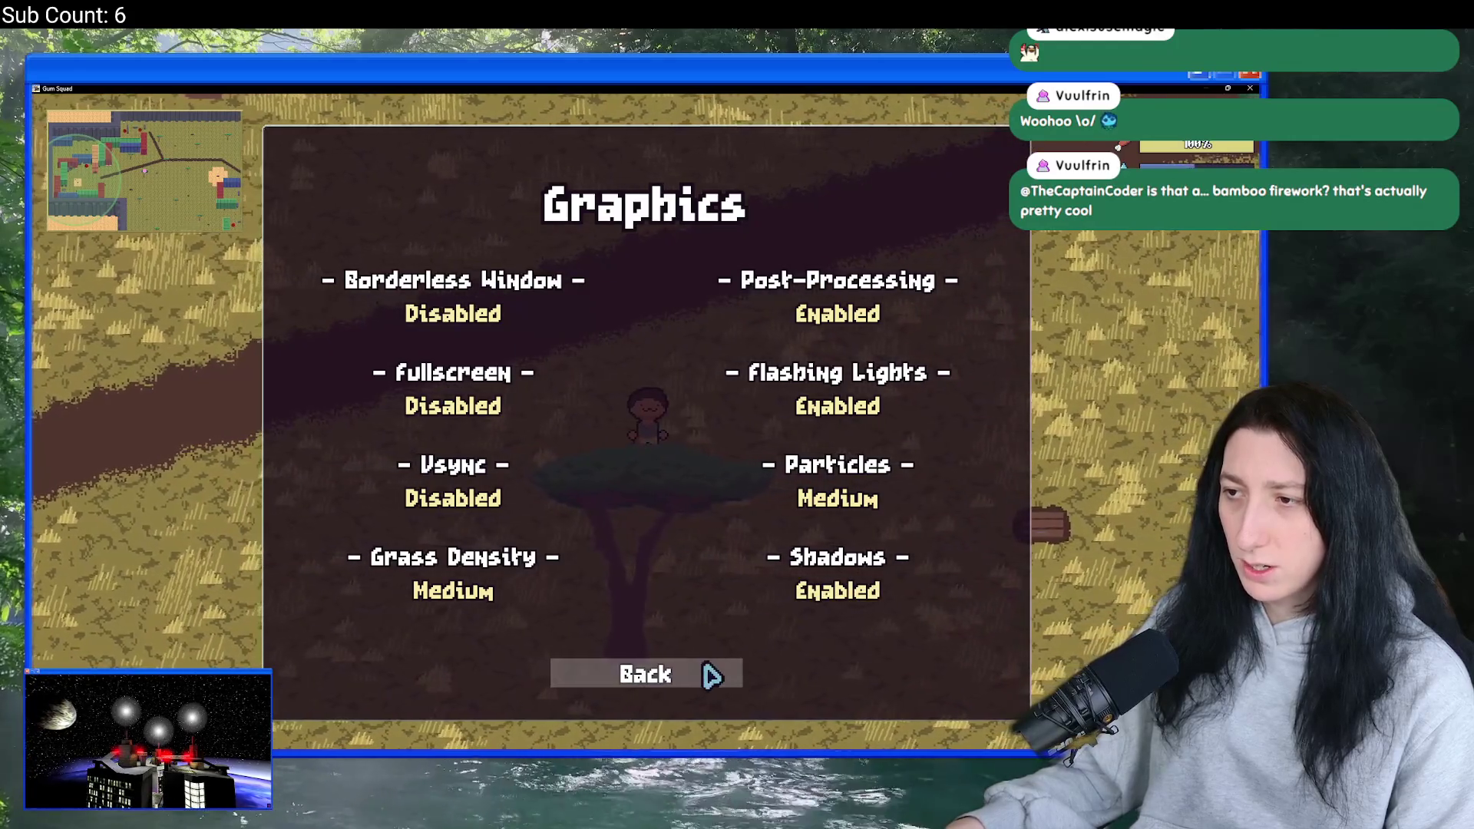
{"action": "left_click", "coordinate": [687, 666]}
{"action": "left_click", "coordinate": [664, 338]}
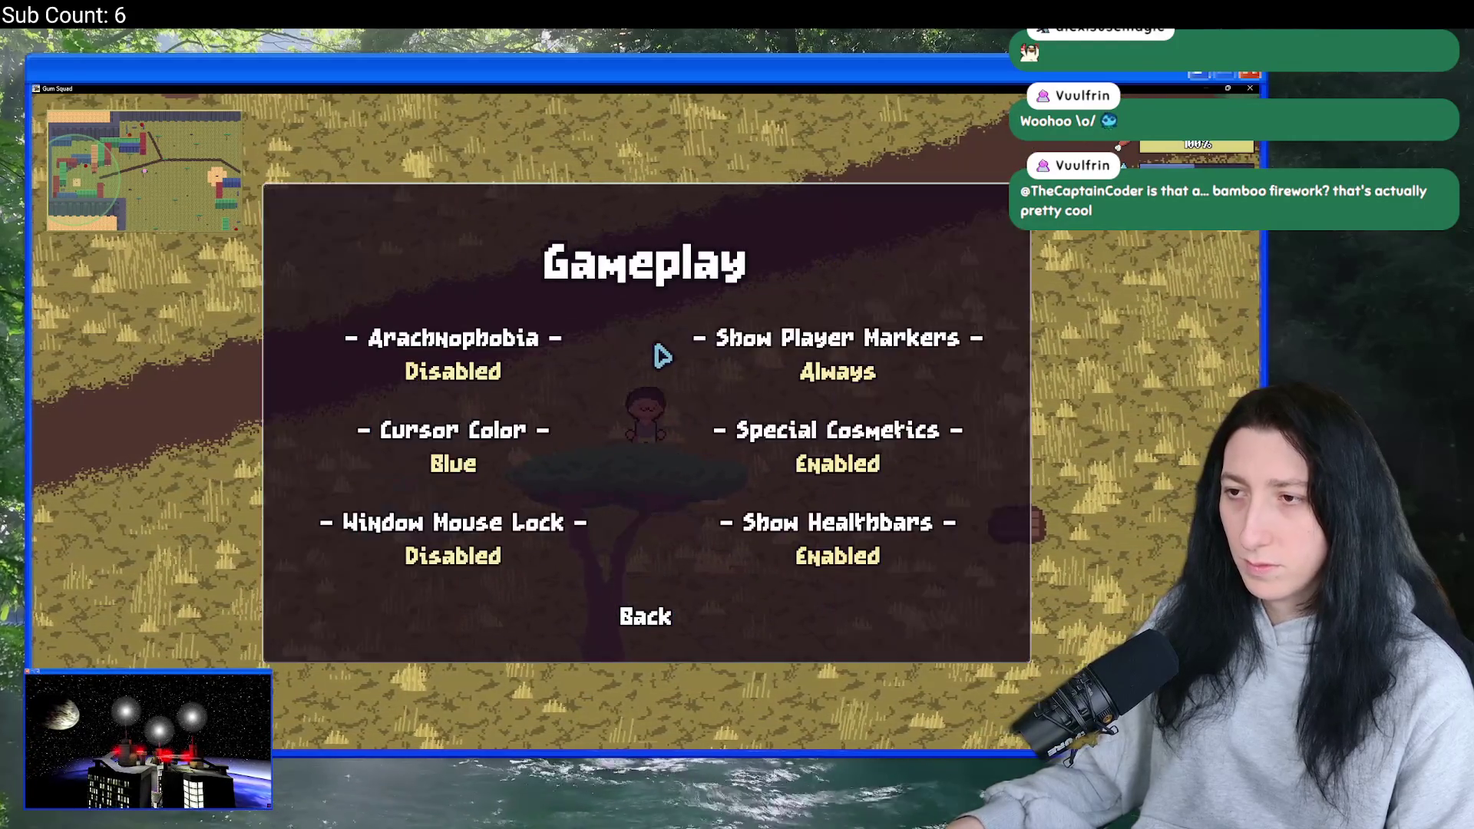
{"action": "left_click", "coordinate": [646, 613]}
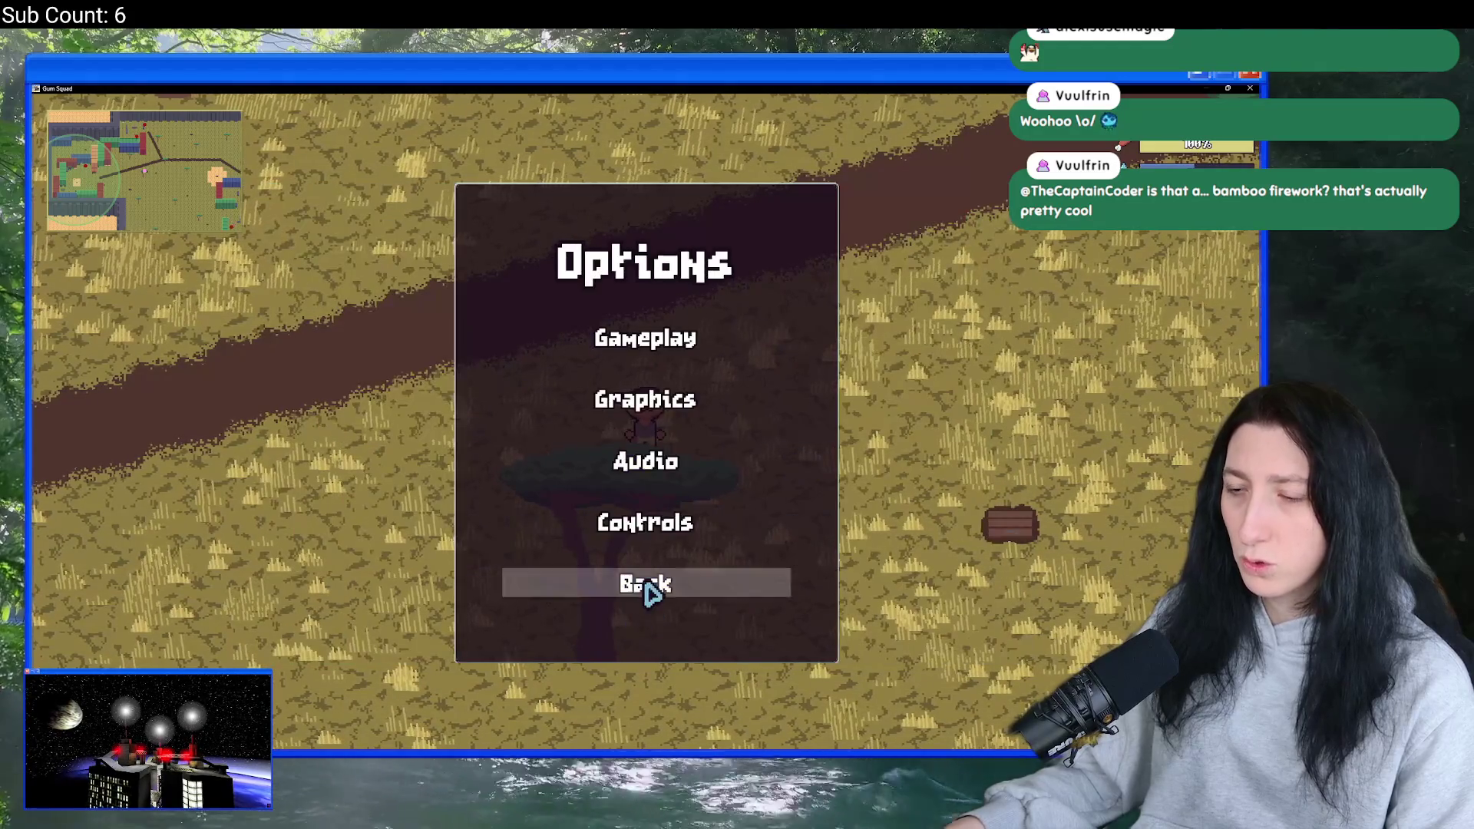
{"action": "left_click", "coordinate": [649, 593]}
{"action": "left_click", "coordinate": [653, 619]}
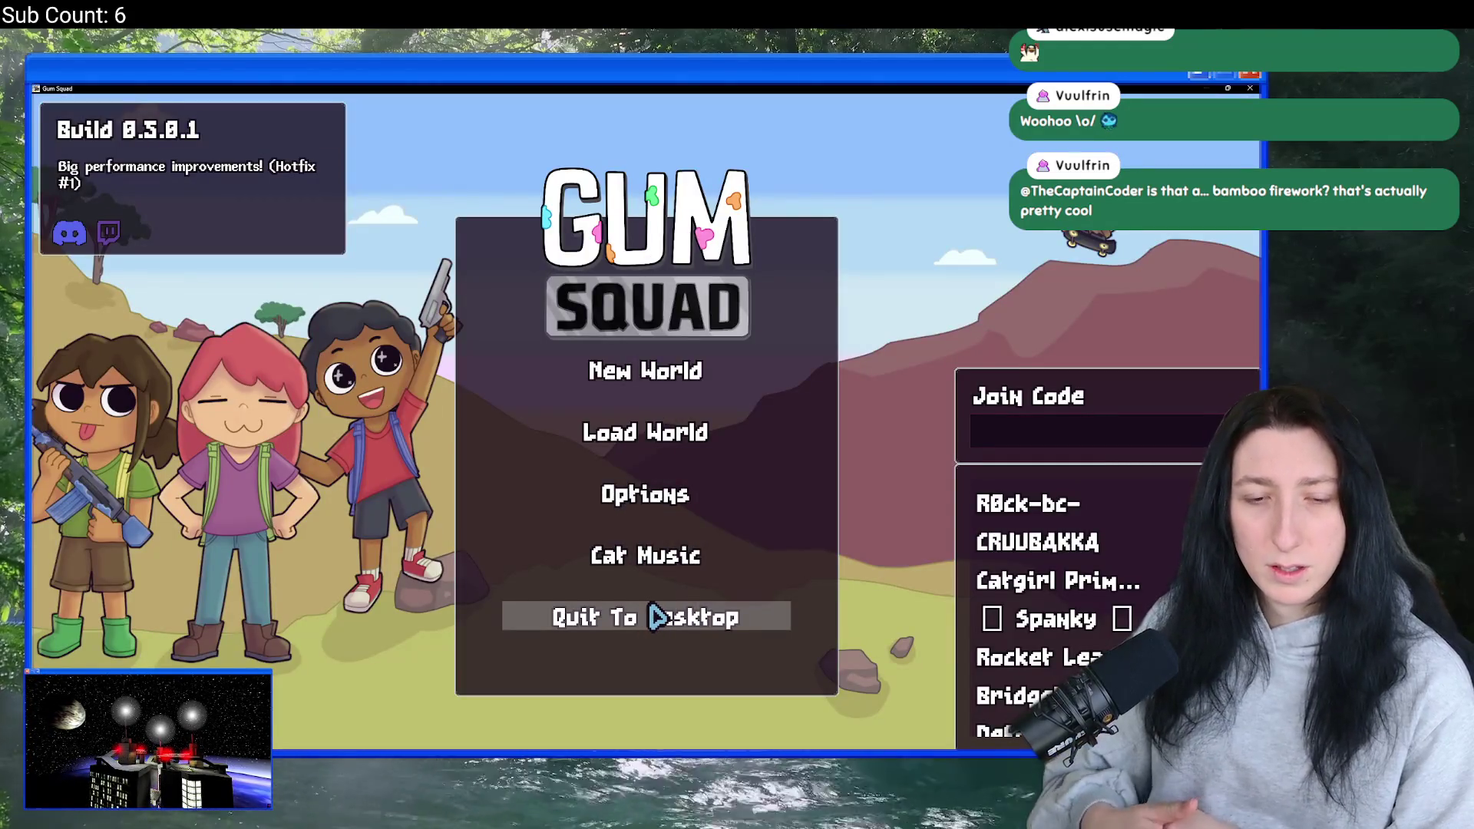
{"action": "left_click", "coordinate": [653, 616]}
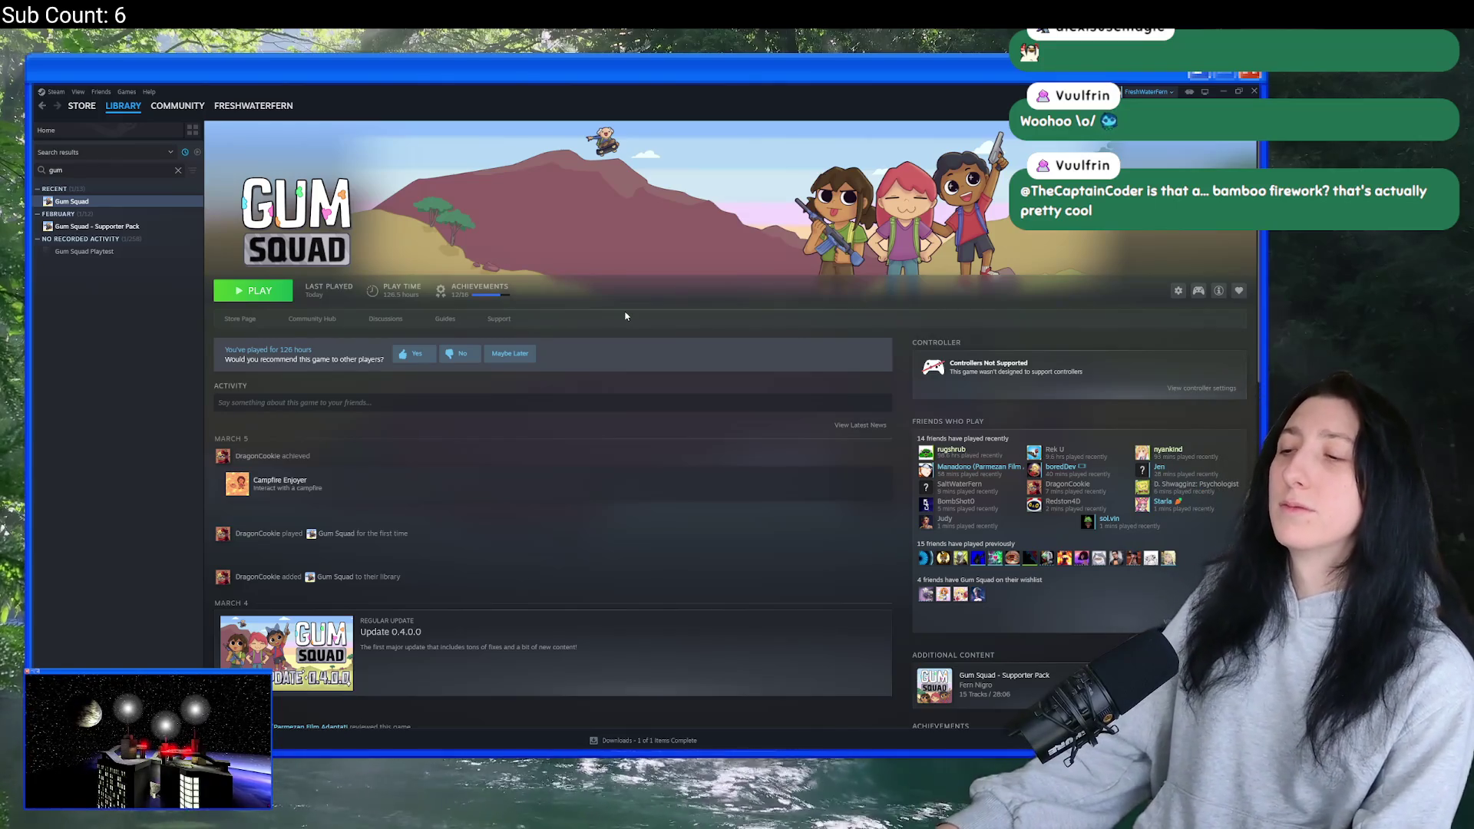
- Launch Gum Squad build 0.5.0.1 again from its Steam library page
{"action": "scroll", "coordinate": [648, 379], "scroll_direction": "down", "scroll_amount": 5}
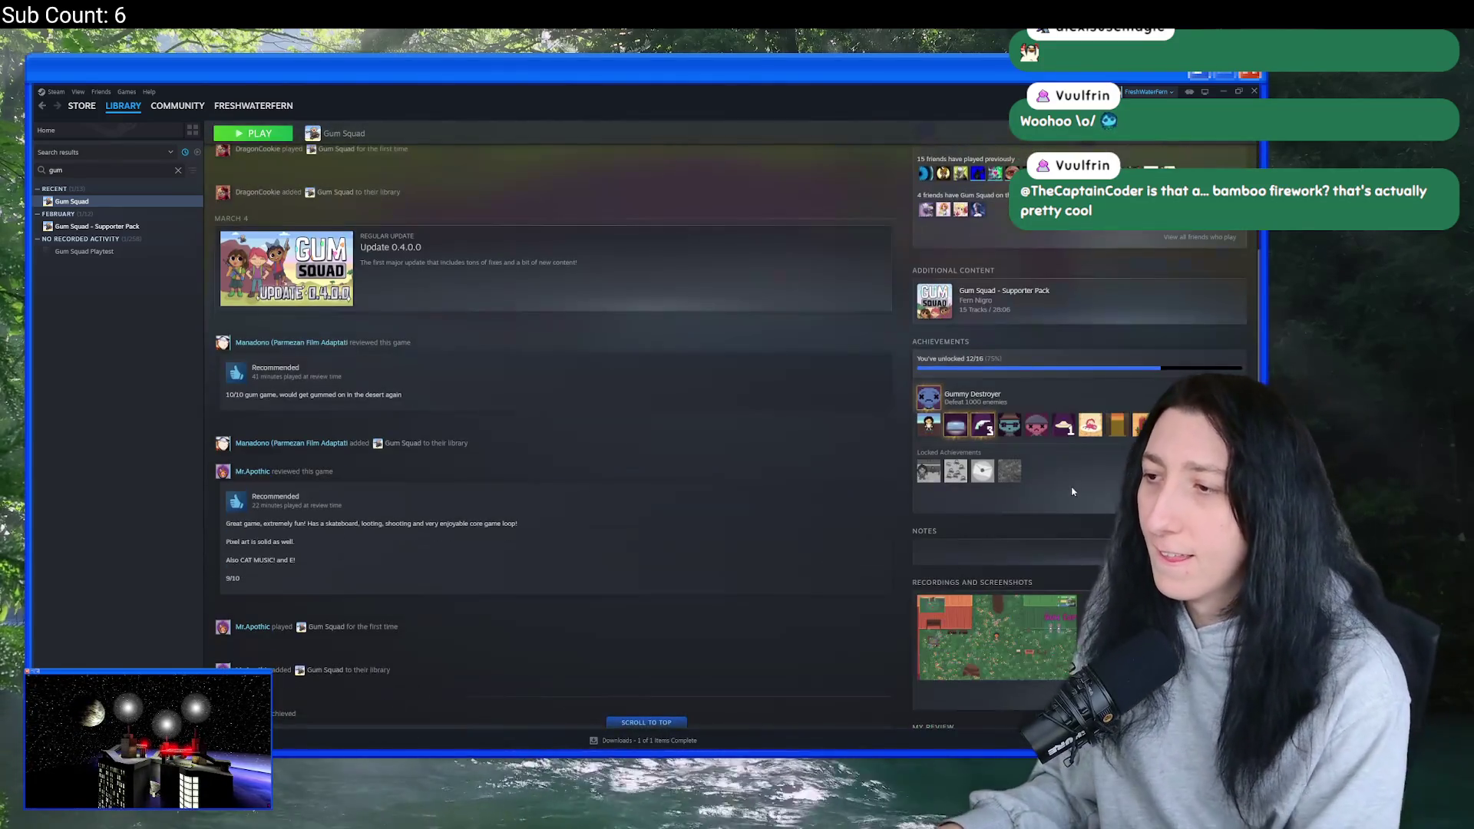
{"action": "mouse_move", "coordinate": [1014, 466]}
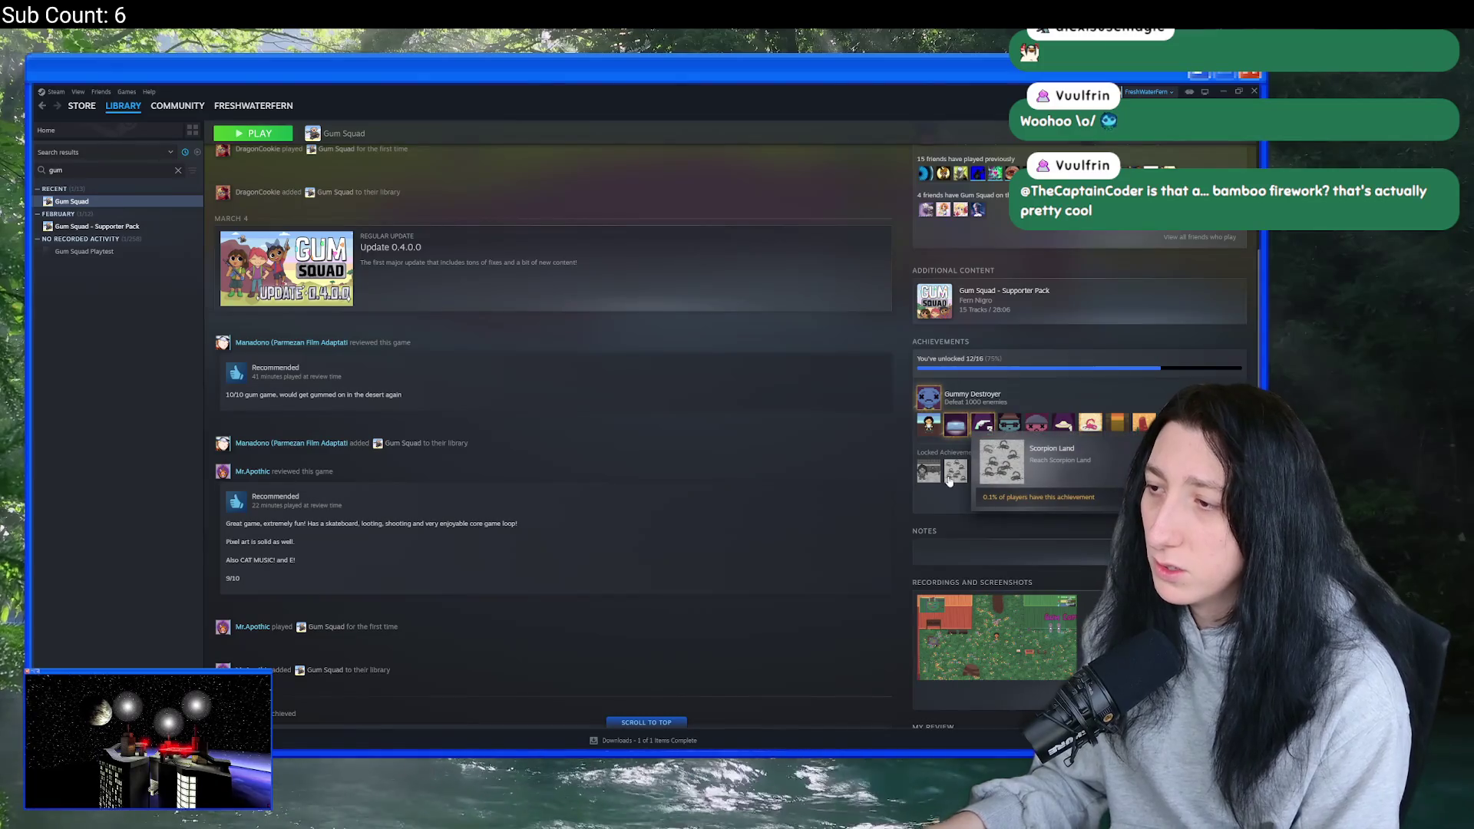
{"action": "mouse_move", "coordinate": [930, 476]}
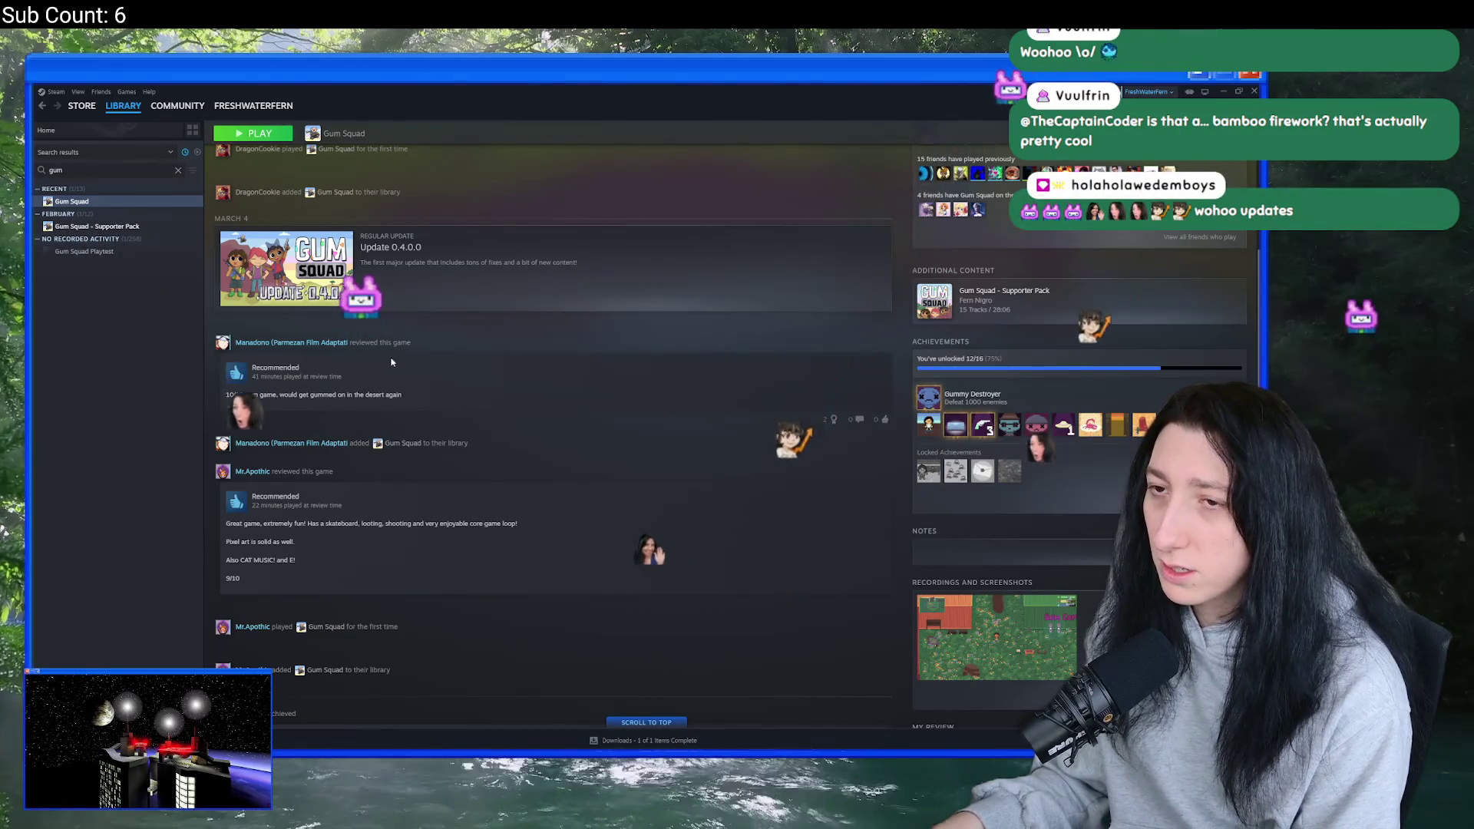
{"action": "scroll", "coordinate": [553, 308], "scroll_direction": "up", "scroll_amount": 1}
{"action": "left_click", "coordinate": [250, 135]}
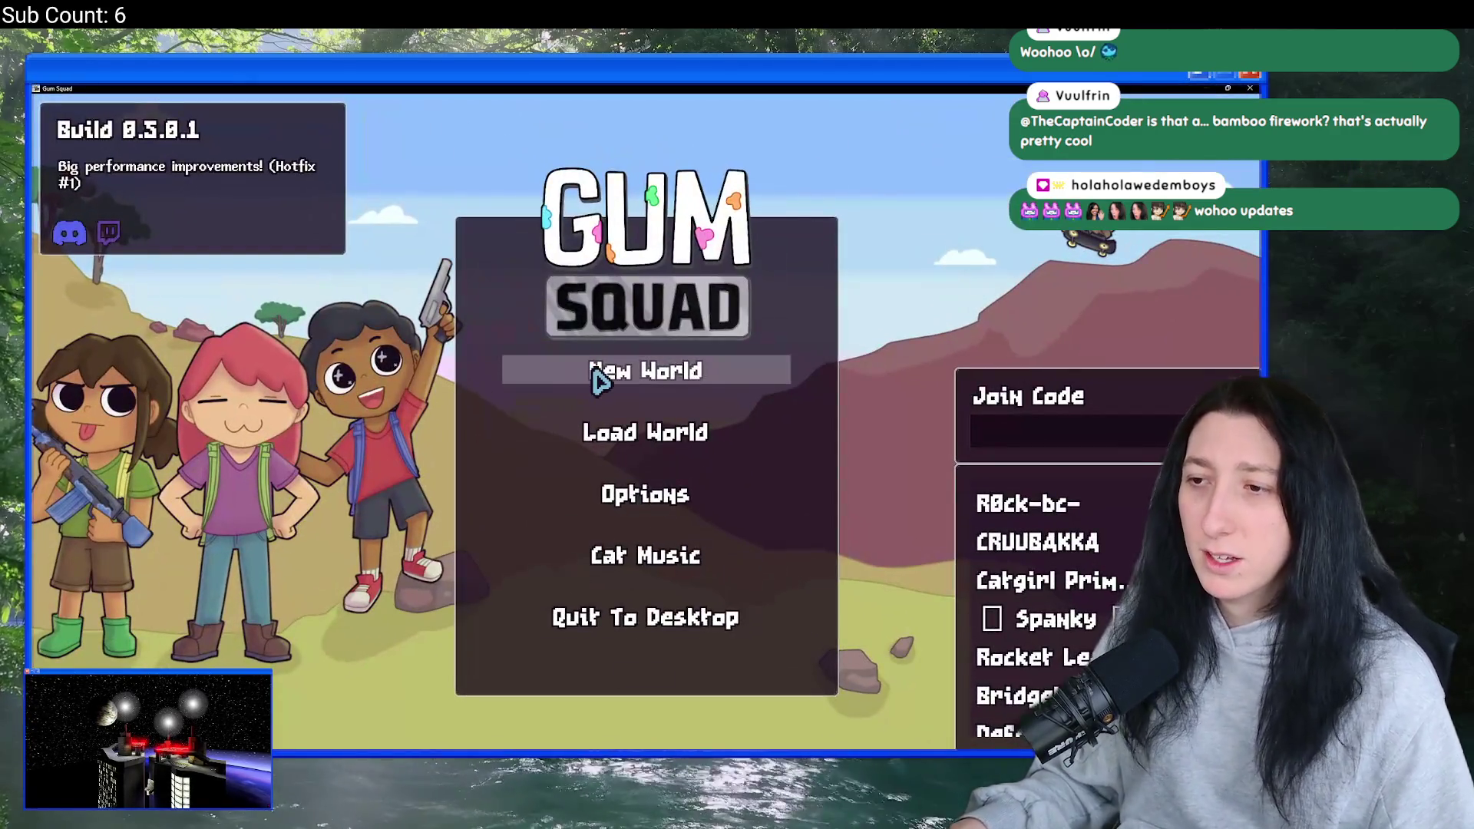
- Create an offline world after checking its Difficulty Settings, and start playing
{"action": "left_click", "coordinate": [599, 371]}
{"action": "left_click", "coordinate": [644, 430]}
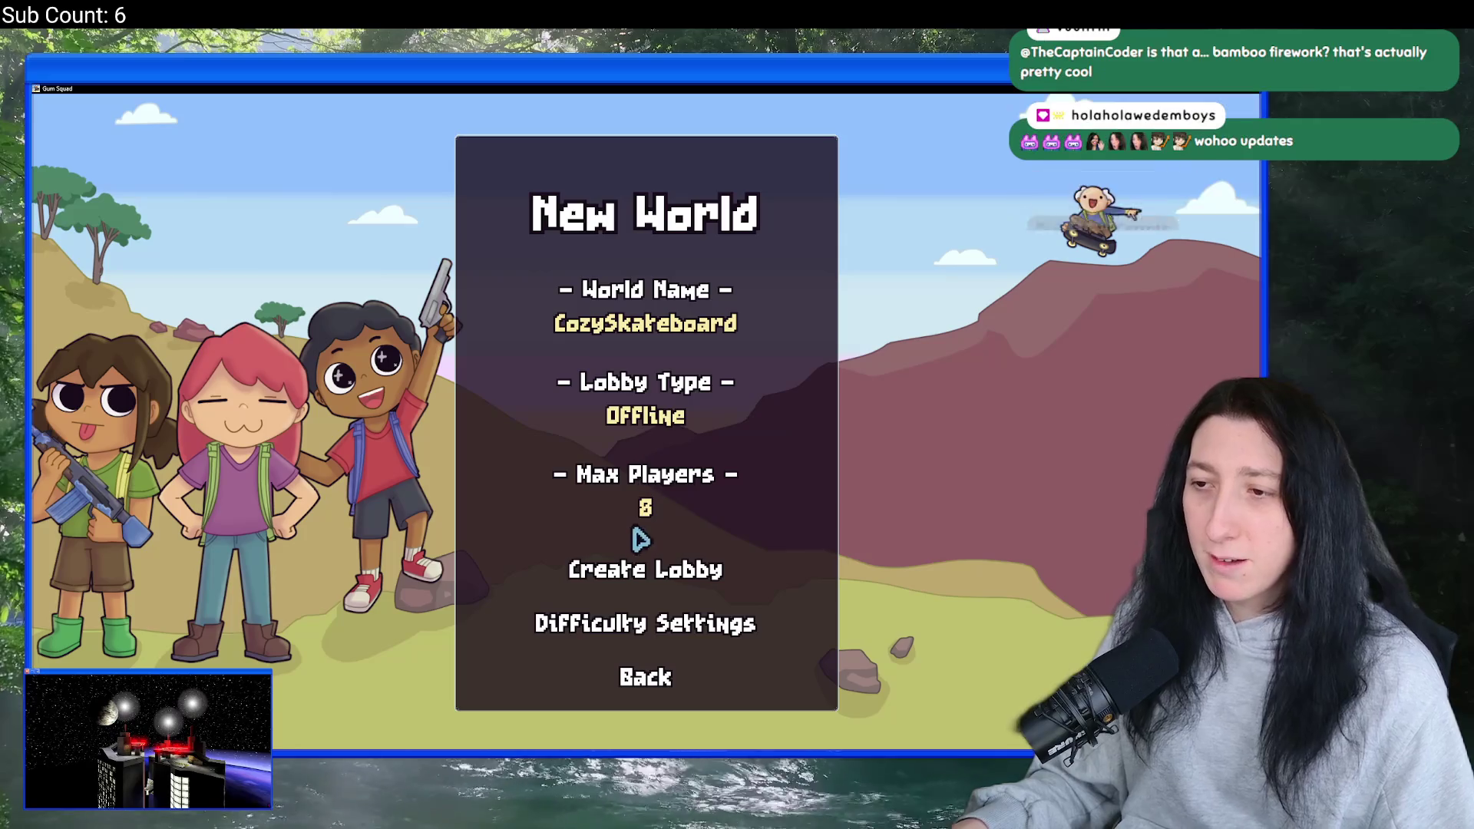
{"action": "left_click", "coordinate": [625, 621]}
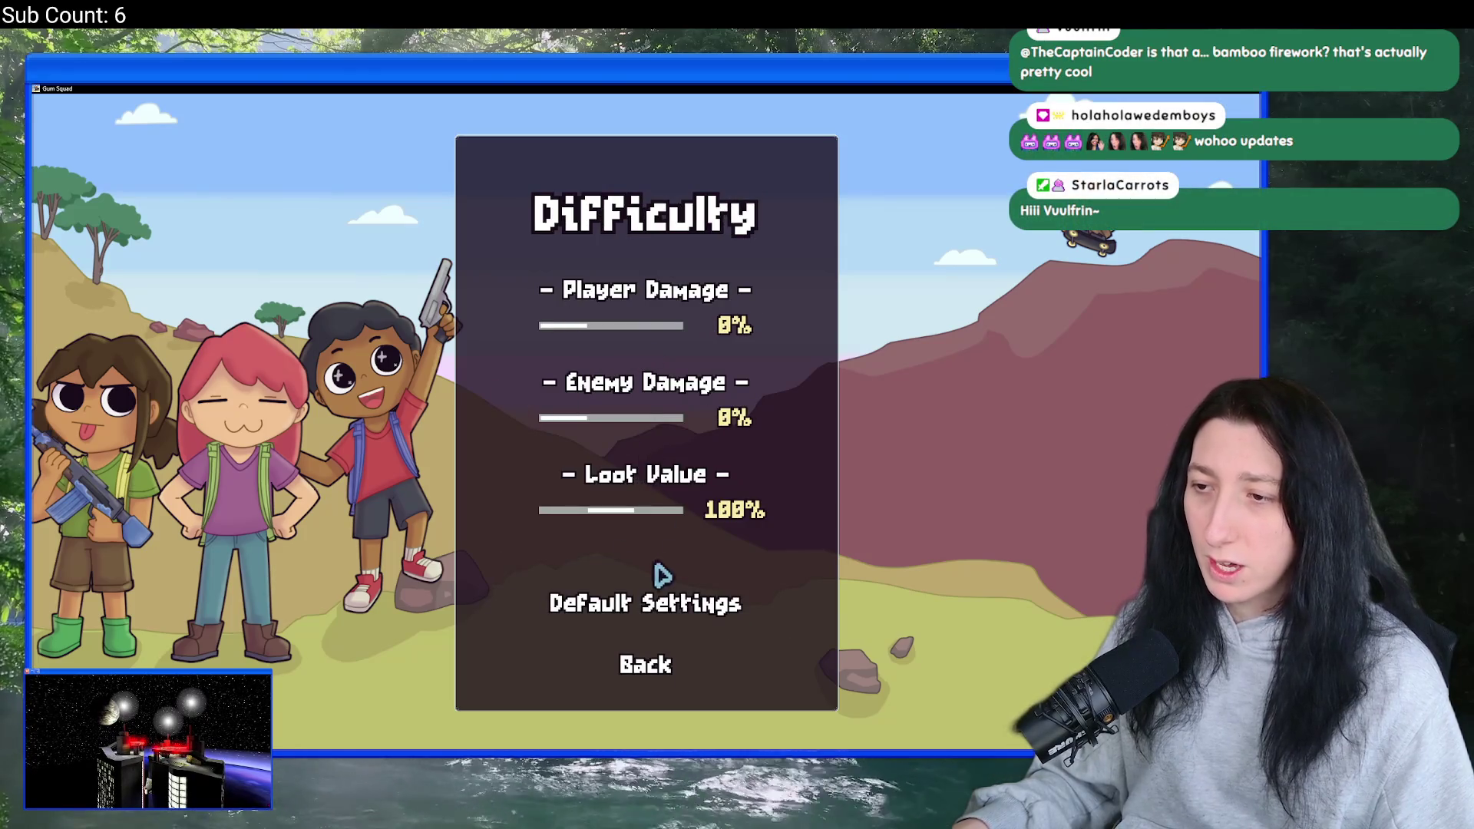
{"action": "left_click", "coordinate": [636, 666]}
{"action": "left_click", "coordinate": [680, 582]}
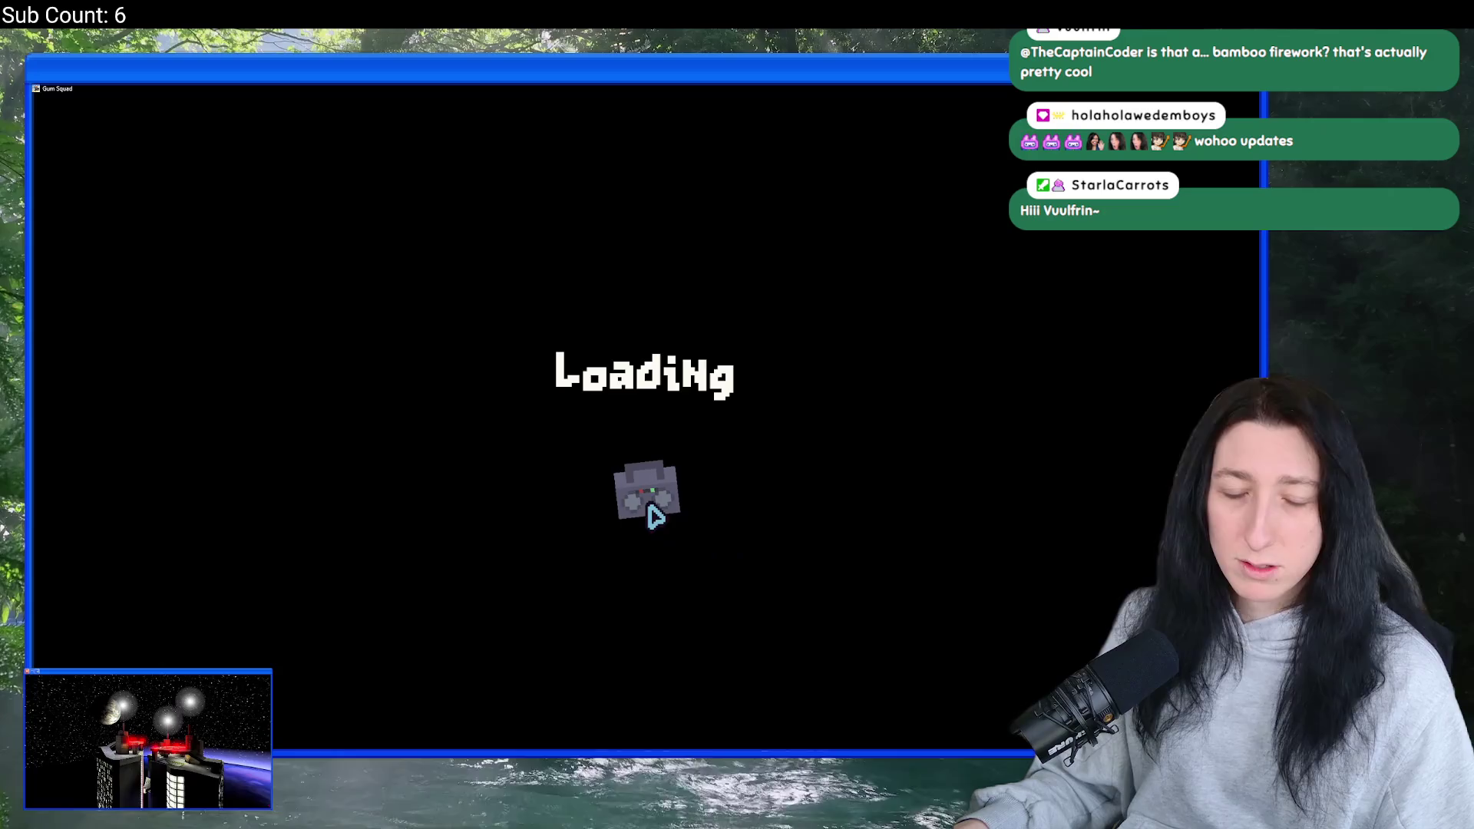
{"action": "key", "text": "Escape"}
- Skate past the buildings and containers, across the desert and grass field to Scorpion Land
{"action": "key", "text": "w"}
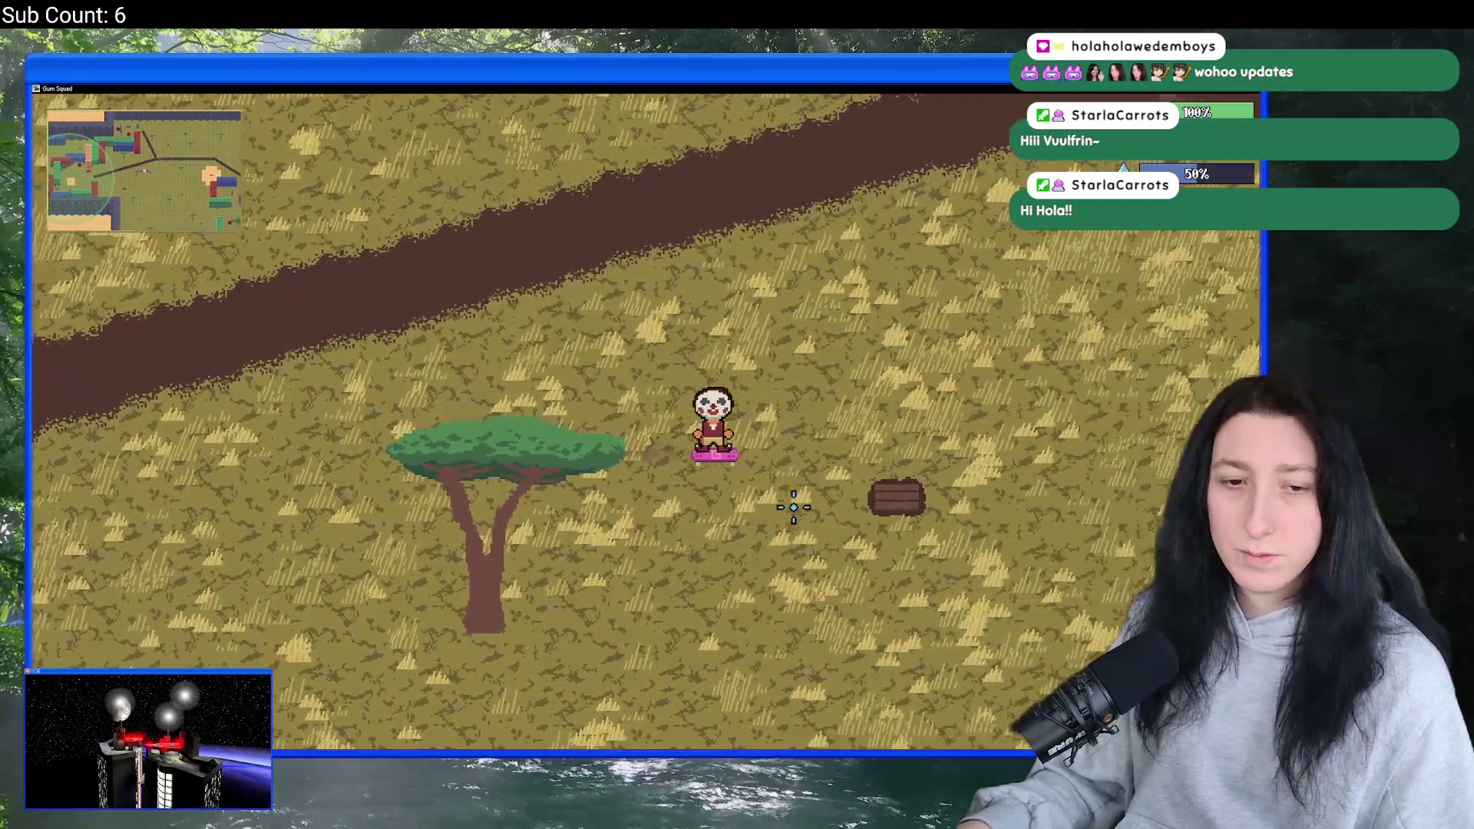
{"action": "key", "text": "s+d"}
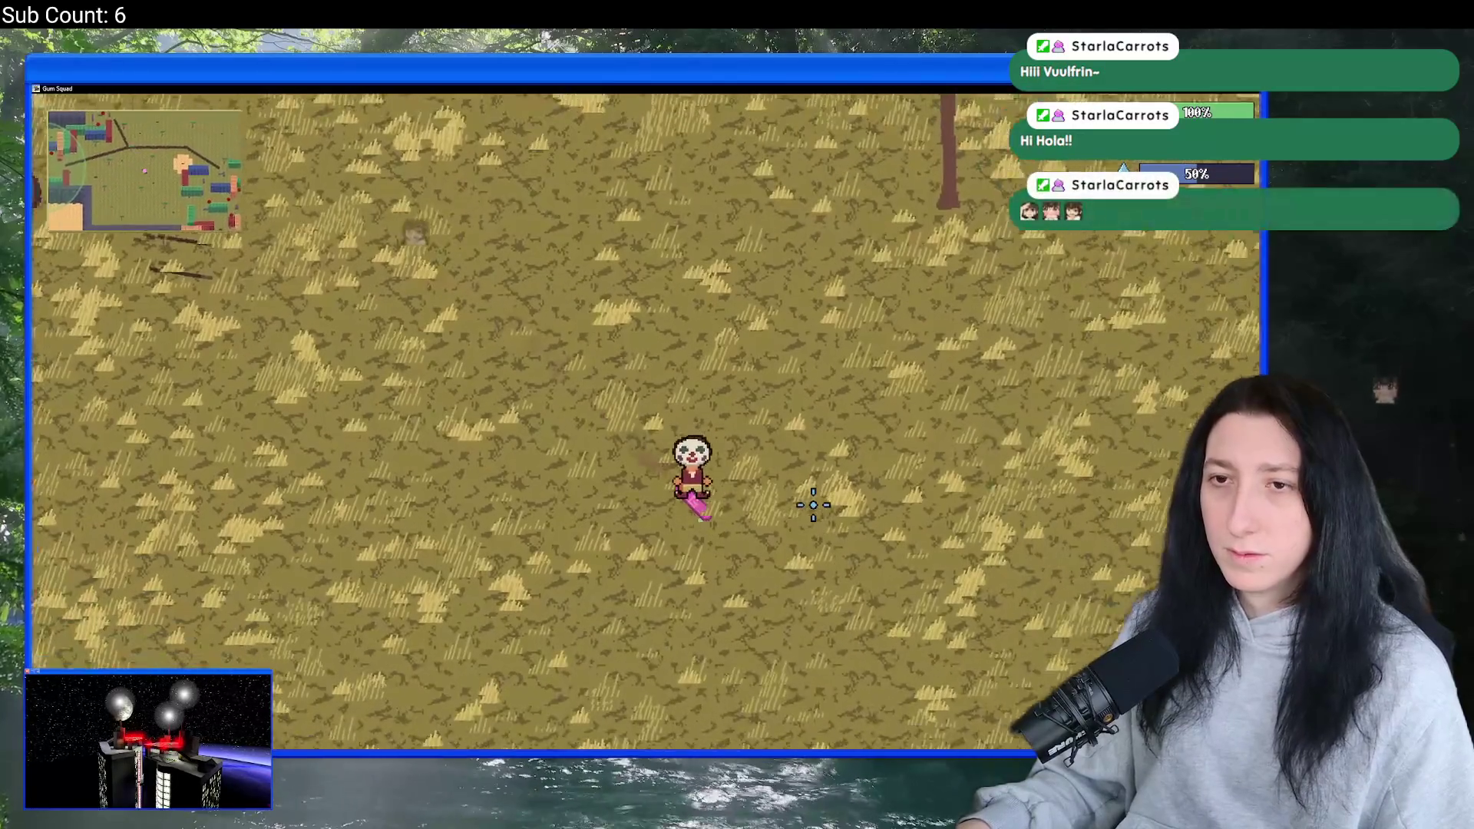
{"action": "key", "text": "s+d"}
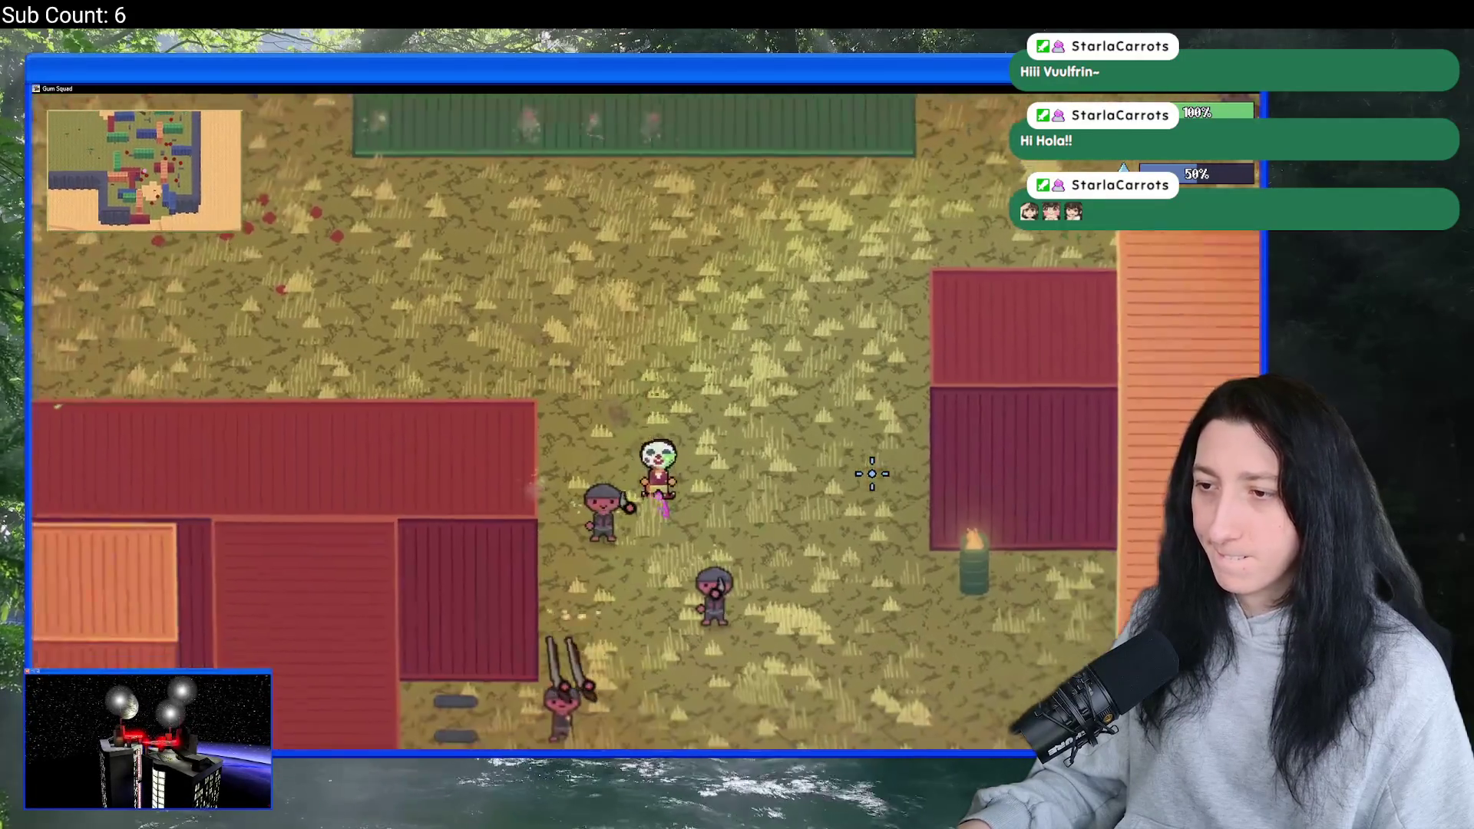
{"action": "key", "text": "s+d"}
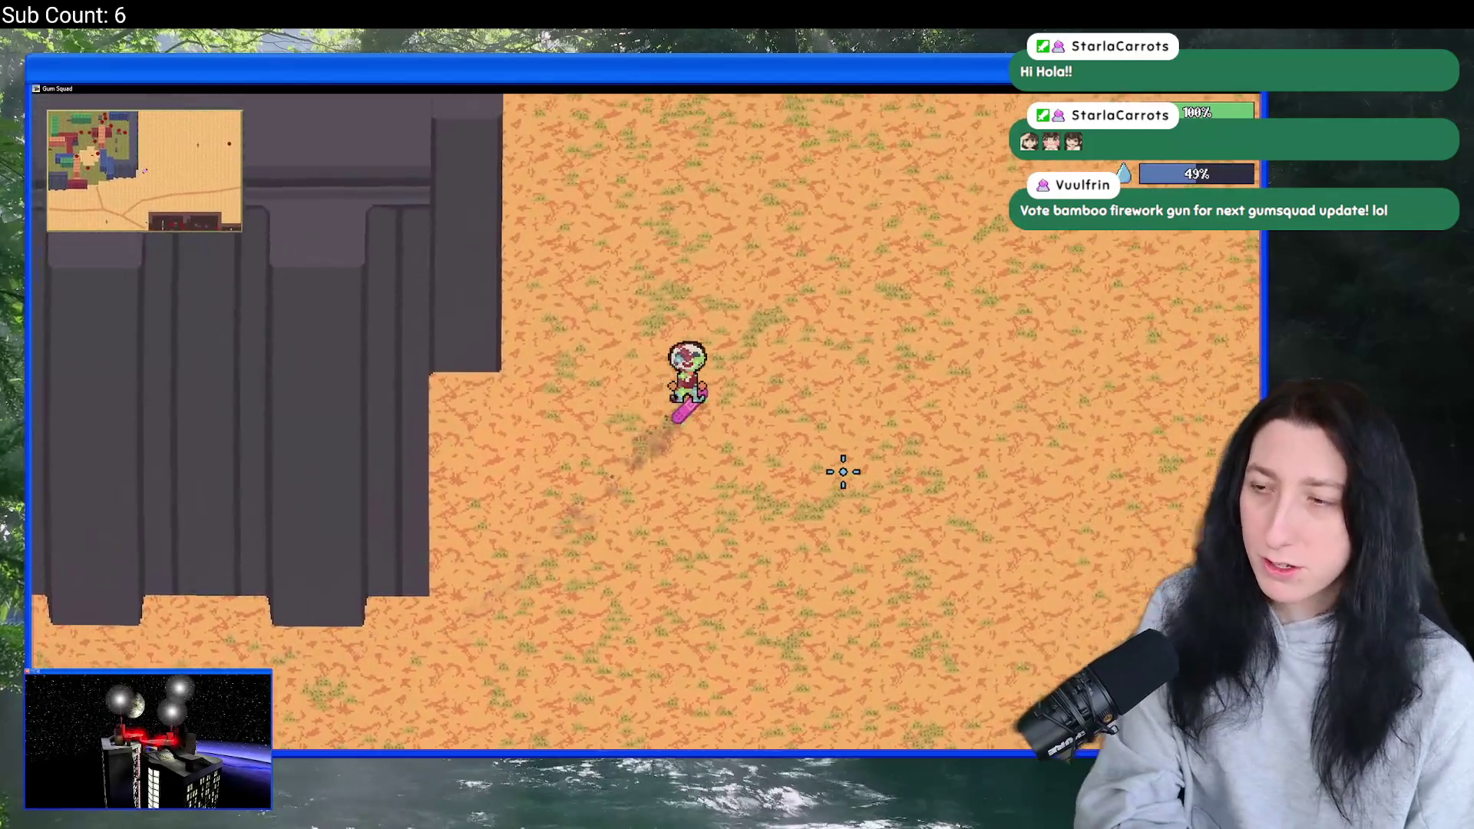
{"action": "key", "text": "w+d"}
{"action": "key", "text": "w+d"}
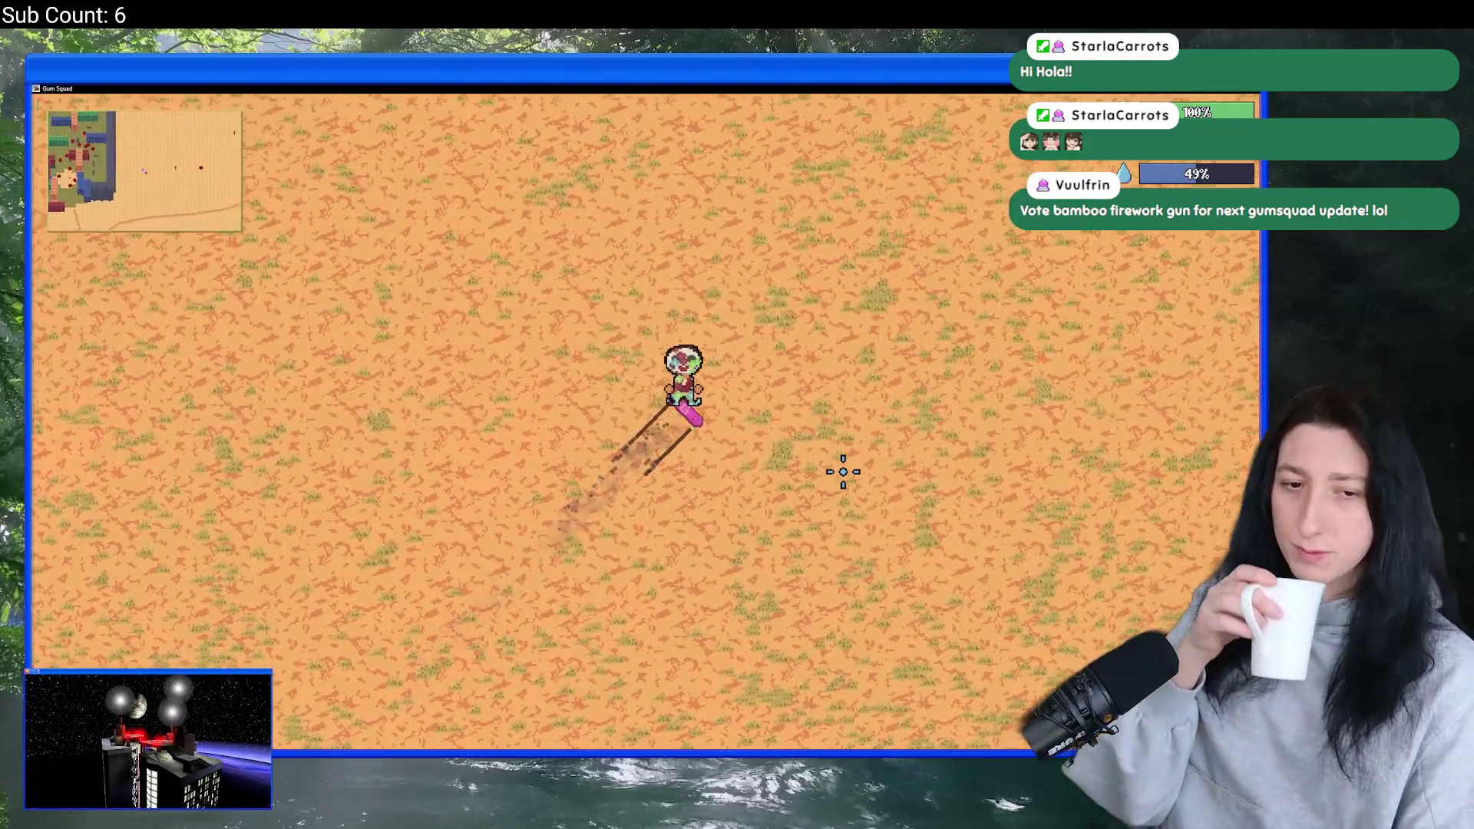
{"action": "key", "text": "w+d"}
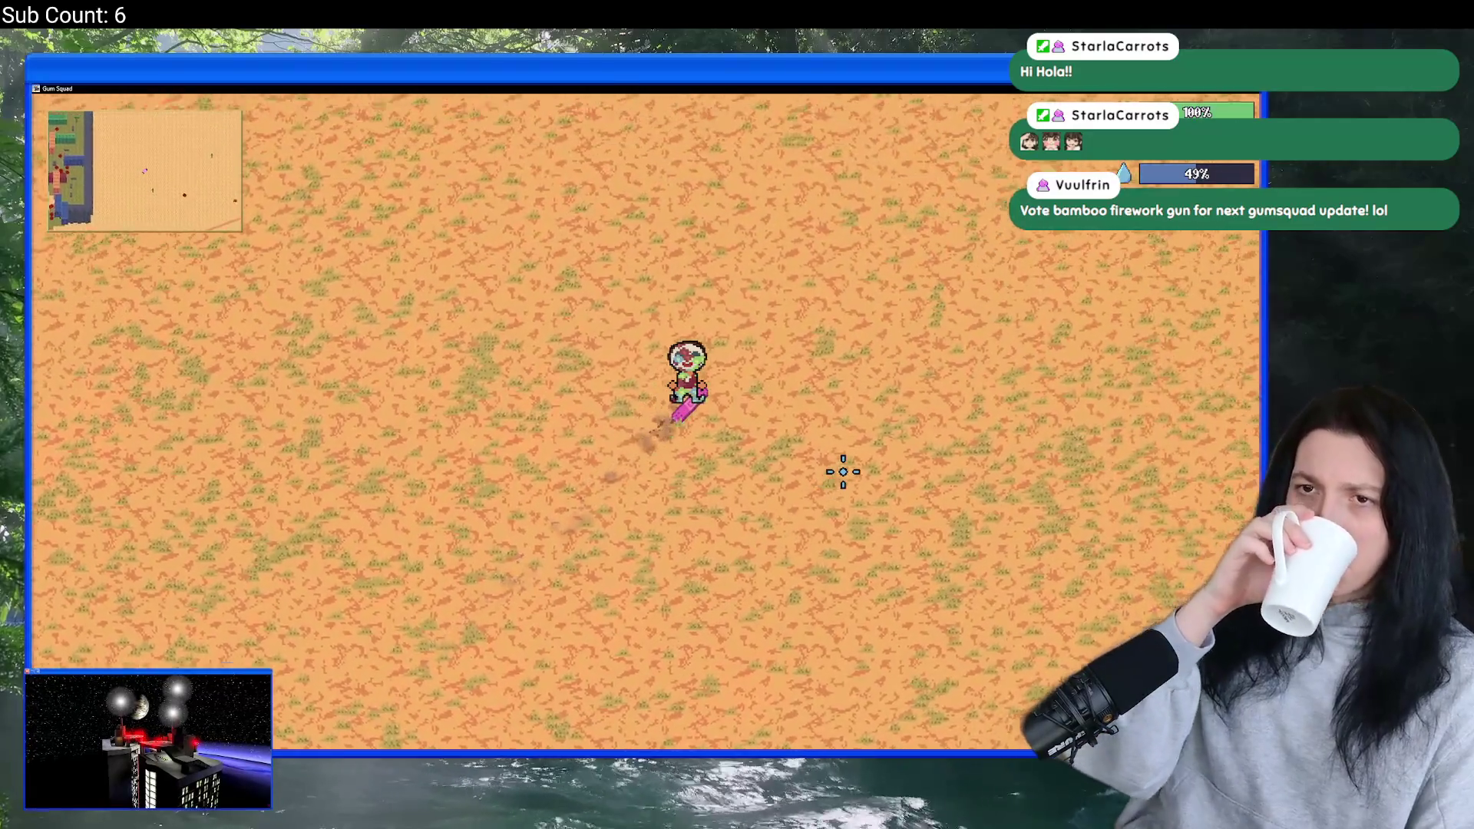
{"action": "key", "text": "w+d"}
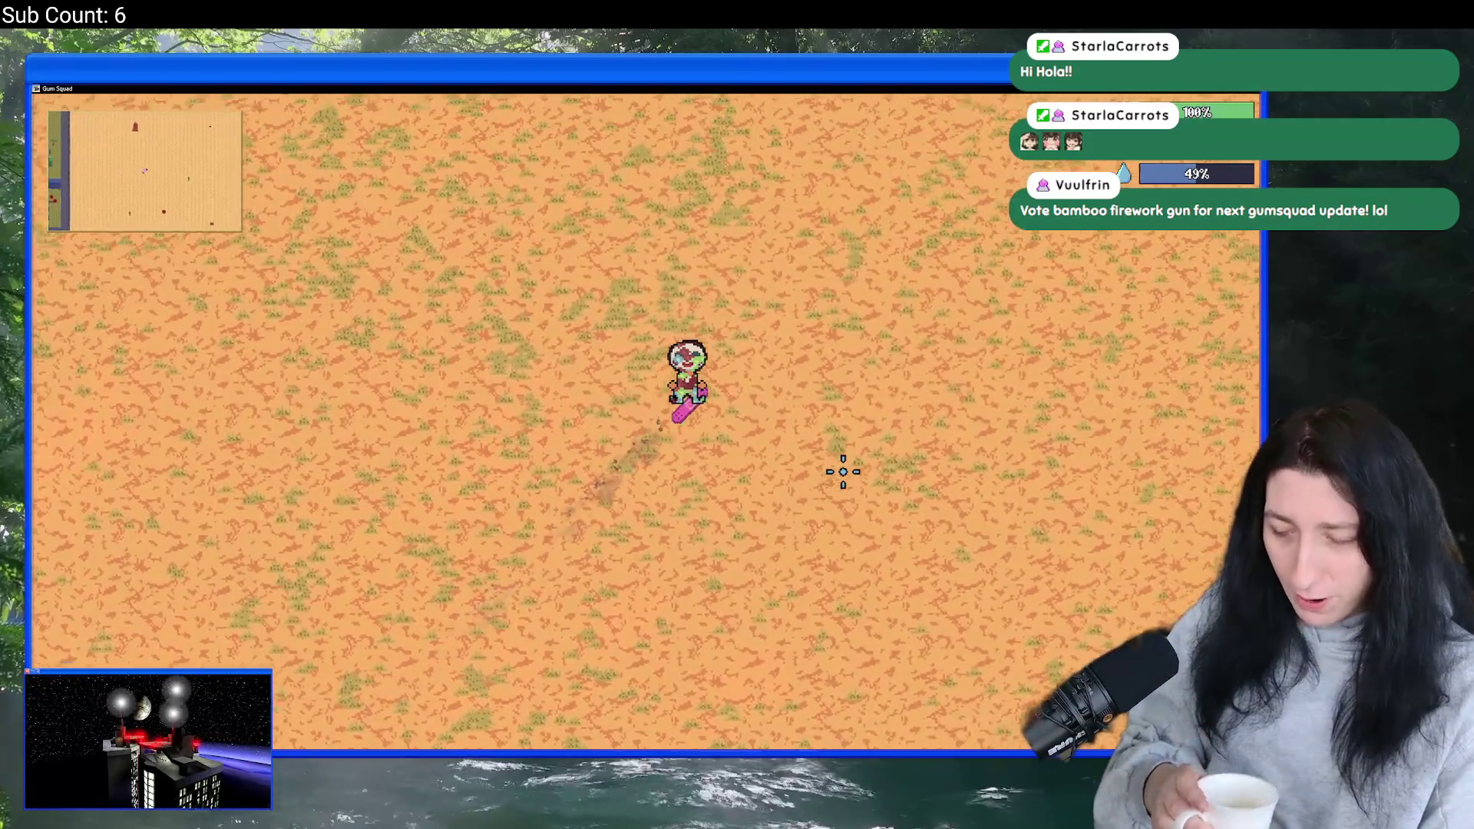
{"action": "key", "text": "w+d"}
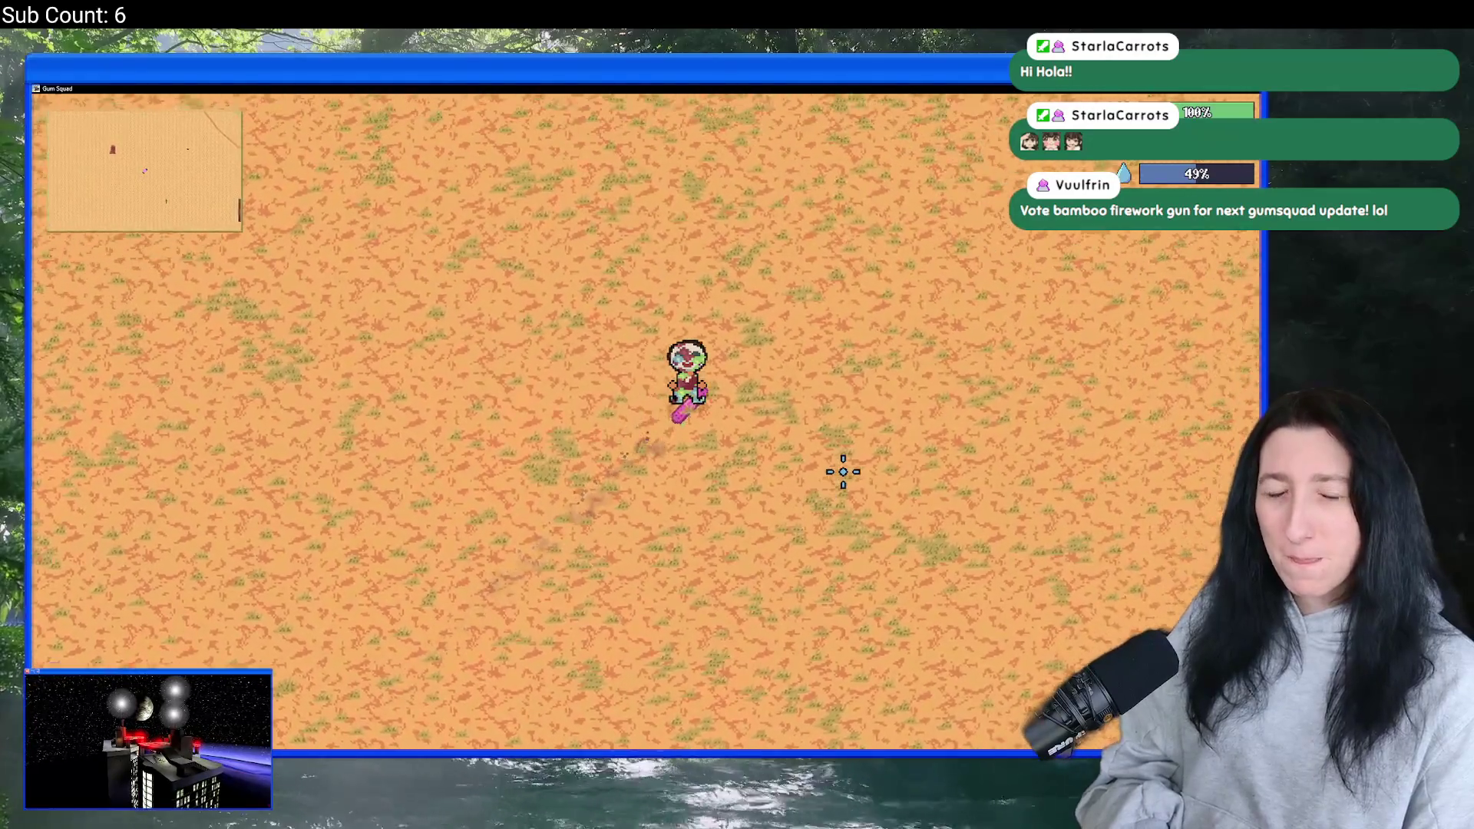
{"action": "key", "text": "w+d"}
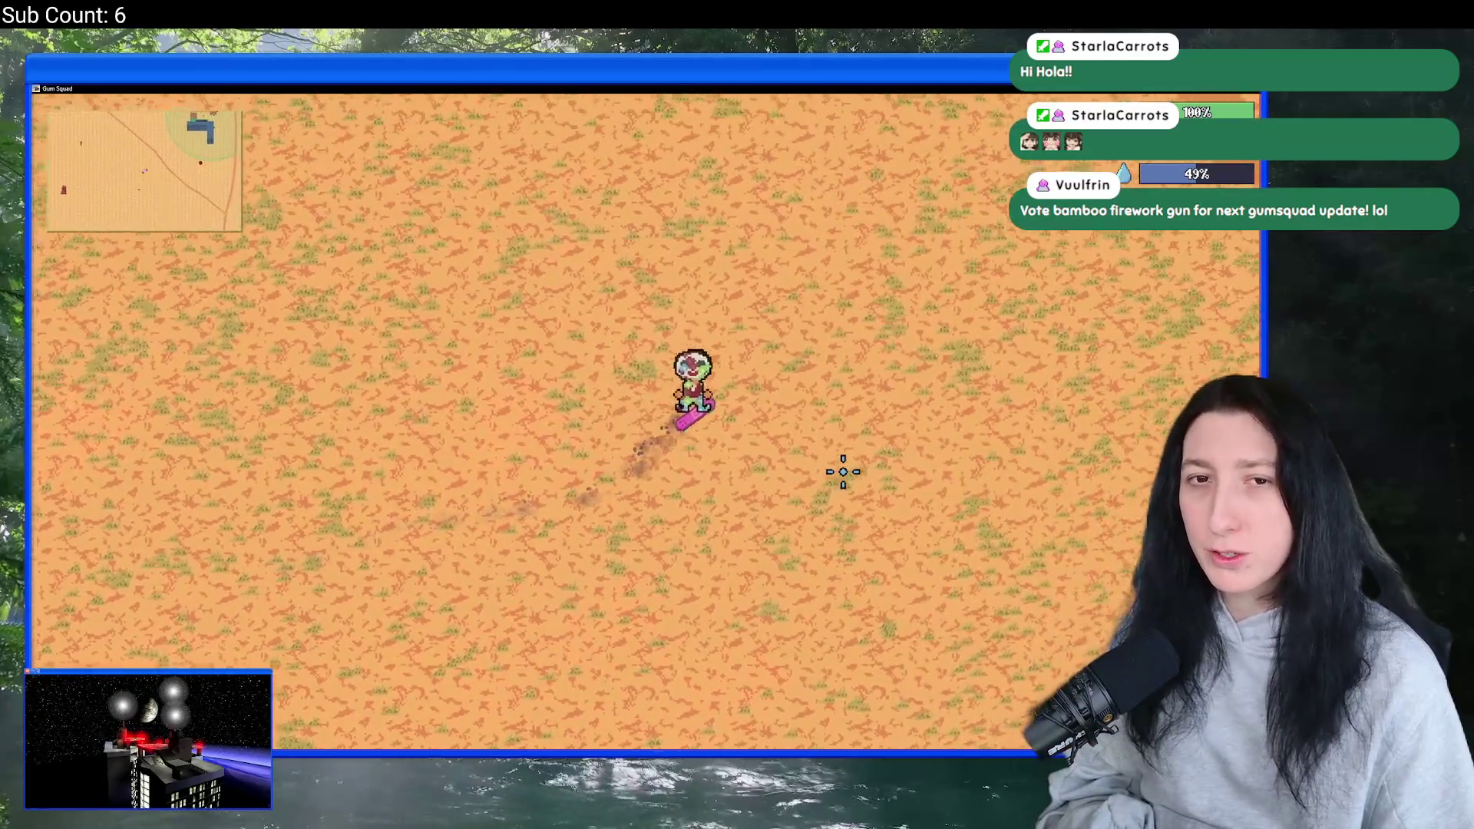
{"action": "key", "text": "w+d"}
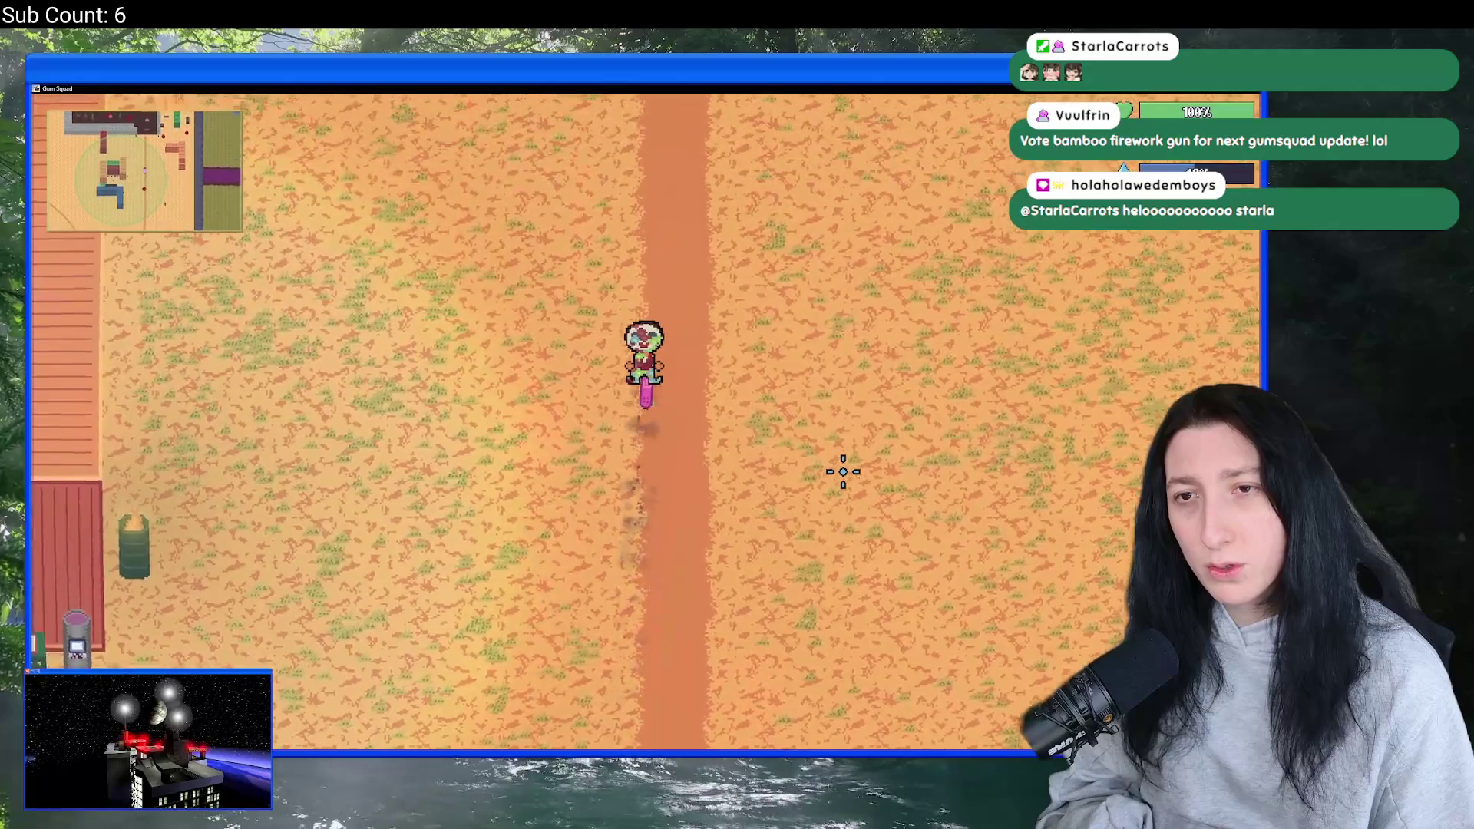
{"action": "key", "text": "w+a"}
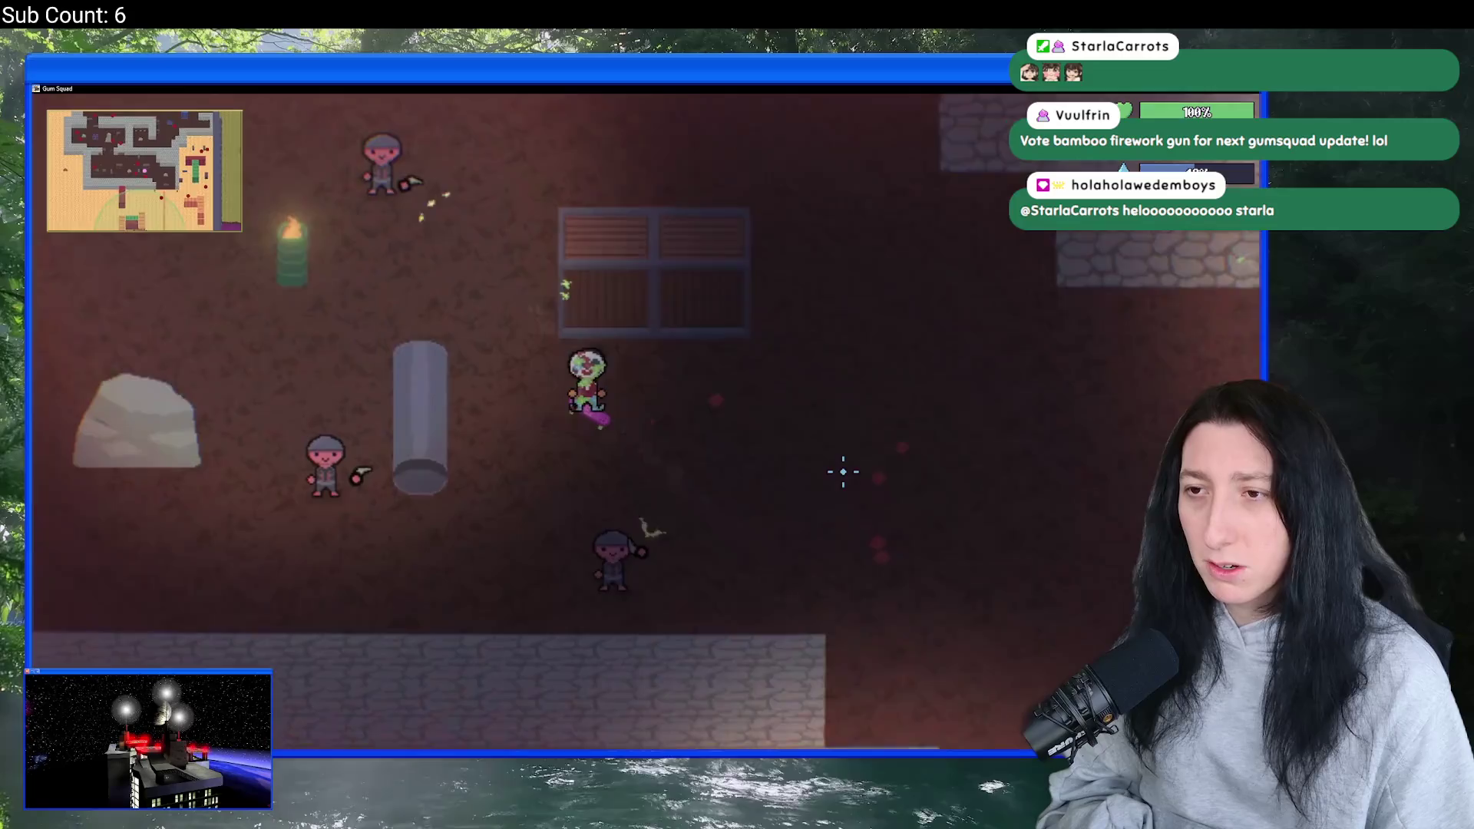
{"action": "key", "text": "w"}
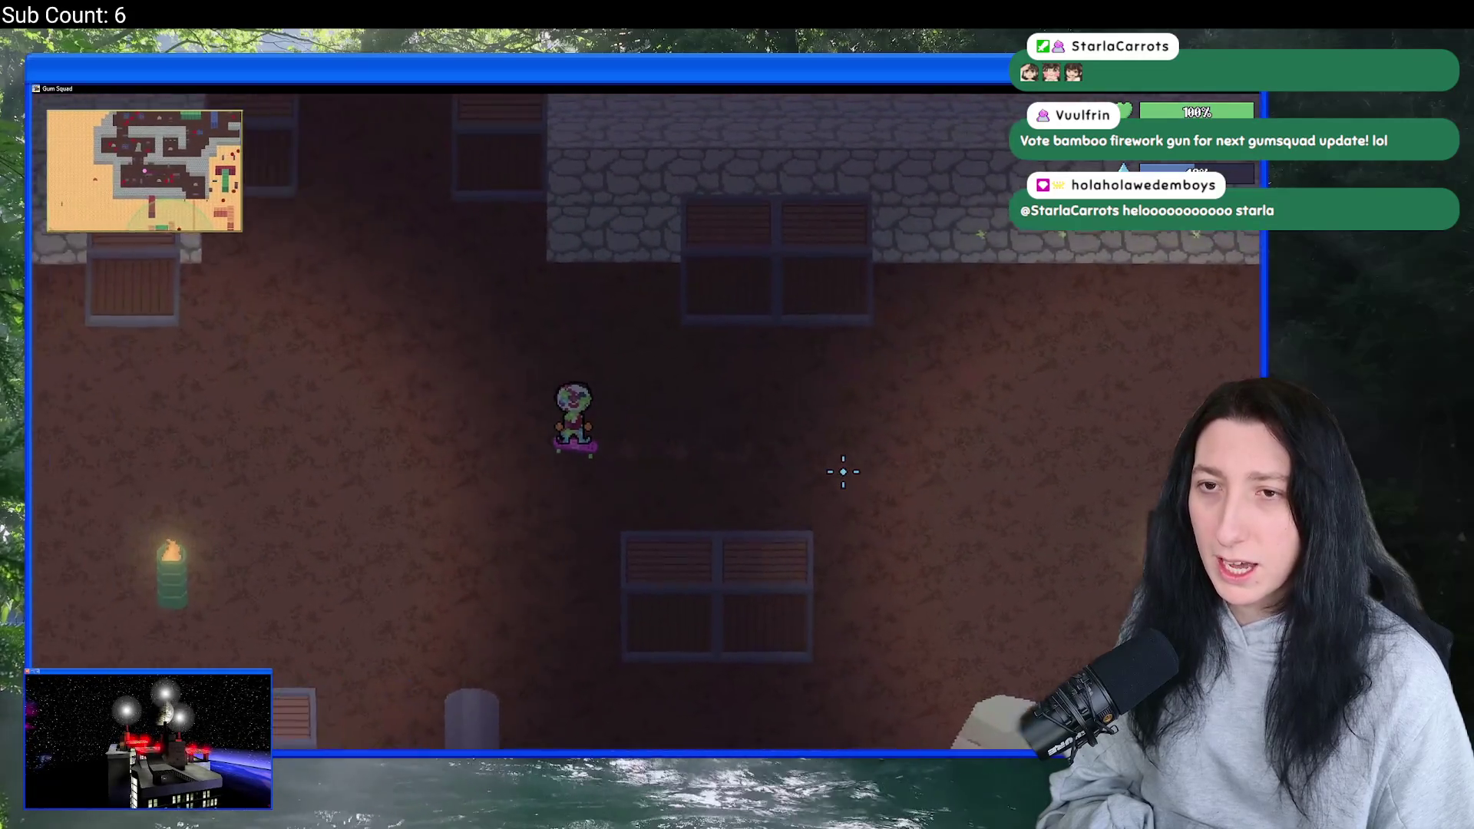
{"action": "key", "text": "w"}
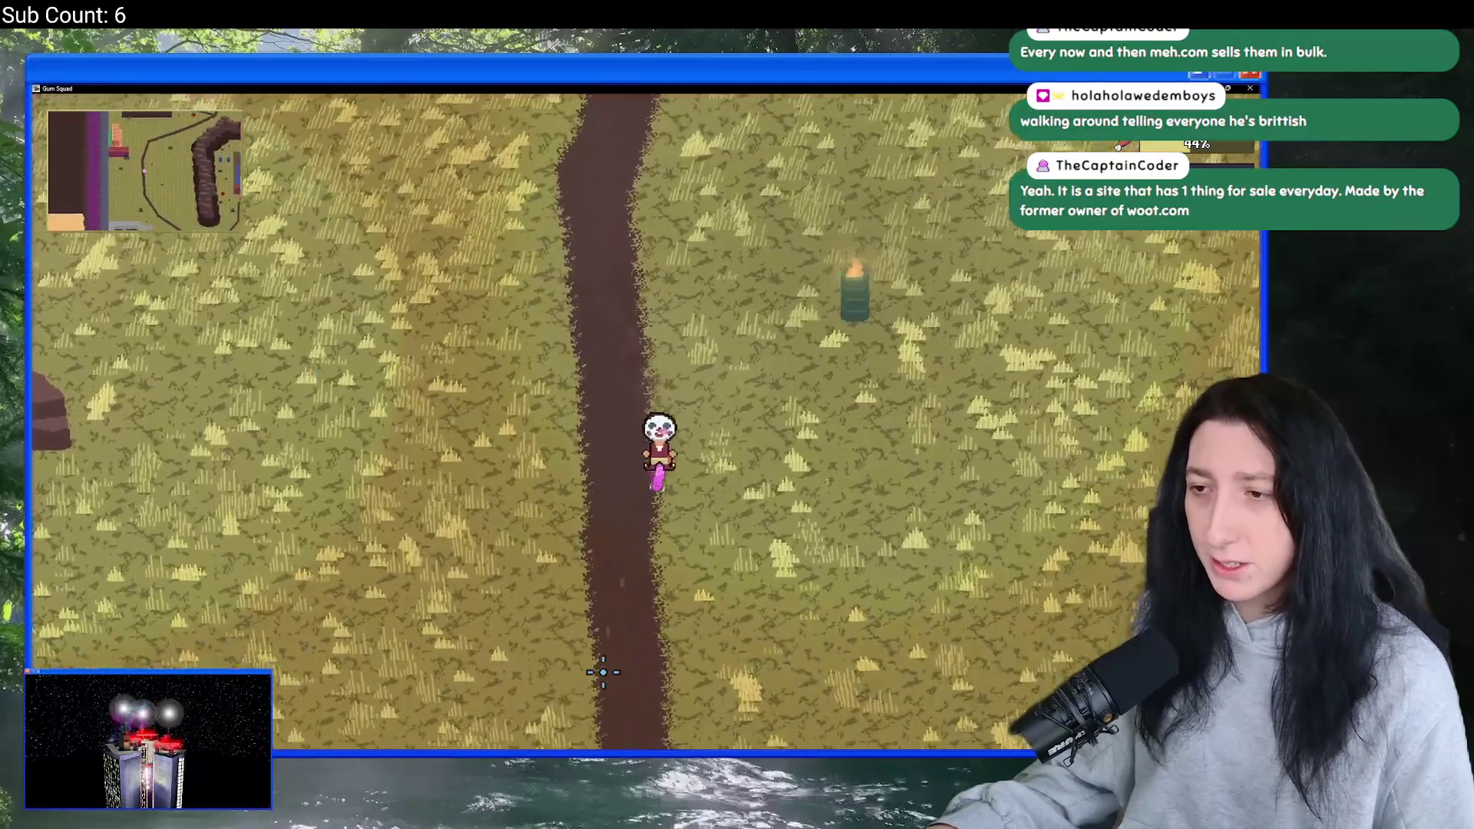
{"action": "key", "text": "s+d"}
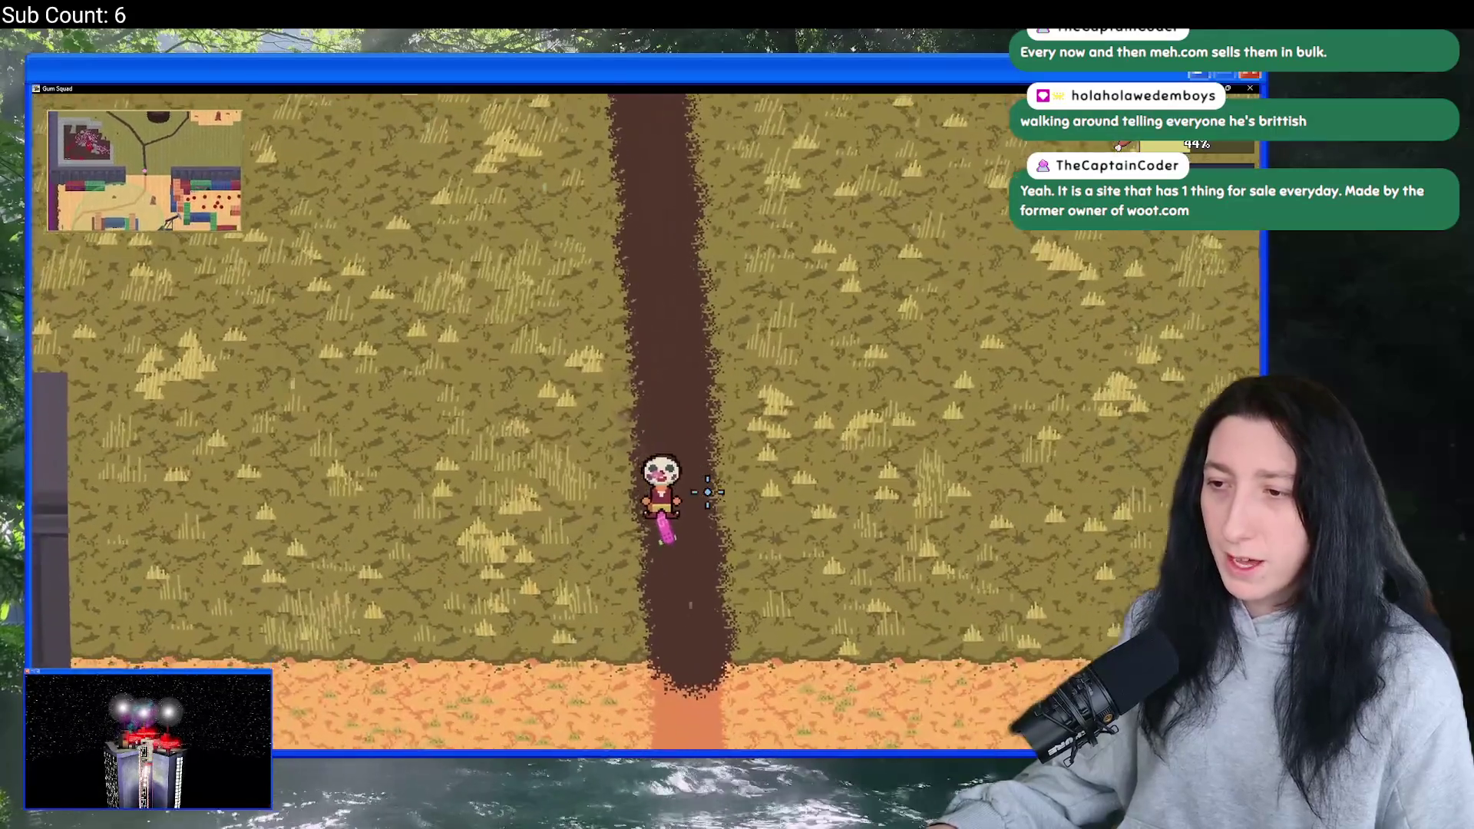
{"action": "key", "text": "s"}
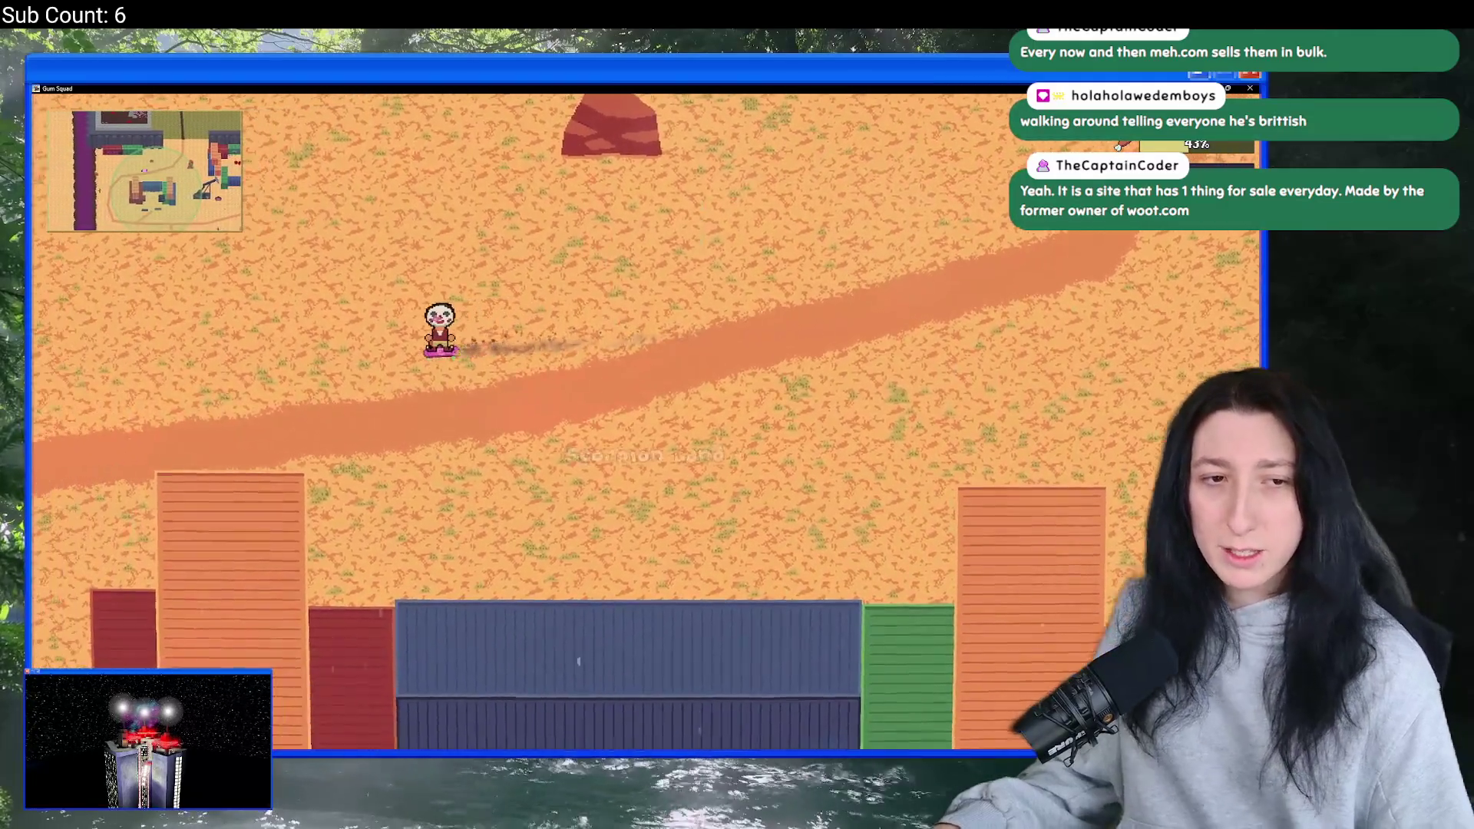
- Skate past the shipping containers, crashed plane and scorpions, then south into Raiders Hollow
{"action": "key", "text": "a"}
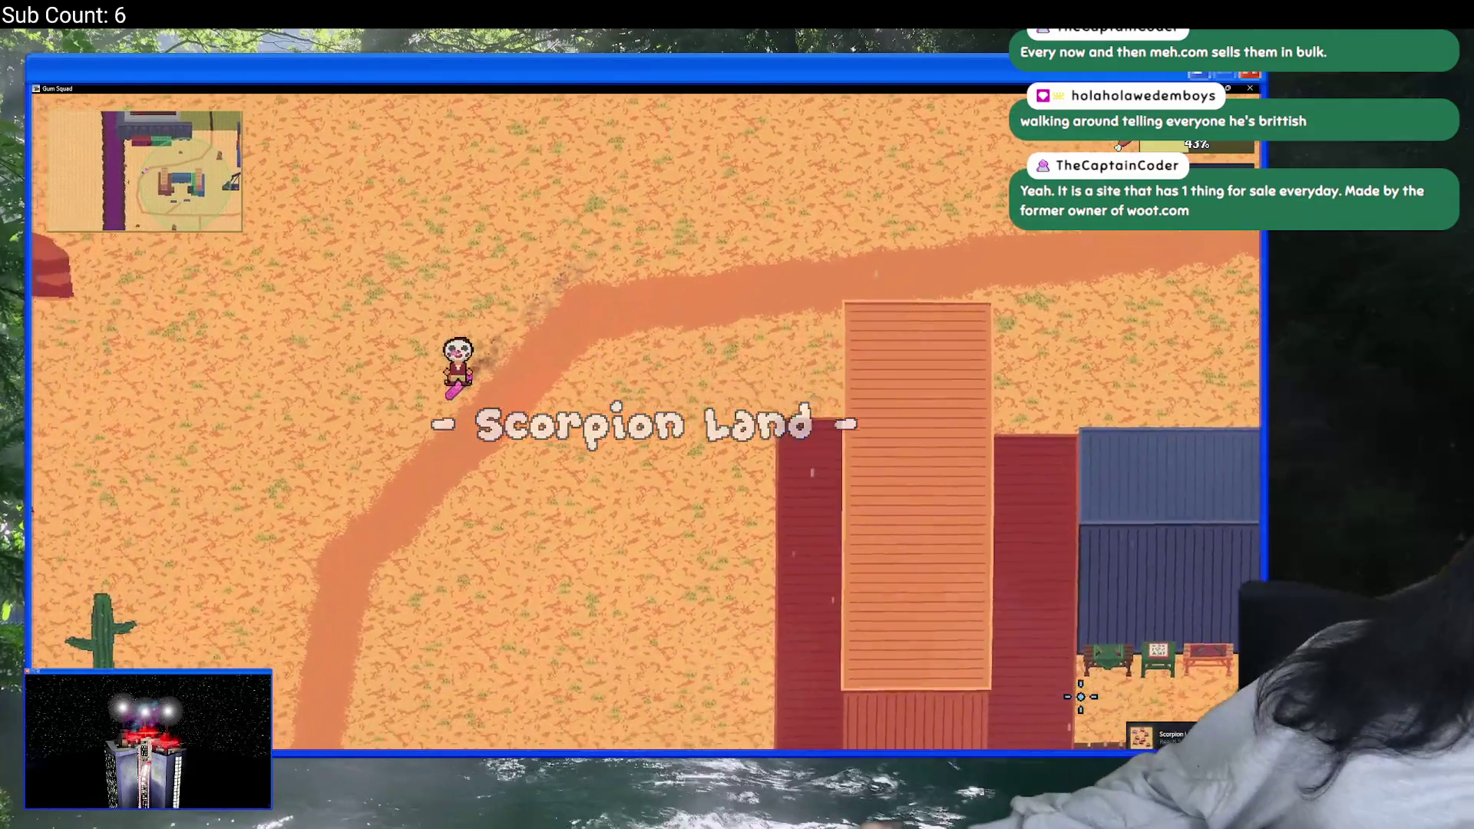
{"action": "key", "text": "d"}
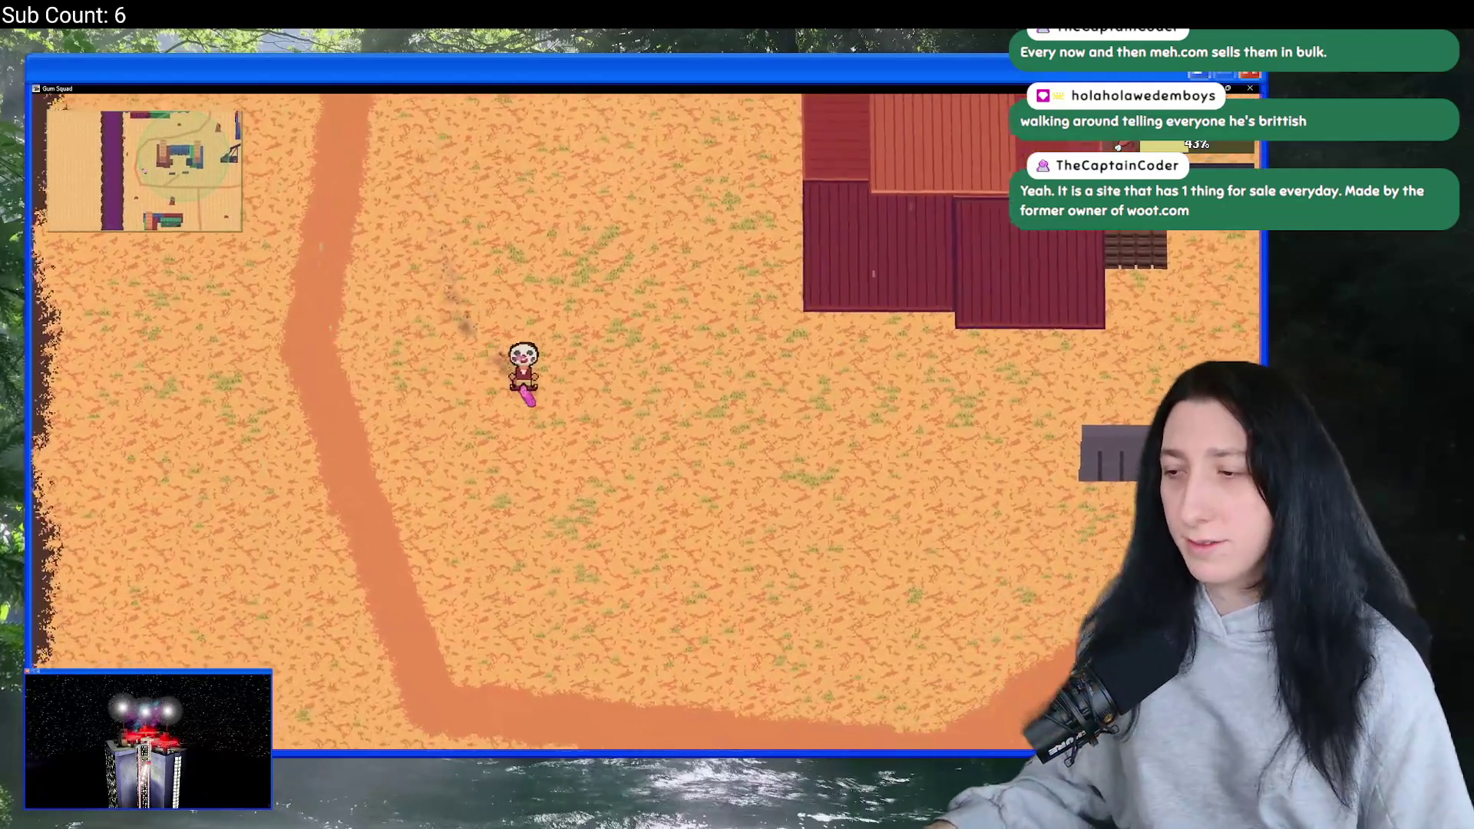
{"action": "key", "text": "s"}
{"action": "key", "text": "d"}
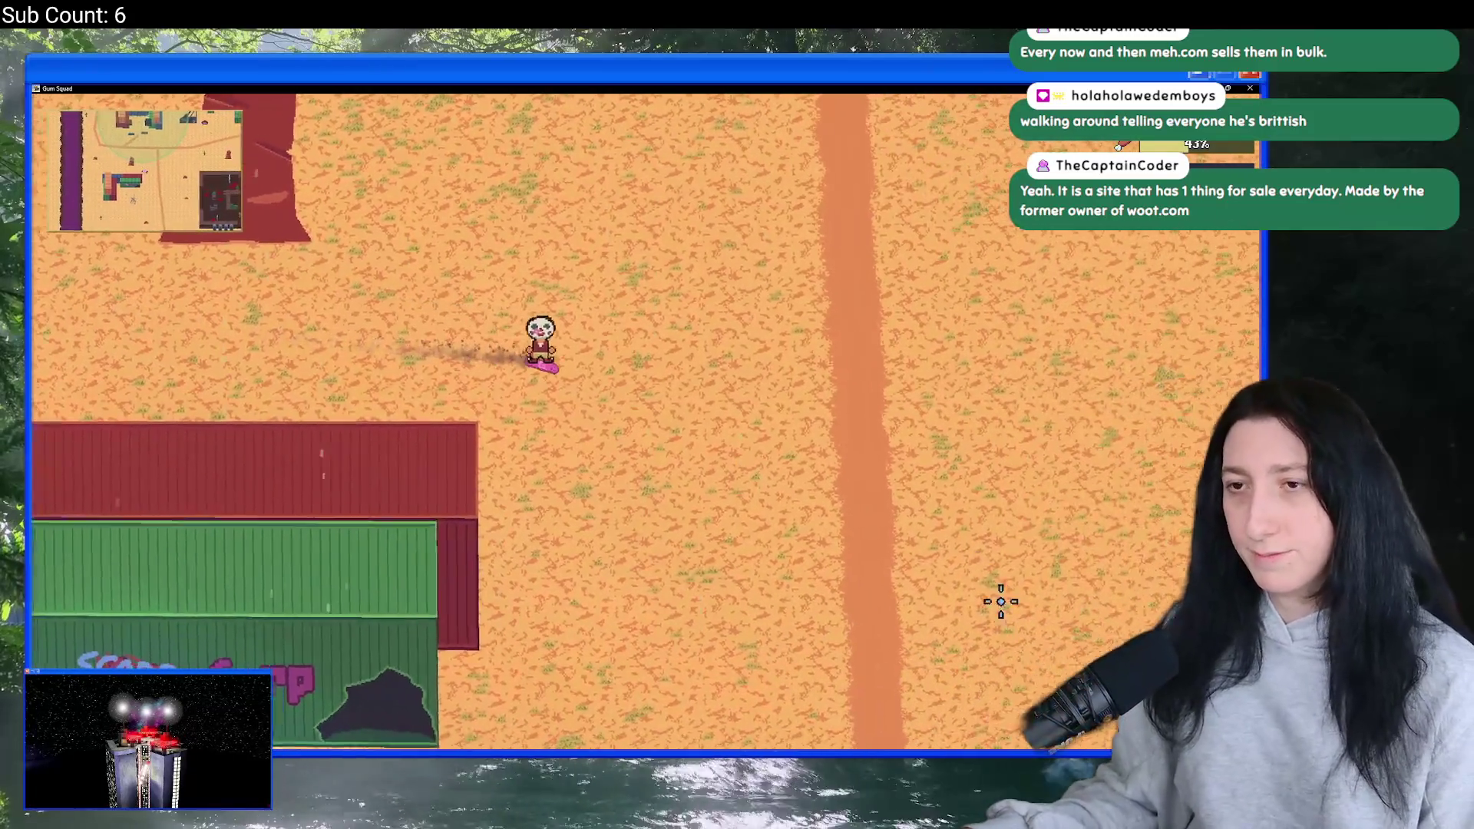
{"action": "key", "text": "d"}
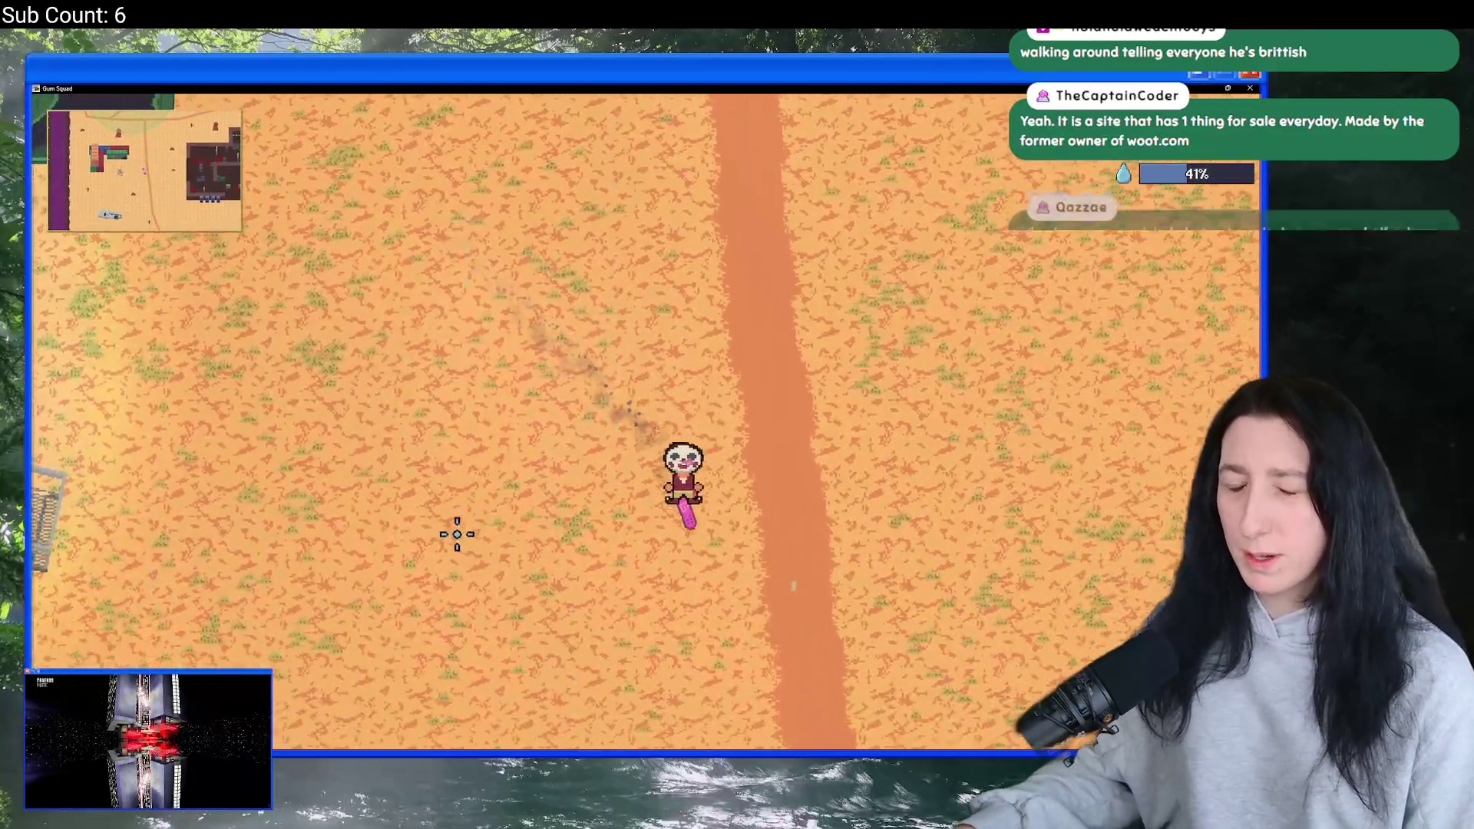
{"action": "key", "text": "s"}
{"action": "key", "text": "a"}
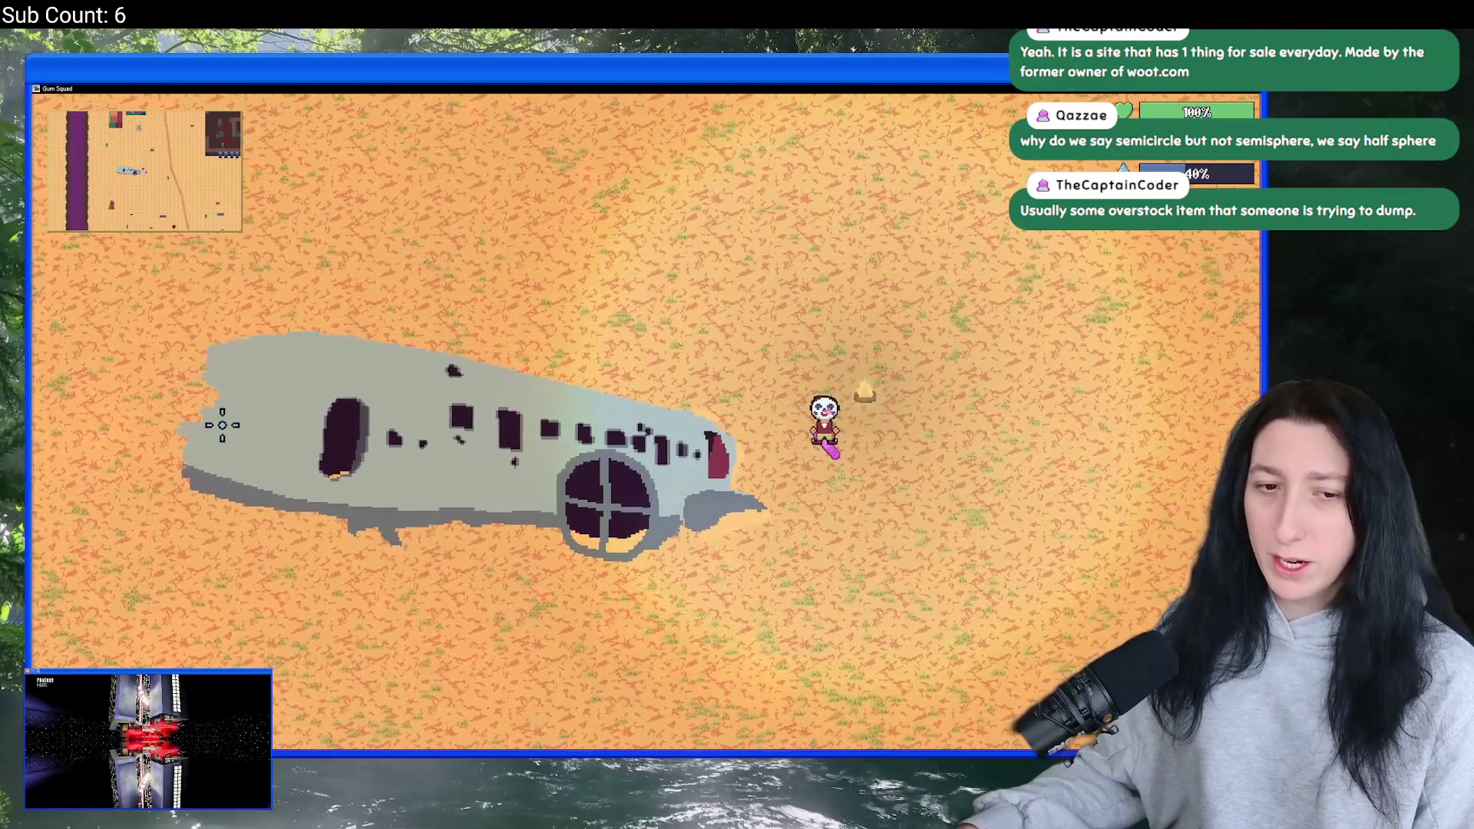
{"action": "key", "text": "d"}
{"action": "key", "text": "w"}
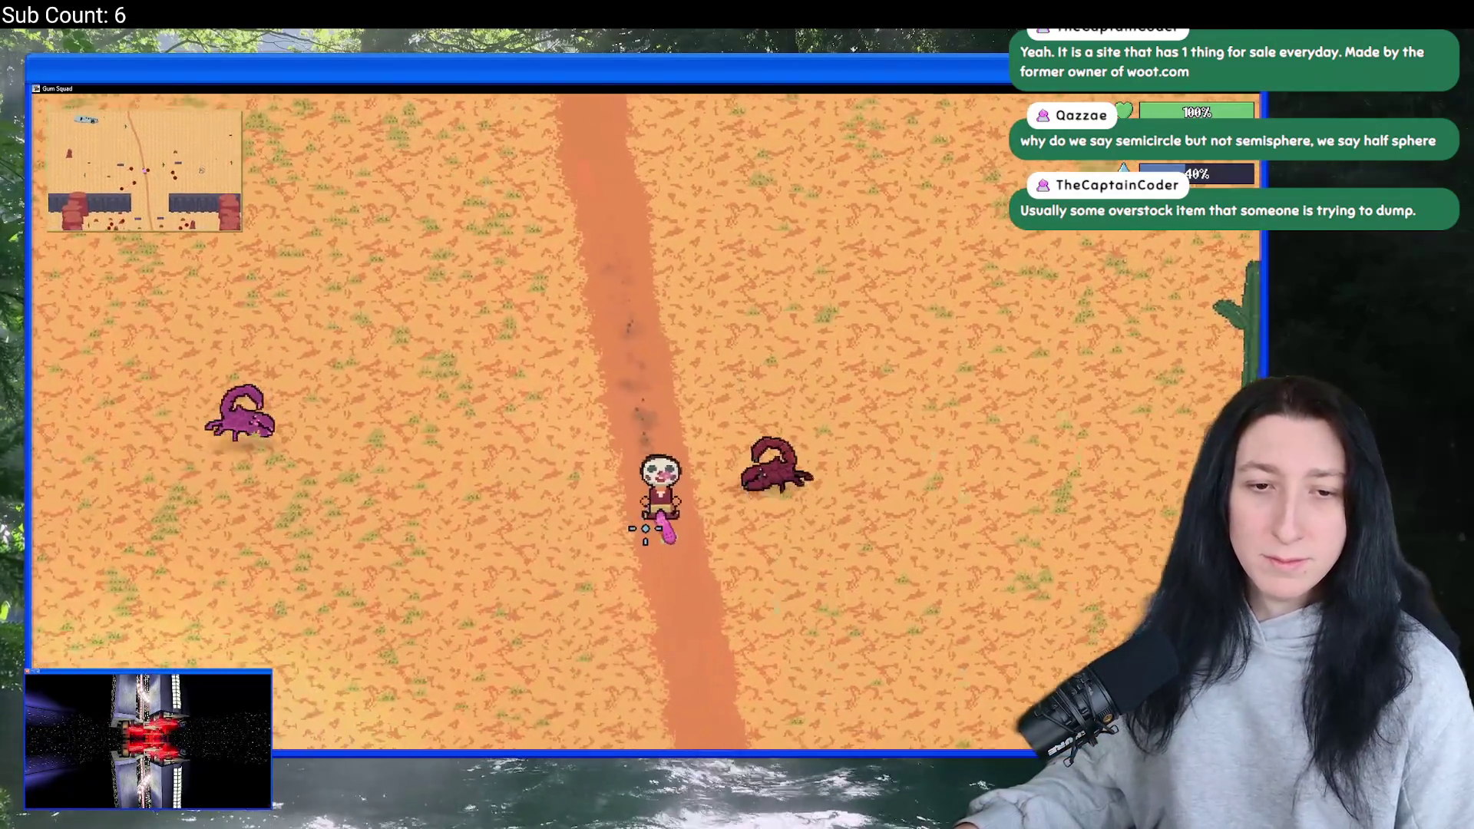
{"action": "key", "text": "d"}
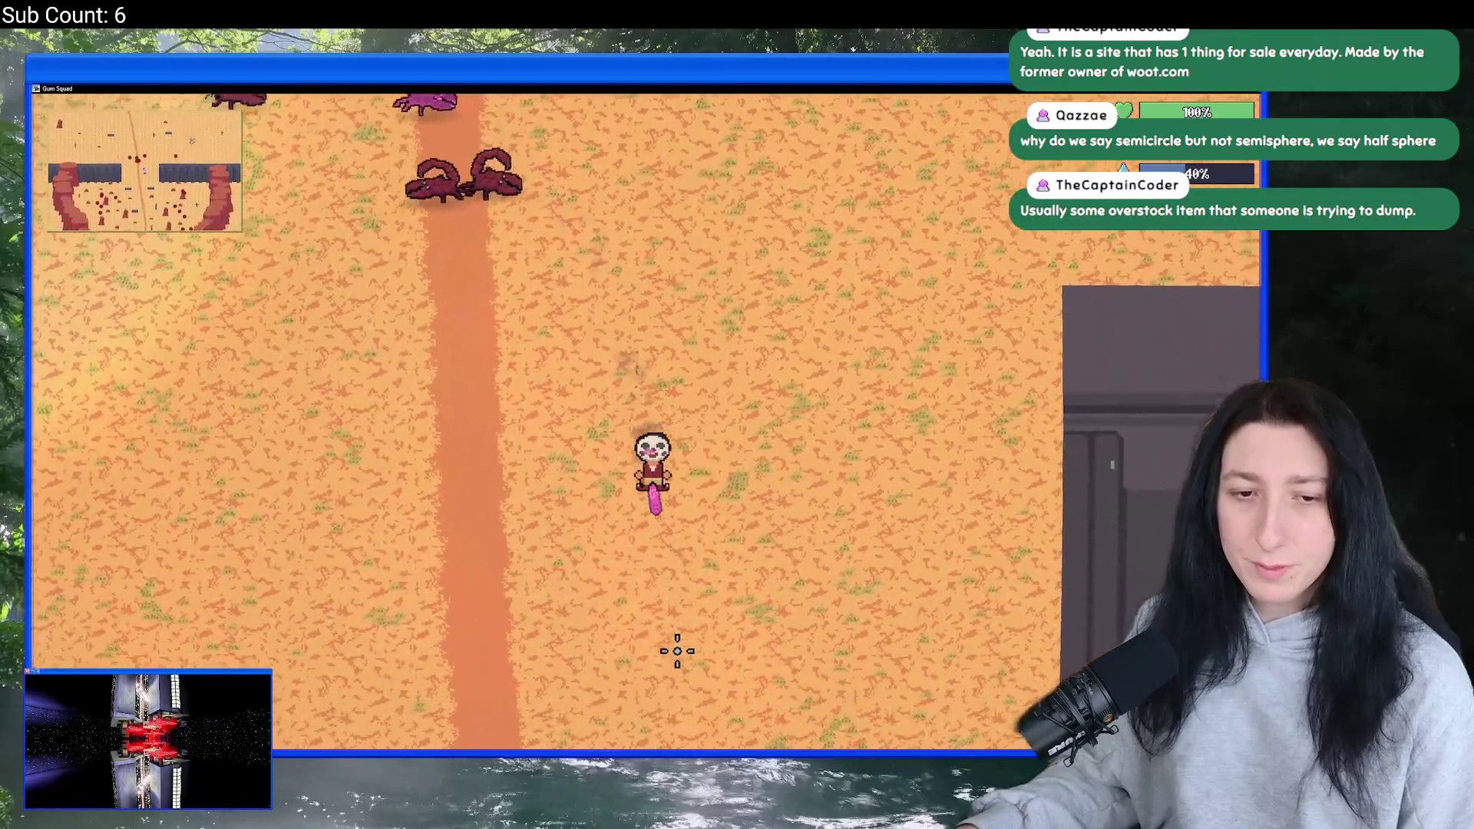
{"action": "key", "text": "a"}
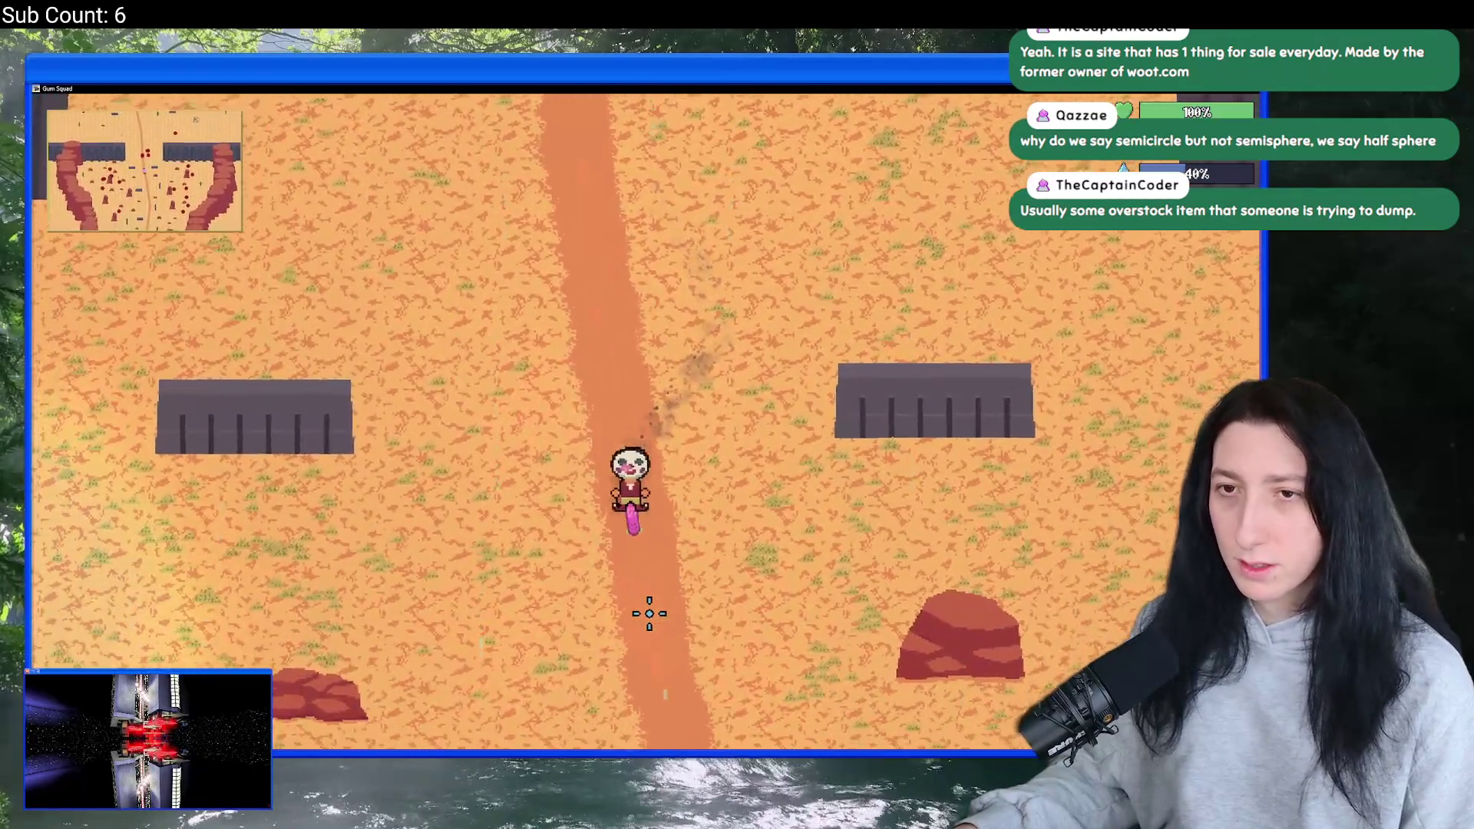
{"action": "key", "text": "s"}
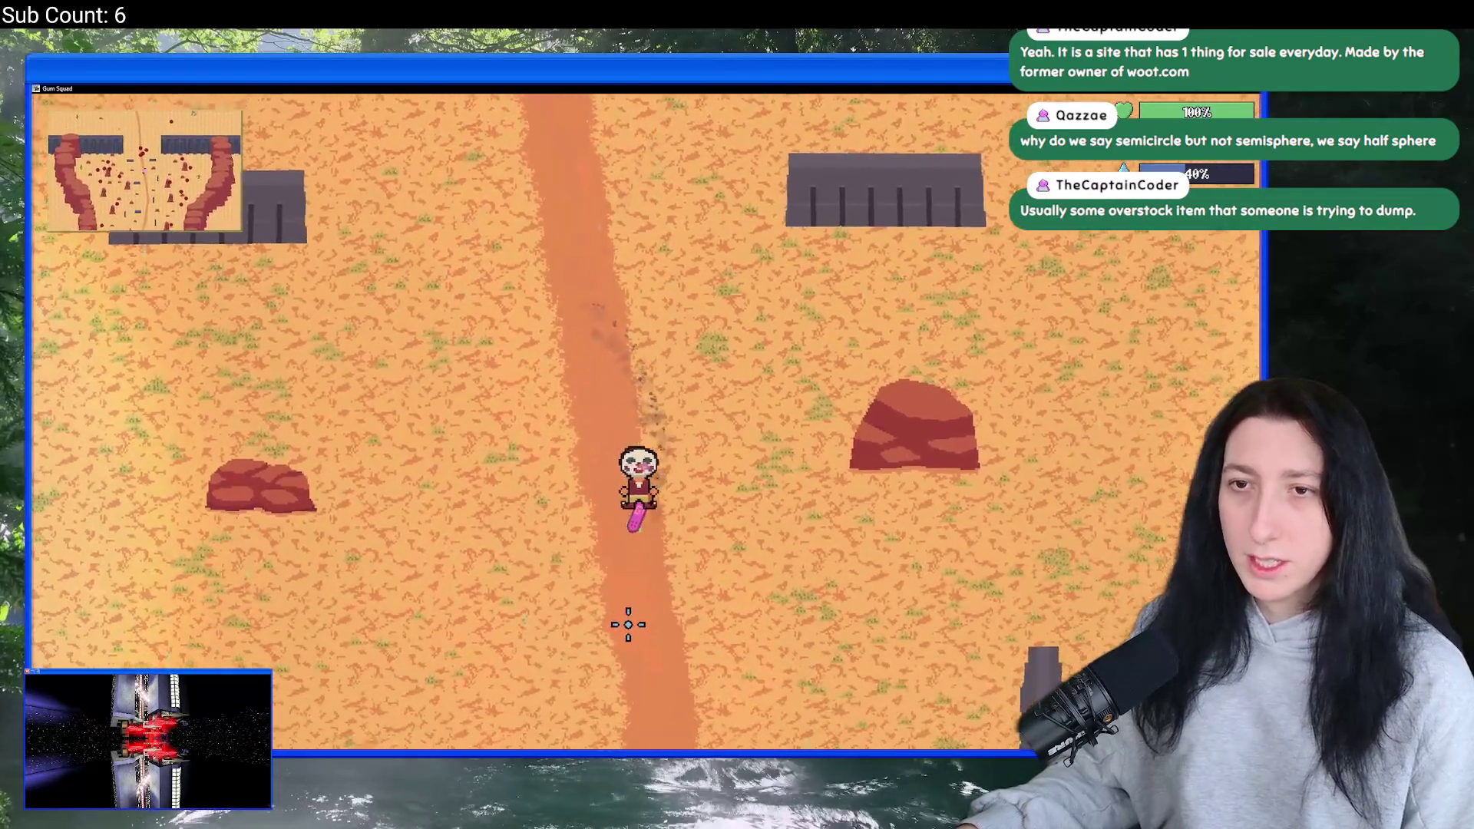
{"action": "key", "text": "s"}
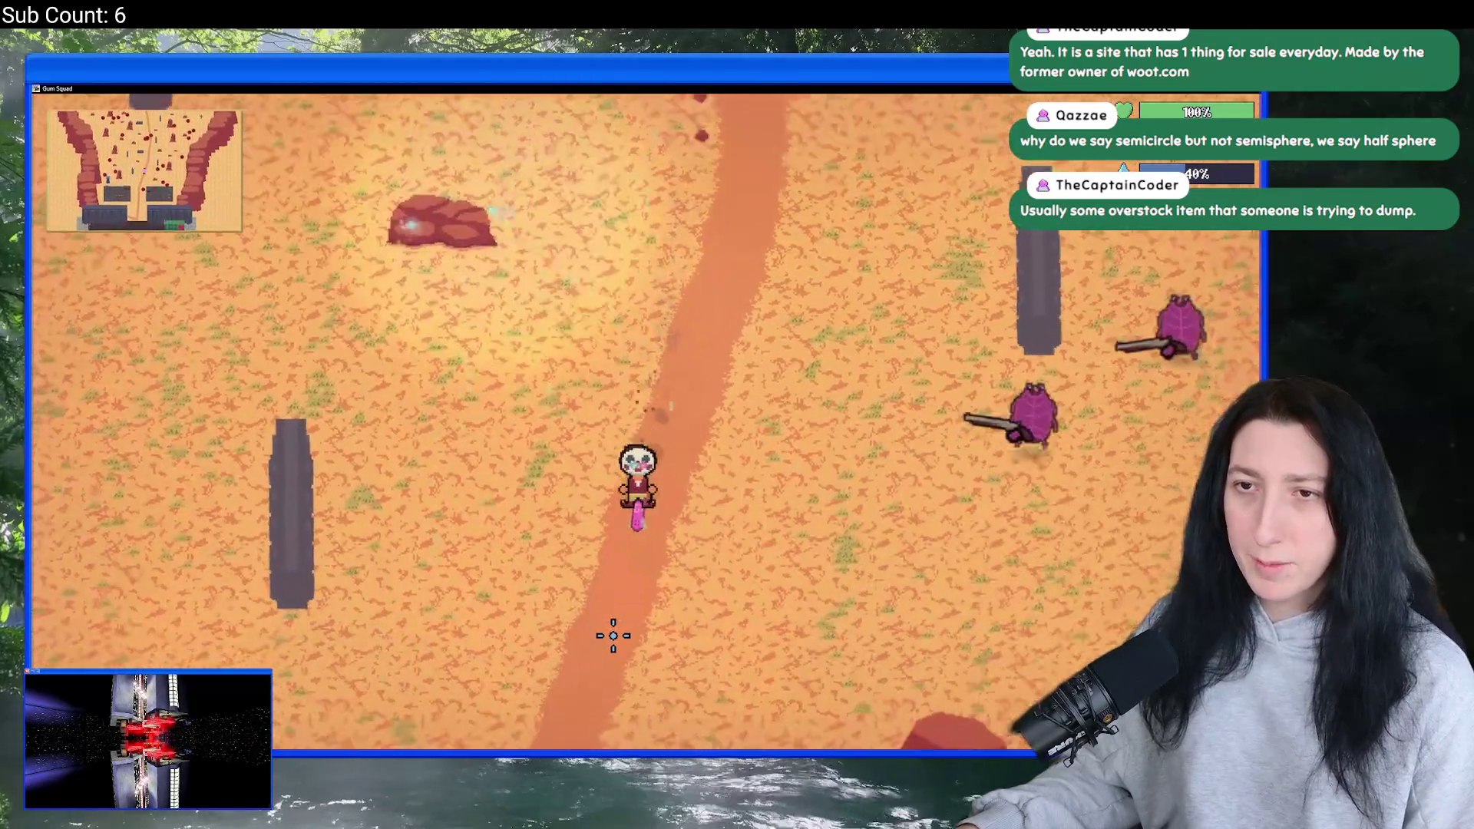
{"action": "key", "text": "s"}
{"action": "key", "text": "s"}
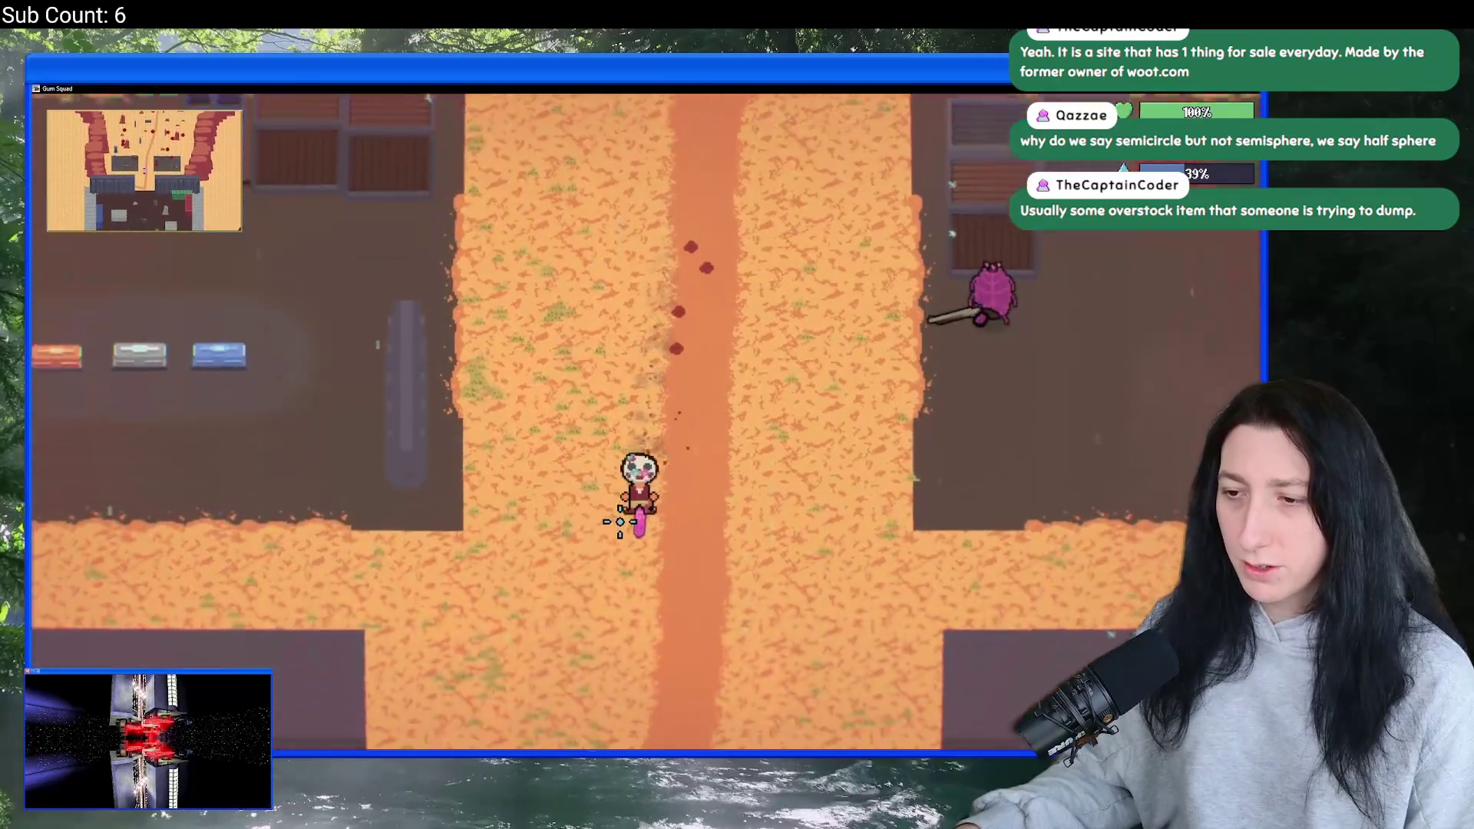
{"action": "key", "text": "s"}
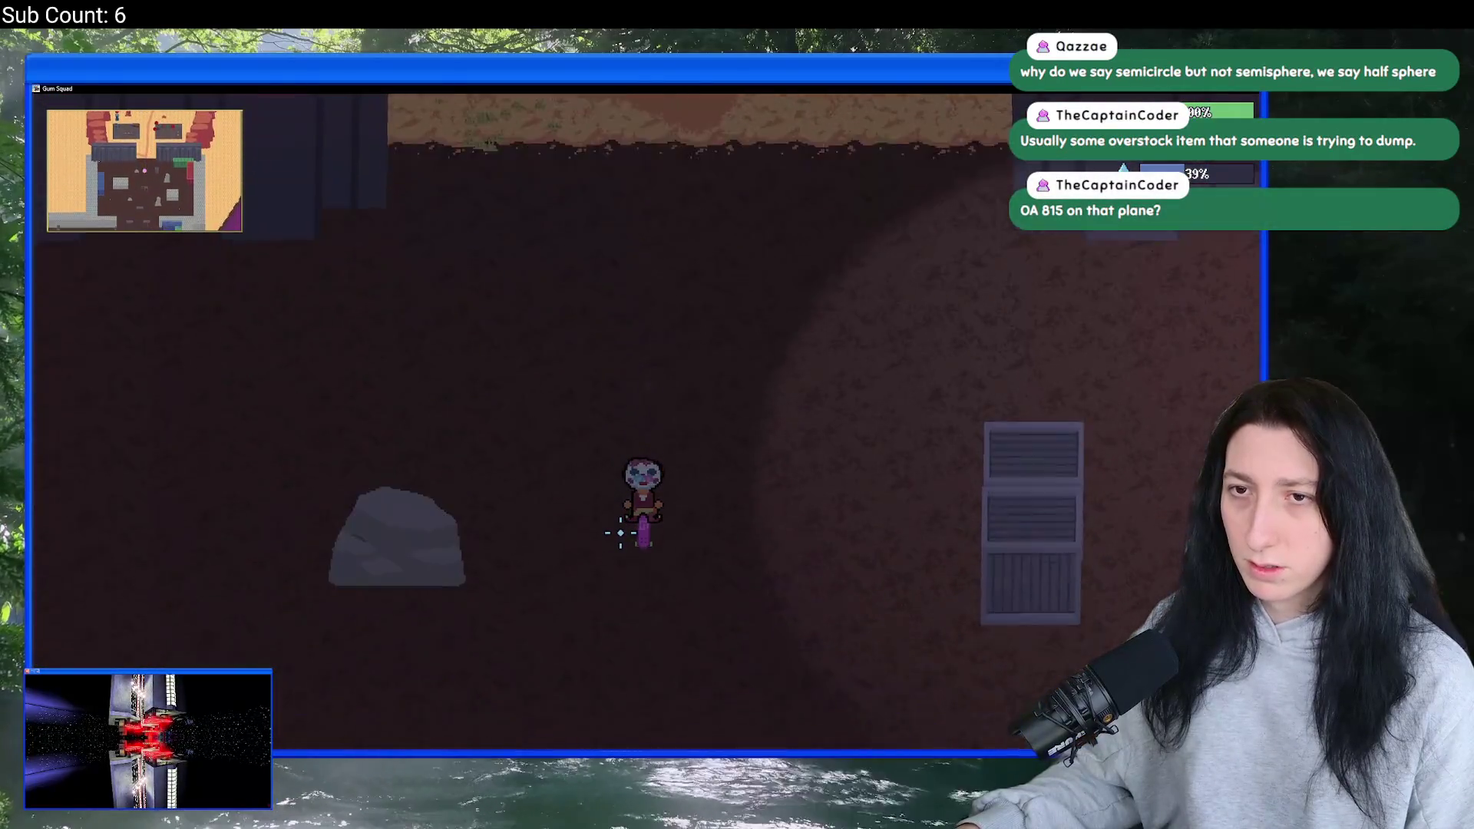
{"action": "key", "text": "s"}
{"action": "key", "text": "a"}
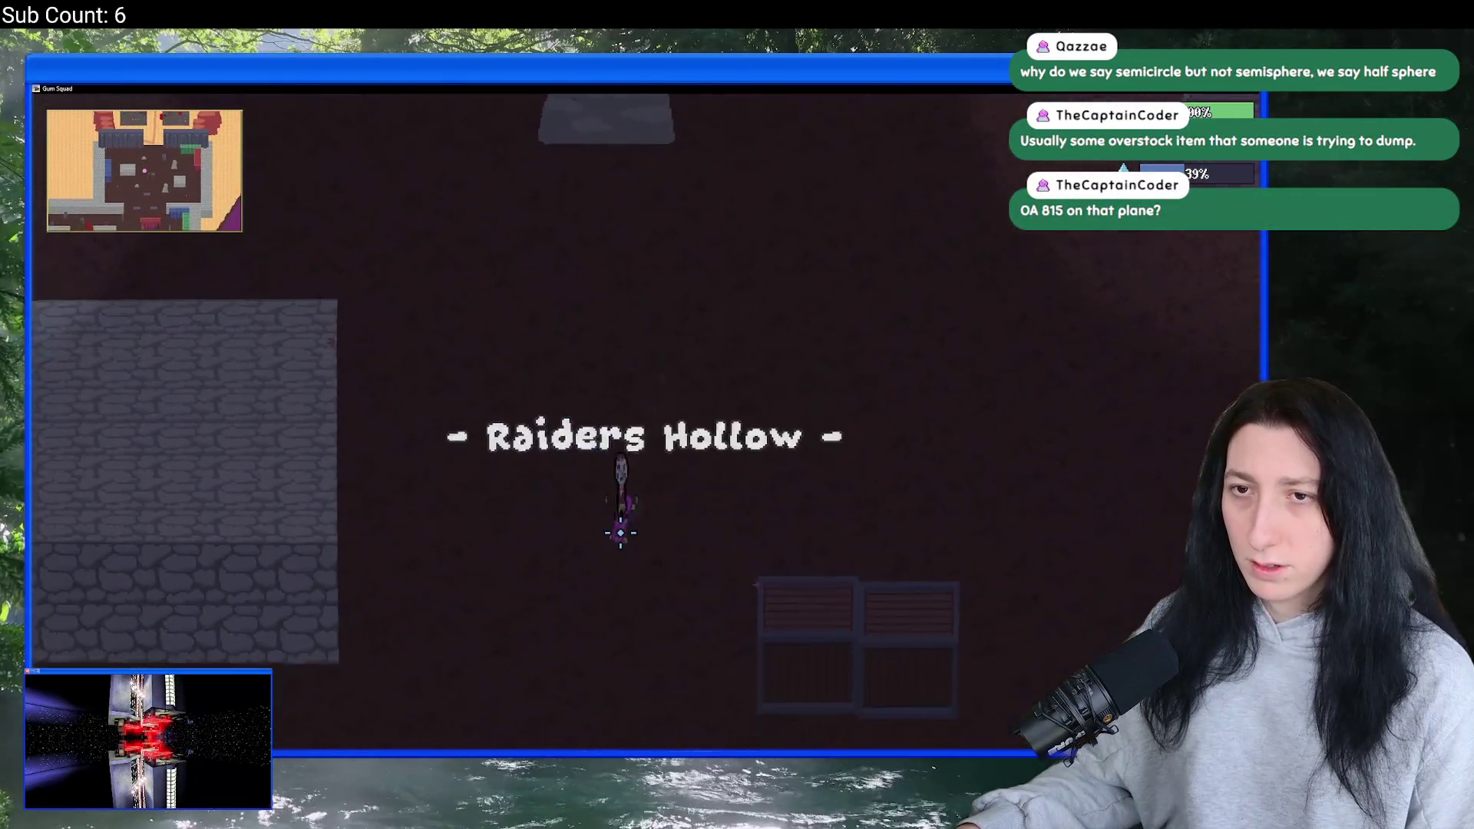
{"action": "key", "text": "s"}
{"action": "key", "text": "d"}
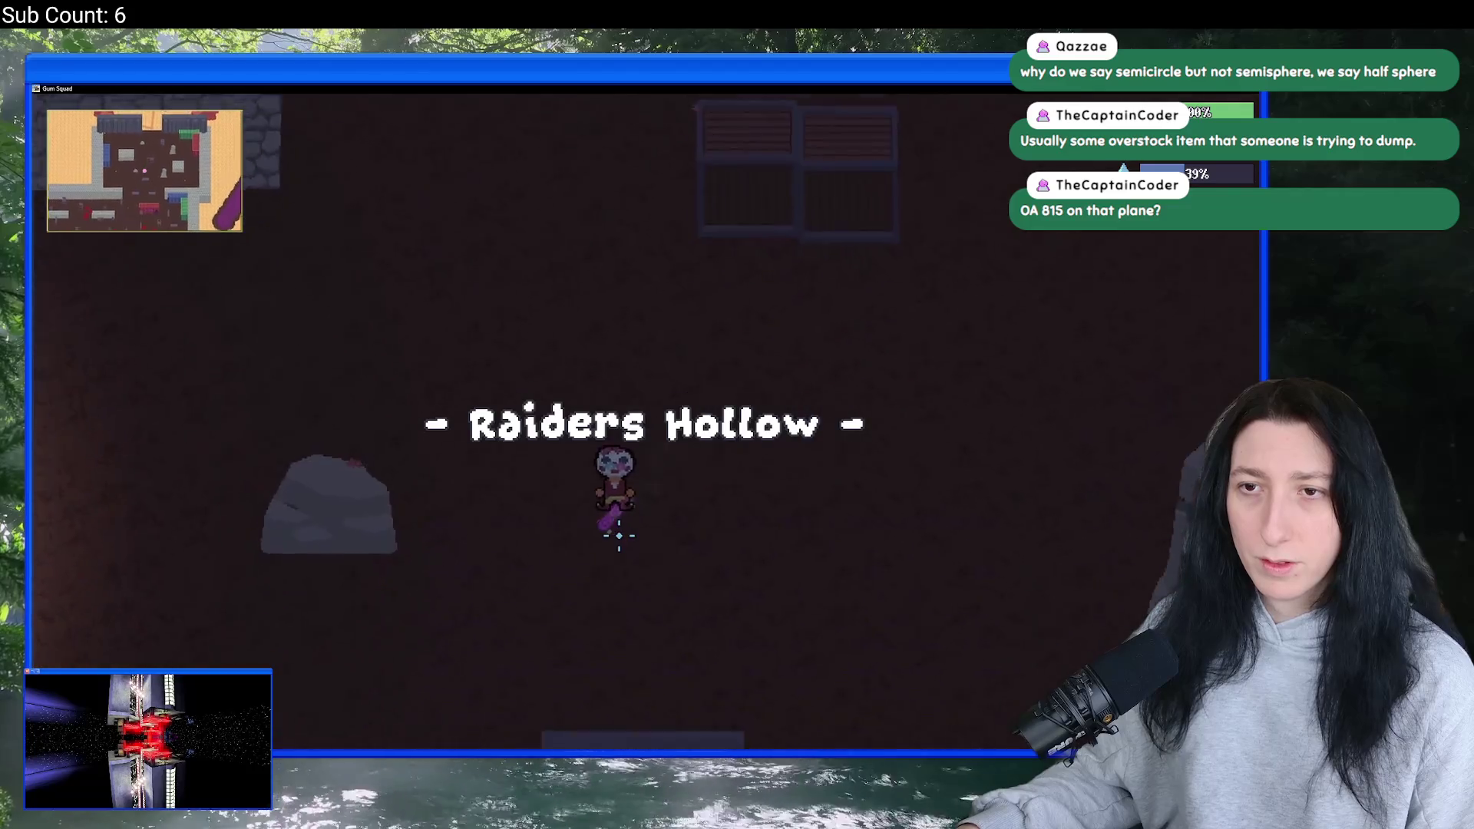
- Skate south-west past the raiders and out through the exit into The Grasslands
{"action": "key", "text": "s"}
{"action": "key", "text": "a"}
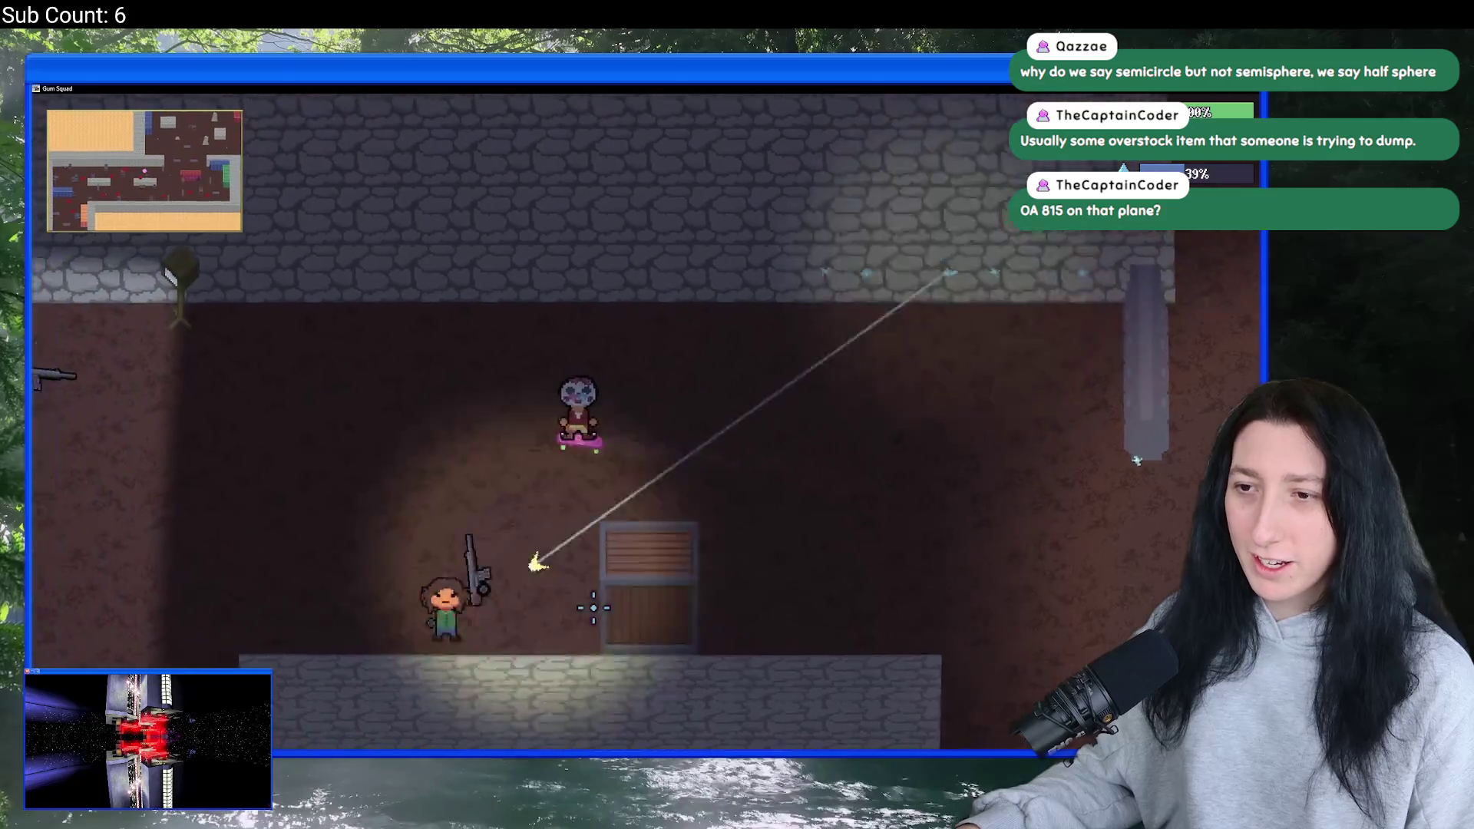
{"action": "key", "text": "a"}
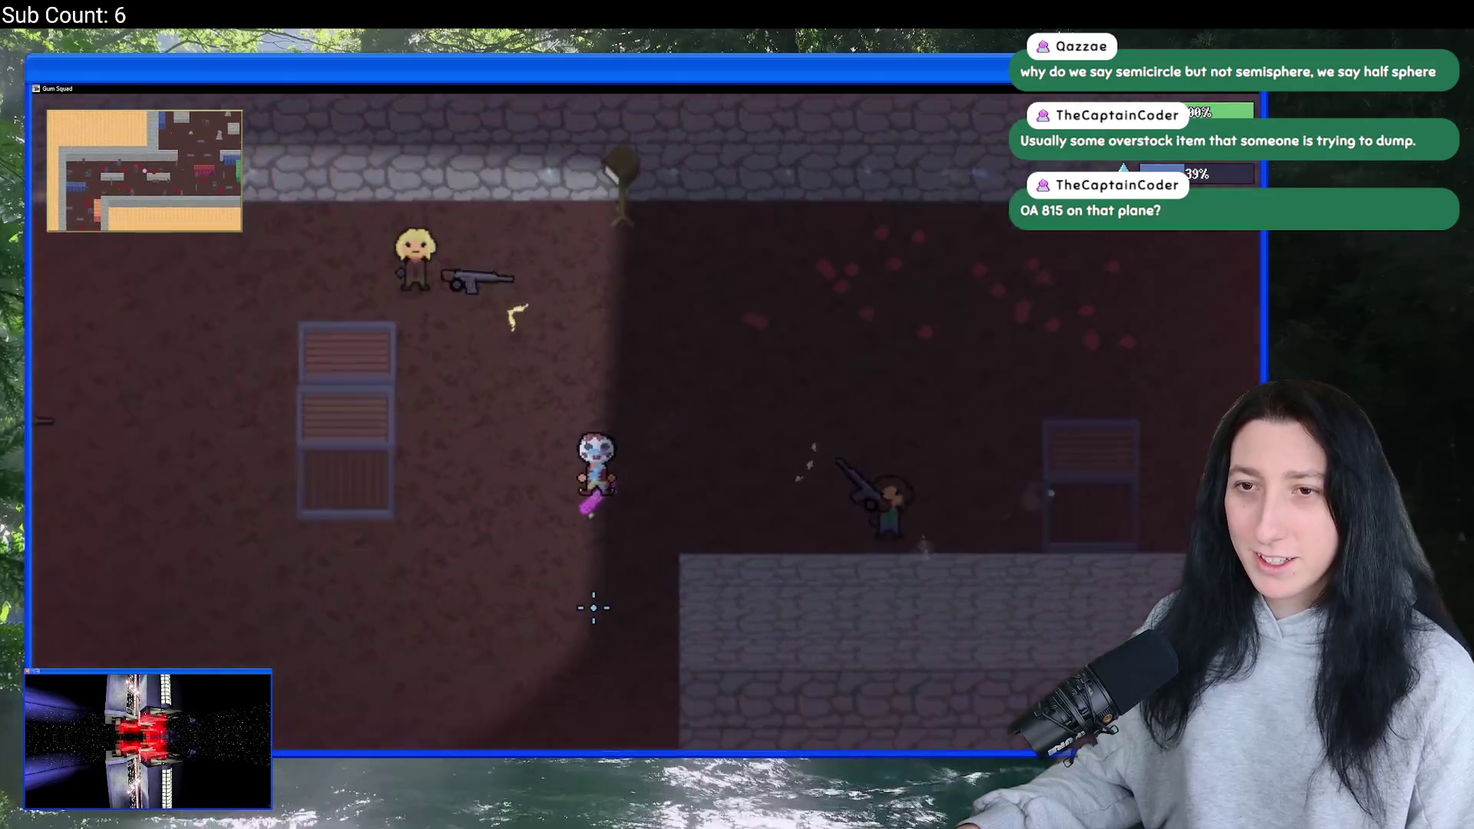
{"action": "key", "text": "s"}
{"action": "key", "text": "a"}
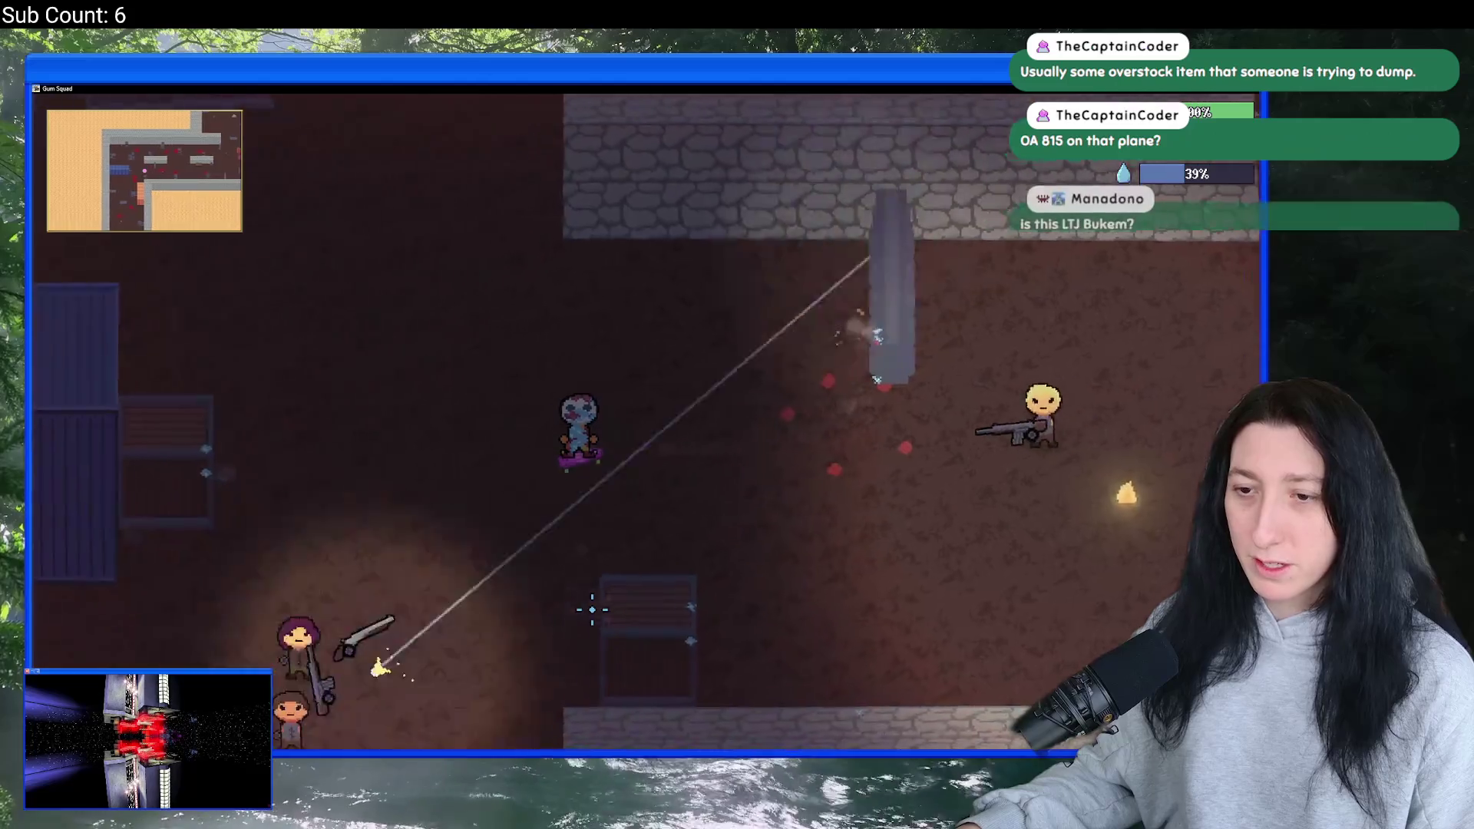
{"action": "key", "text": "s"}
{"action": "key", "text": "a"}
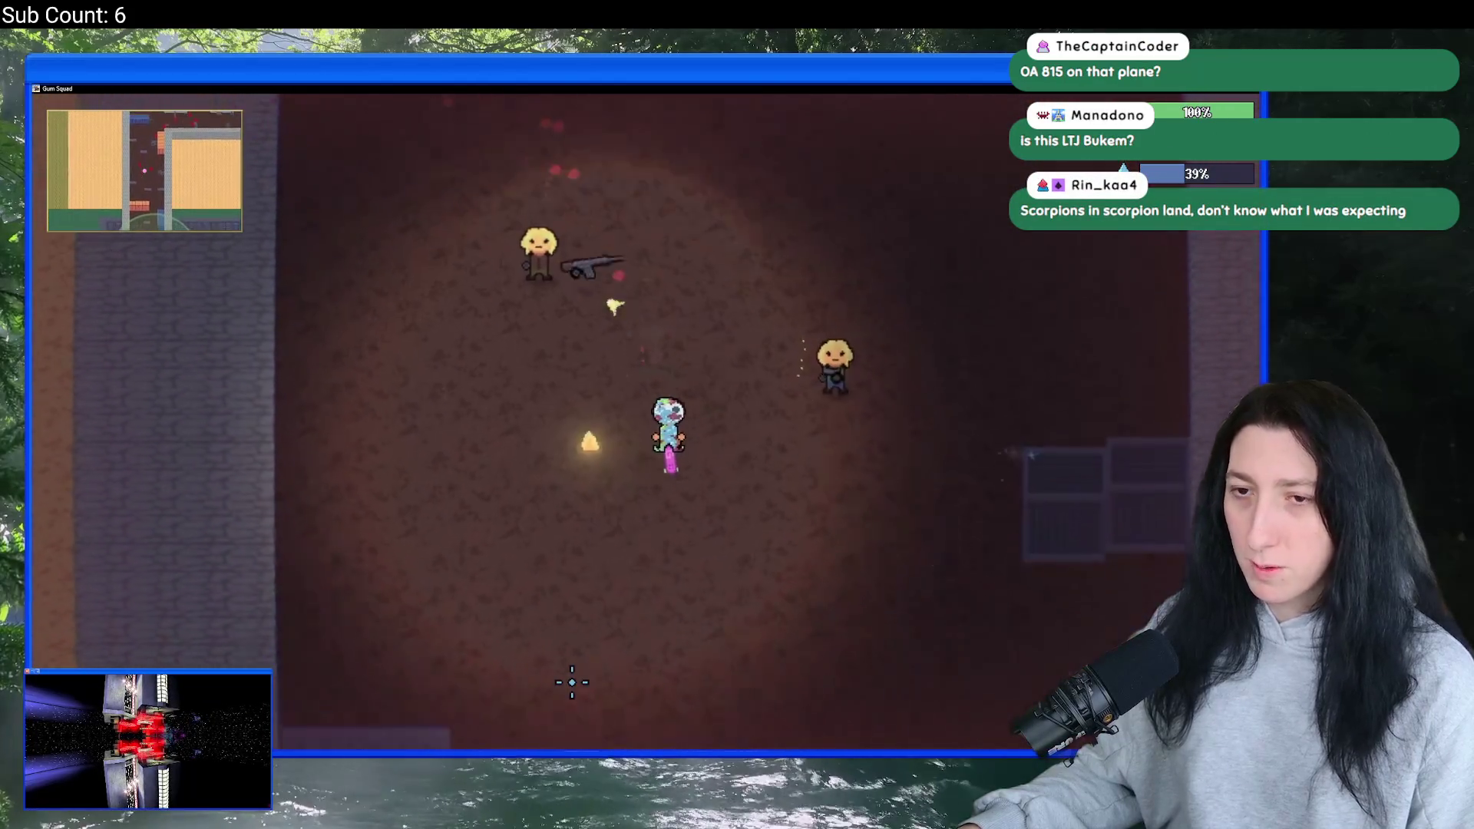
{"action": "key", "text": "s"}
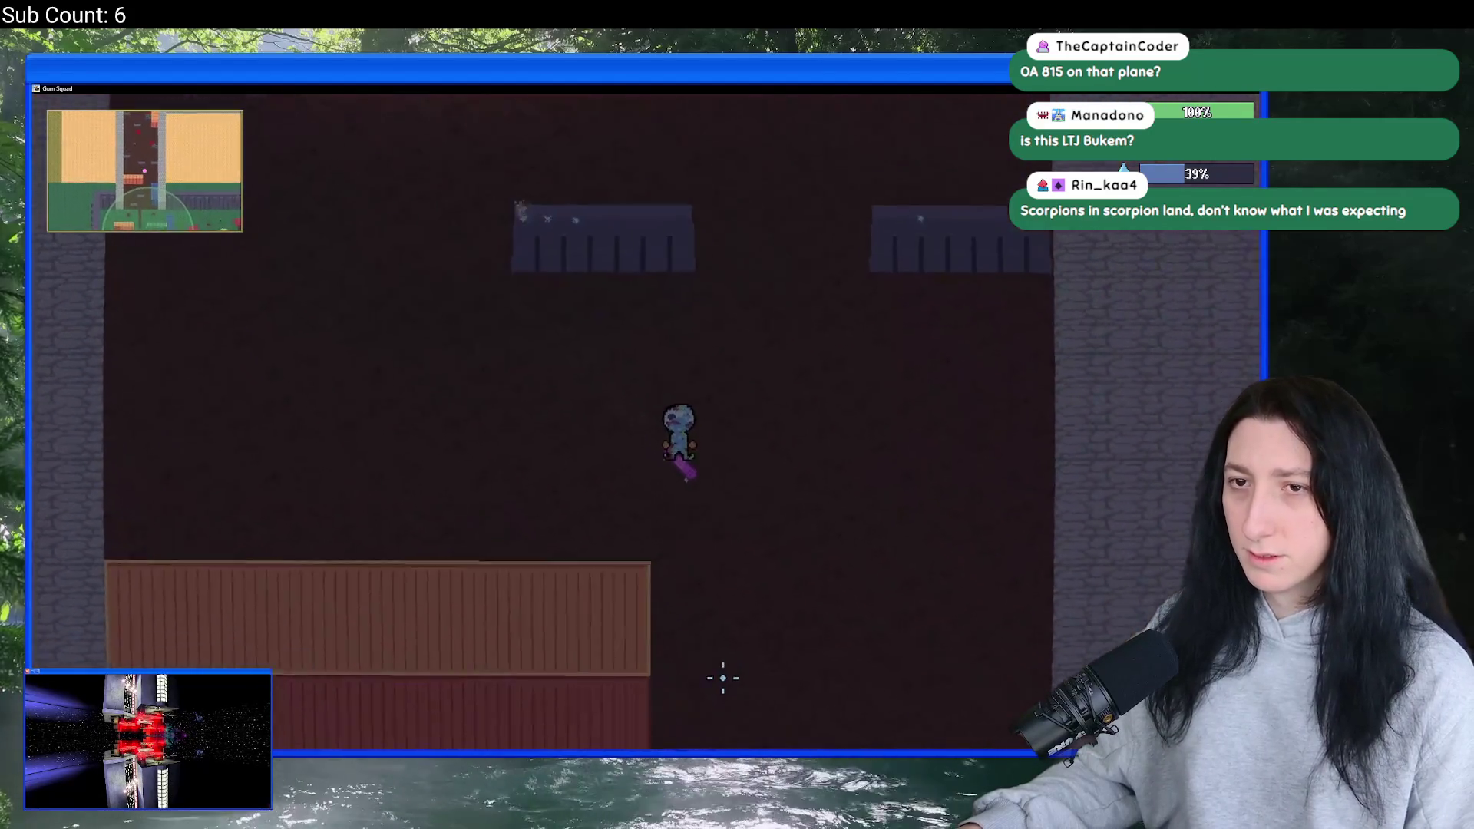
{"action": "key", "text": "s"}
{"action": "key", "text": "d"}
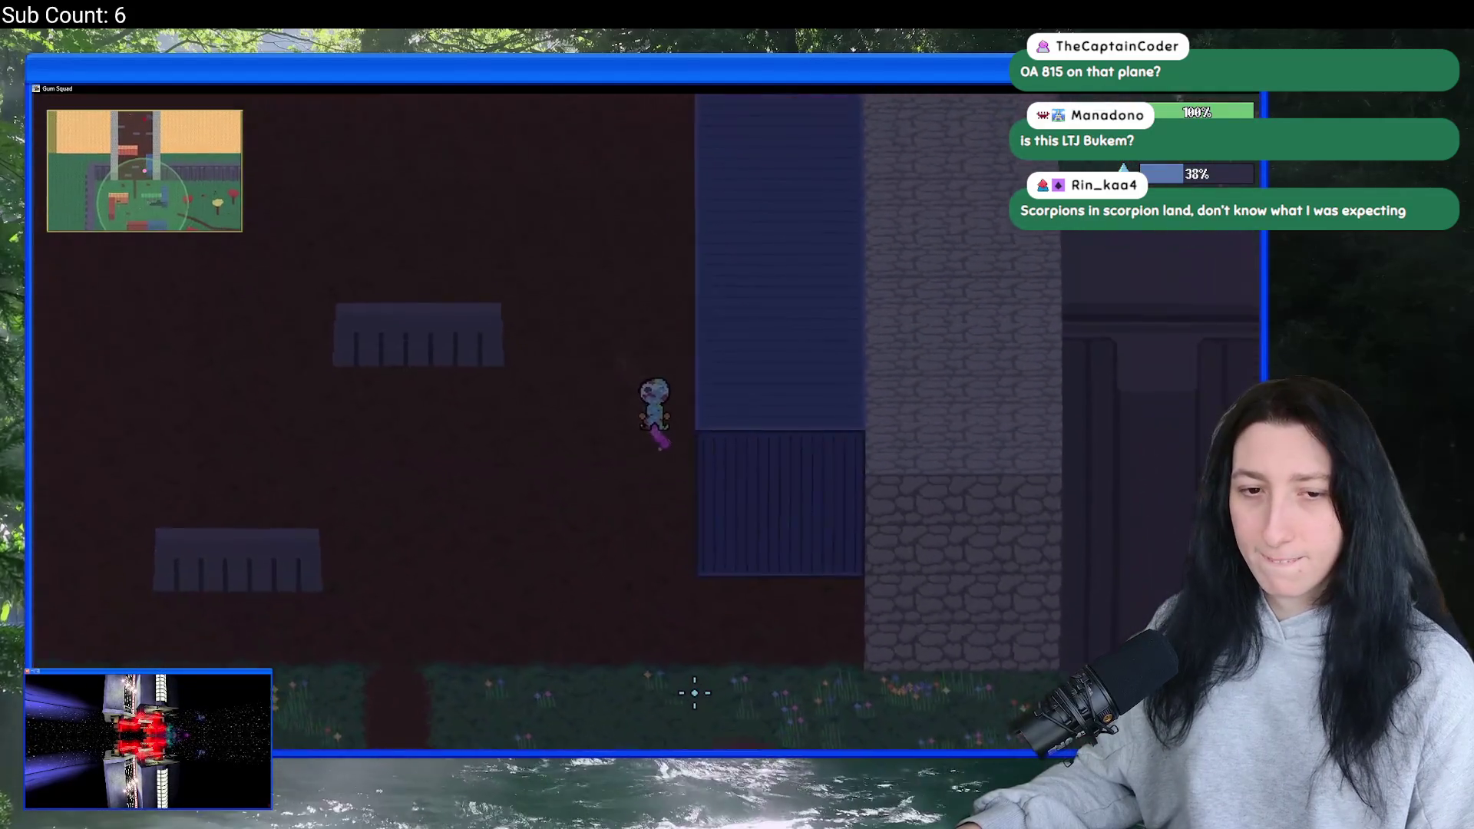
{"action": "key", "text": "s"}
{"action": "key", "text": "a"}
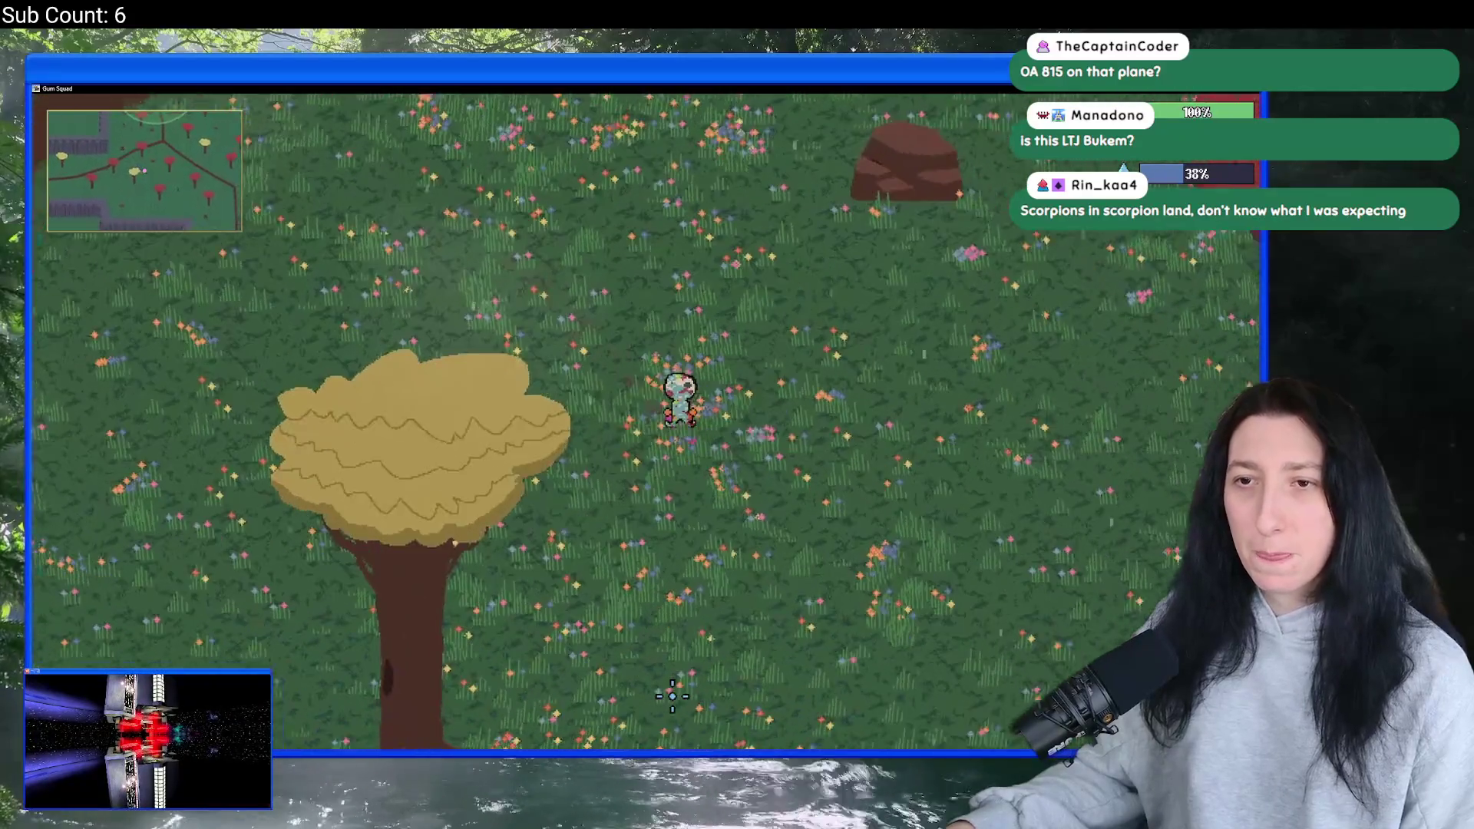
- Steer the character down across the meadow and onto the dirt path through The Grasslands
{"action": "key", "text": "s"}
{"action": "key", "text": "d"}
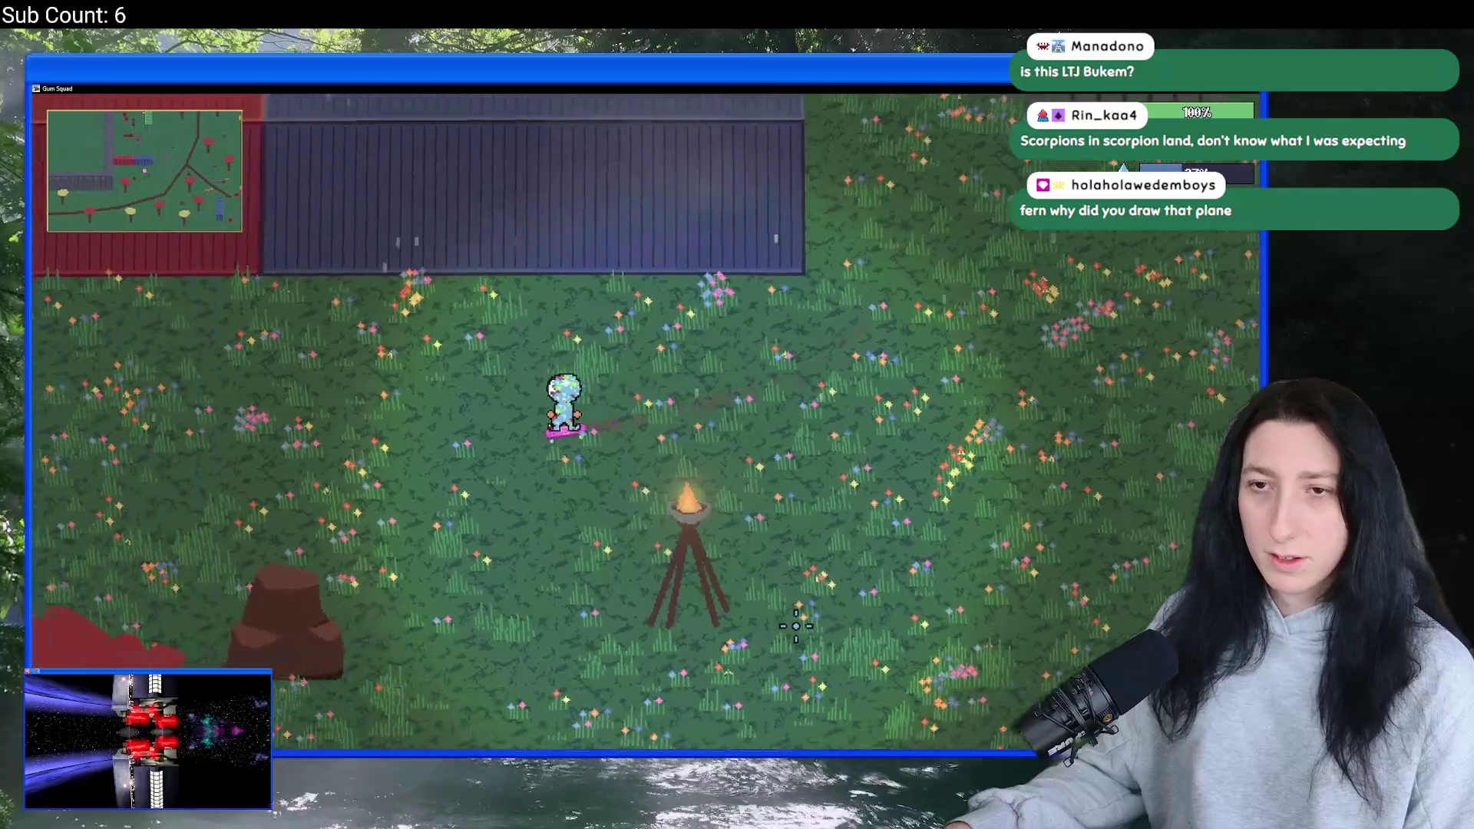
{"action": "key", "text": "a+s"}
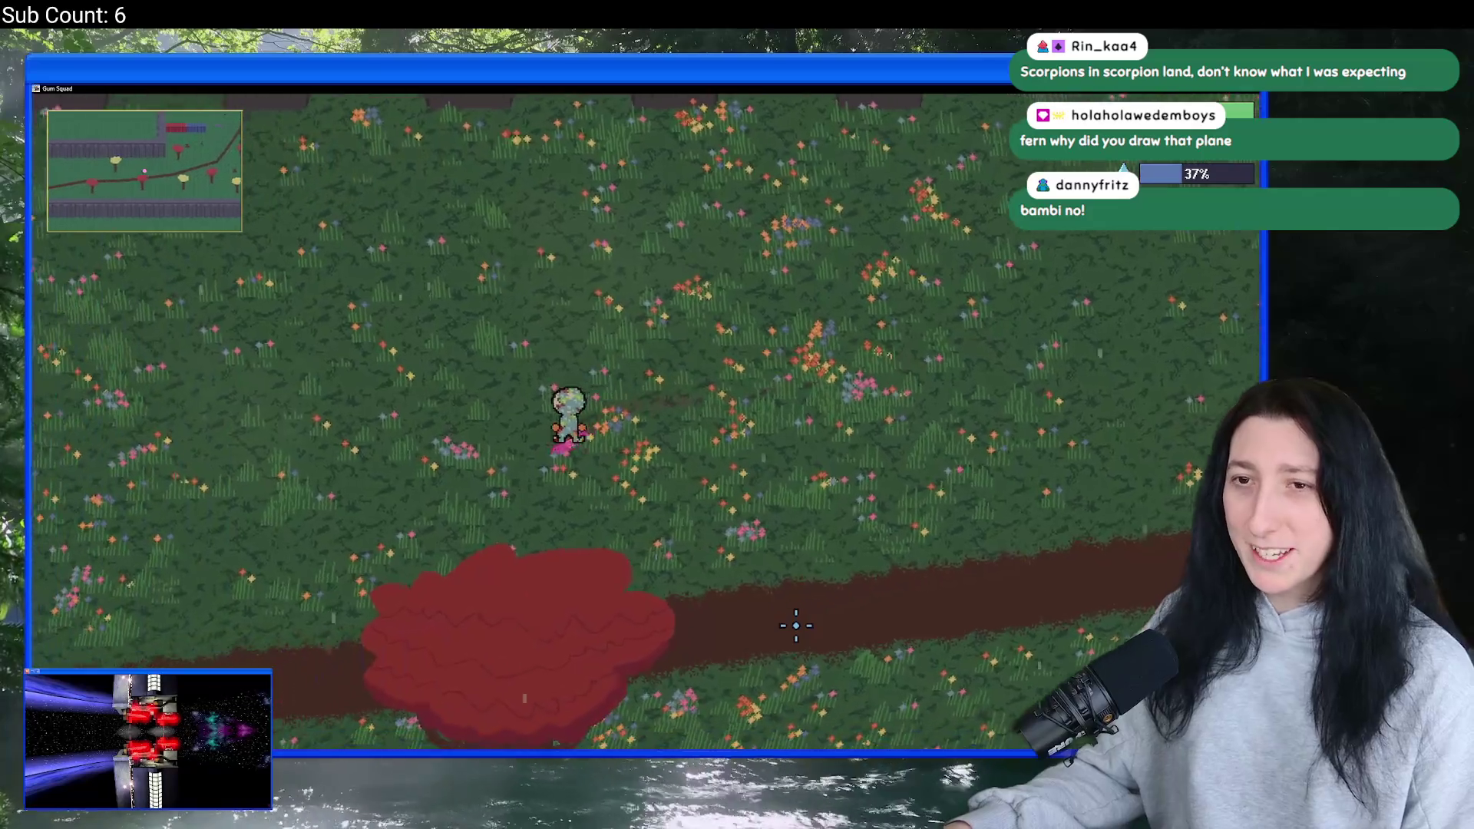
{"action": "key", "text": "a+s"}
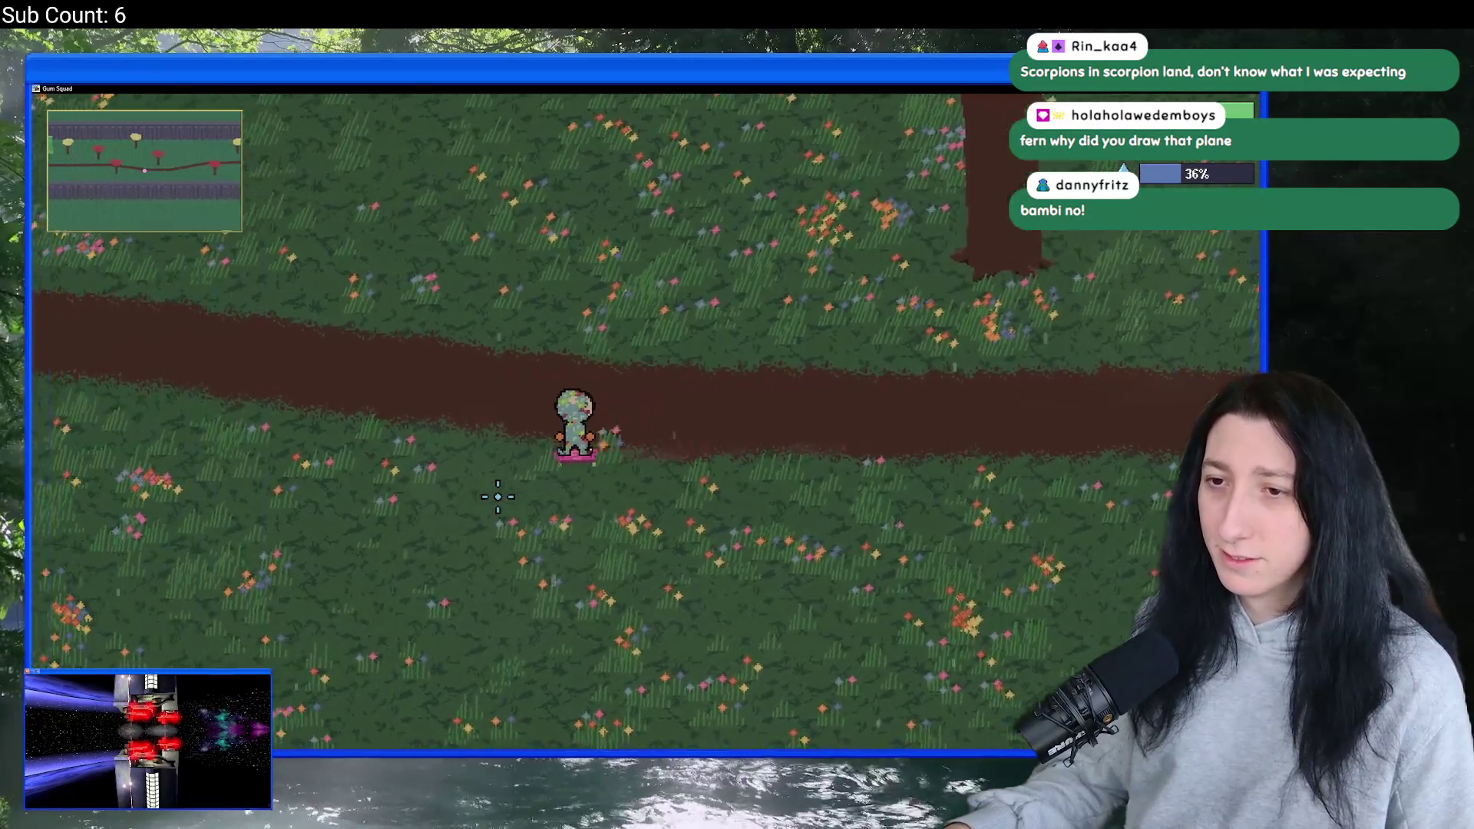
{"action": "key", "text": "a+s"}
{"action": "key", "text": "a+w"}
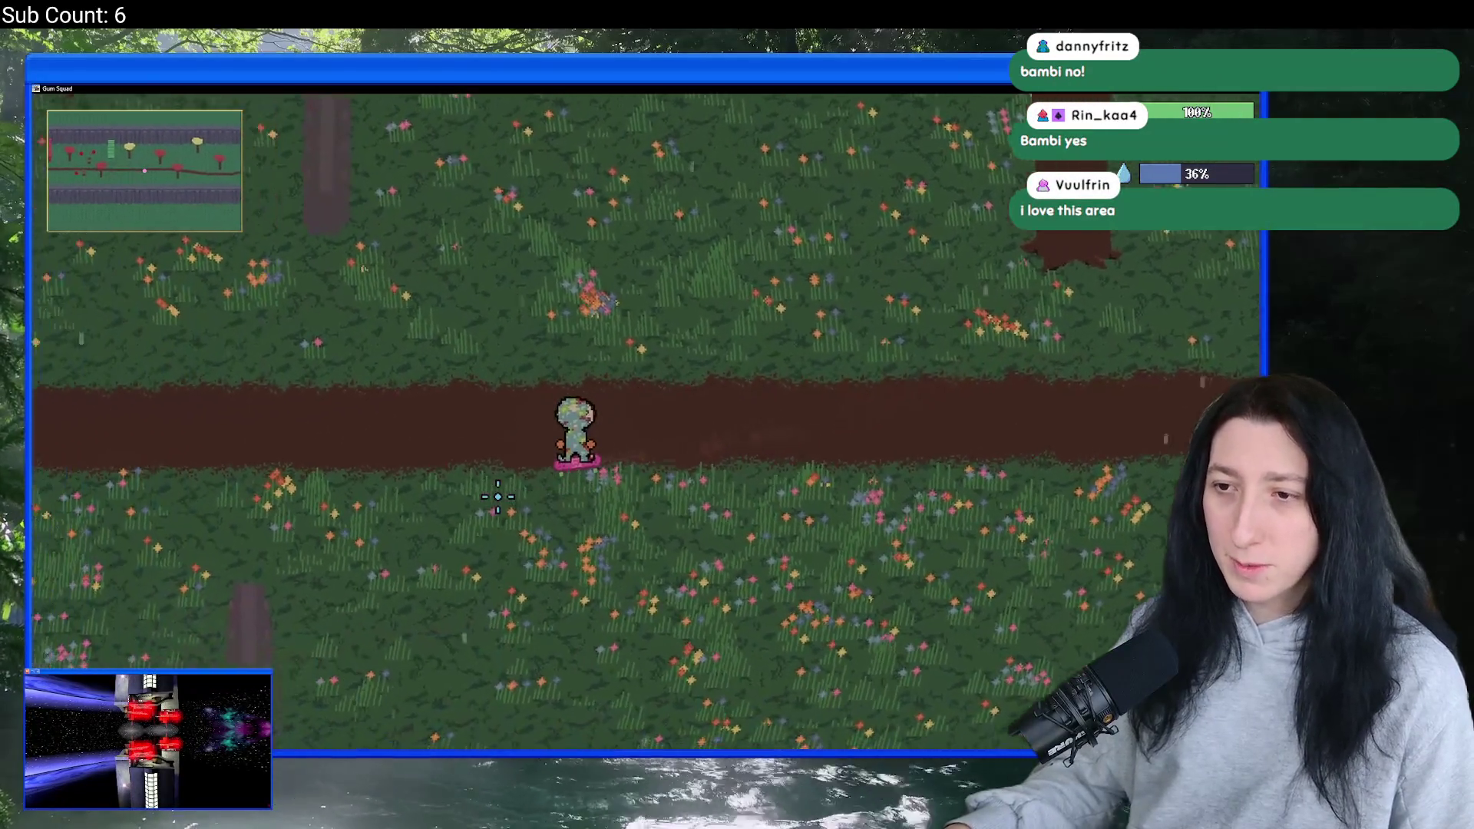
- Skate west along the path past the enemy and dark rocks into the 'The End' savannah zone
{"action": "key", "text": "a"}
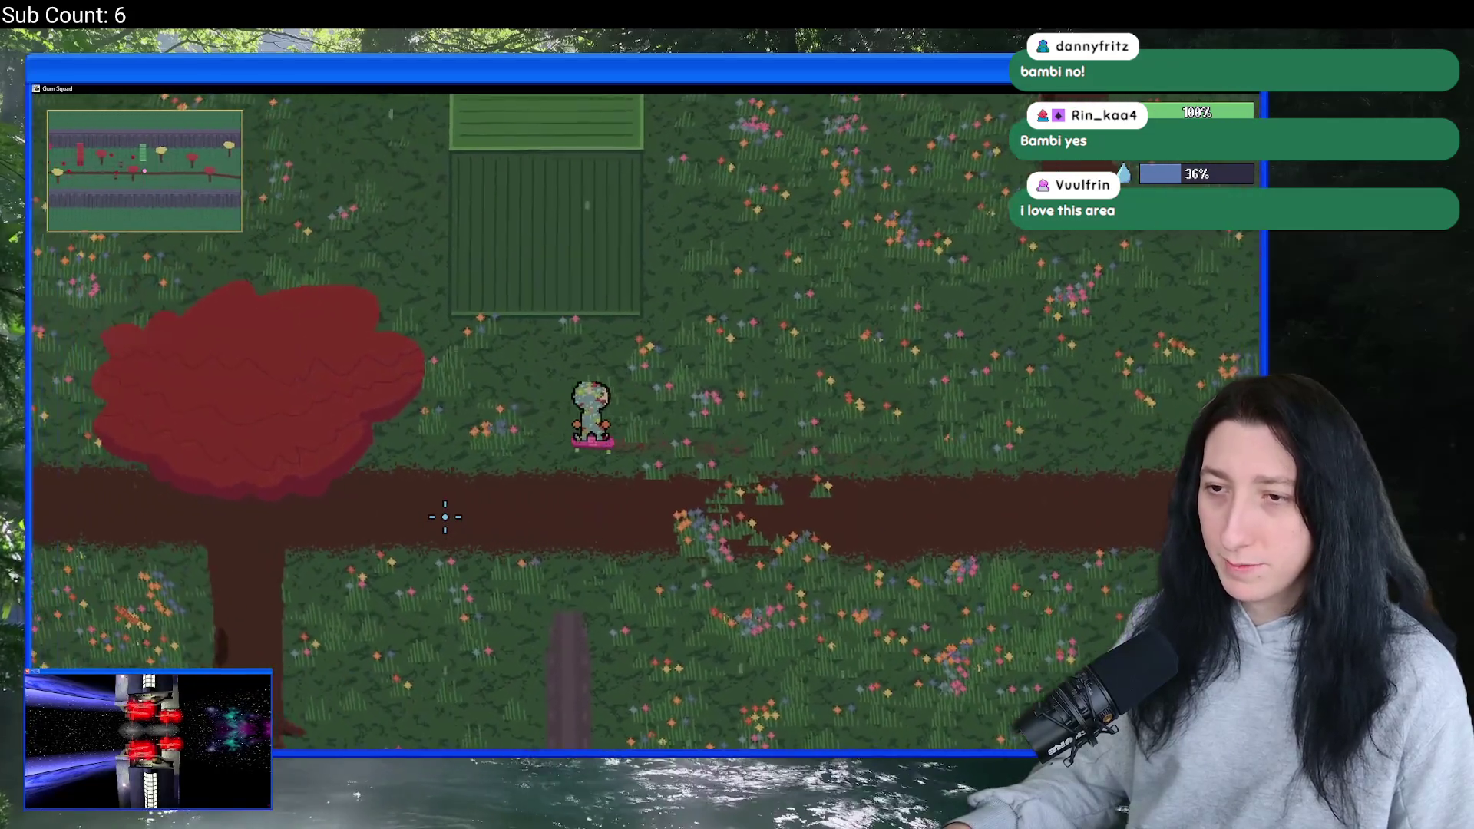
{"action": "key", "text": "a"}
{"action": "key", "text": "a"}
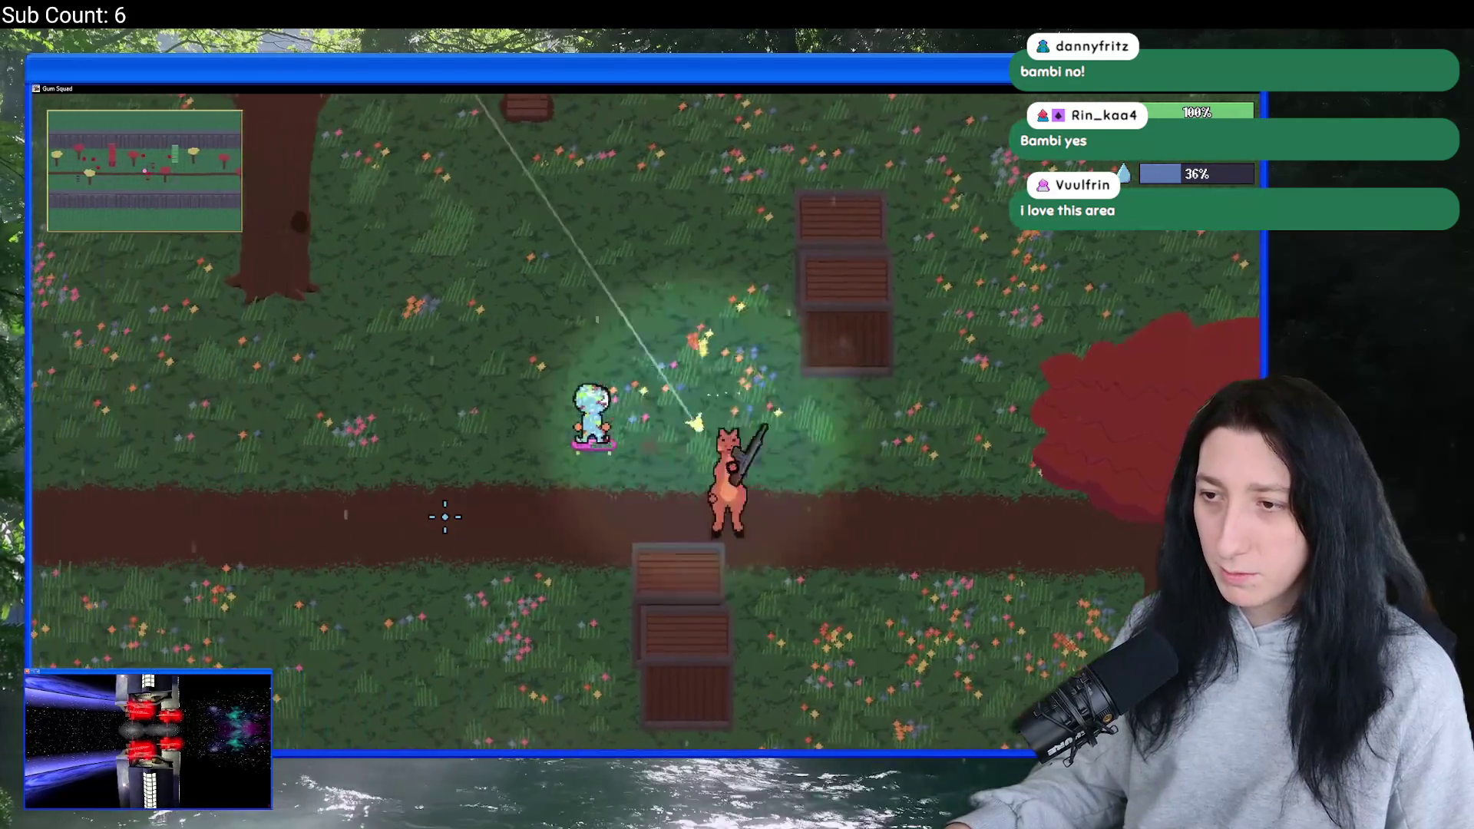
{"action": "key", "text": "a"}
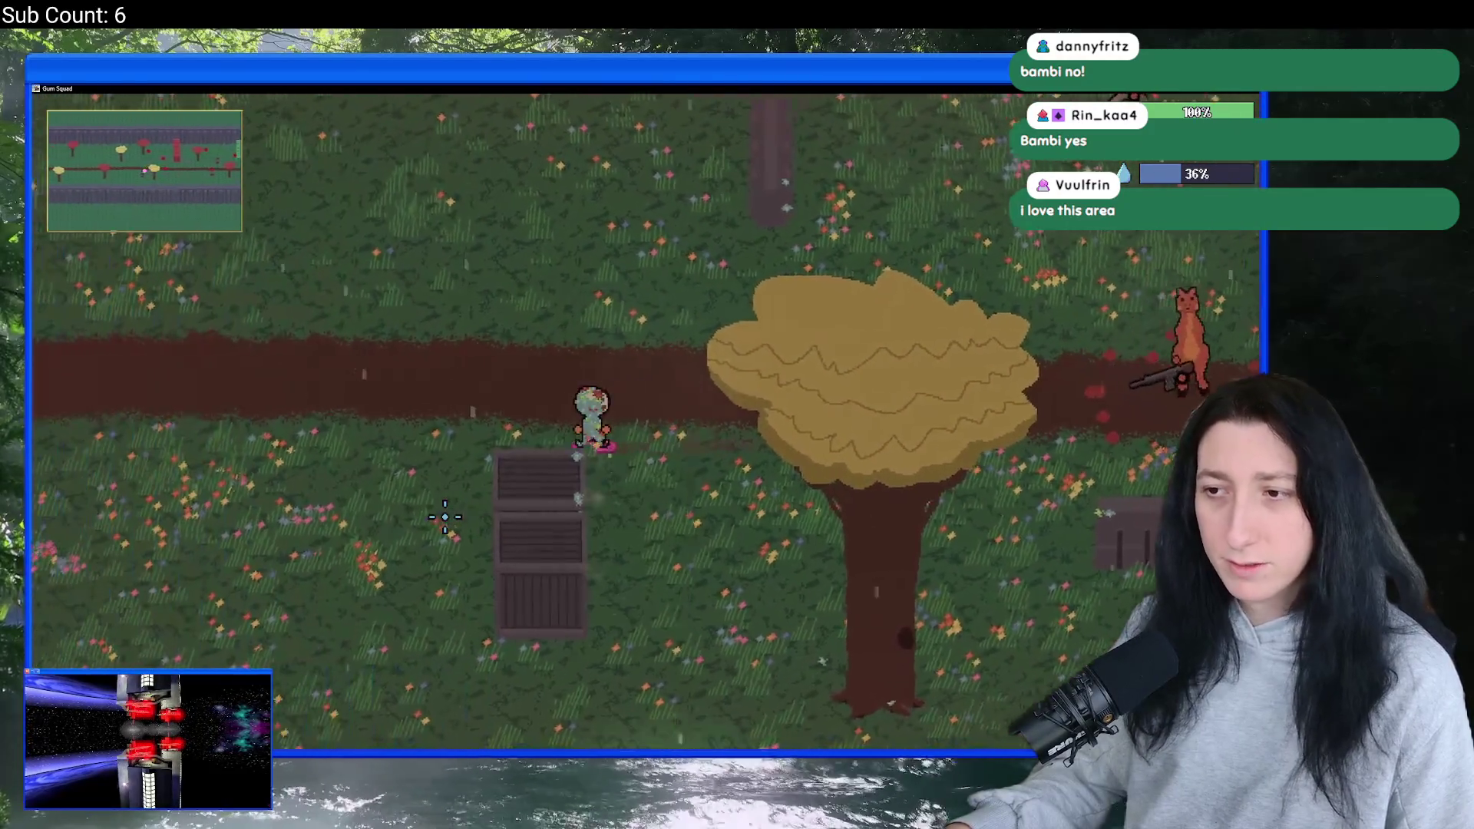
{"action": "key", "text": "a"}
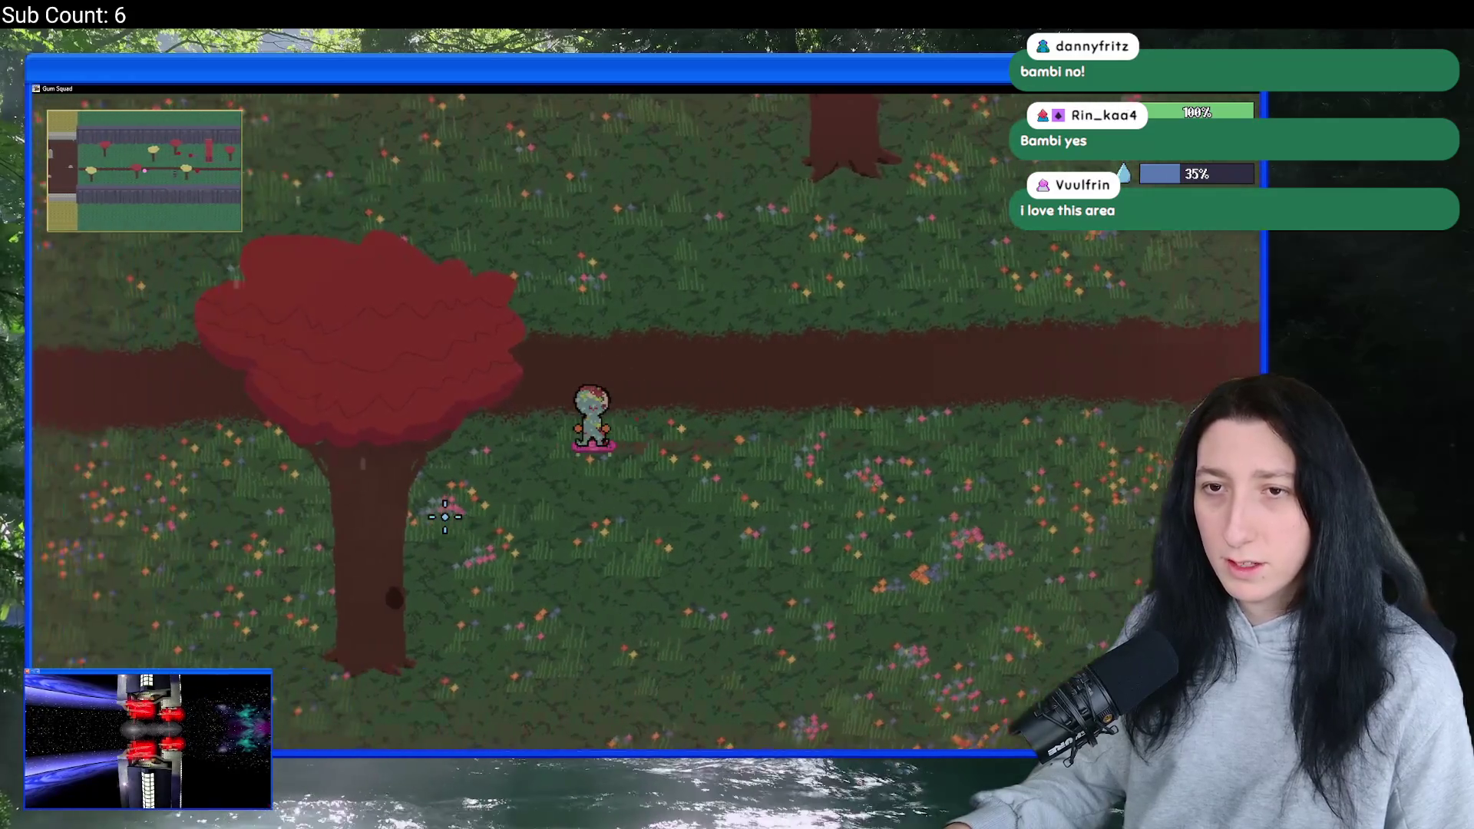
{"action": "key", "text": "a"}
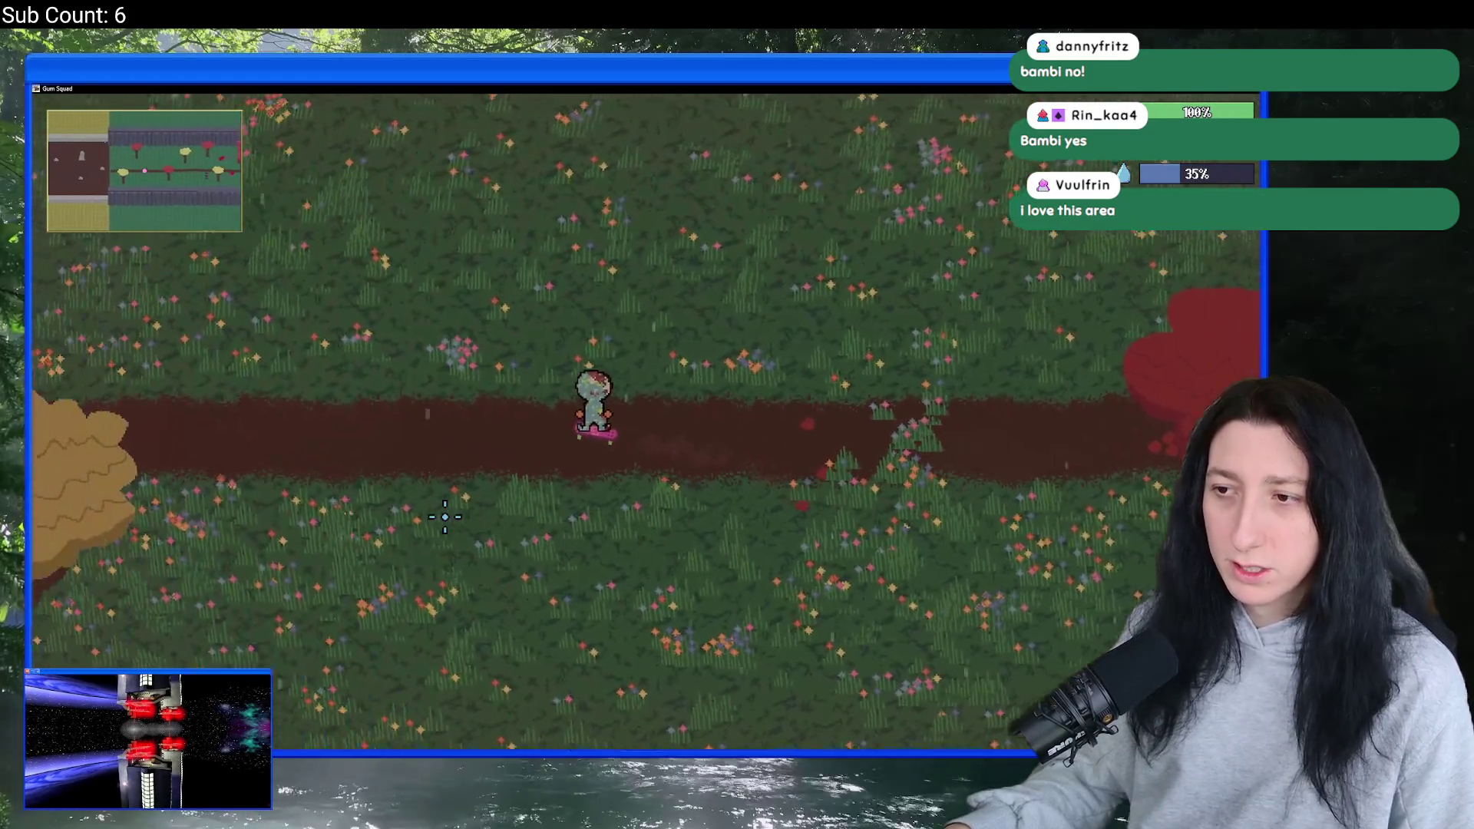
{"action": "key", "text": "a"}
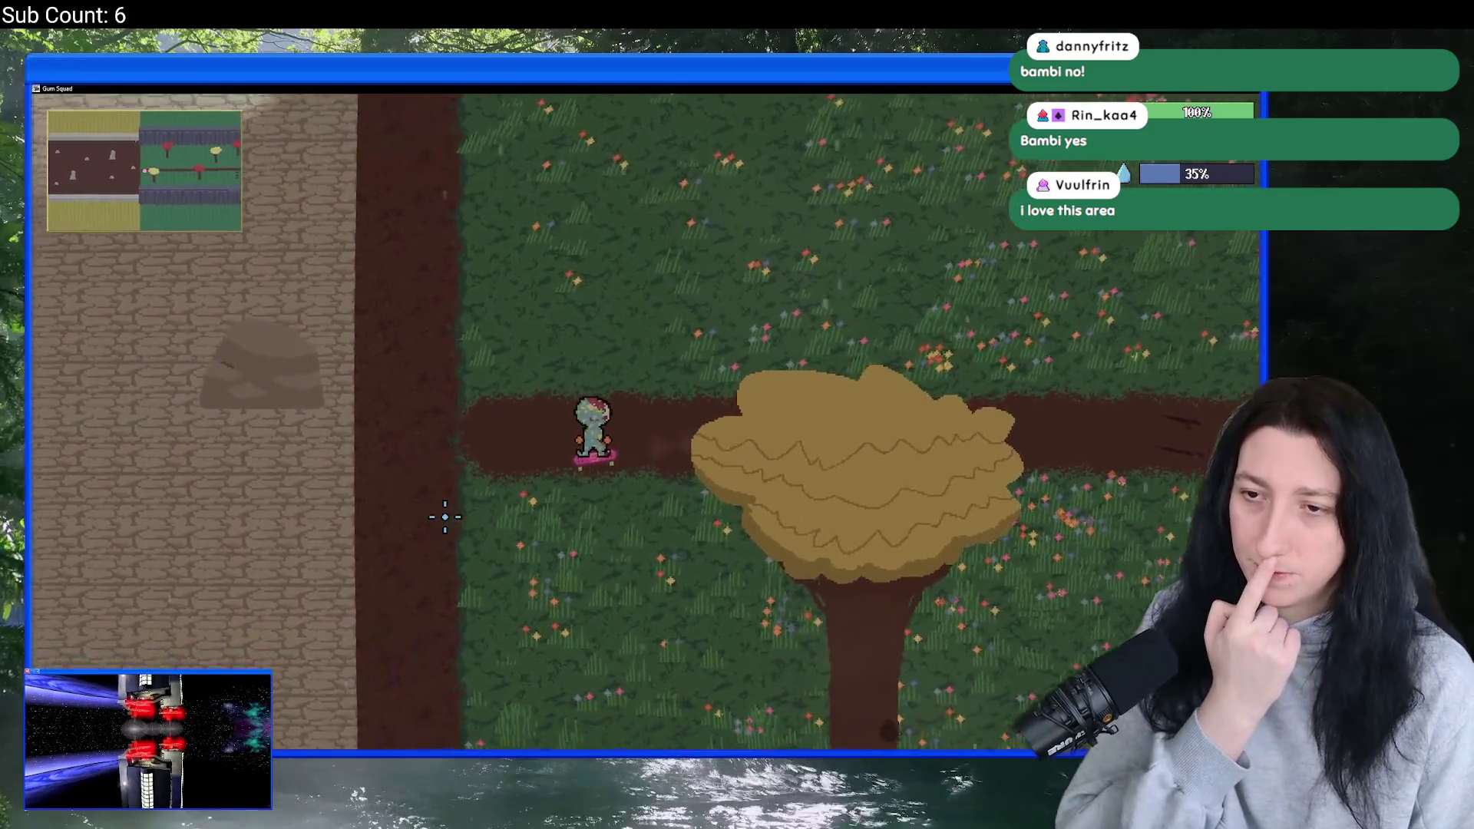
{"action": "key", "text": "a"}
{"action": "key", "text": "w"}
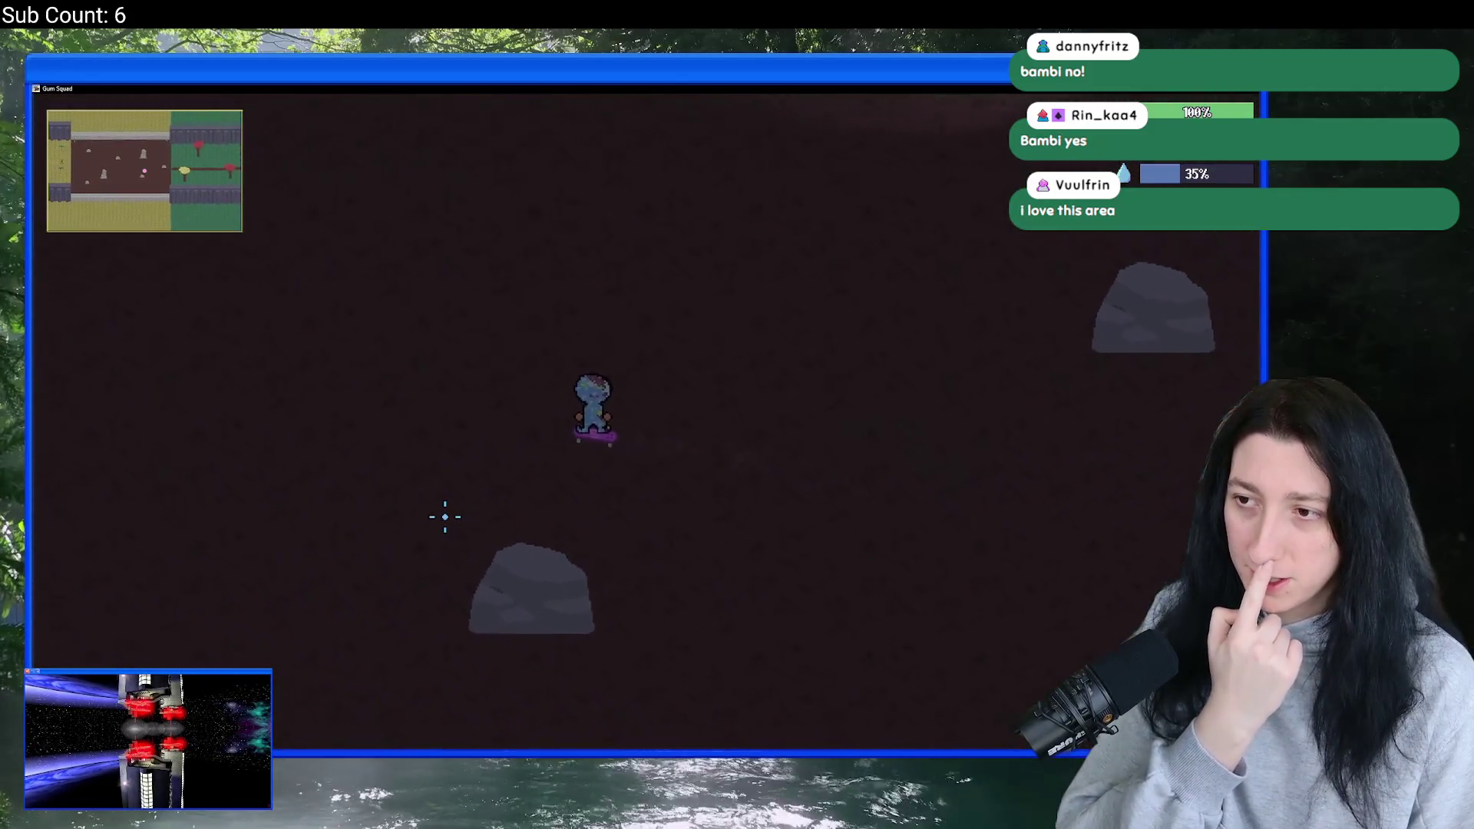
{"action": "key", "text": "a"}
{"action": "key", "text": "w"}
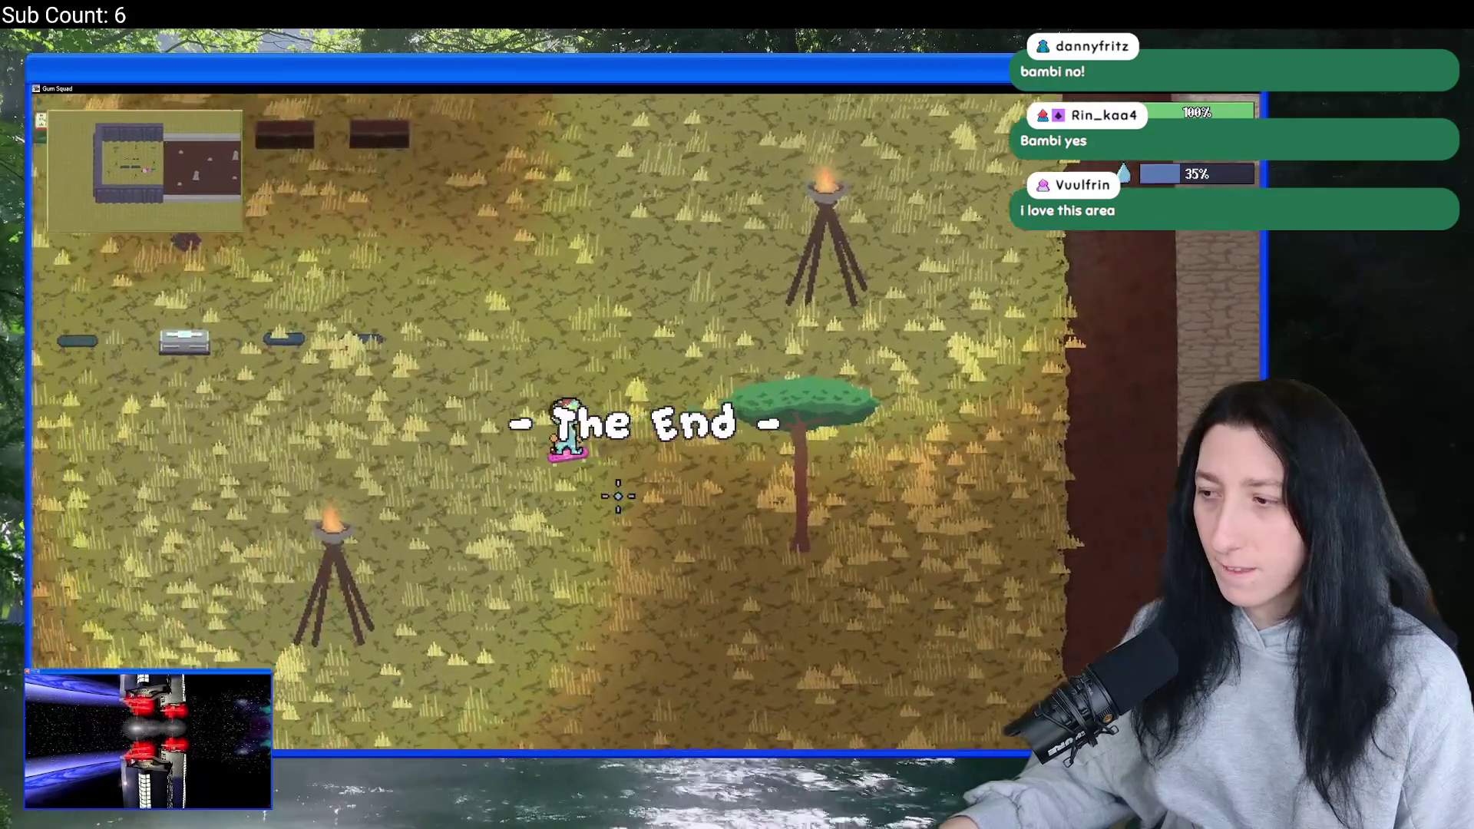
- Walk to the skateboard rack and bring up the Steam overlay's achievements list
{"action": "key", "text": "a"}
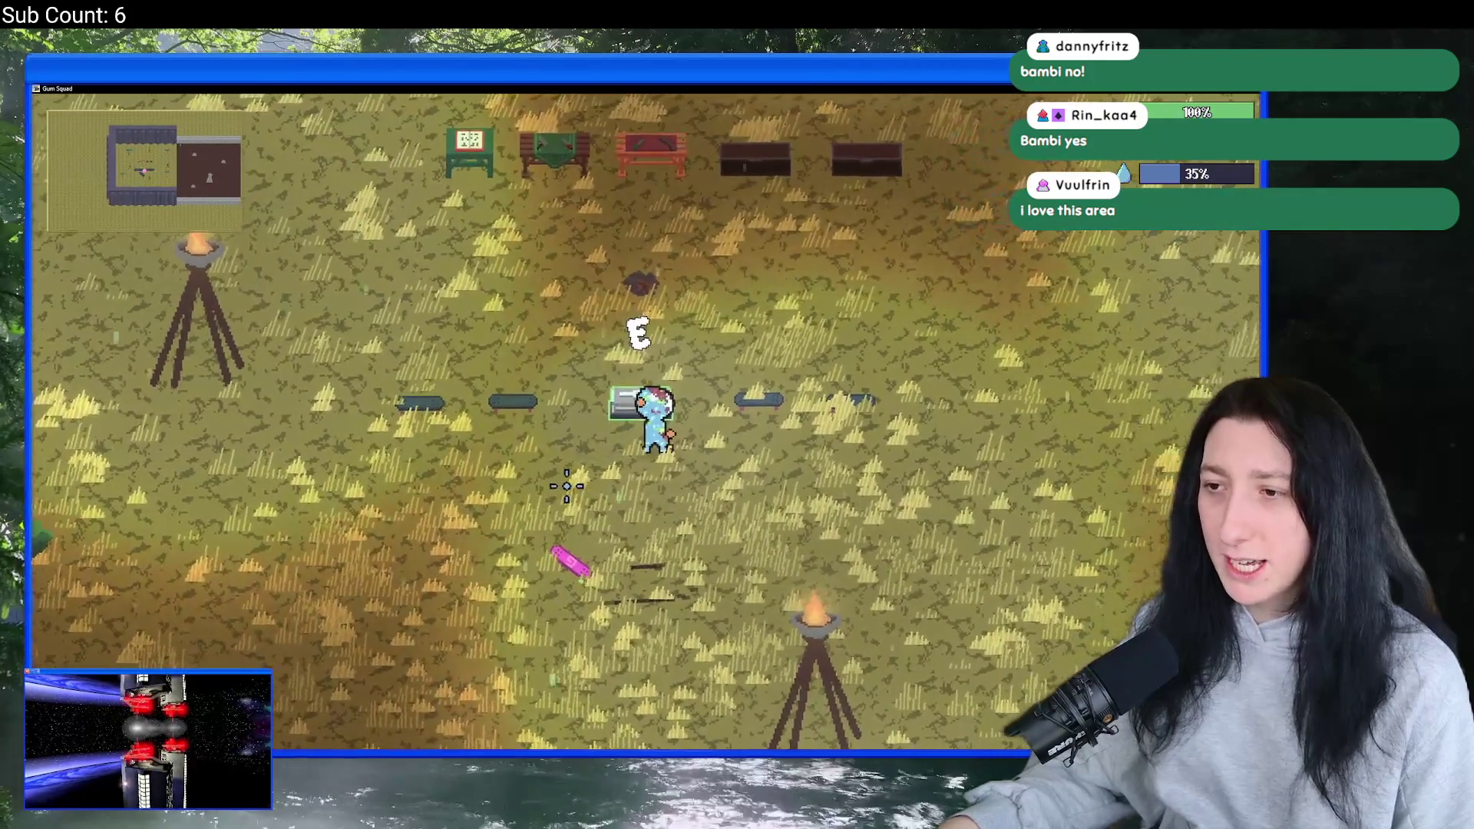
{"action": "key", "text": "shift+Tab"}
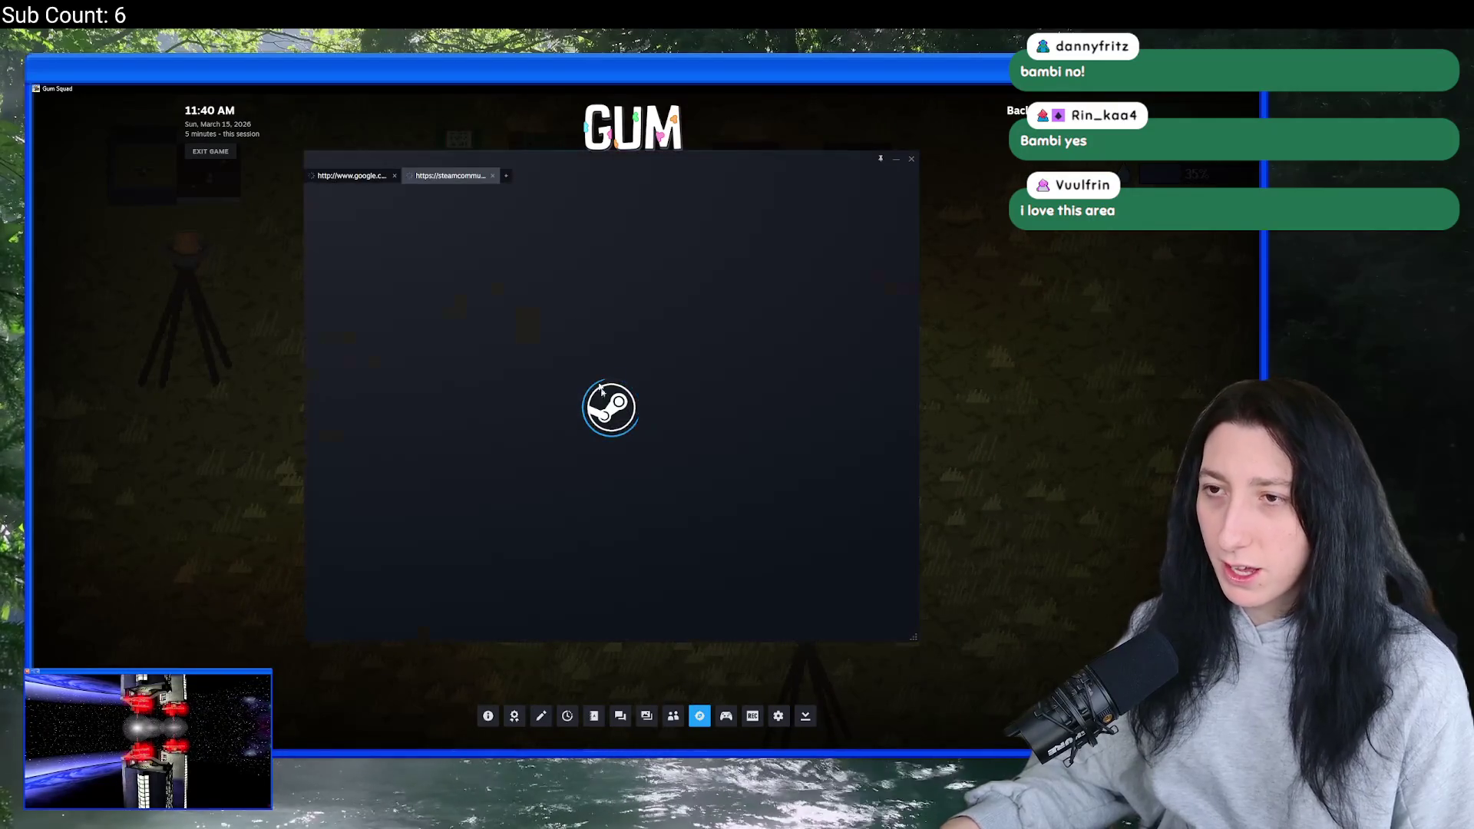
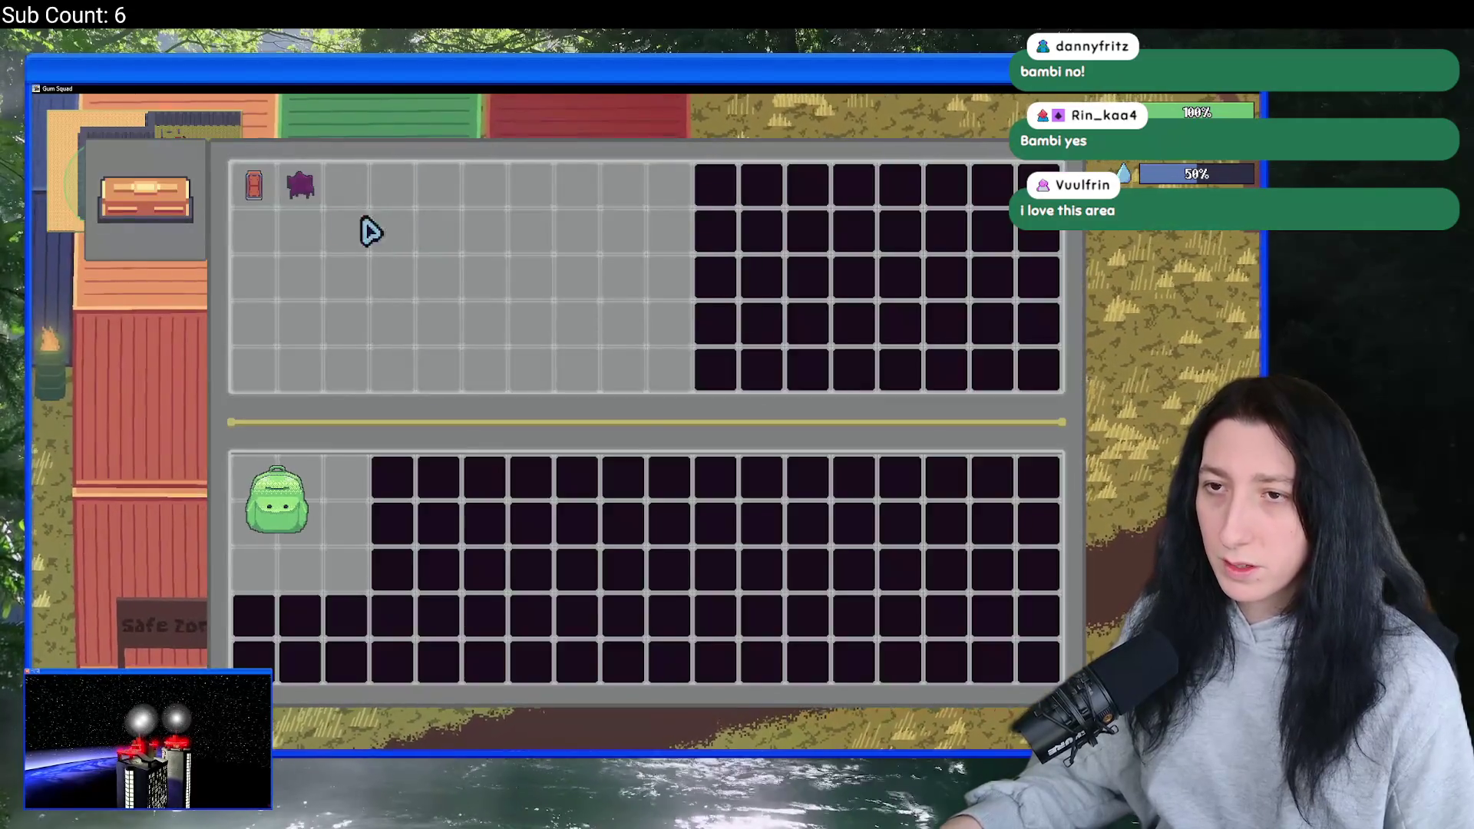
- Open the inventory and look inside the Paper Bag
{"action": "key", "text": "Tab"}
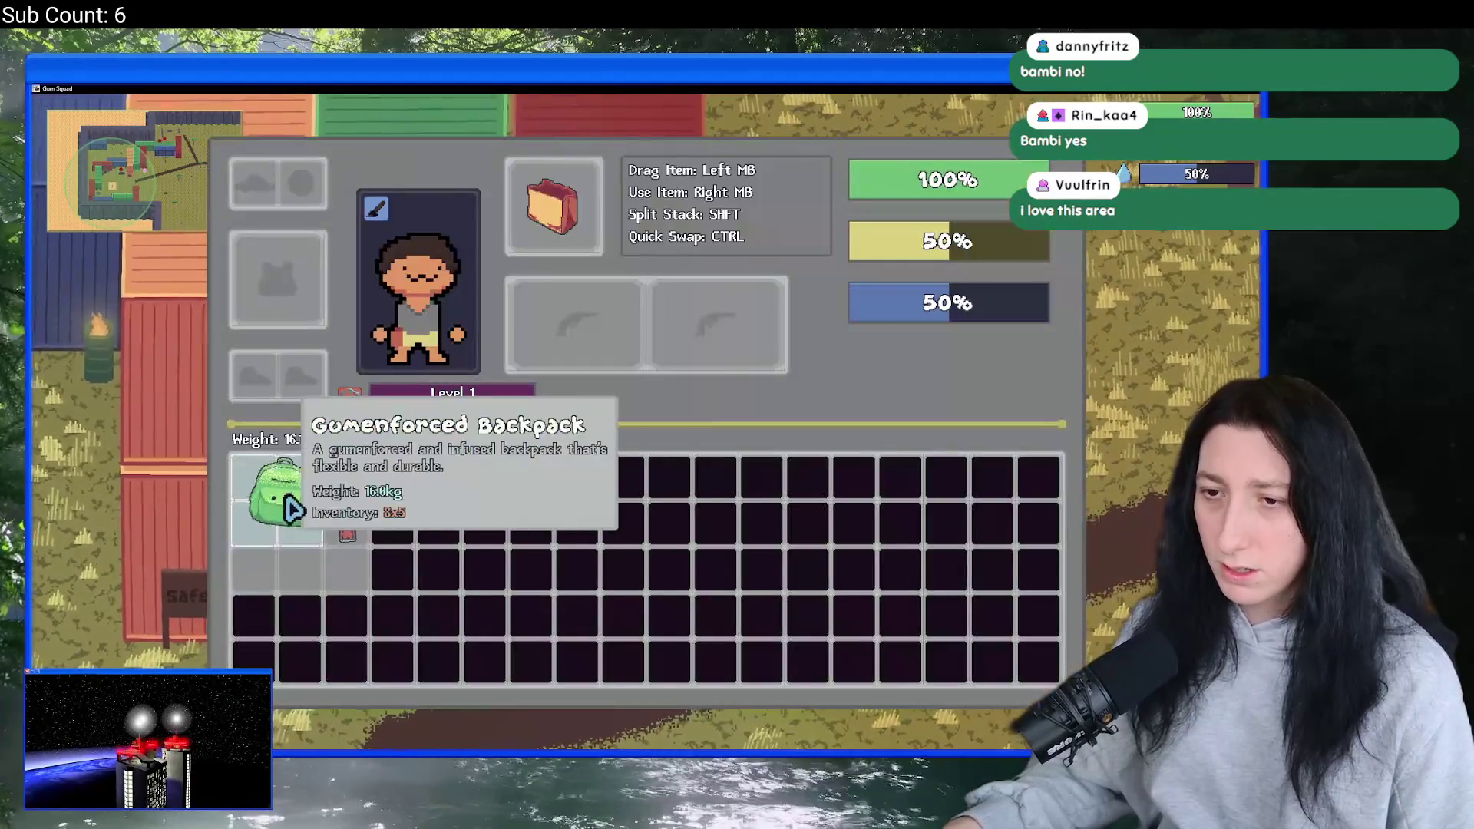
{"action": "right_click", "coordinate": [293, 550]}
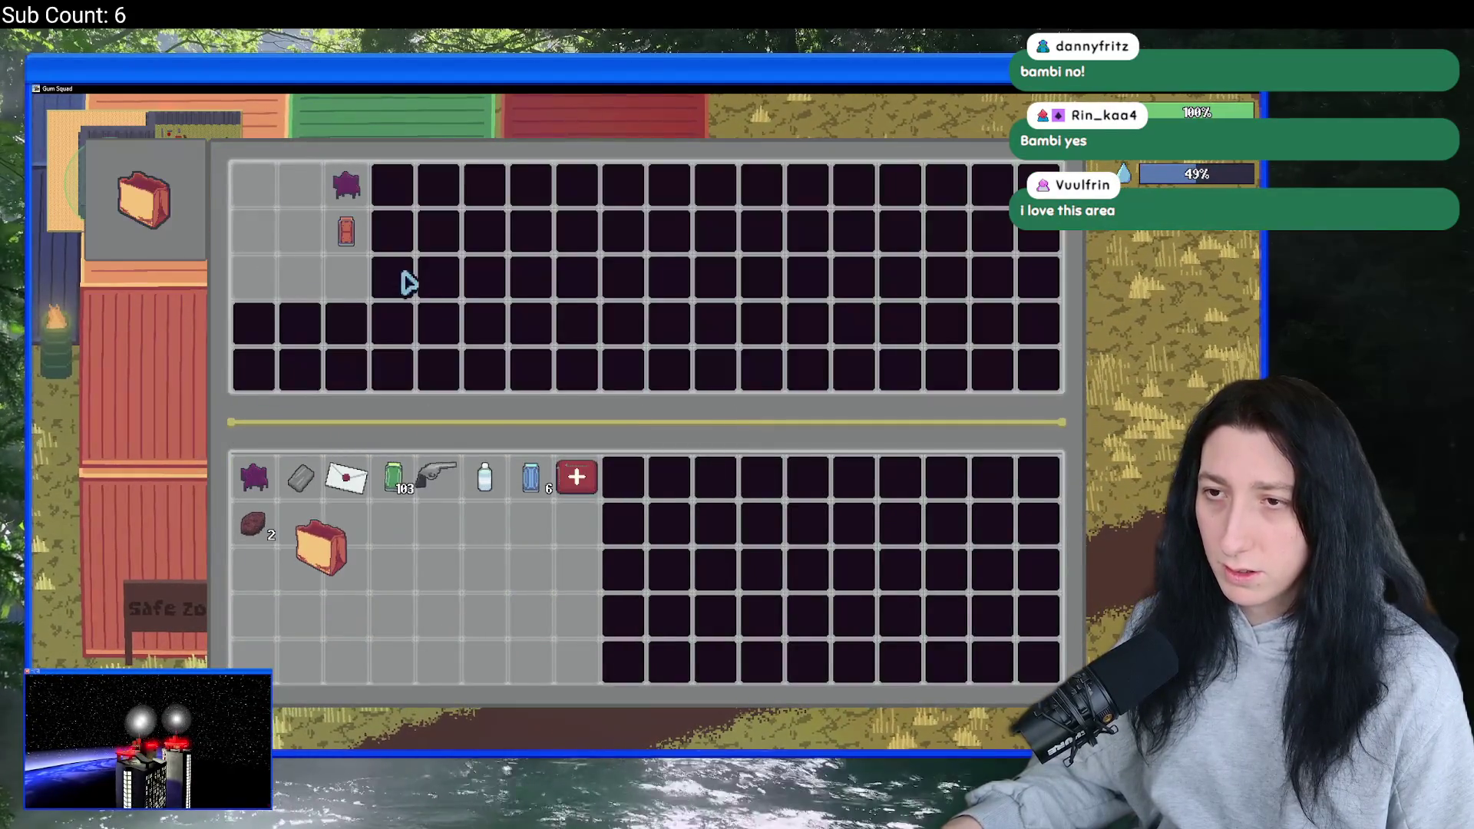
{"action": "right_click", "coordinate": [326, 568]}
{"action": "key", "text": "Tab"}
- At the bench, craft the revolver into a pistol body and raise Mint Gum to 128
{"action": "key", "text": "s"}
{"action": "key", "text": "a"}
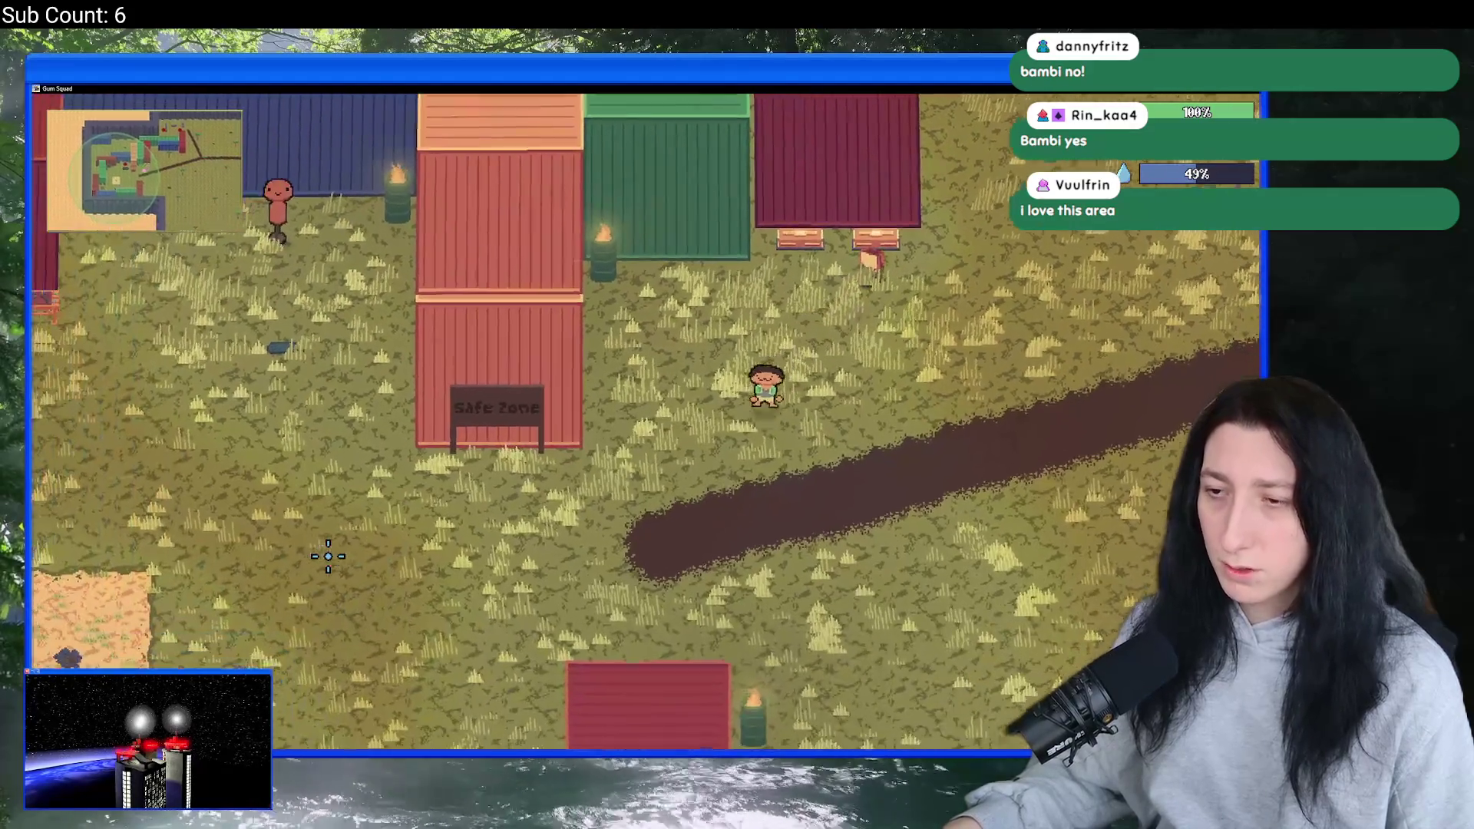
{"action": "key", "text": "w"}
{"action": "key", "text": "a"}
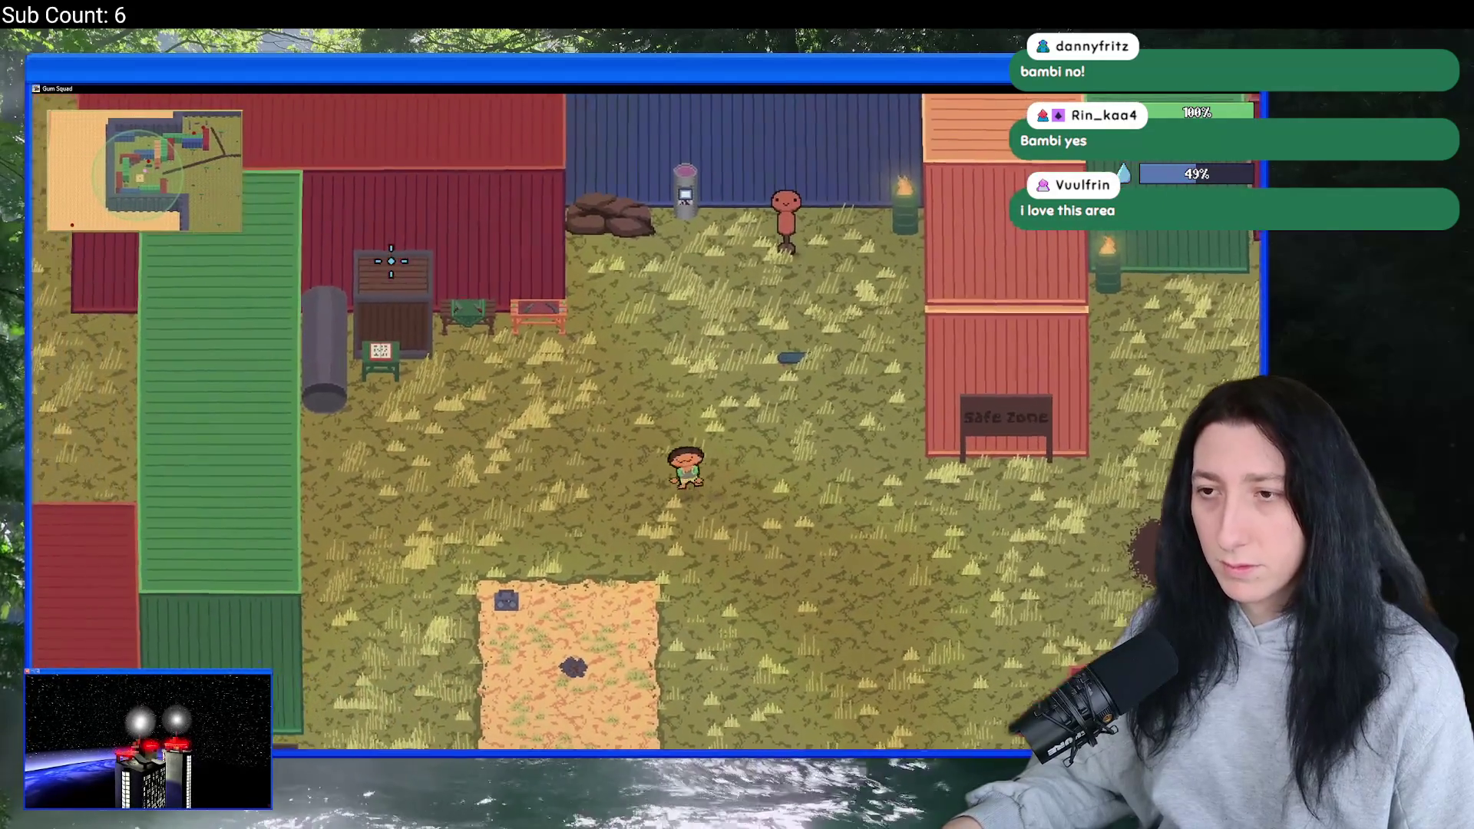
{"action": "key", "text": "e"}
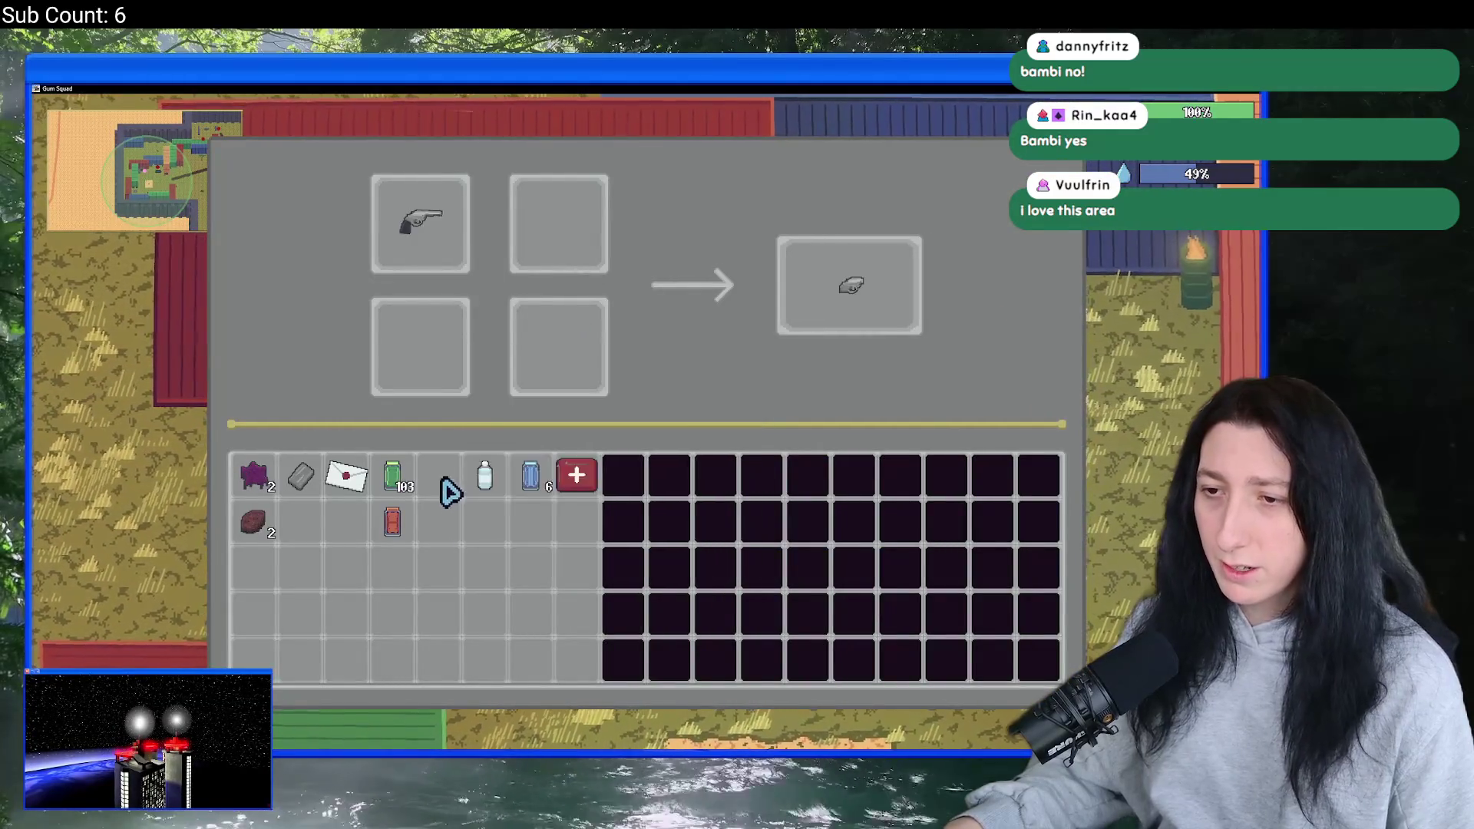
{"action": "left_click", "coordinate": [845, 265]}
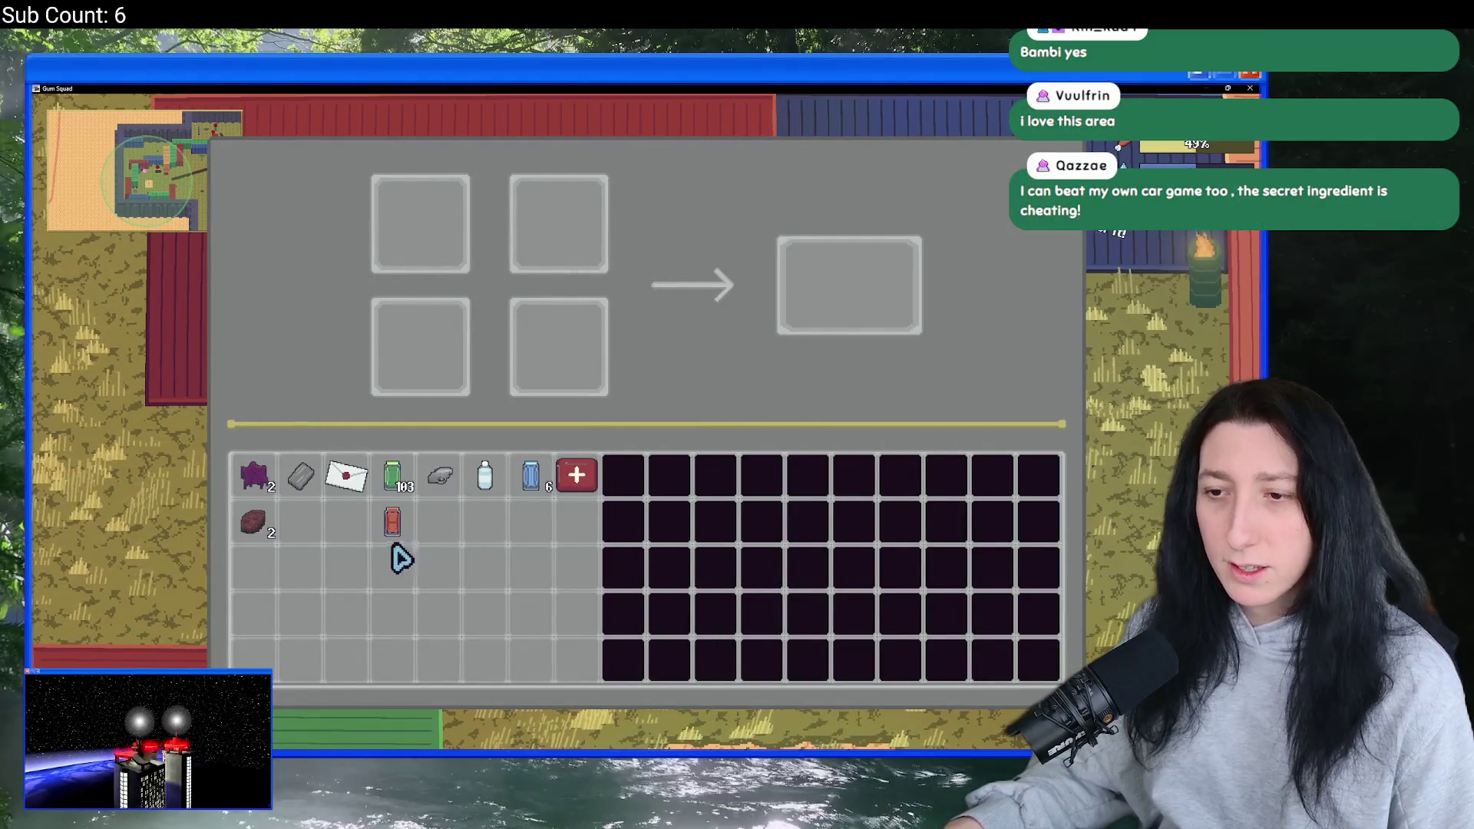
{"action": "left_click", "coordinate": [810, 307]}
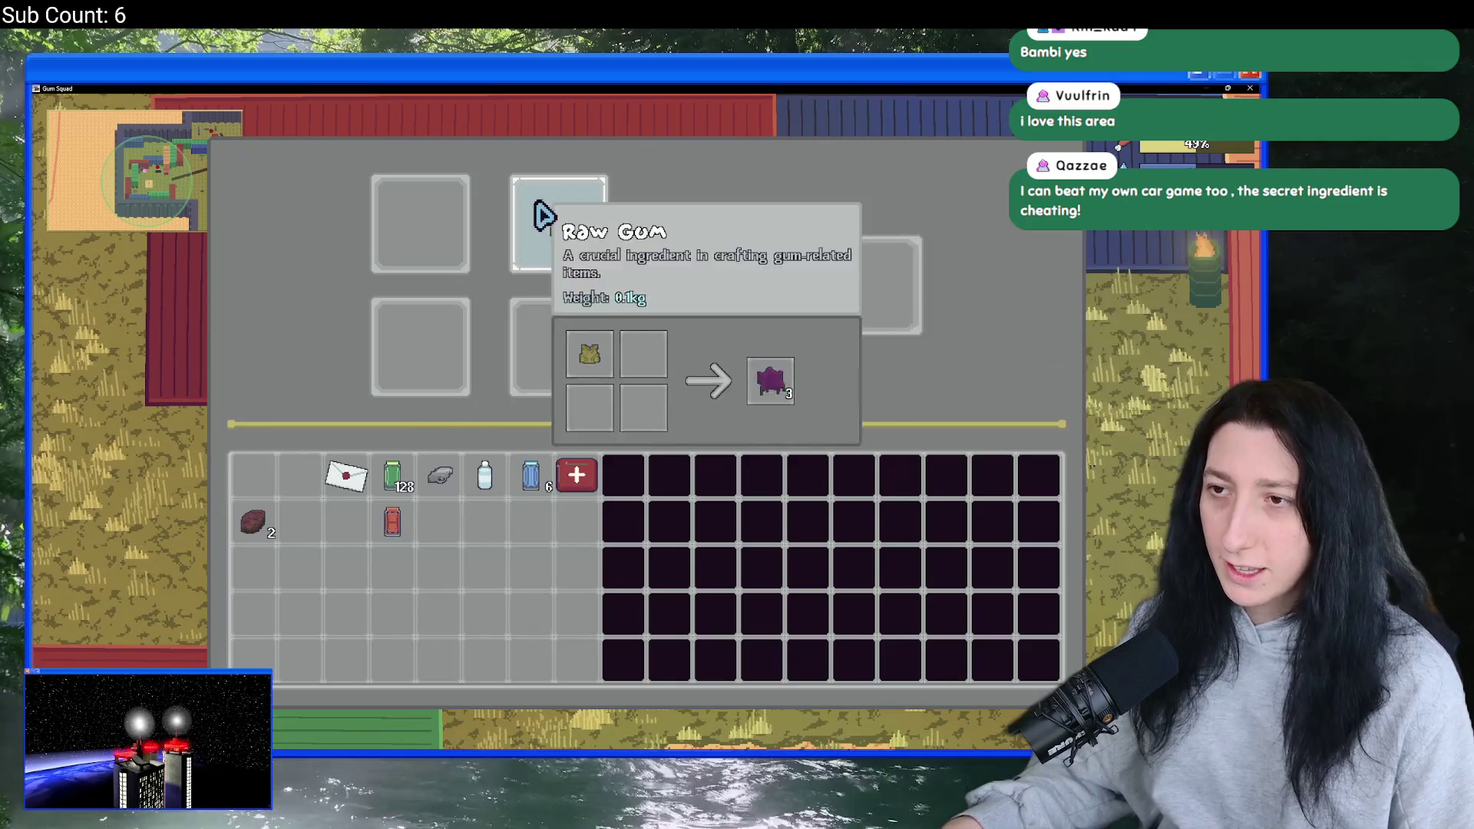
{"action": "left_click", "coordinate": [543, 220]}
{"action": "key", "text": "Escape"}
- Equip the green Gumenforced Backpack from the inventory
{"action": "key", "text": "Tab"}
{"action": "left_click", "coordinate": [553, 230]}
{"action": "key", "text": "Tab"}
{"action": "key", "text": "e"}
{"action": "key", "text": "Escape"}
- Check the inventory again, then bring up the pause menu
{"action": "key", "text": "s"}
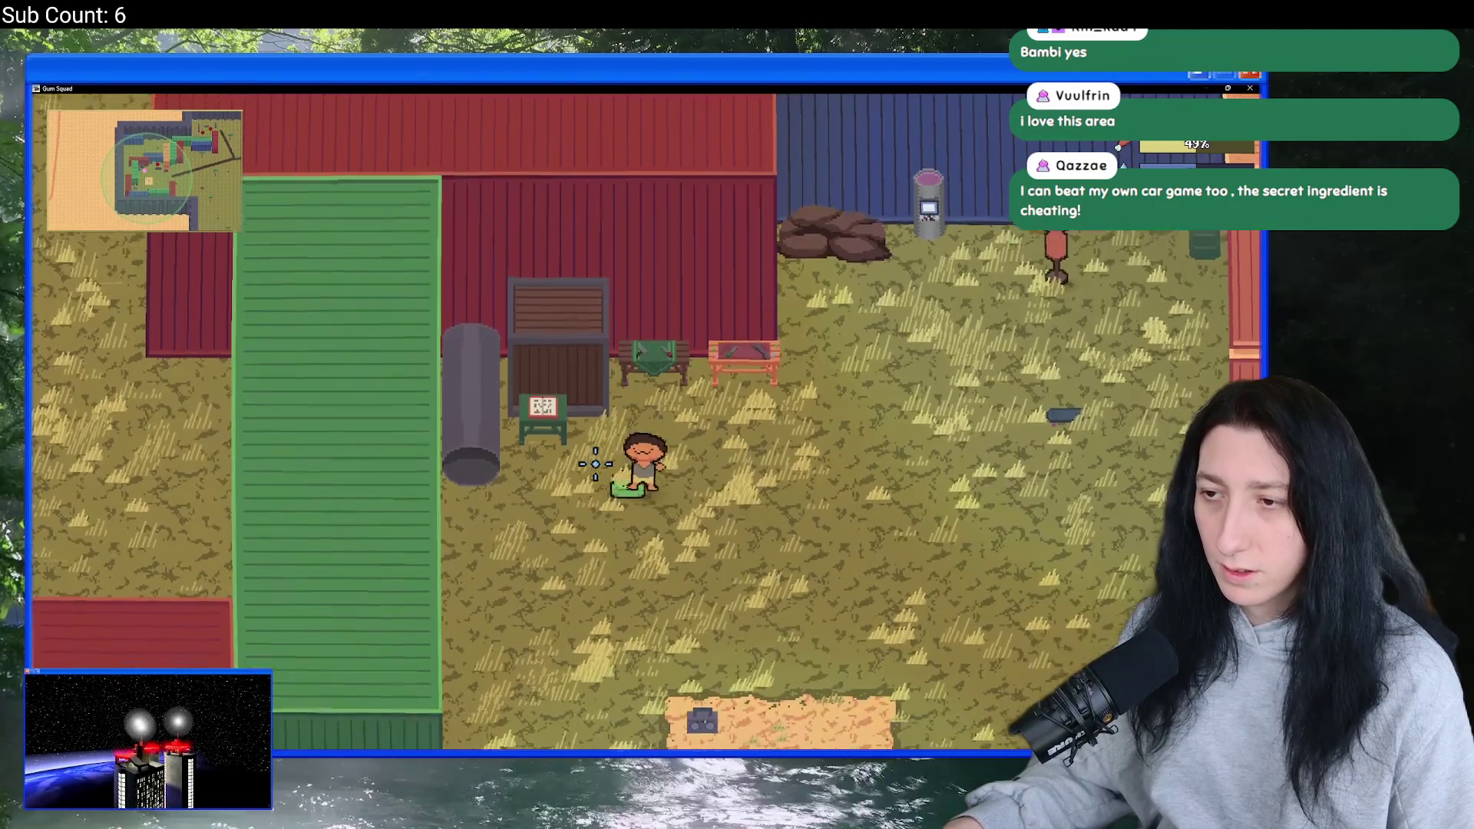
{"action": "key", "text": "Tab"}
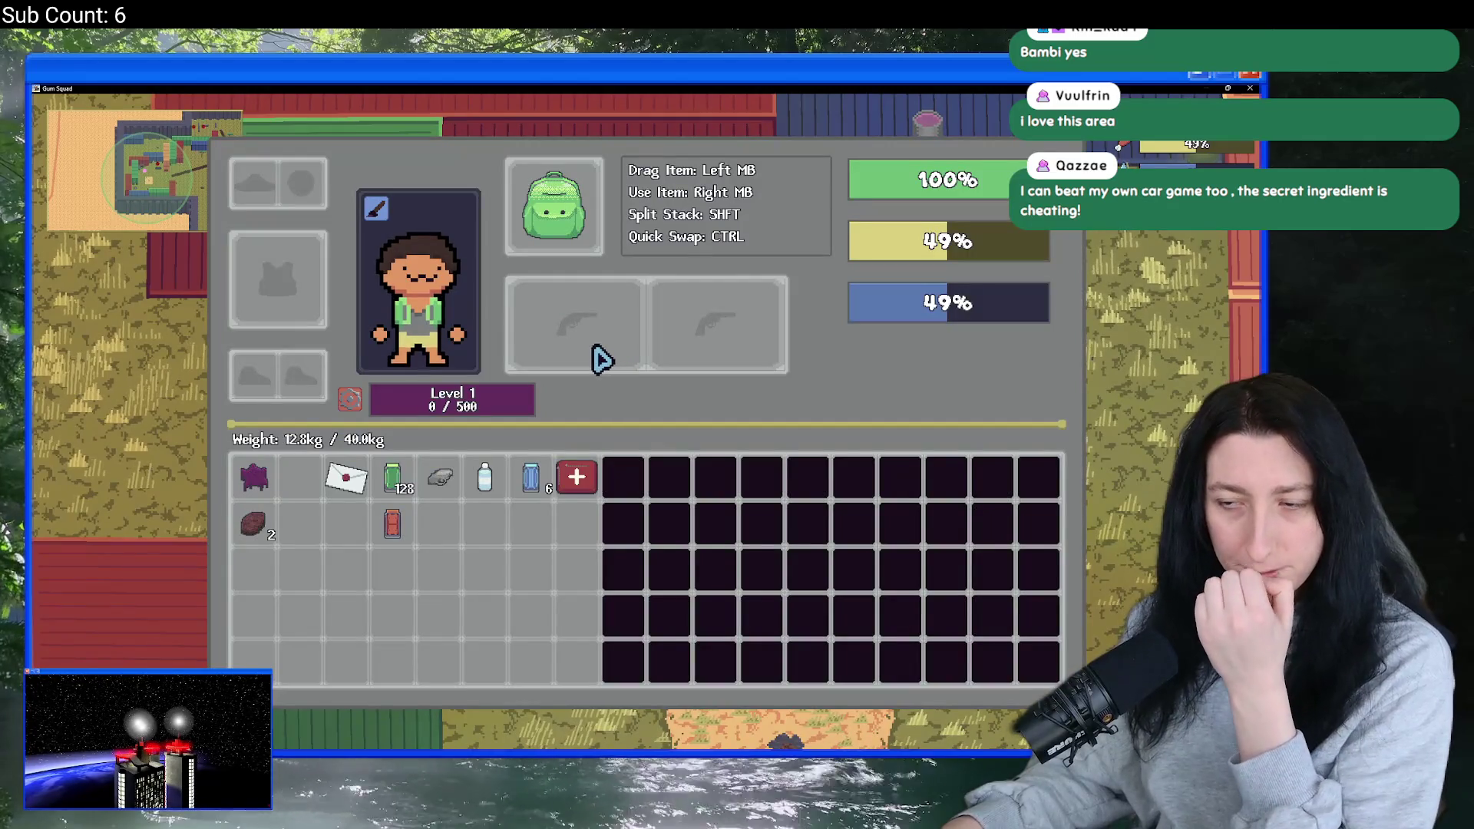
{"action": "key", "text": "Tab"}
{"action": "key", "text": "d"}
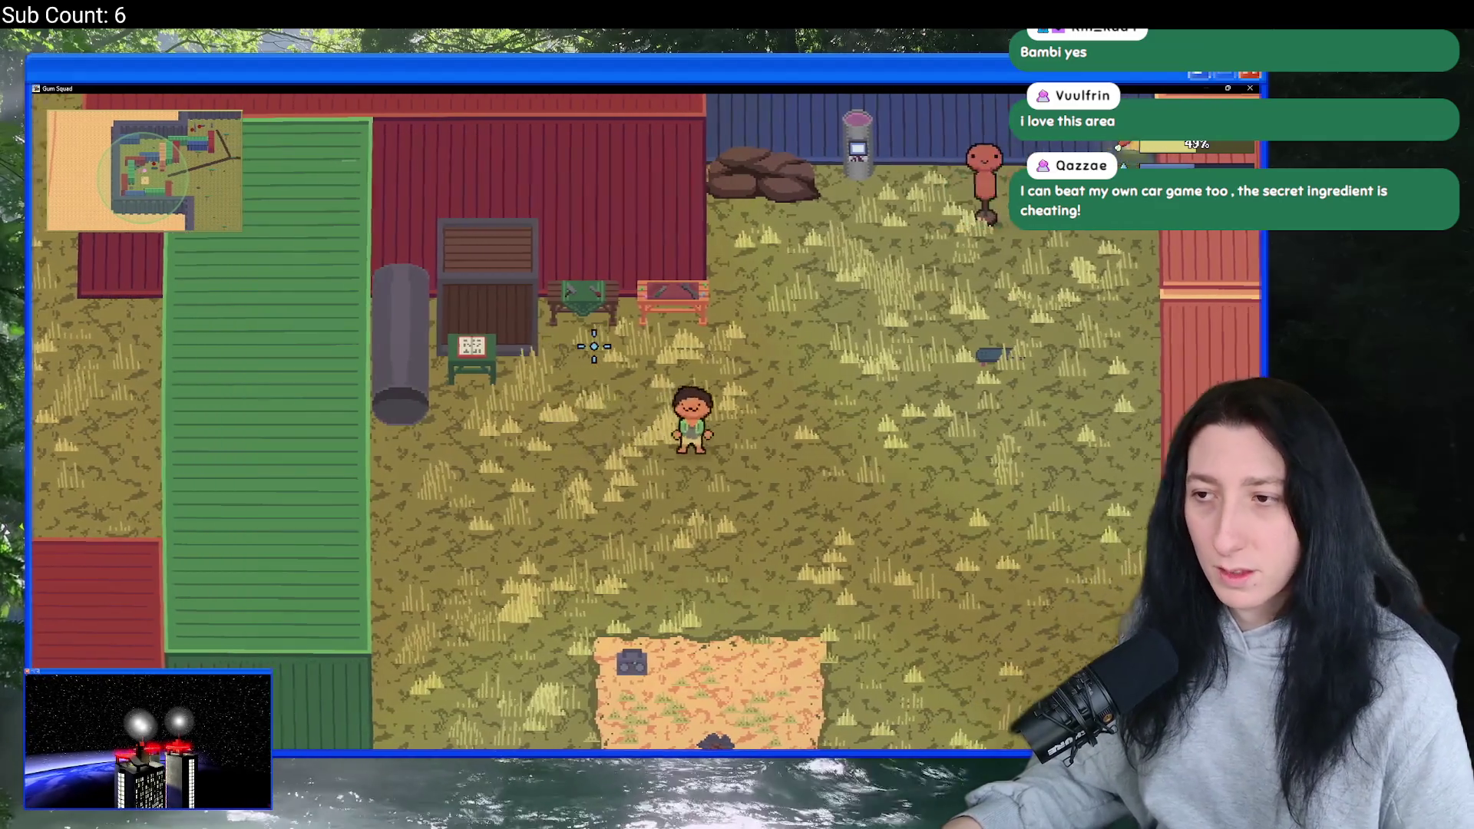
{"action": "key", "text": "a"}
{"action": "key", "text": "Escape"}
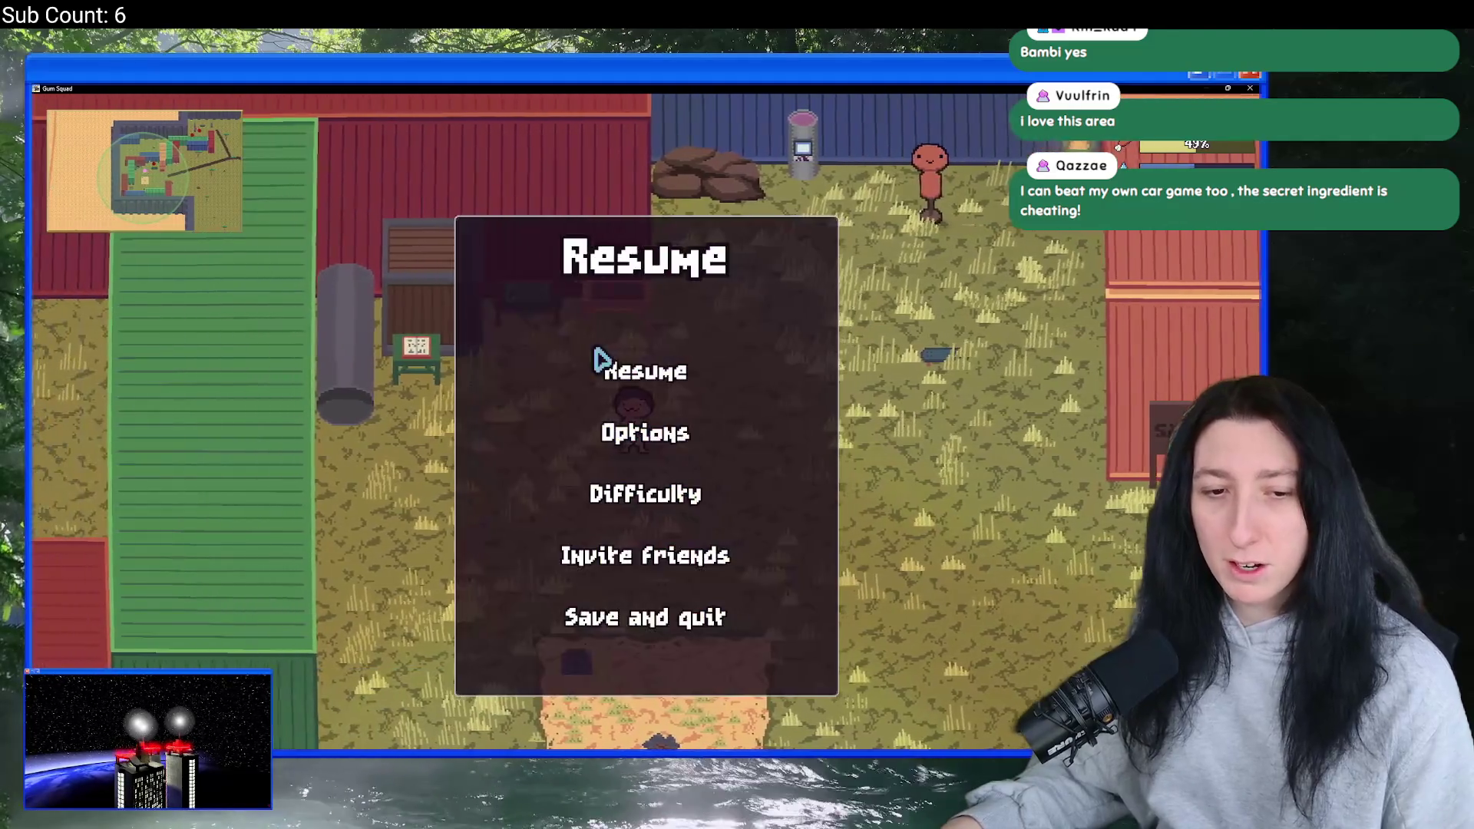
- Save and quit, then create the offline world BabyGum with 8 max players
{"action": "left_click", "coordinate": [654, 614]}
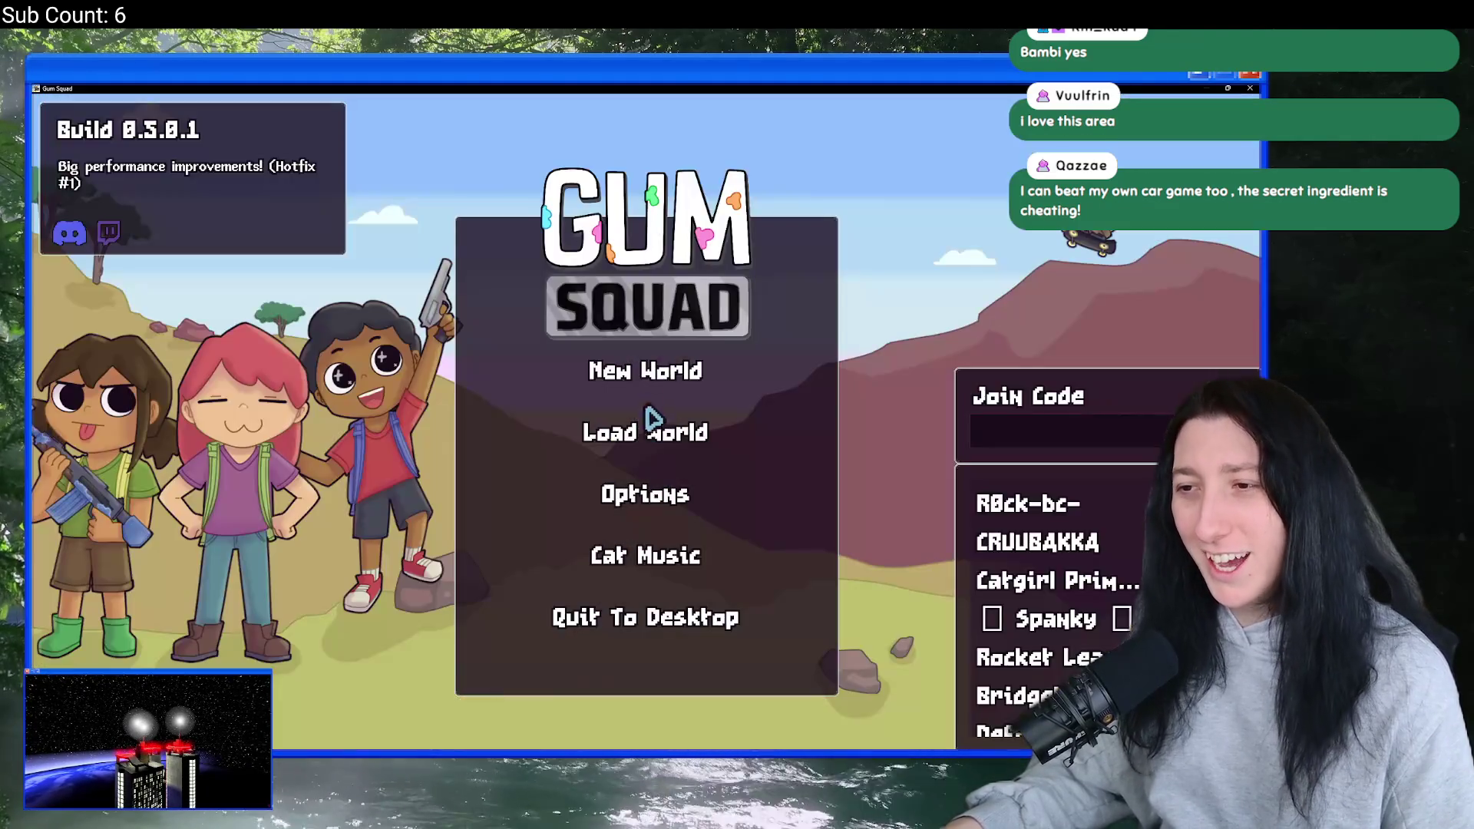
{"action": "left_click", "coordinate": [645, 373]}
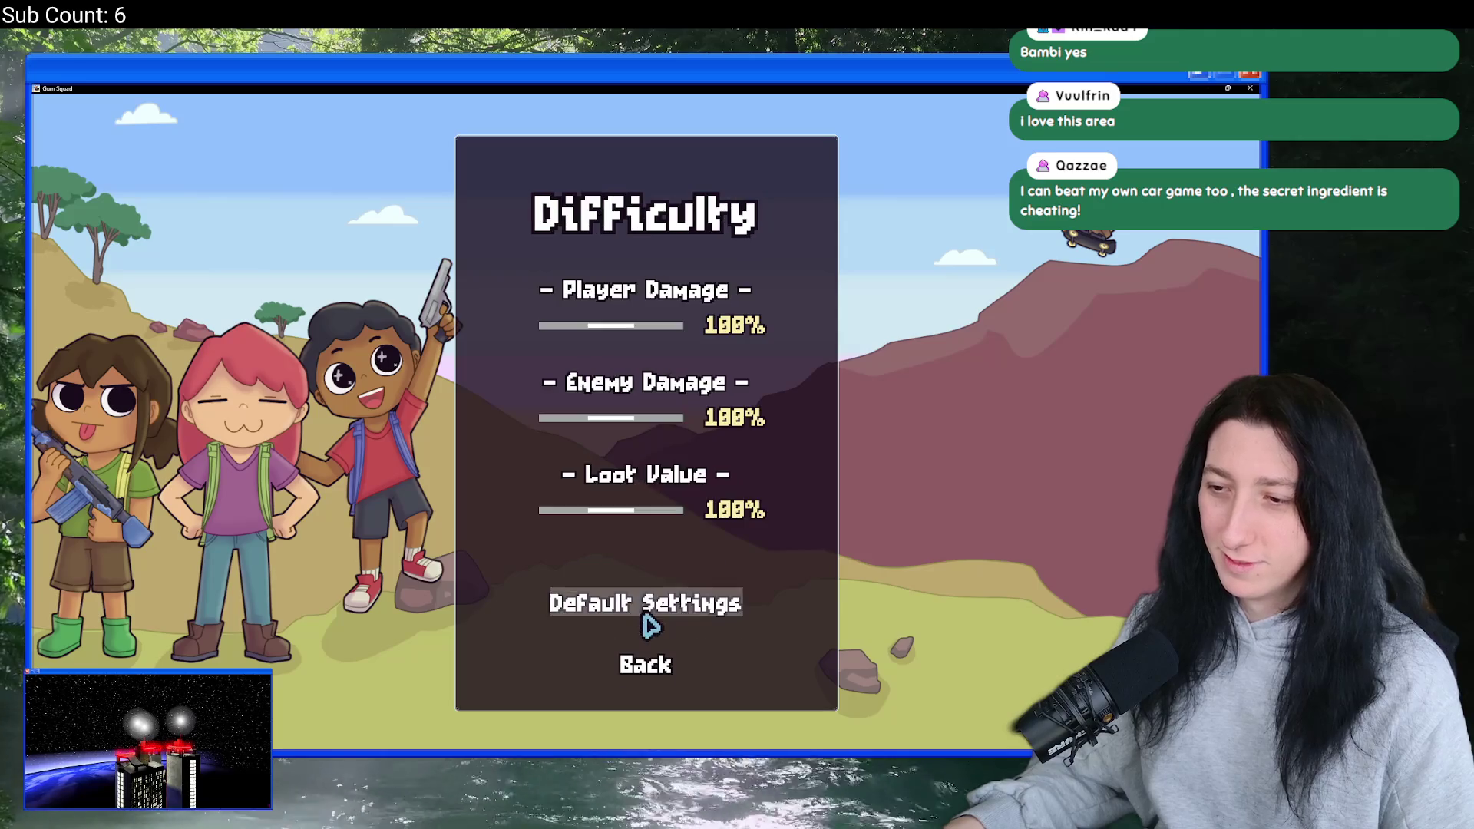
{"action": "left_click", "coordinate": [643, 665]}
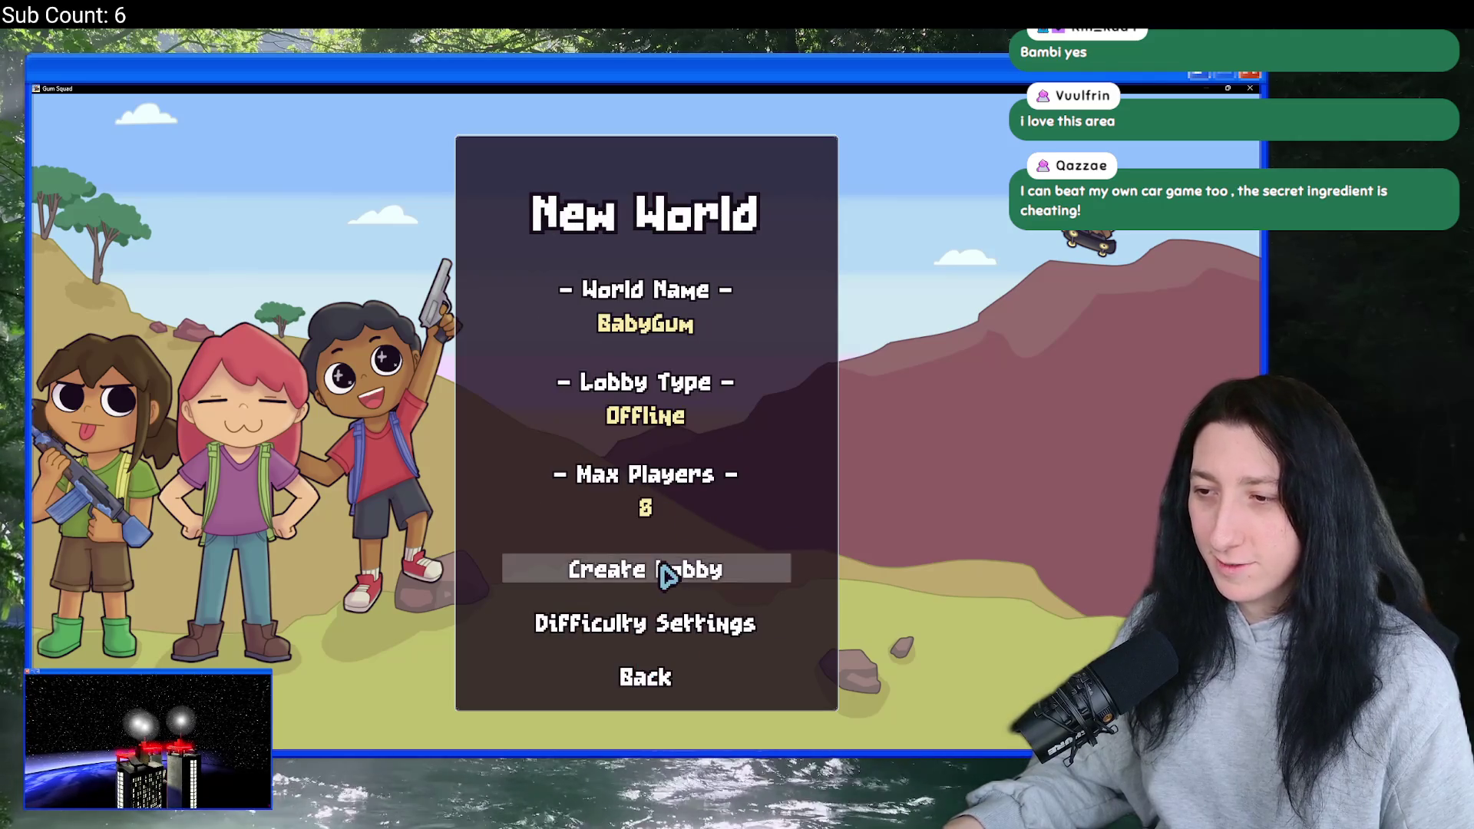
{"action": "left_click", "coordinate": [664, 572]}
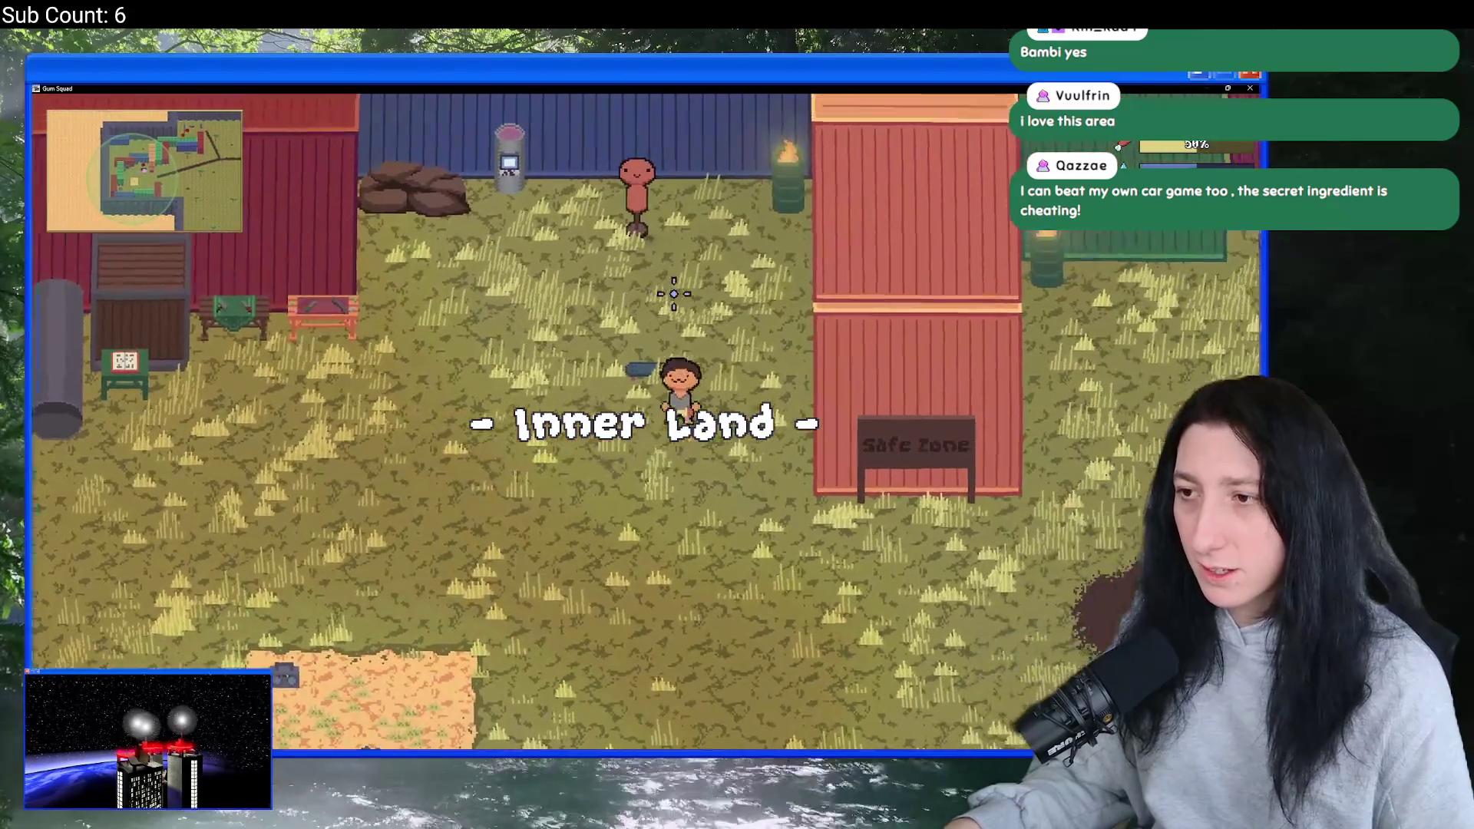
- Loot the storage crate for the dark round item and Raw Gum, leaving the envelope inside
{"action": "key", "text": "d"}
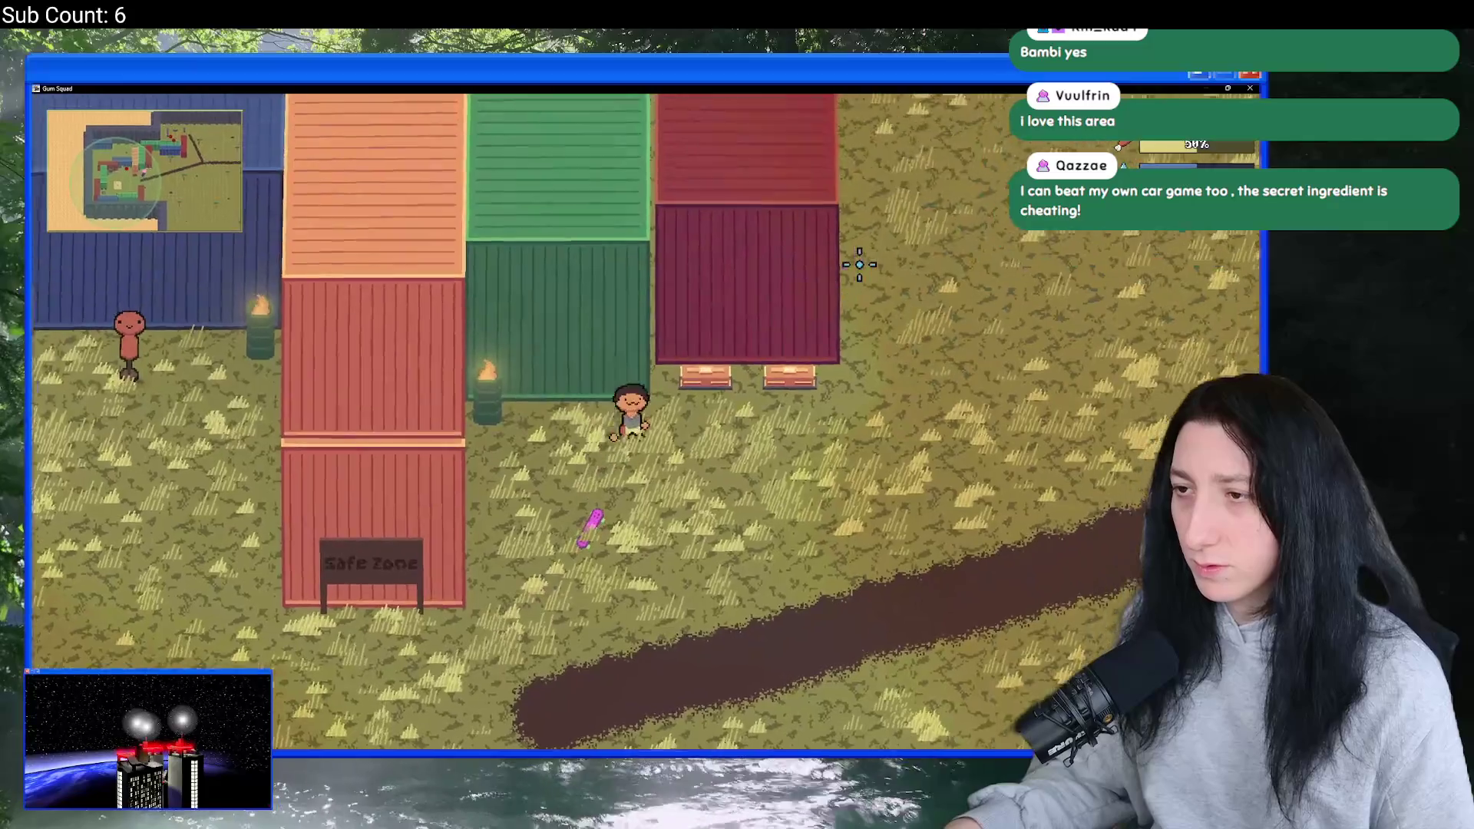
{"action": "key", "text": "e"}
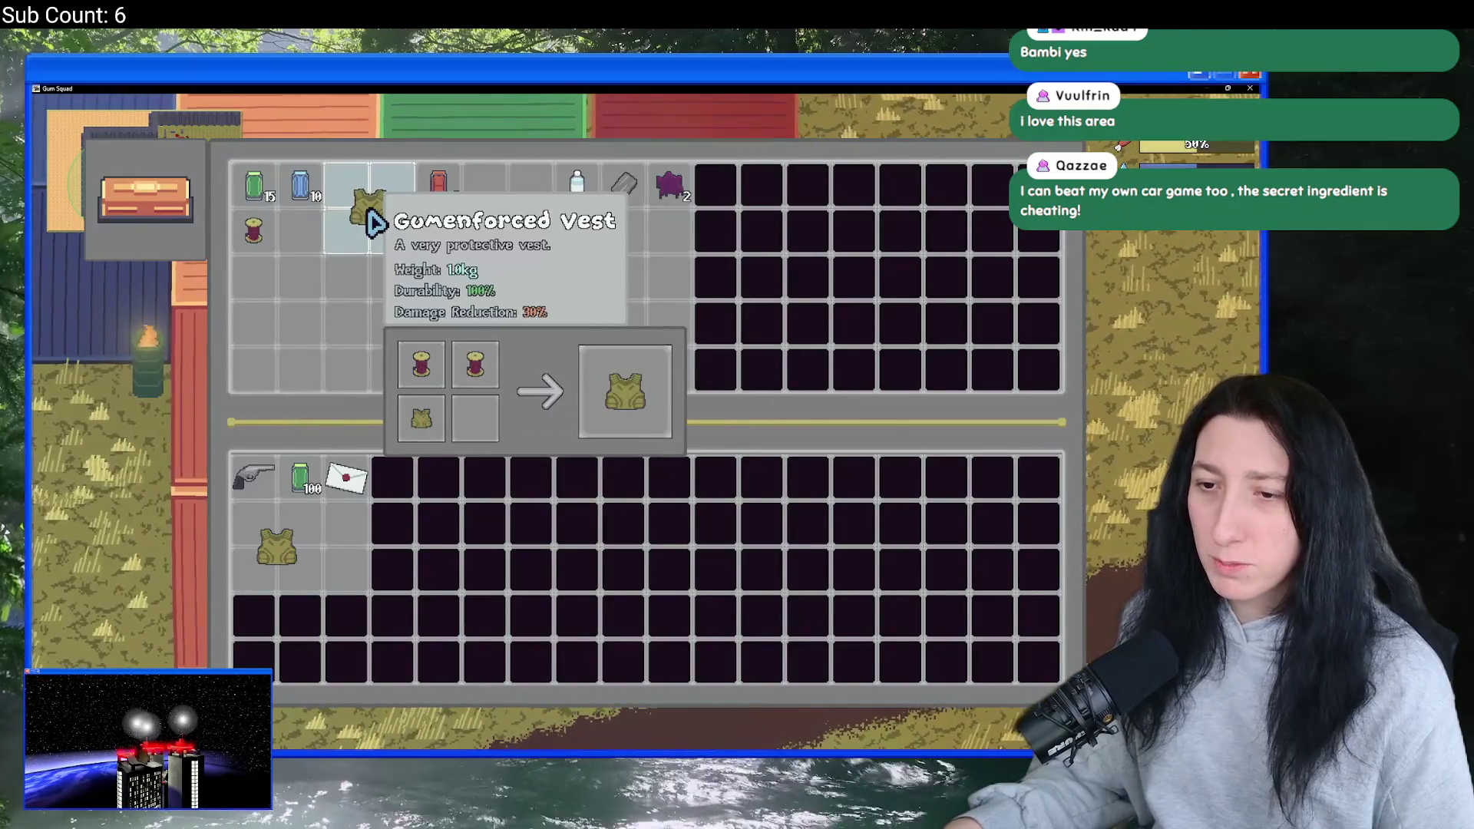
{"action": "key", "text": "e"}
{"action": "key", "text": "Tab"}
{"action": "key", "text": "Tab"}
{"action": "key", "text": "e"}
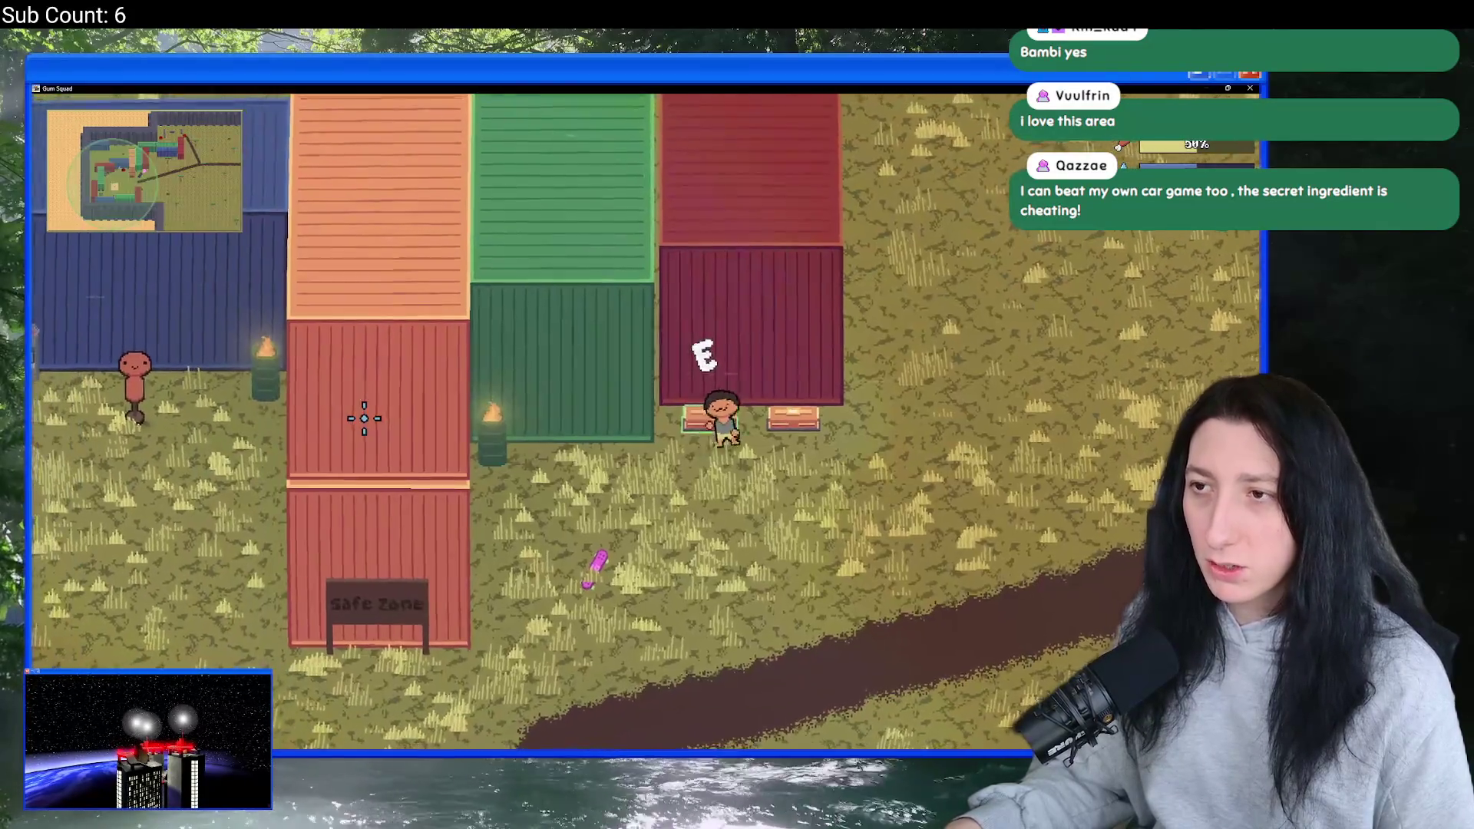
{"action": "key", "text": "e"}
{"action": "left_click", "coordinate": [547, 201]}
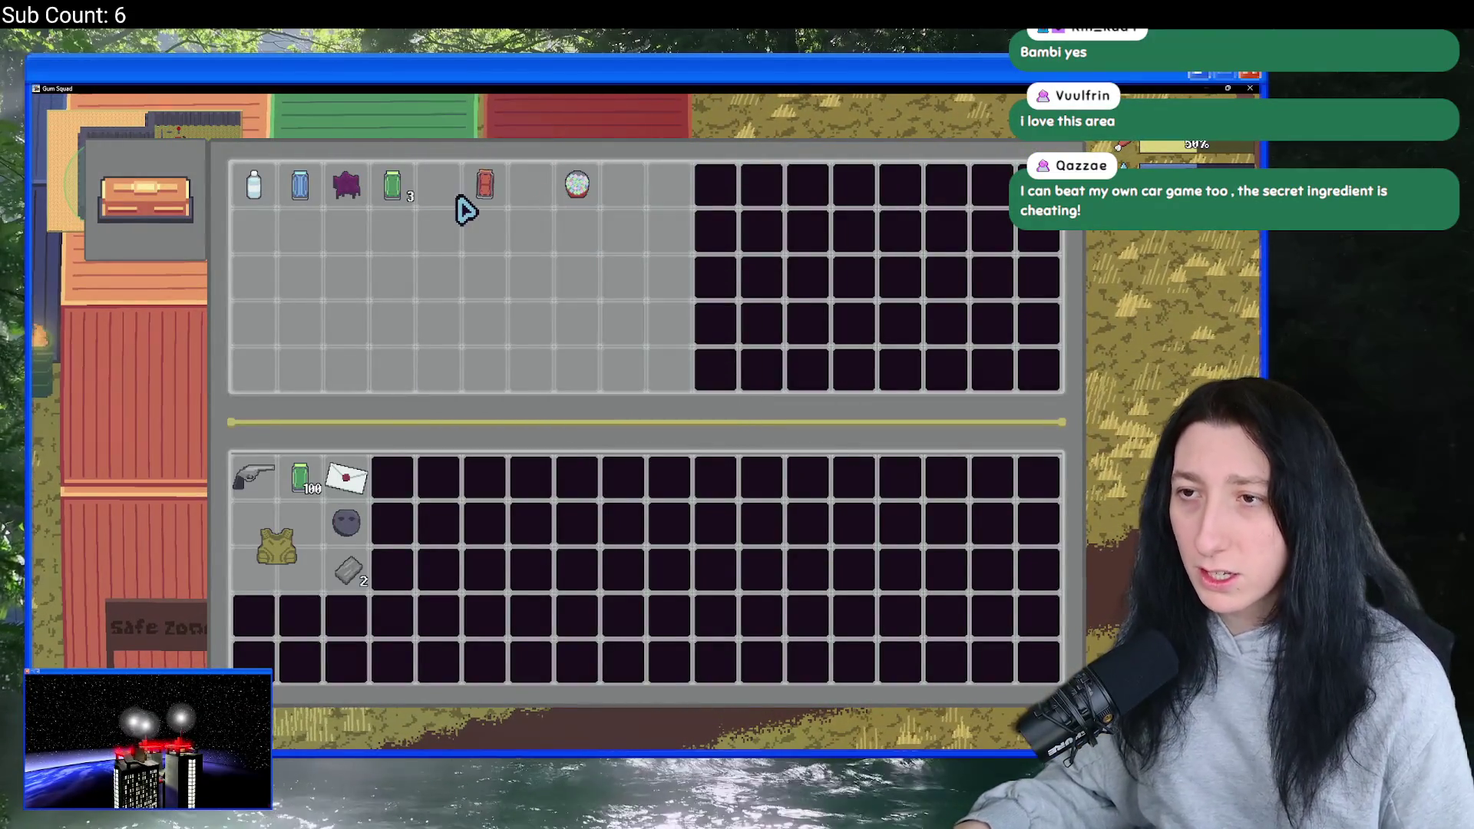
{"action": "left_click", "coordinate": [342, 474]}
{"action": "left_click", "coordinate": [350, 188]}
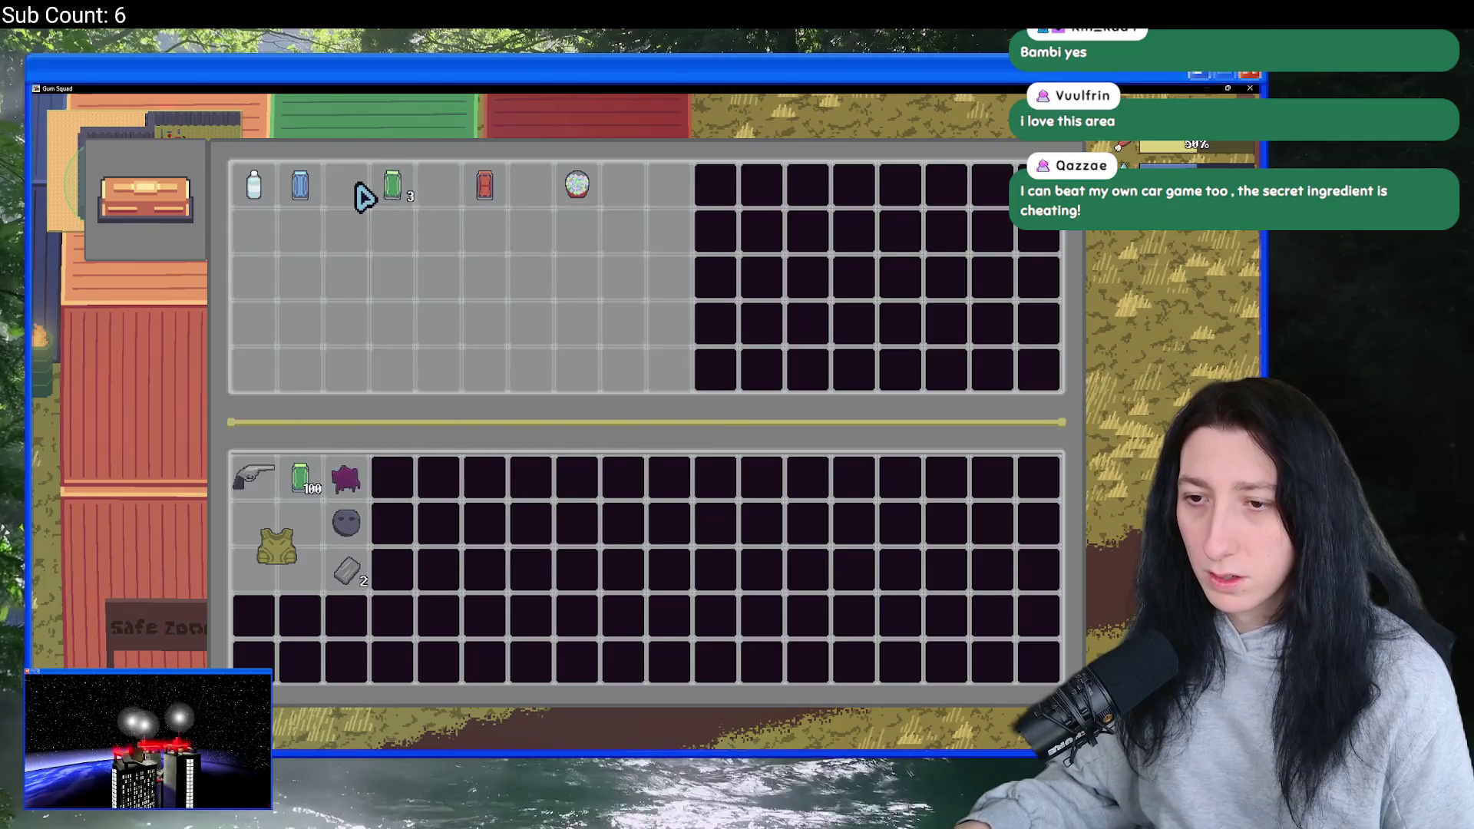
{"action": "key", "text": "e"}
- At the crafting bench, turn the Metal Rock into Metal Scrap and craft gum
{"action": "key", "text": "s"}
{"action": "key", "text": "a"}
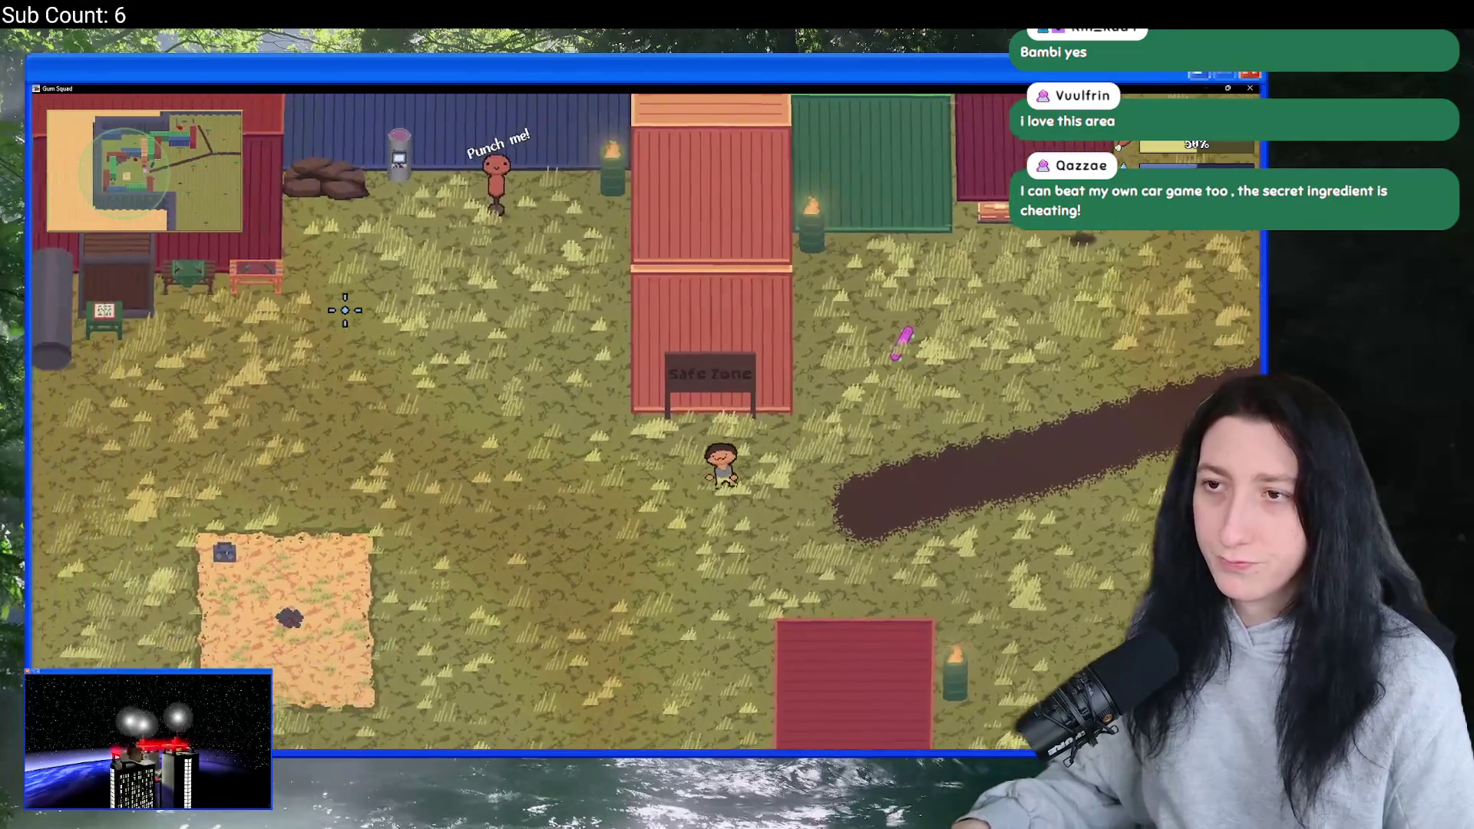
{"action": "key", "text": "a"}
{"action": "key", "text": "w"}
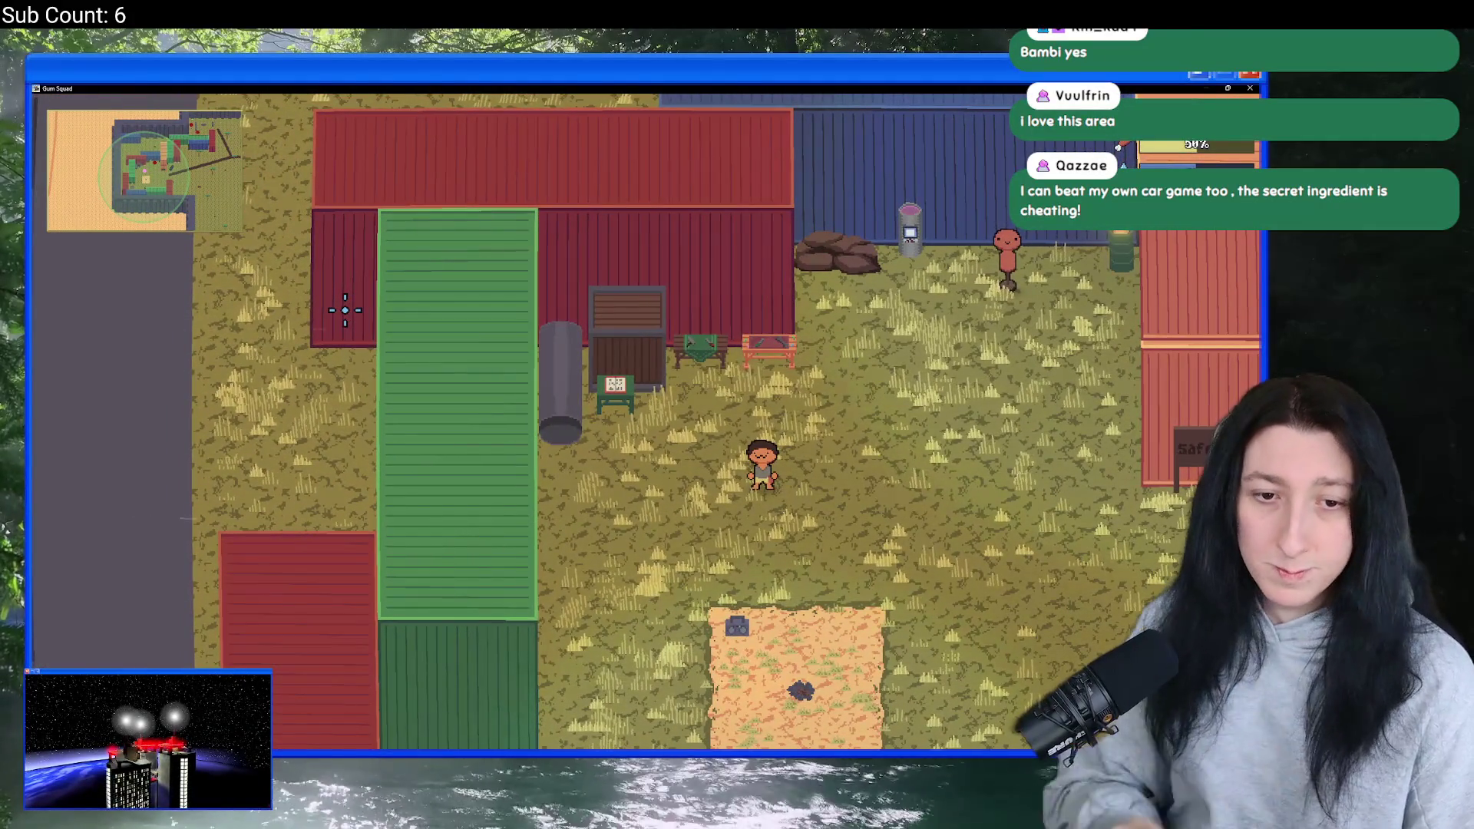
{"action": "key", "text": "w"}
{"action": "key", "text": "a"}
{"action": "key", "text": "e"}
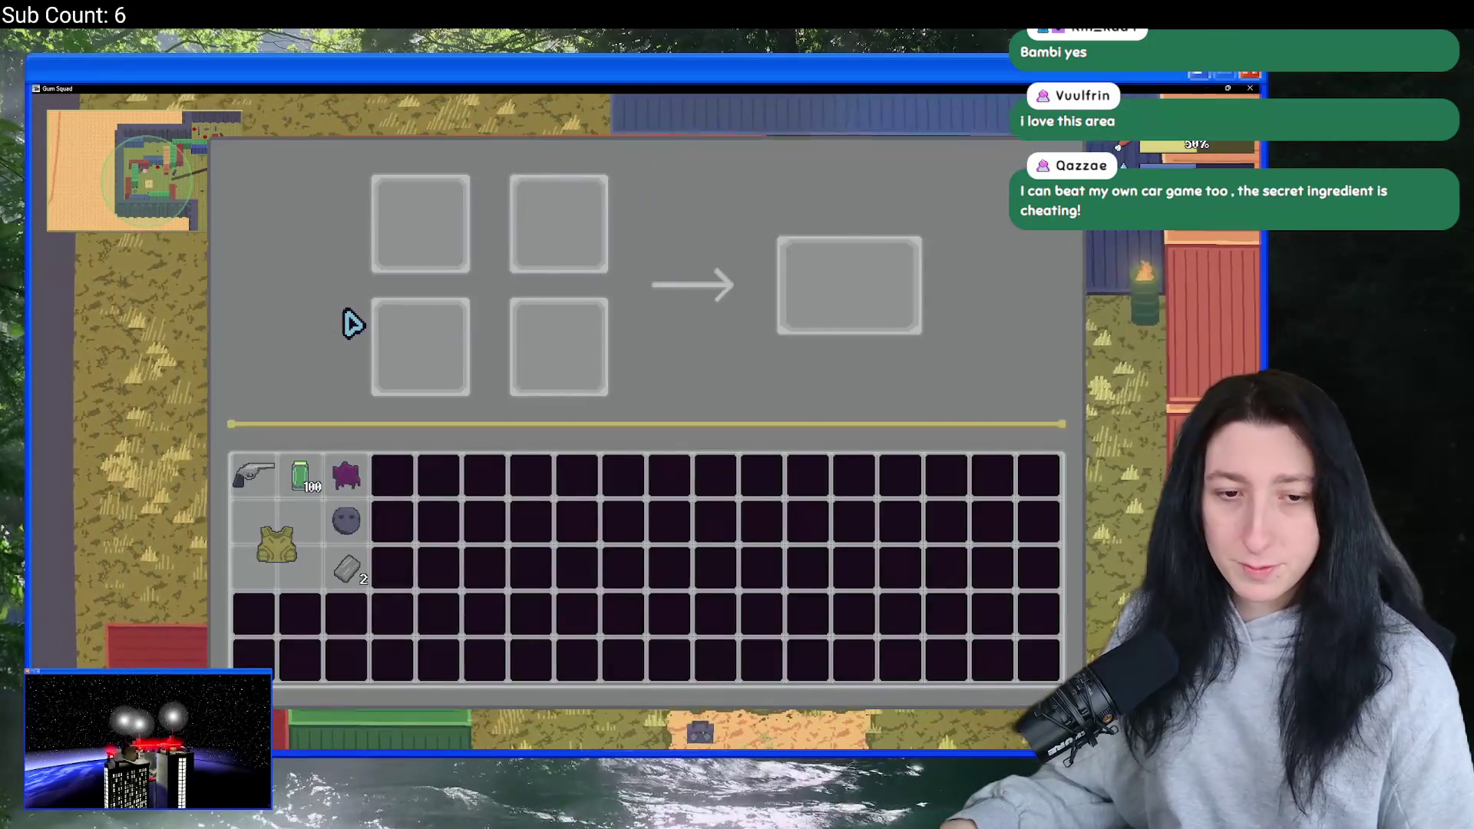
{"action": "left_click_drag", "start_coordinate": [346, 521], "coordinate": [411, 265]}
{"action": "mouse_move", "coordinate": [850, 263]}
{"action": "left_mouse_down"}
{"action": "mouse_move", "coordinate": [357, 530]}
{"action": "mouse_move", "coordinate": [427, 231]}
{"action": "left_mouse_up"}
{"action": "left_click_drag", "start_coordinate": [347, 475], "coordinate": [559, 224]}
{"action": "left_click_drag", "start_coordinate": [850, 284], "coordinate": [460, 499]}
{"action": "left_click", "coordinate": [350, 476]}
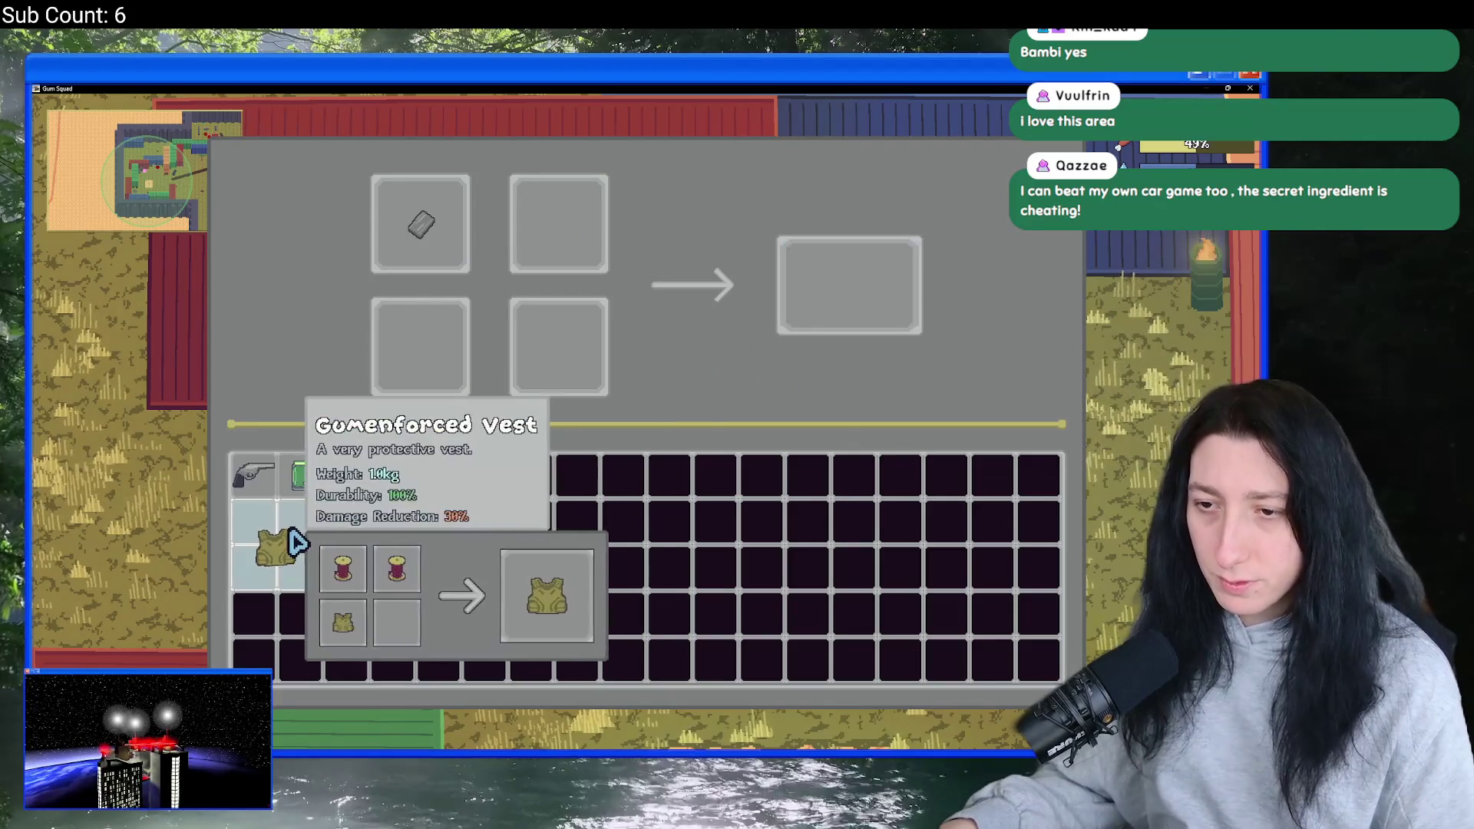
- Craft more Mint Gum from metal scrap and Raw Gum, bringing the stack to 150
{"action": "left_click", "coordinate": [883, 326], "text": "shift"}
{"action": "left_click", "coordinate": [347, 523], "text": "shift"}
{"action": "left_click", "coordinate": [255, 522], "text": "shift"}
{"action": "left_click", "coordinate": [848, 286], "text": "shift"}
{"action": "key", "text": "Escape"}
- Check achievements in the Steam overlay, then close it and the inventory
{"action": "key", "text": "shift+Tab"}
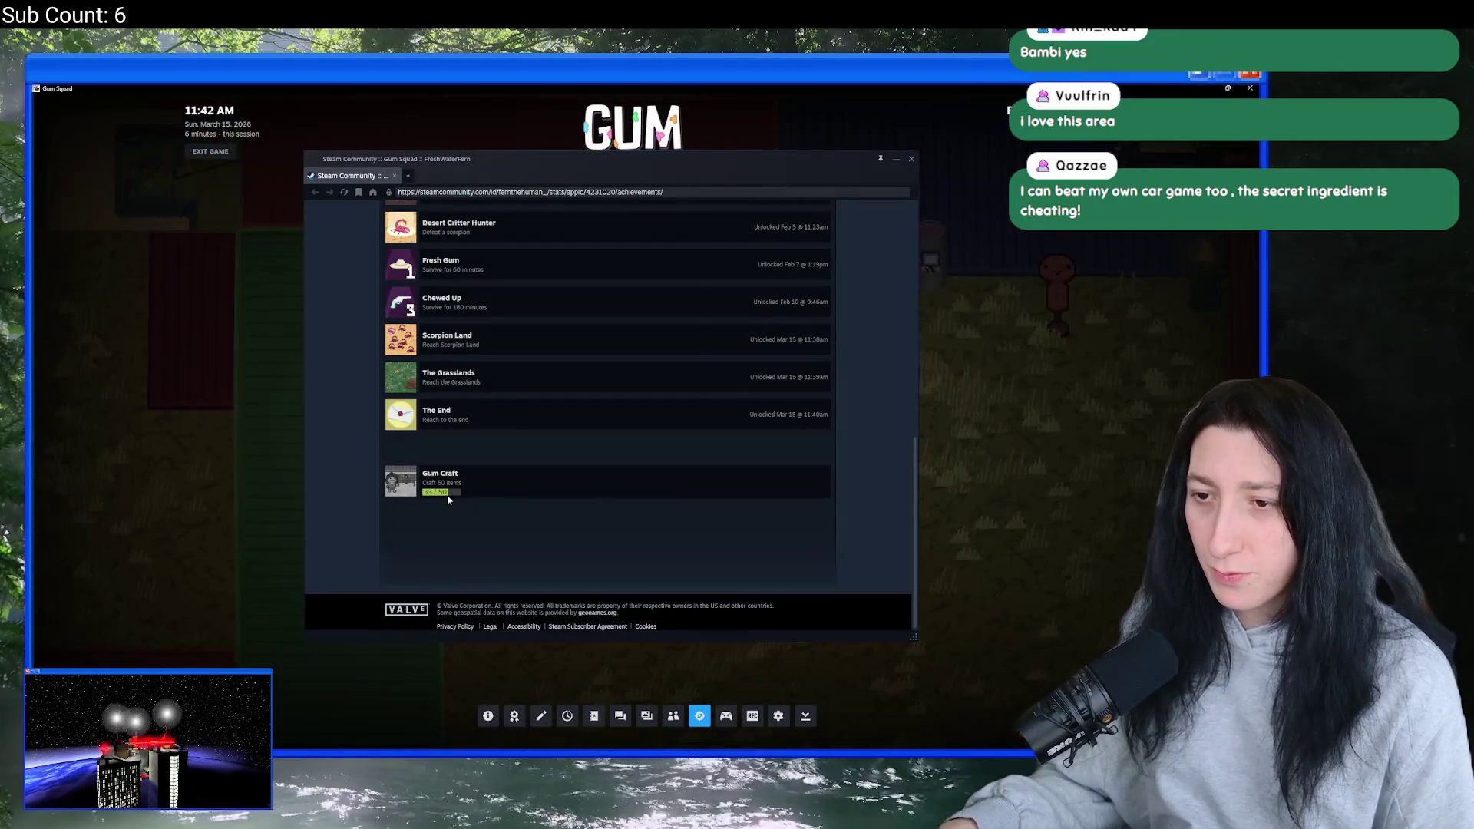
{"action": "key", "text": "shift+Tab"}
{"action": "key", "text": "e"}
{"action": "key", "text": "shift+Tab"}
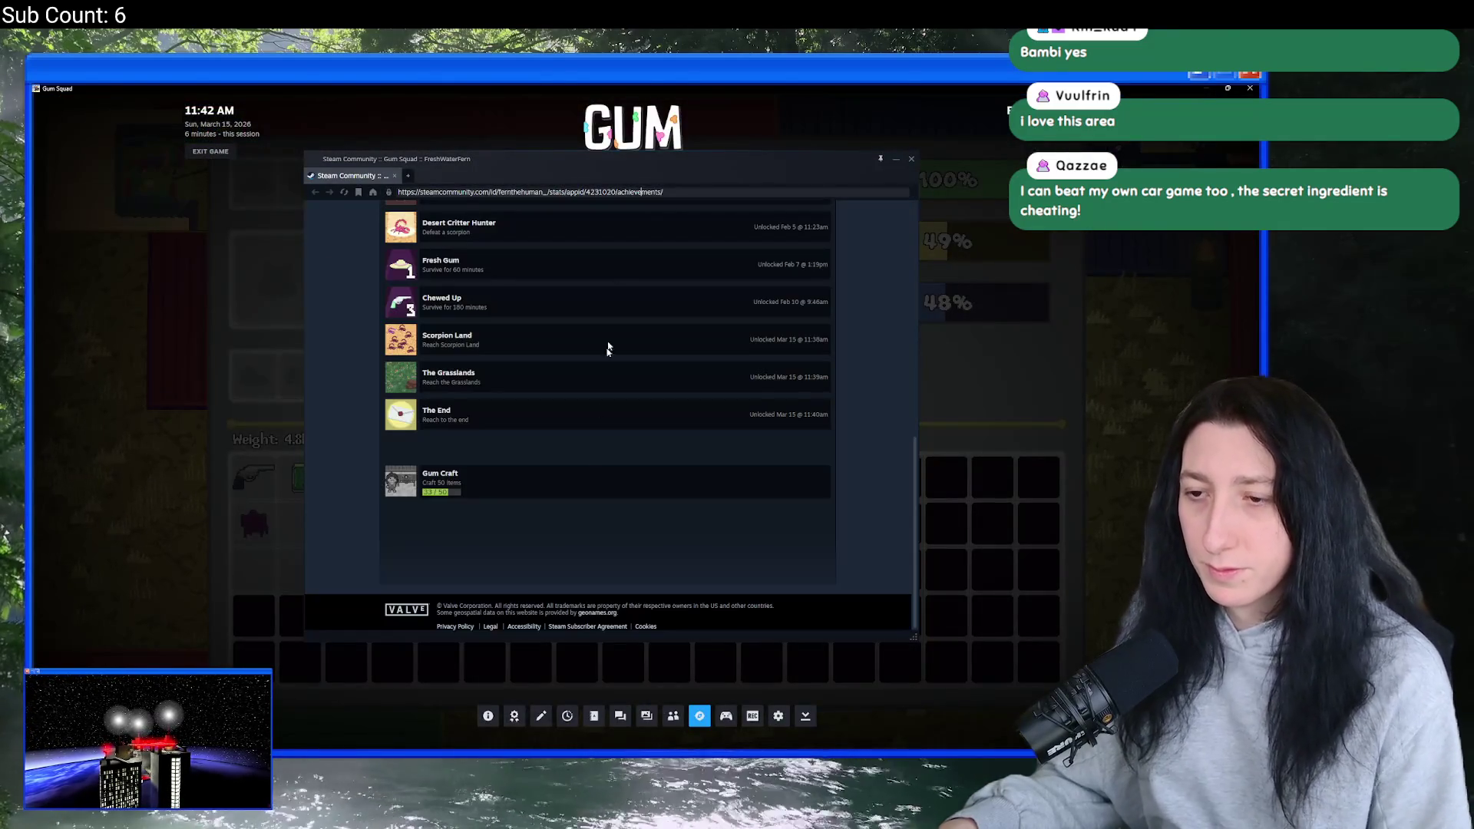
{"action": "key", "text": "shift+Tab"}
{"action": "key", "text": "Tab"}
- Take the vest and metal scrap from the nearby crate
{"action": "key", "text": "d"}
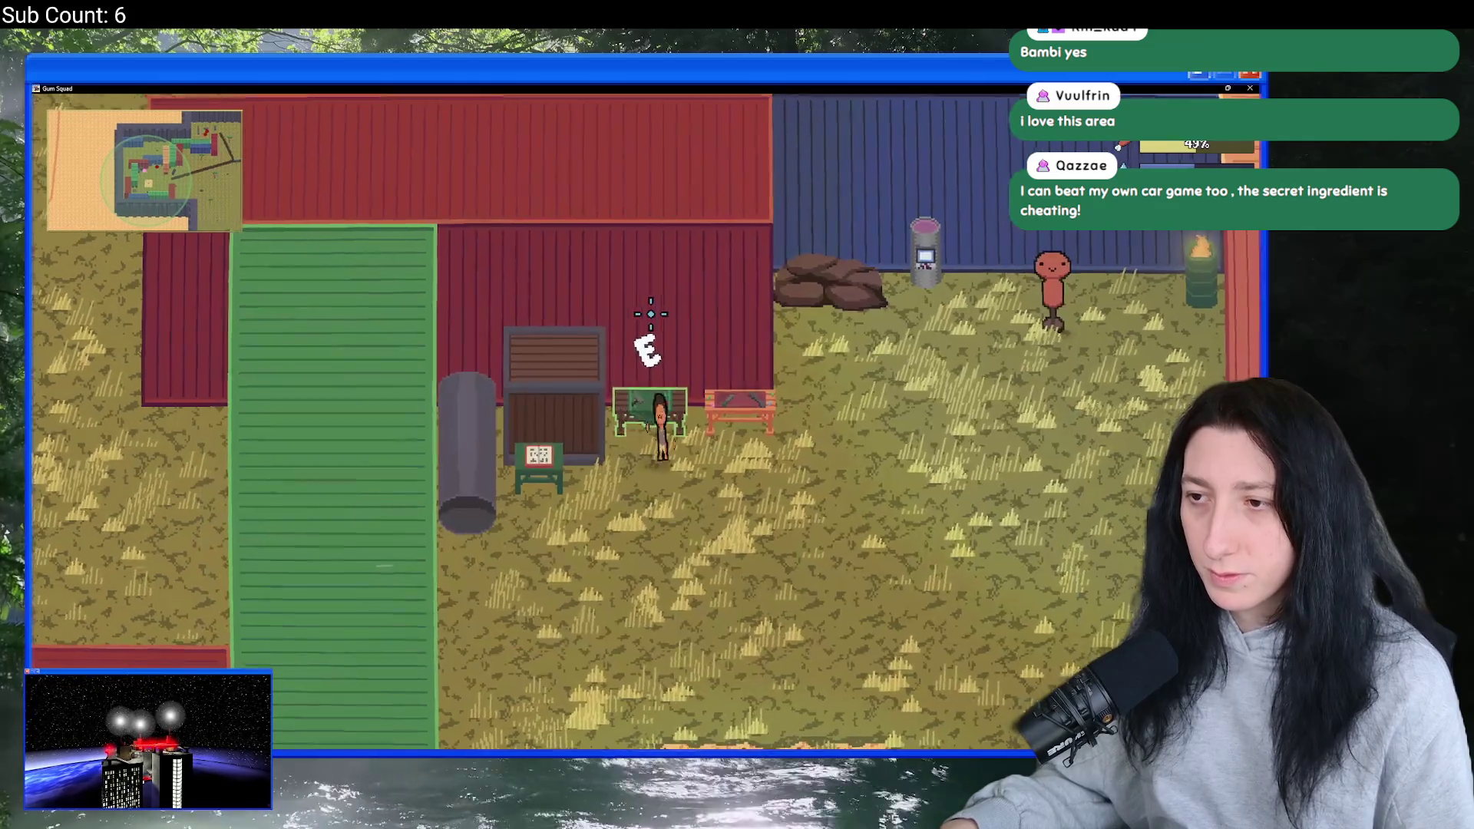
{"action": "key", "text": "s"}
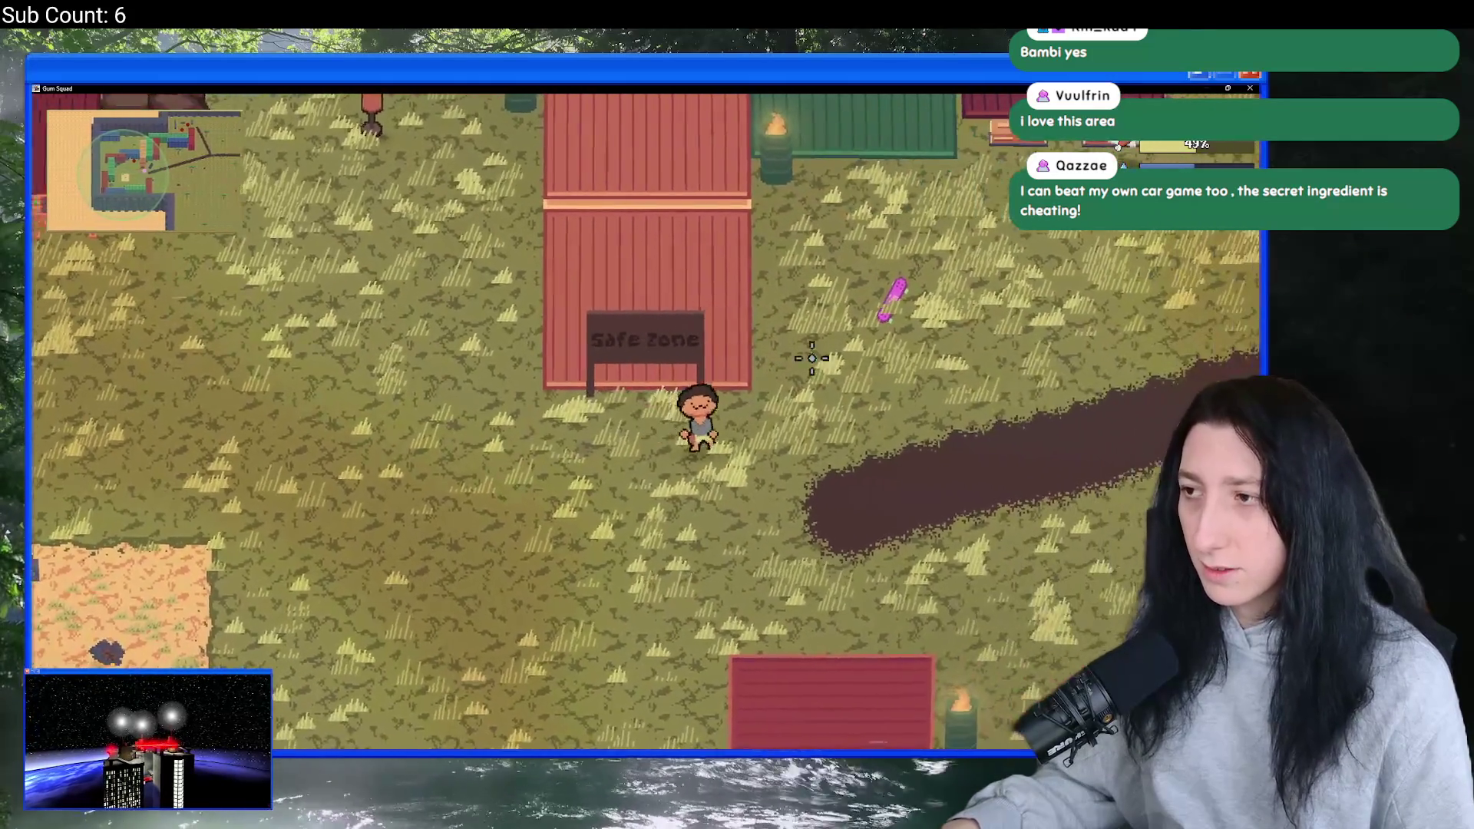
{"action": "key", "text": "w"}
{"action": "key", "text": "Tab"}
{"action": "left_click", "coordinate": [377, 192]}
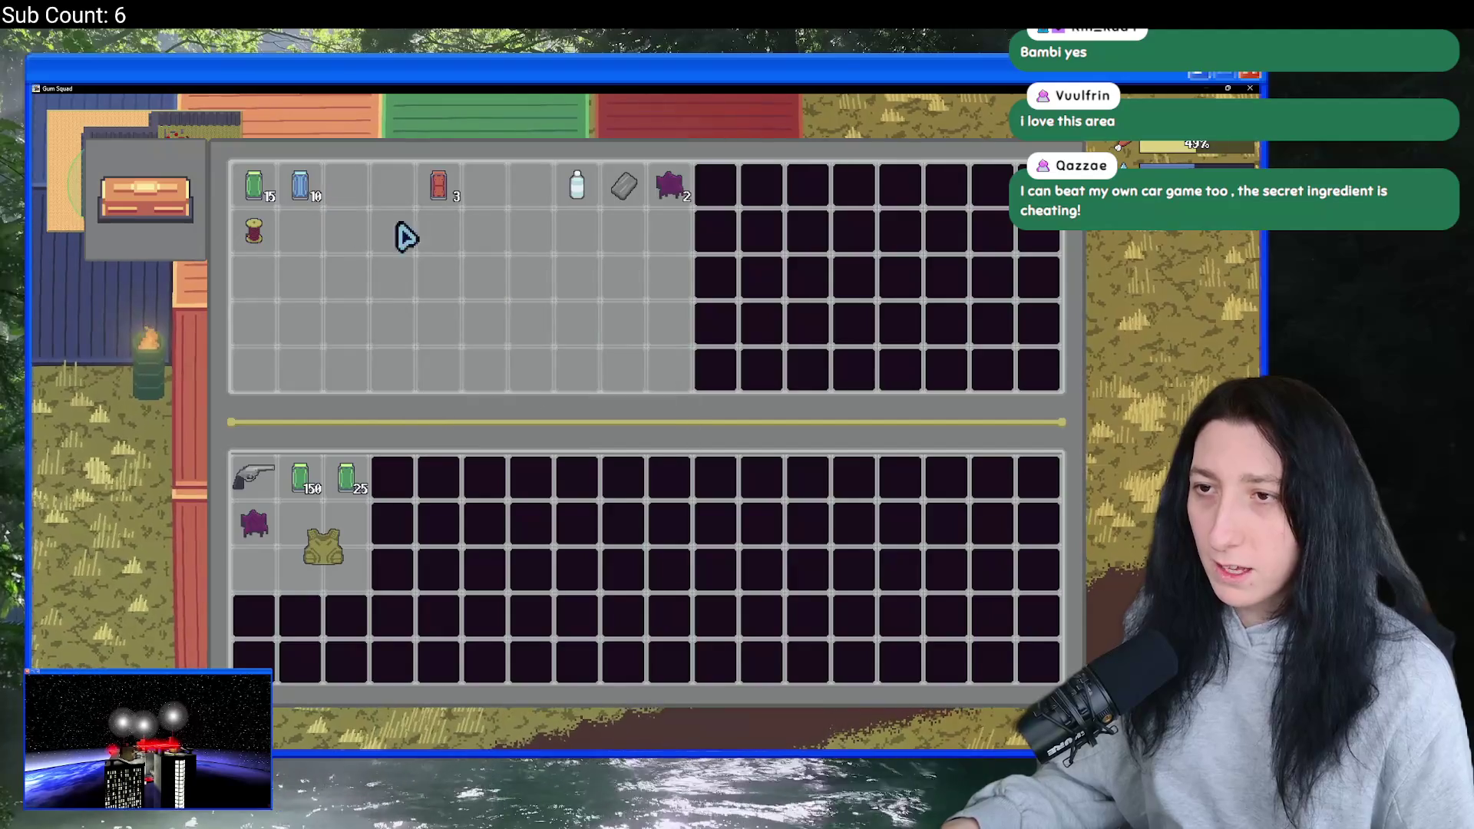
{"action": "left_click", "coordinate": [623, 189]}
{"action": "left_click", "coordinate": [667, 196]}
- Craft the vest into purple gum at the bench and empty the crafting slots
{"action": "key", "text": "Tab"}
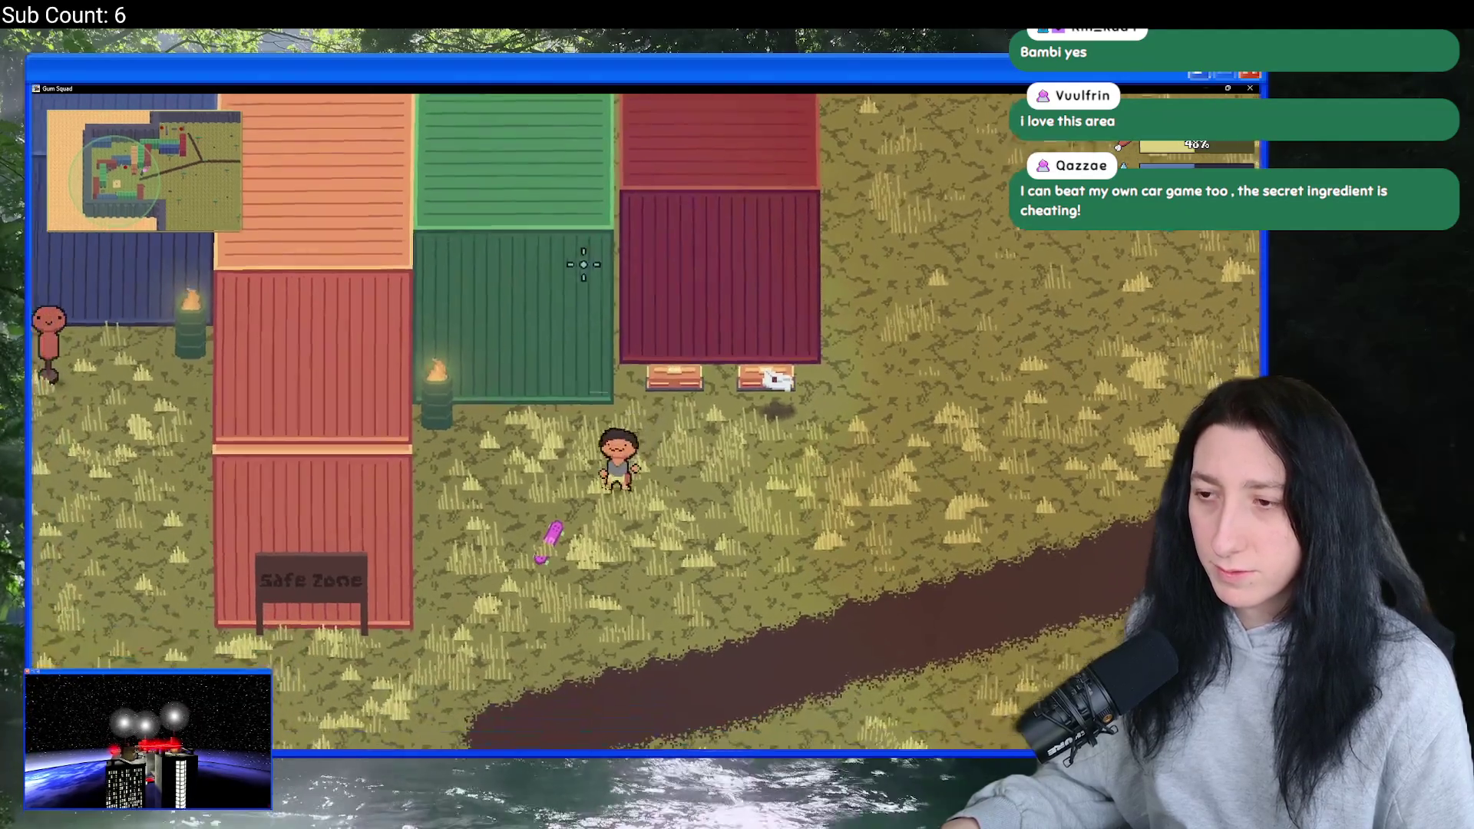
{"action": "key", "text": "a"}
{"action": "key", "text": "w"}
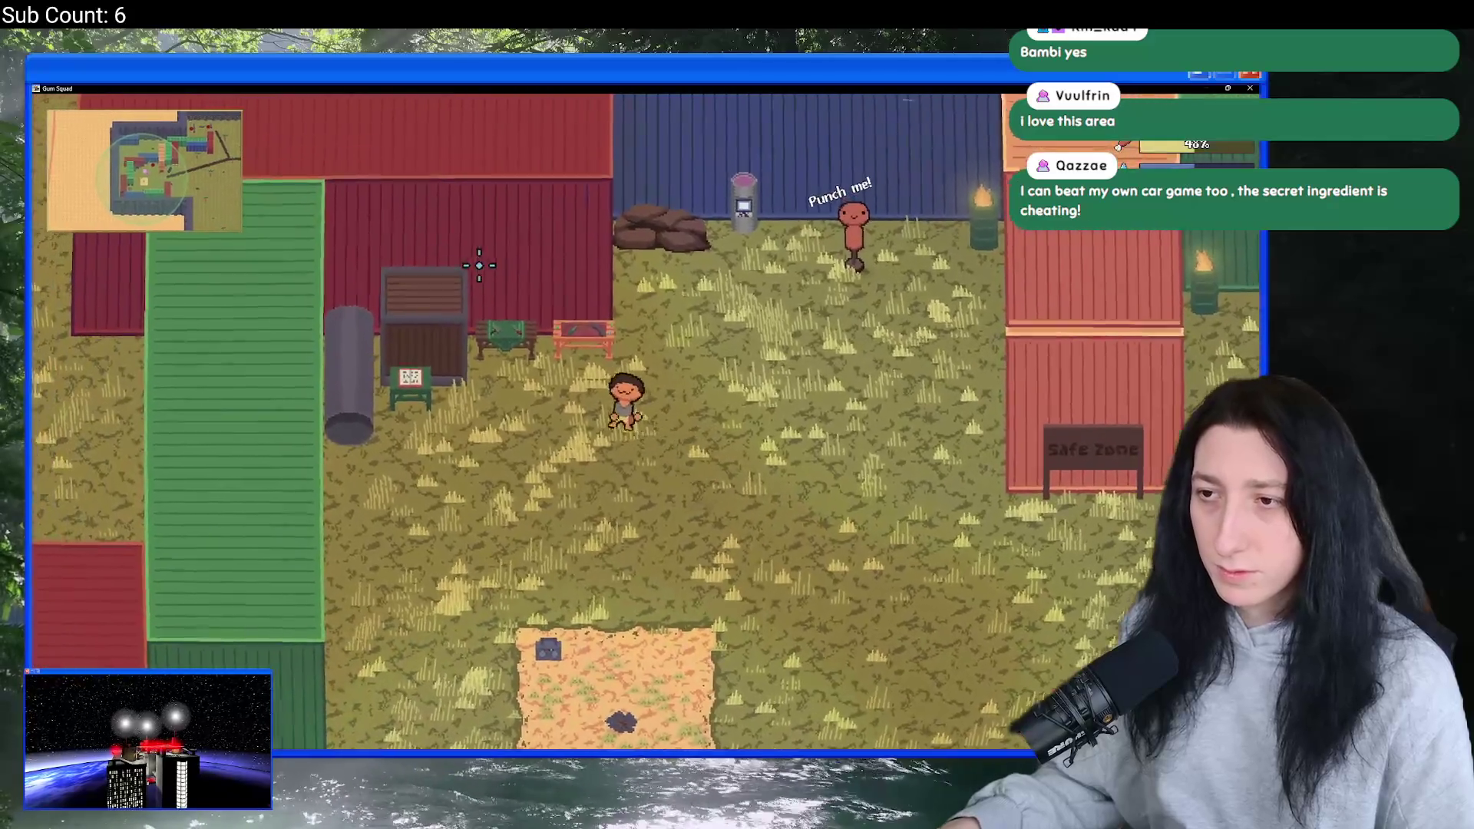
{"action": "key", "text": "Tab"}
{"action": "left_click", "coordinate": [323, 545]}
{"action": "left_click", "coordinate": [743, 342]}
{"action": "left_click", "coordinate": [257, 523]}
{"action": "left_click", "coordinate": [254, 568]}
{"action": "left_click", "coordinate": [559, 230]}
{"action": "left_click", "coordinate": [453, 223]}
{"action": "key", "text": "Tab"}
- Reload the Steam overlay achievements page and review in-progress and earned achievements
{"action": "key", "text": "shift+Tab"}
{"action": "right_click", "coordinate": [582, 427]}
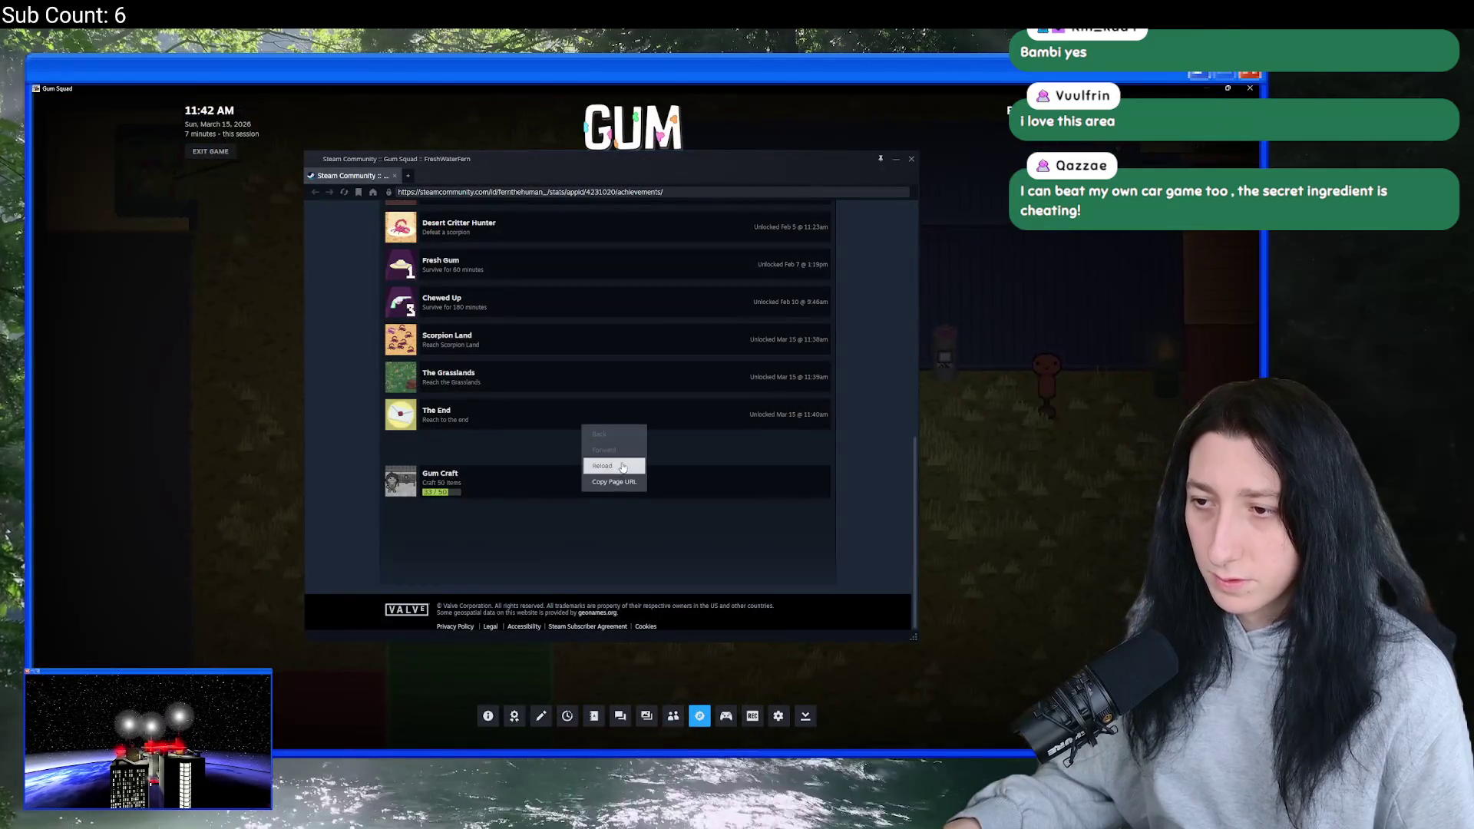
{"action": "left_click", "coordinate": [626, 468]}
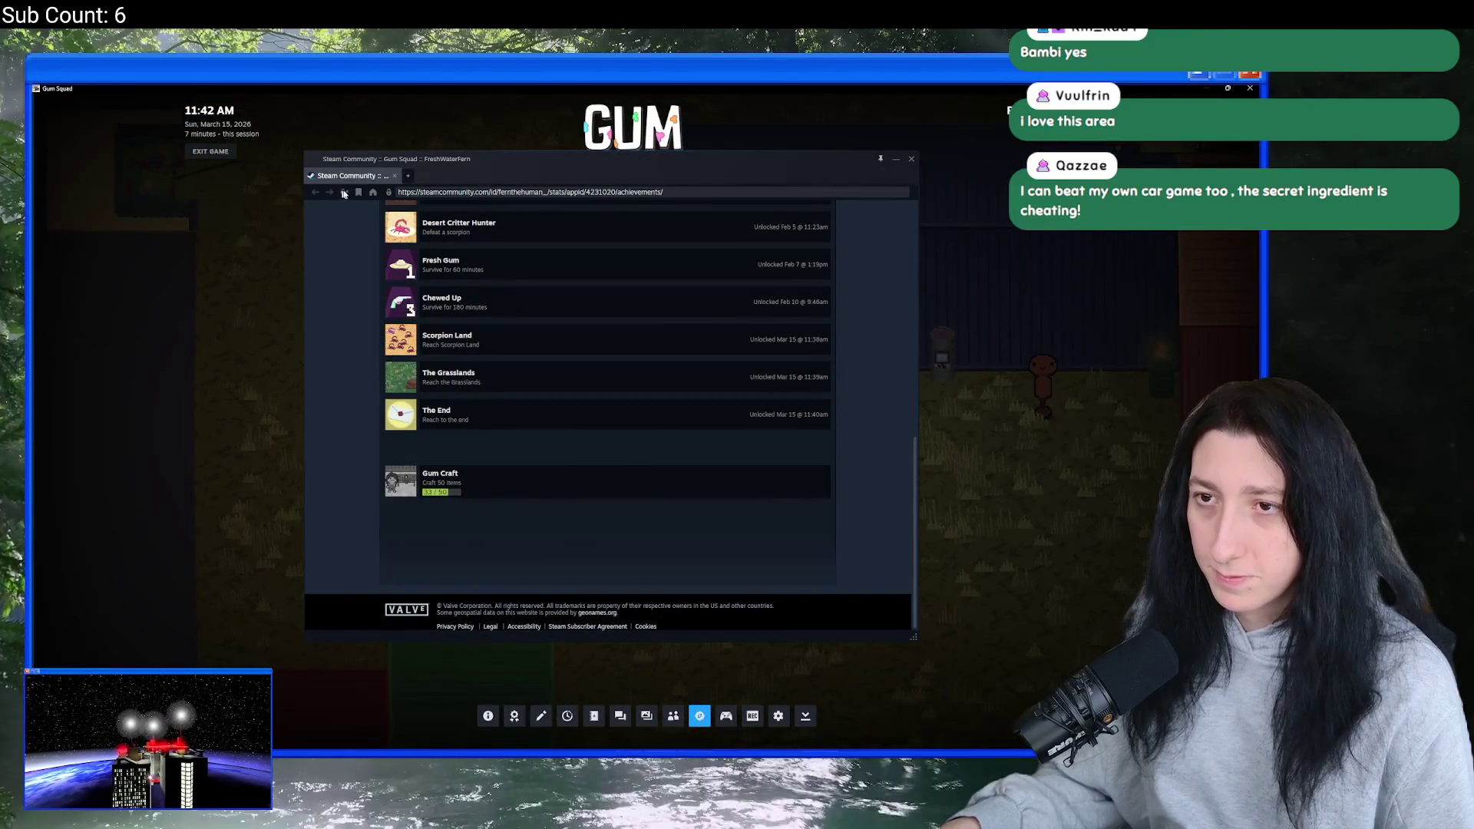
{"action": "left_click", "coordinate": [699, 715]}
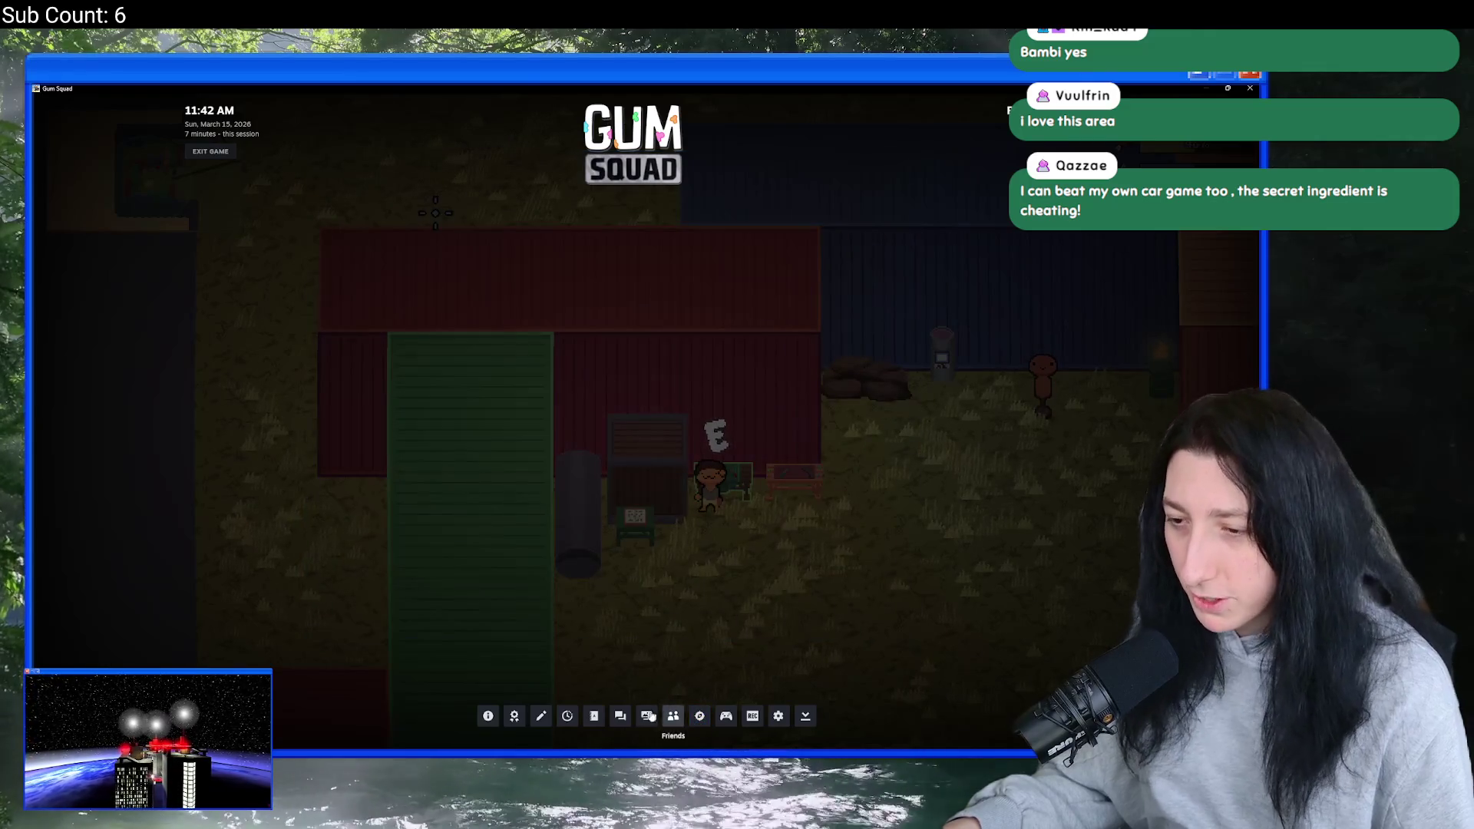
{"action": "left_click", "coordinate": [513, 717]}
{"action": "scroll", "coordinate": [543, 338], "scroll_direction": "down", "scroll_amount": 10}
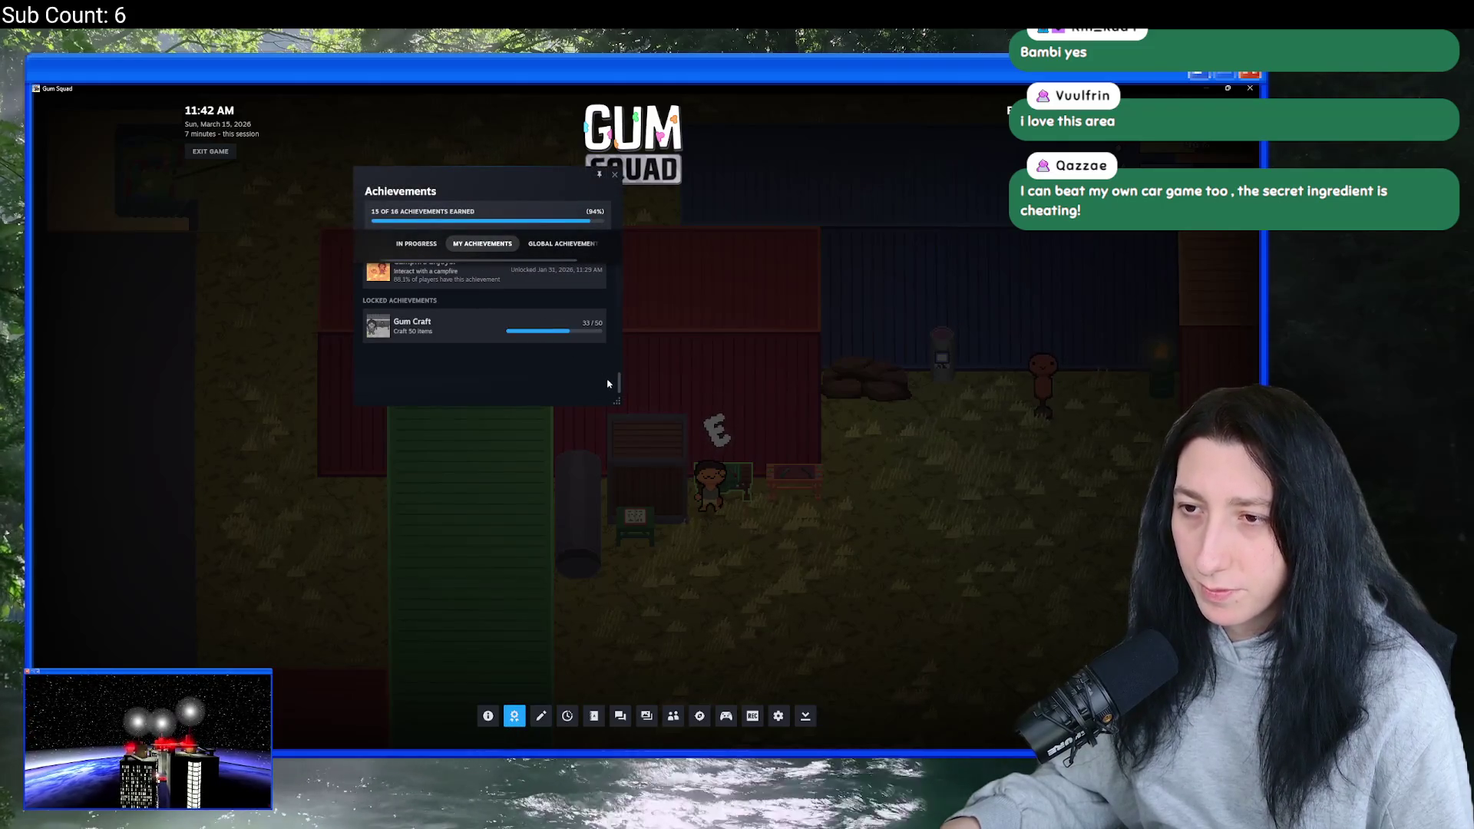
{"action": "left_click_drag", "start_coordinate": [619, 404], "coordinate": [834, 499]}
{"action": "left_click", "coordinate": [513, 244]}
{"action": "left_click", "coordinate": [564, 244]}
{"action": "key", "text": "shift+Tab"}
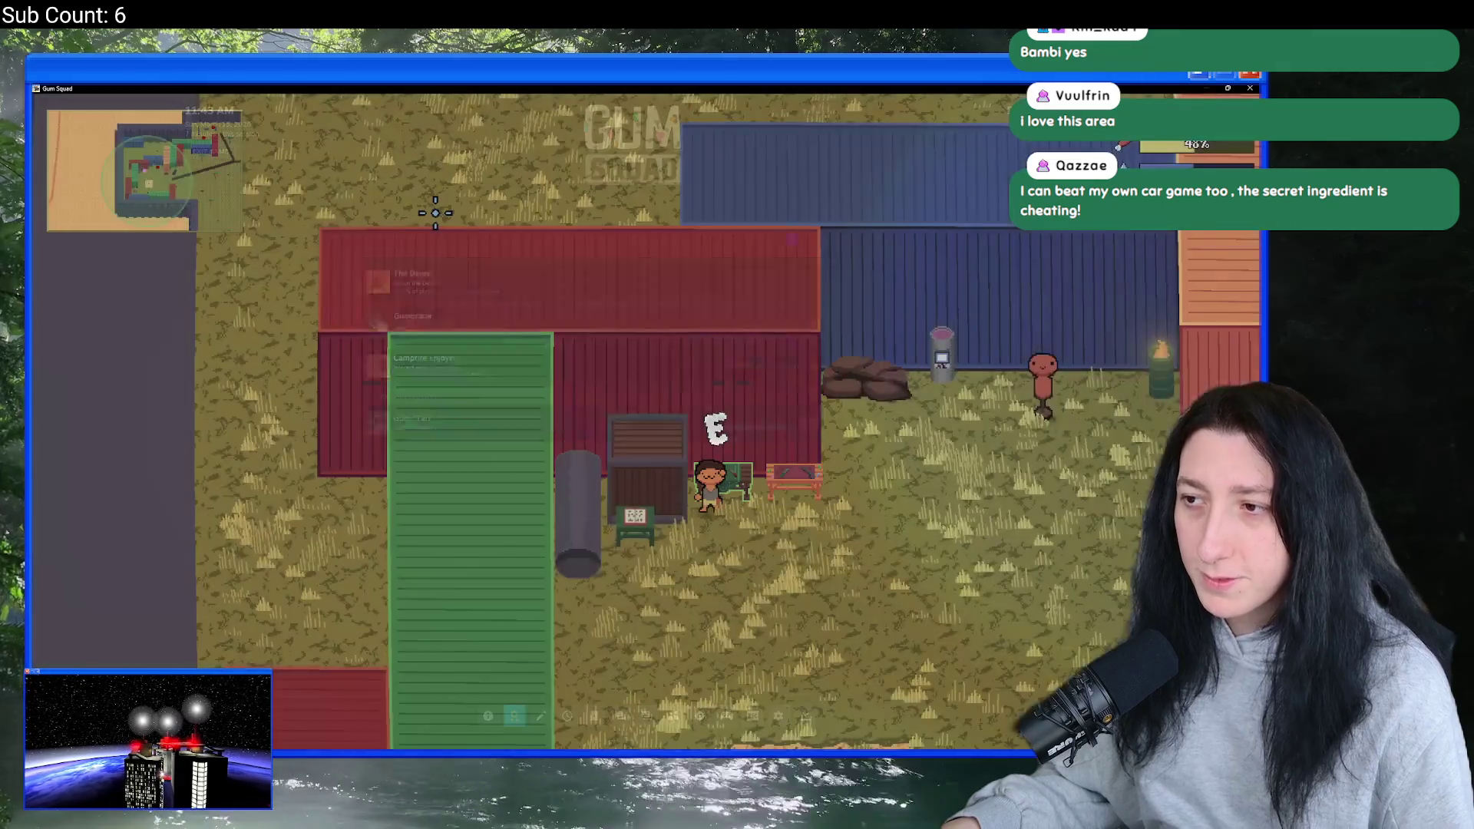
- Save the world and quit to the title menu
{"action": "key", "text": "Escape"}
{"action": "left_click", "coordinate": [636, 622]}
{"action": "key", "text": "shift+Tab"}
{"action": "key", "text": "shift+Tab"}
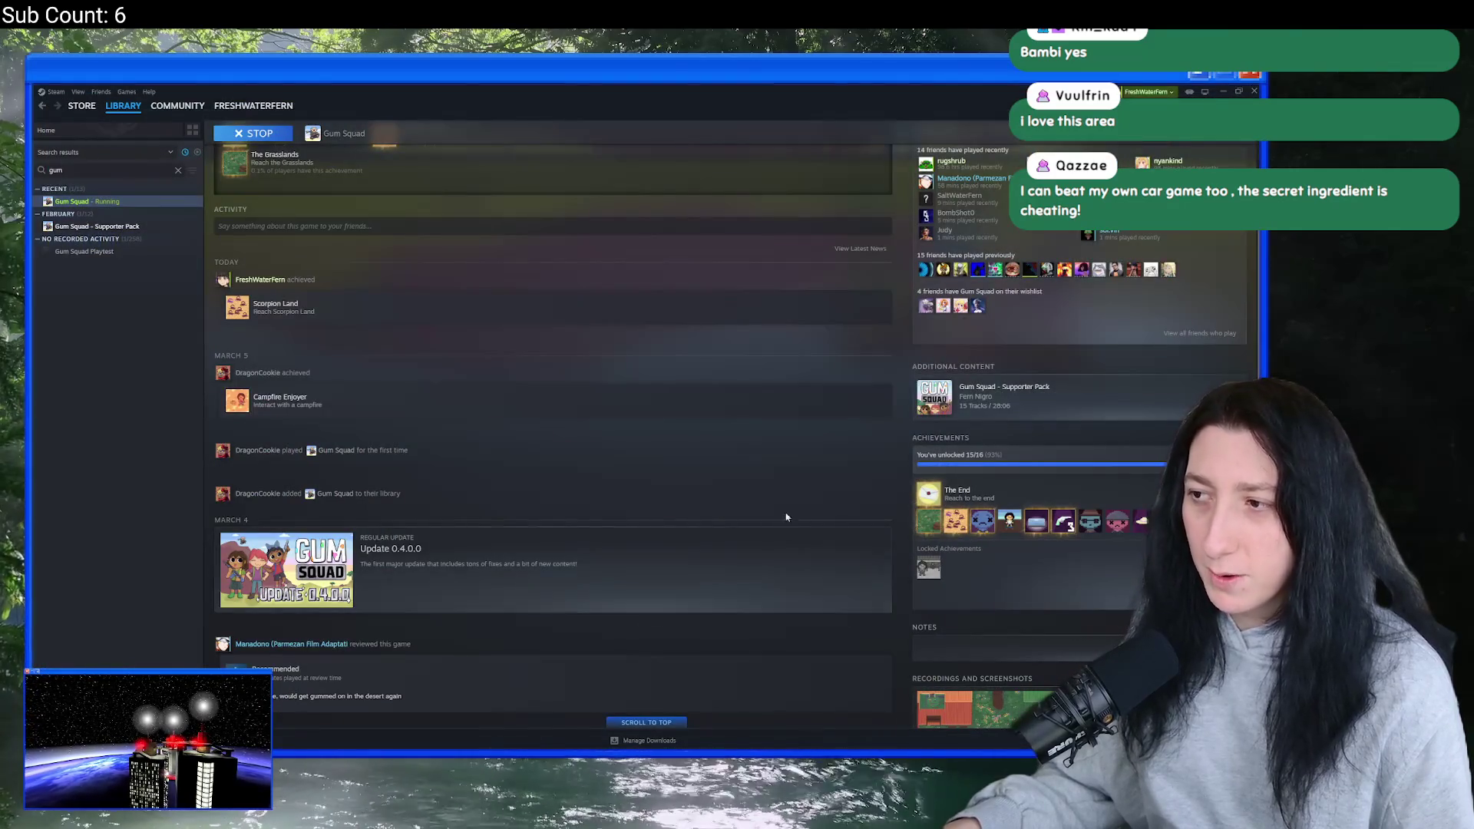
- Relaunch Gum Squad with PLAY on its Steam library page and start a New World
{"action": "mouse_move", "coordinate": [928, 579]}
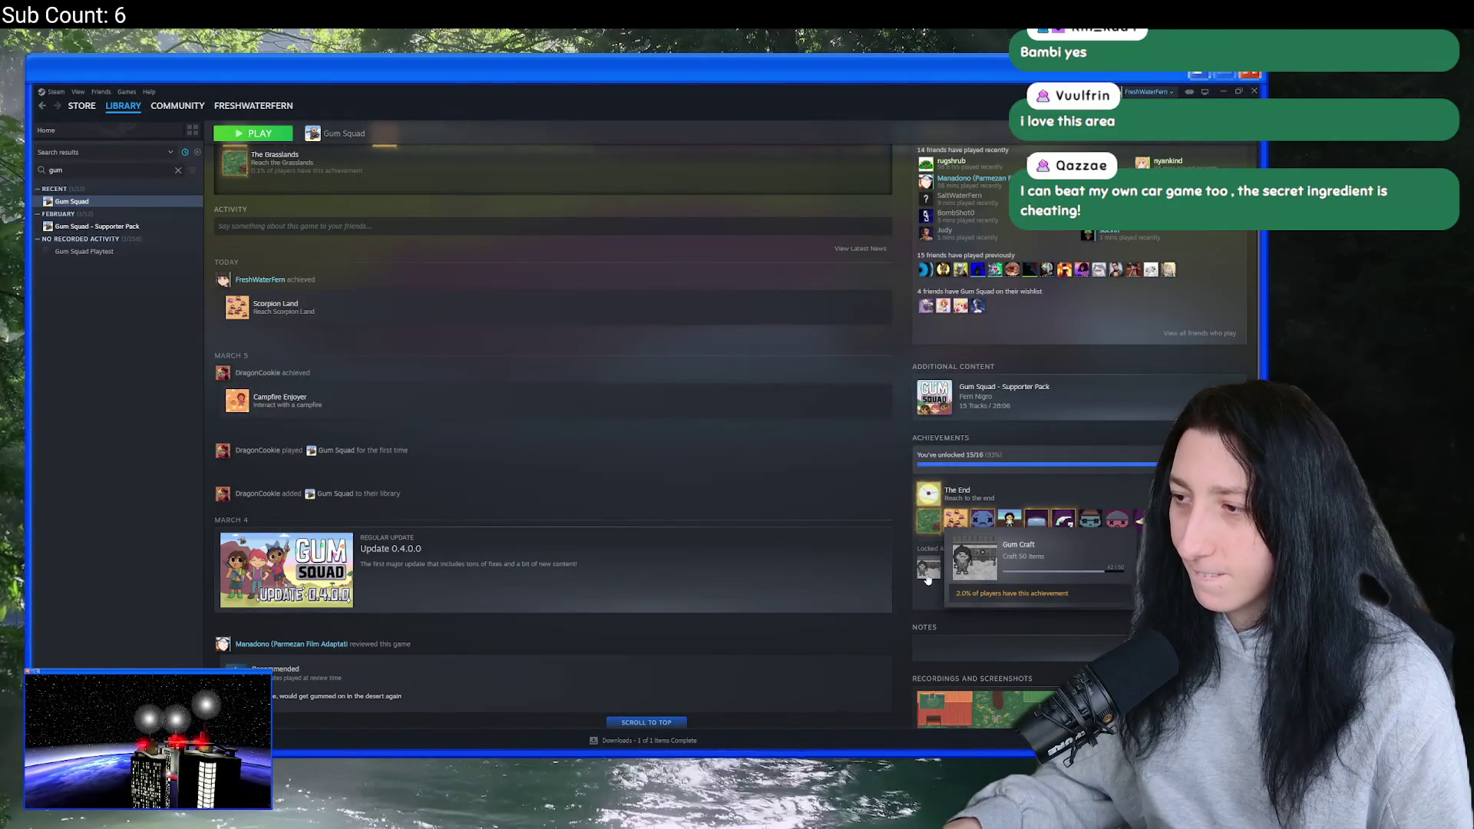
{"action": "scroll", "coordinate": [307, 244], "scroll_direction": "up", "scroll_amount": 3}
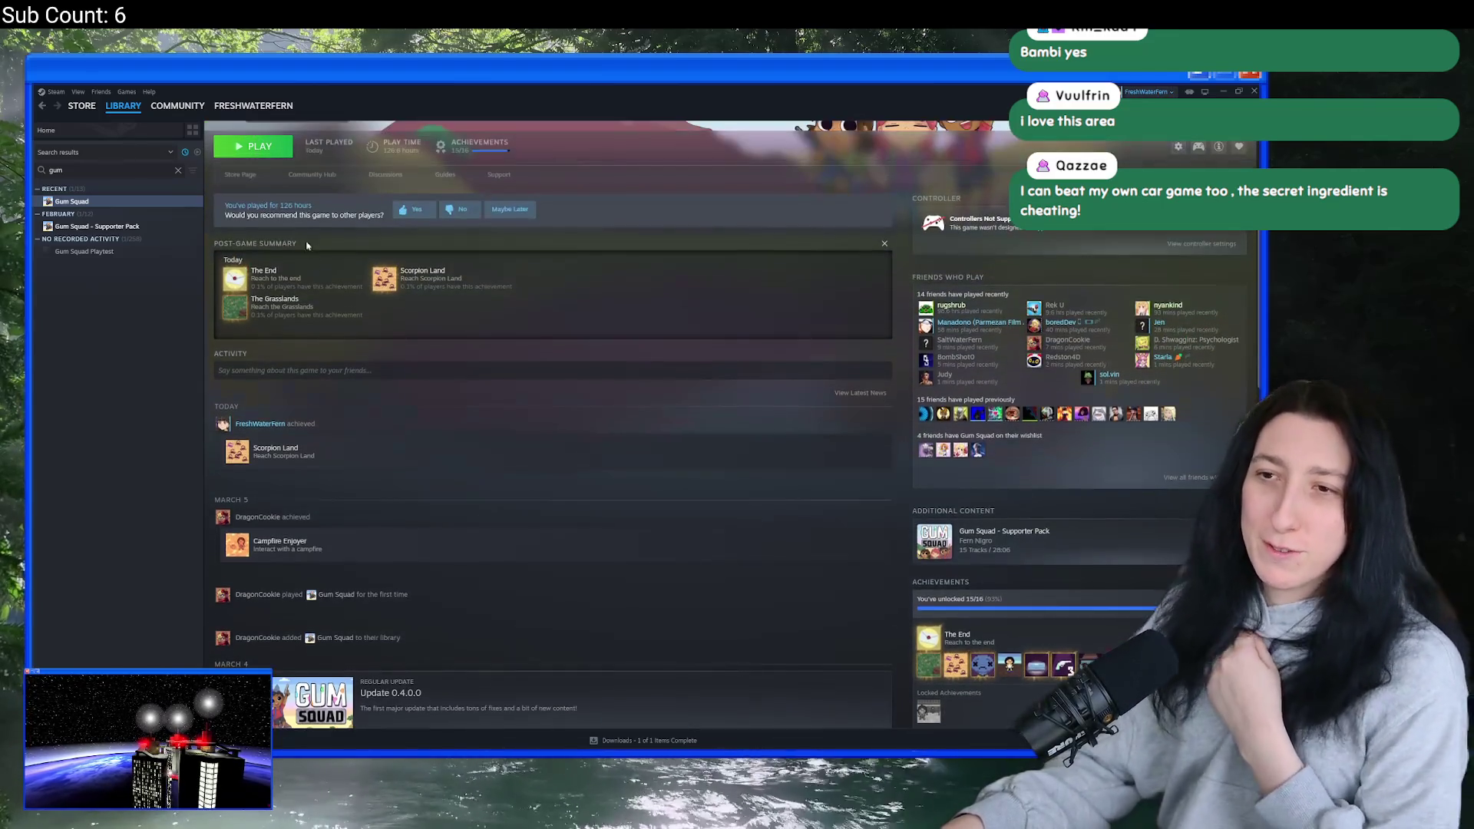
{"action": "left_click", "coordinate": [267, 153]}
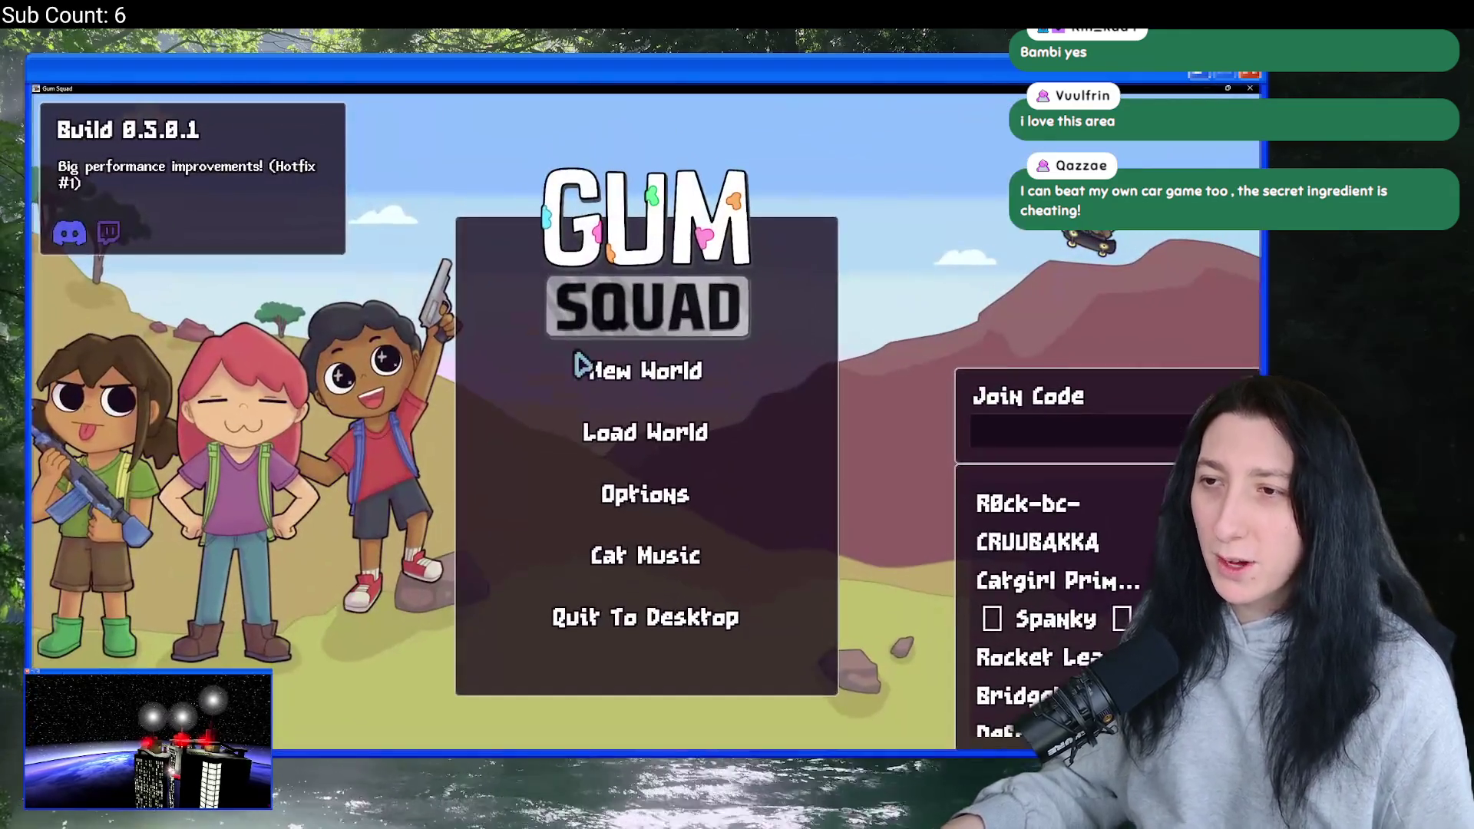
{"action": "left_click", "coordinate": [581, 366]}
- Create the new world MassiveRiver with Lobby Type set to Offline
{"action": "left_click", "coordinate": [637, 414]}
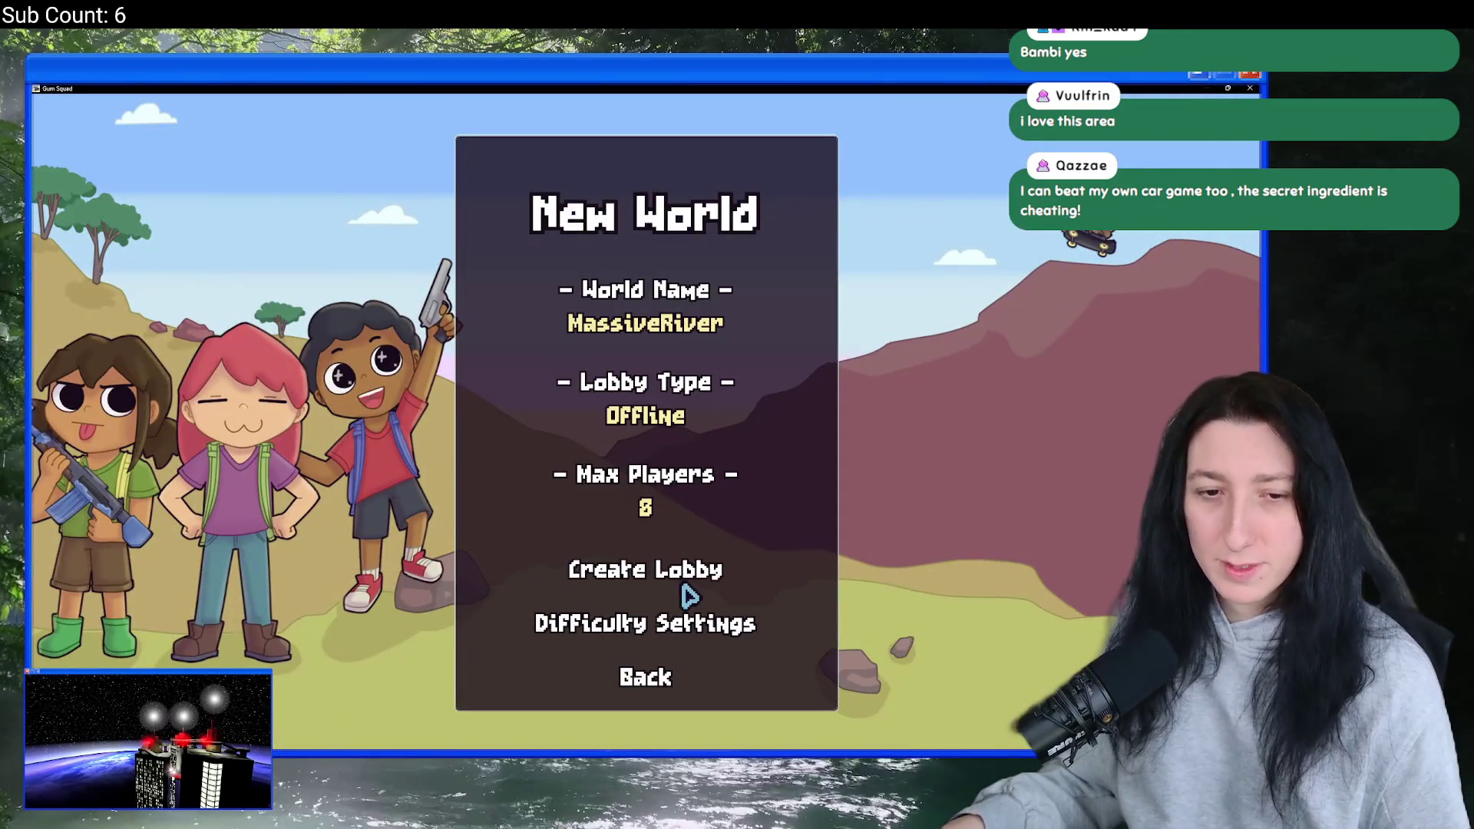
{"action": "left_click", "coordinate": [668, 625]}
{"action": "left_click", "coordinate": [627, 669]}
{"action": "left_click", "coordinate": [645, 572]}
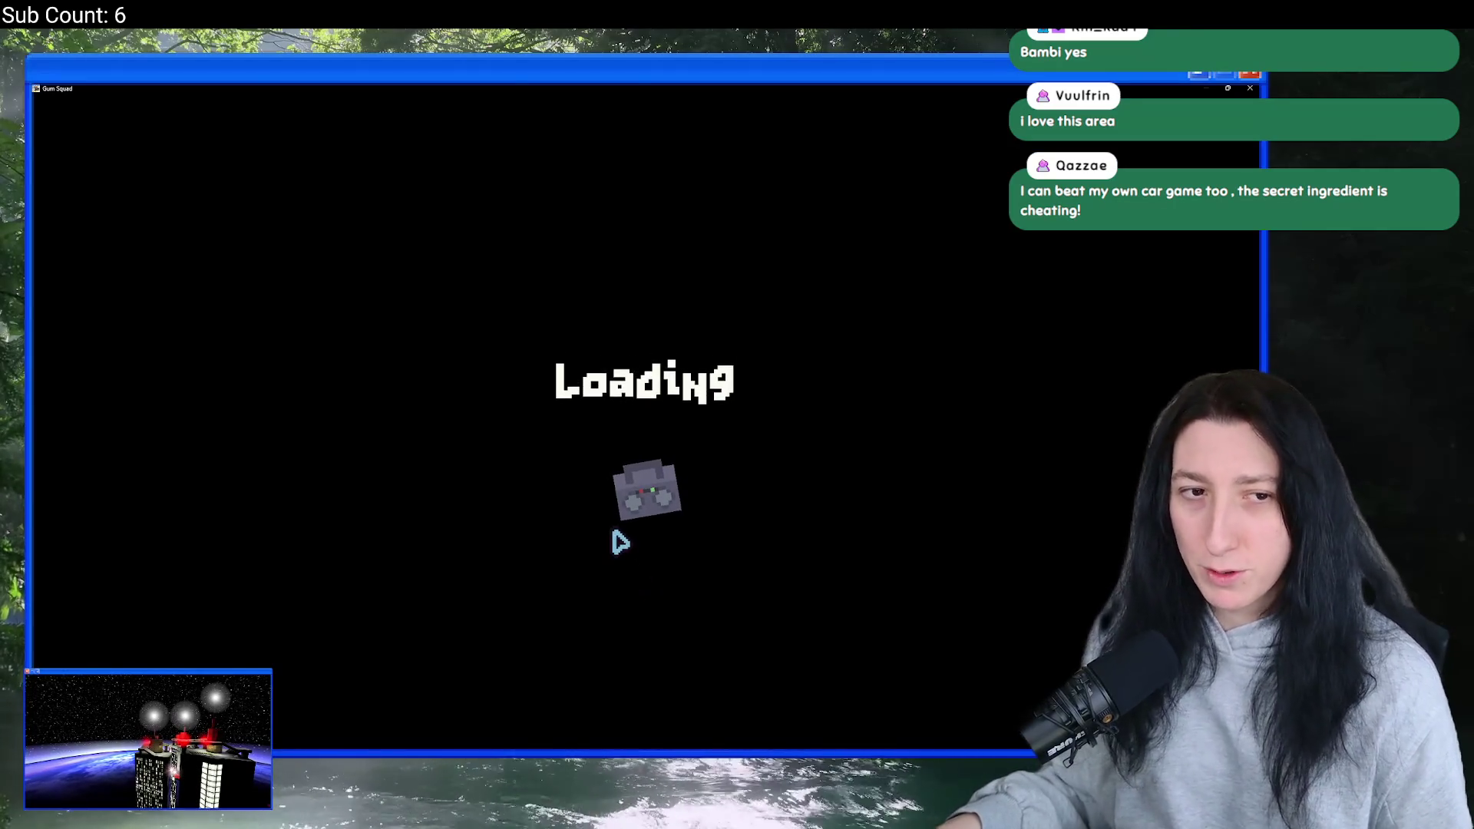
- Take the vest, equip the green backpack, and pull the revolver from the paper bag
{"action": "key", "text": "d"}
{"action": "key", "text": "w"}
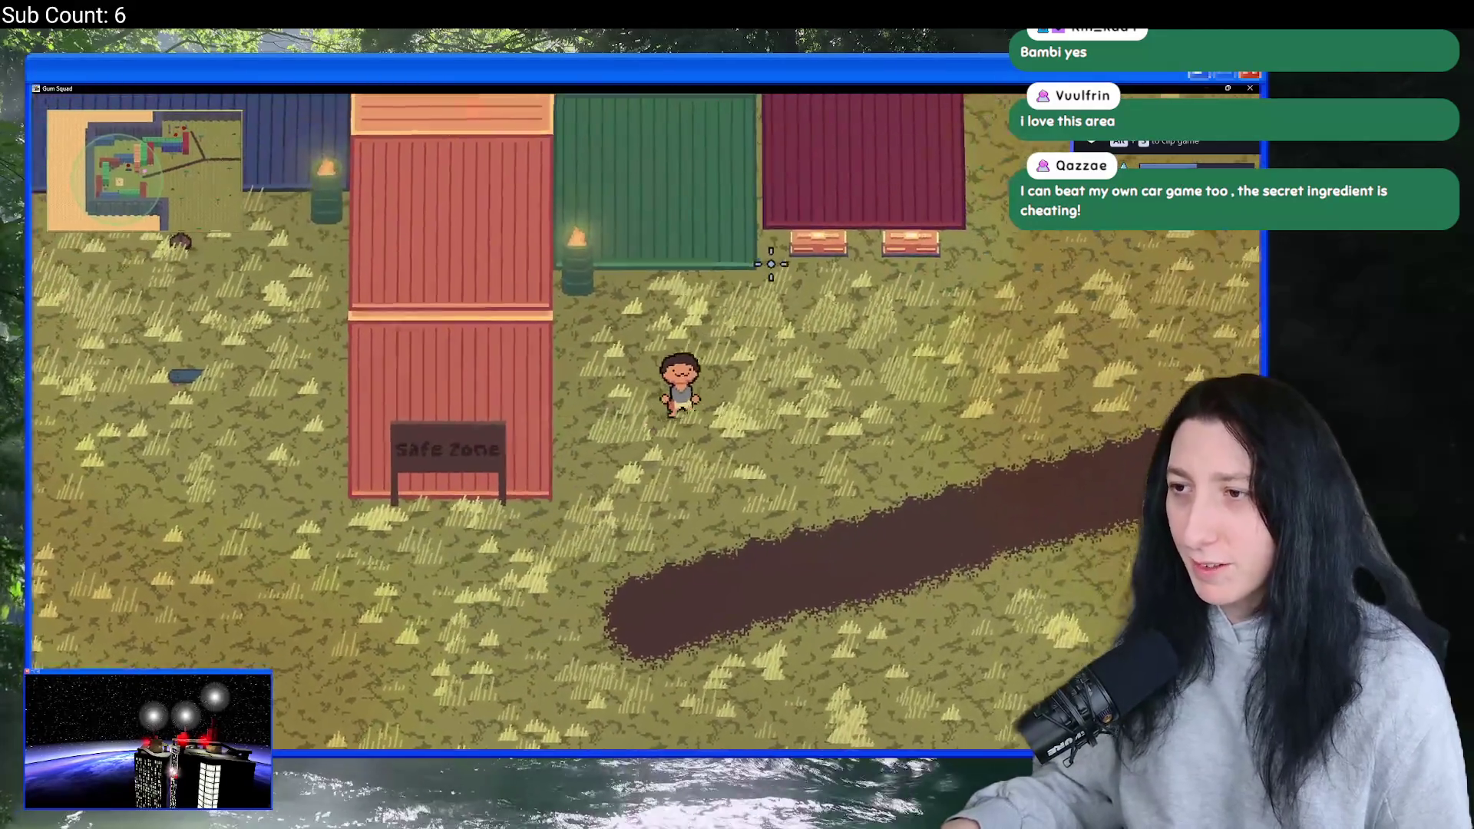
{"action": "key", "text": "Tab"}
{"action": "left_click", "coordinate": [530, 222], "text": "shift"}
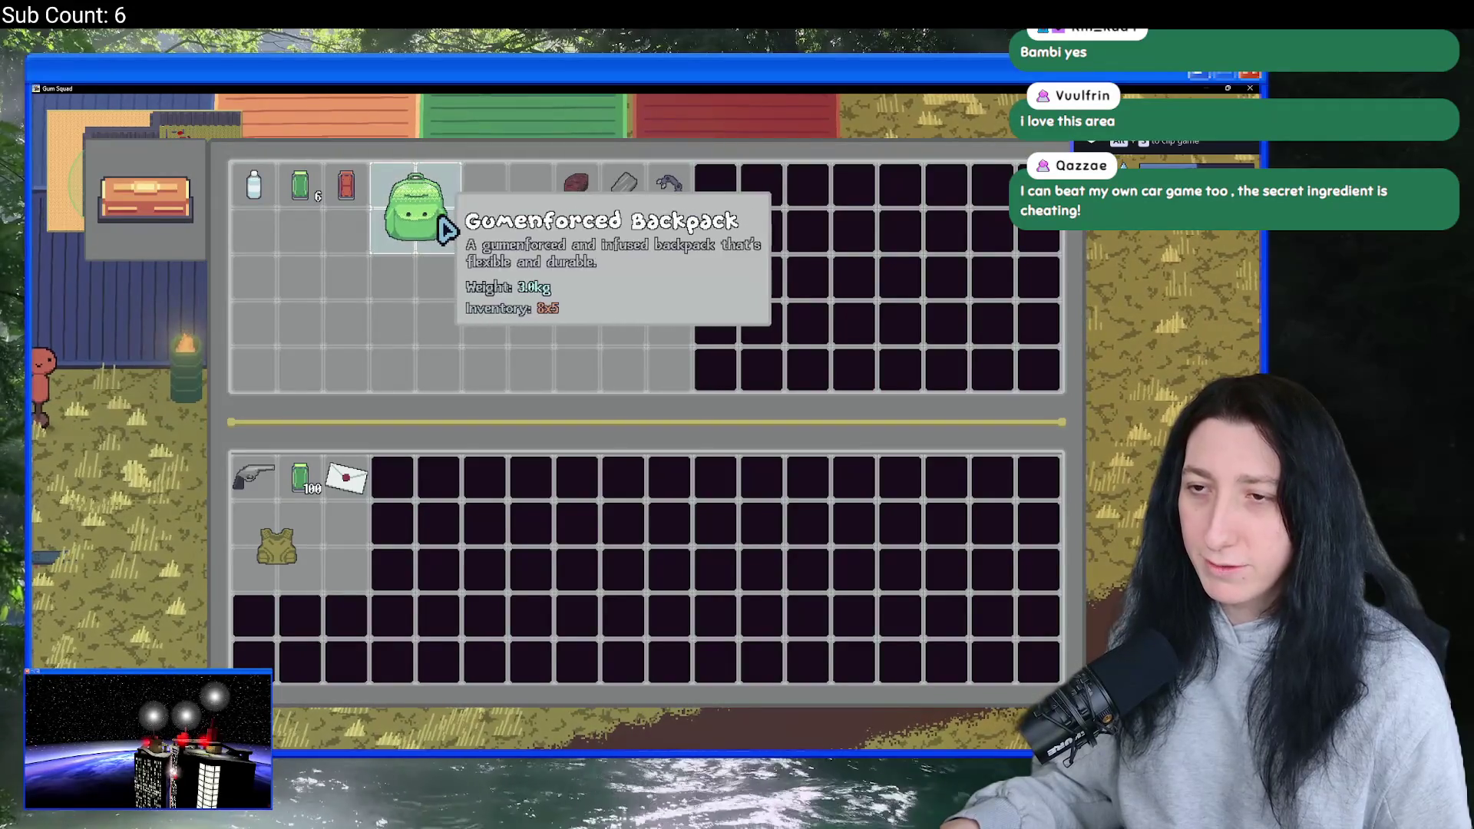
{"action": "left_click", "coordinate": [405, 244], "text": "shift"}
{"action": "left_click", "coordinate": [350, 483], "text": "shift"}
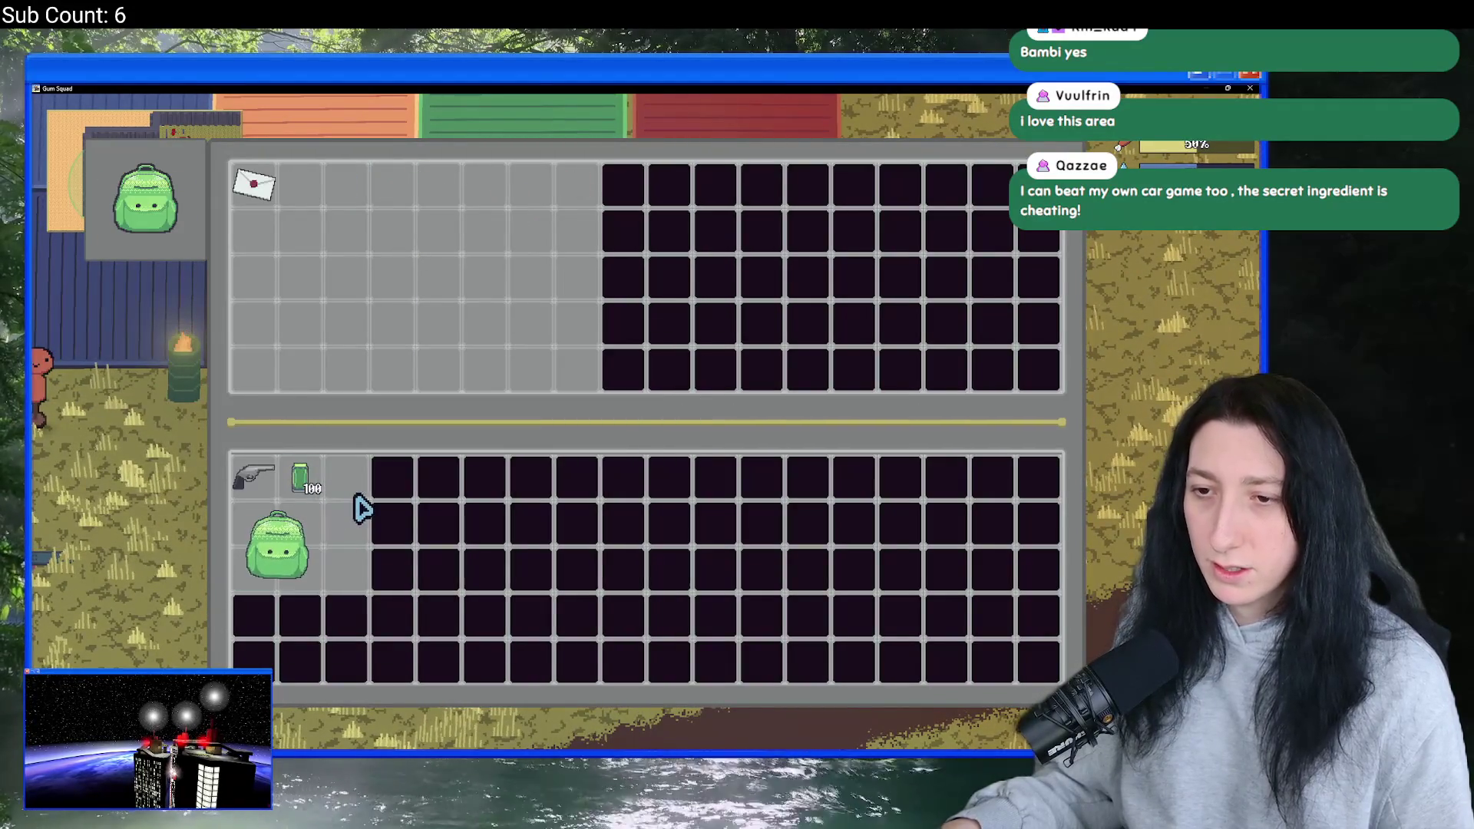
{"action": "left_click", "coordinate": [256, 196], "text": "shift"}
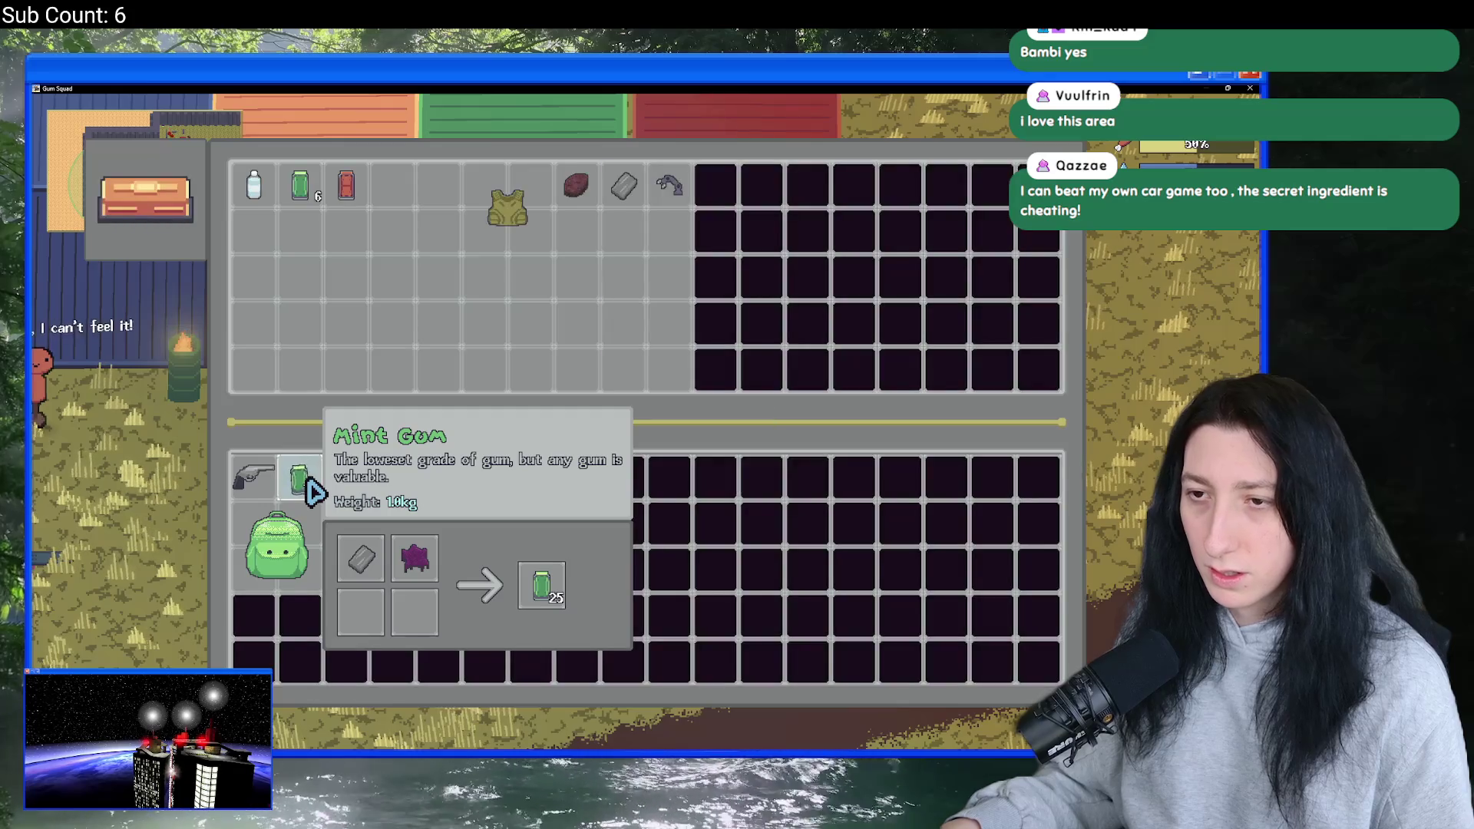
{"action": "key", "text": "Tab"}
{"action": "key", "text": "Tab"}
{"action": "left_click_drag", "start_coordinate": [580, 321], "coordinate": [553, 215]}
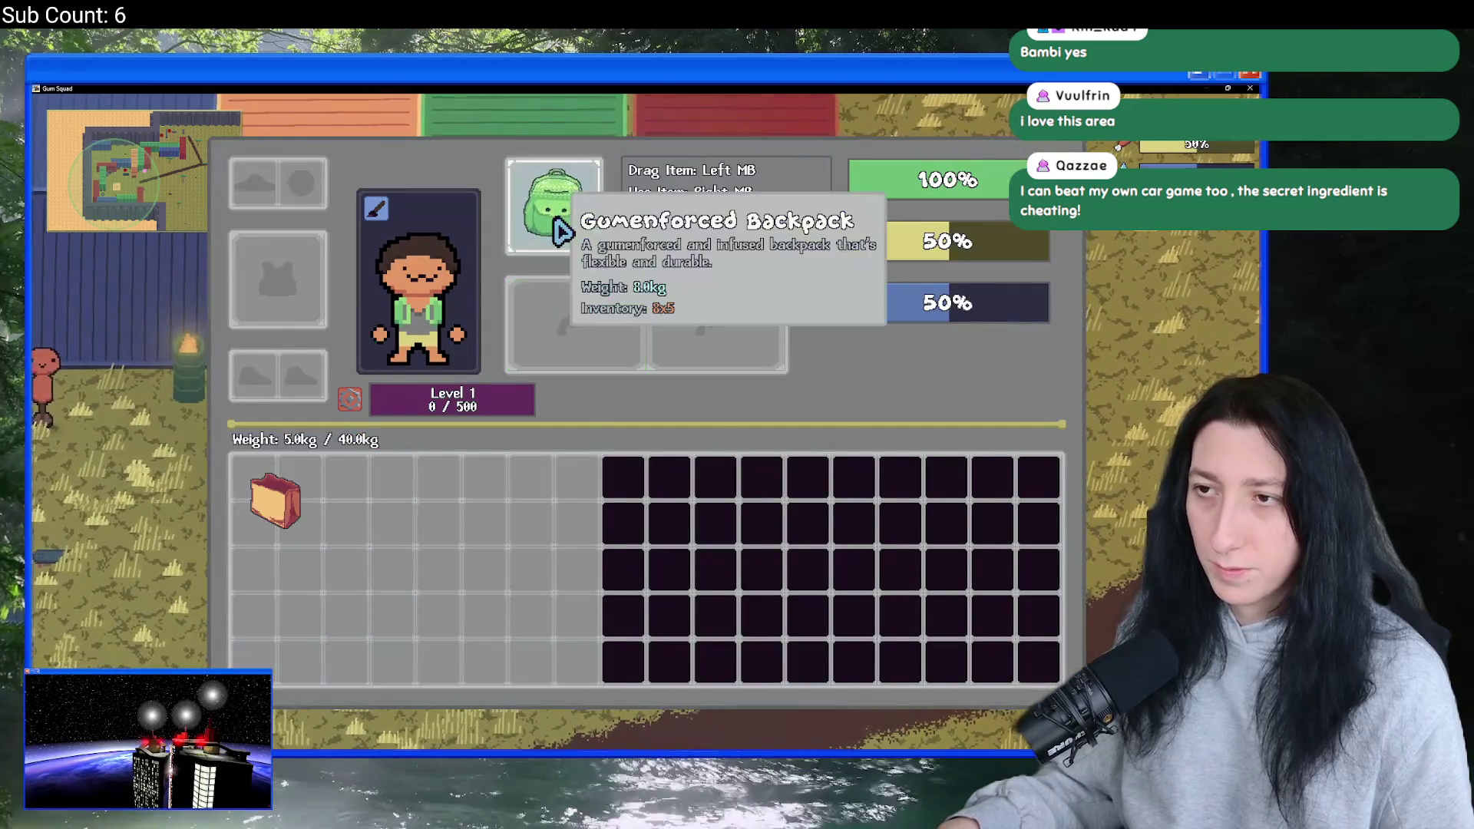
{"action": "right_click", "coordinate": [261, 507]}
{"action": "left_click", "coordinate": [253, 184], "text": "shift"}
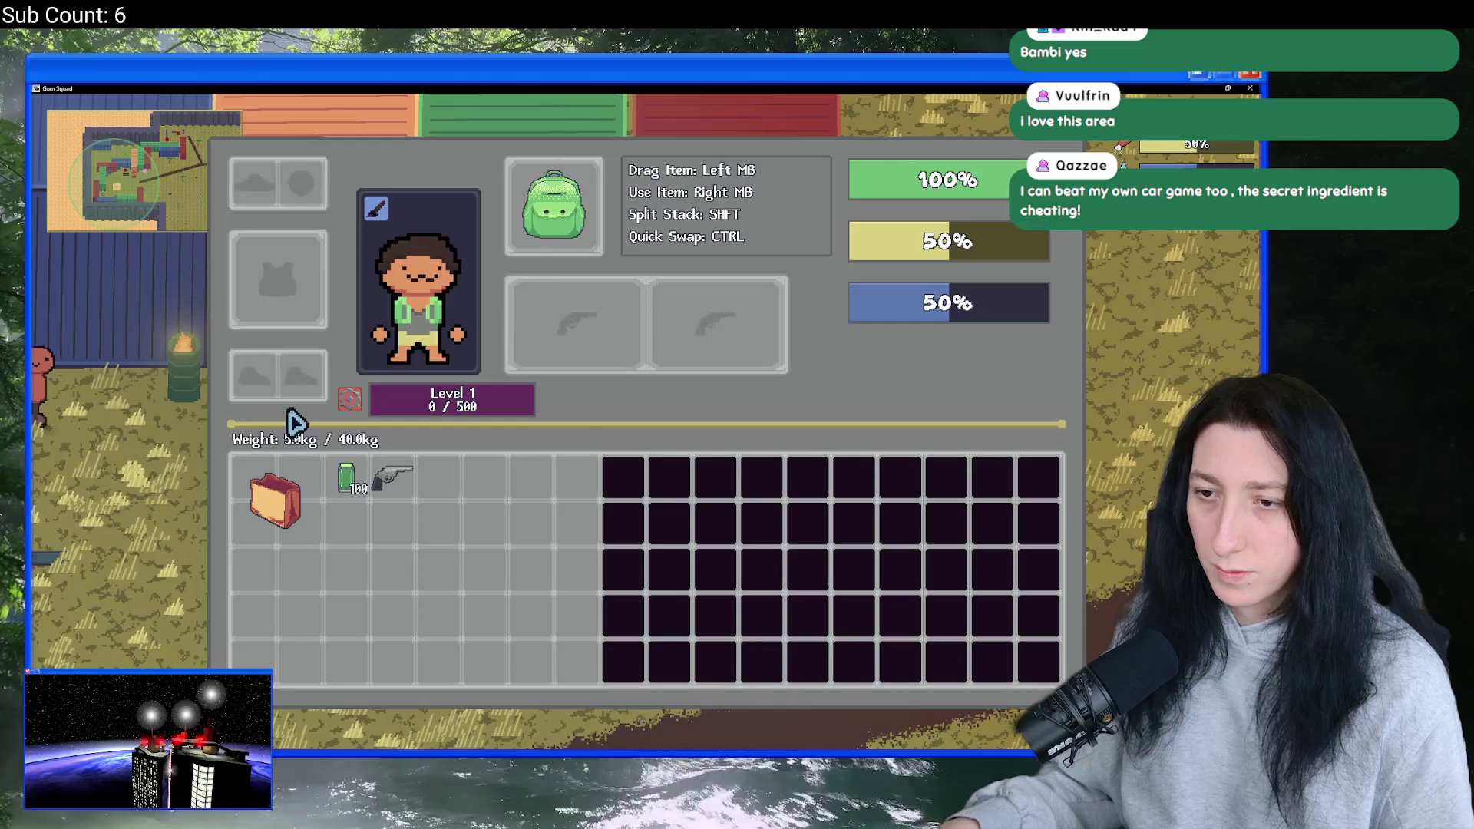
{"action": "key", "text": "Tab"}
- Loot the next crates for the vest, purple item, green backpack, dark ball, brown rock and metal scrap
{"action": "key", "text": "d"}
{"action": "key", "text": "e"}
{"action": "left_click", "coordinate": [509, 209], "text": "shift"}
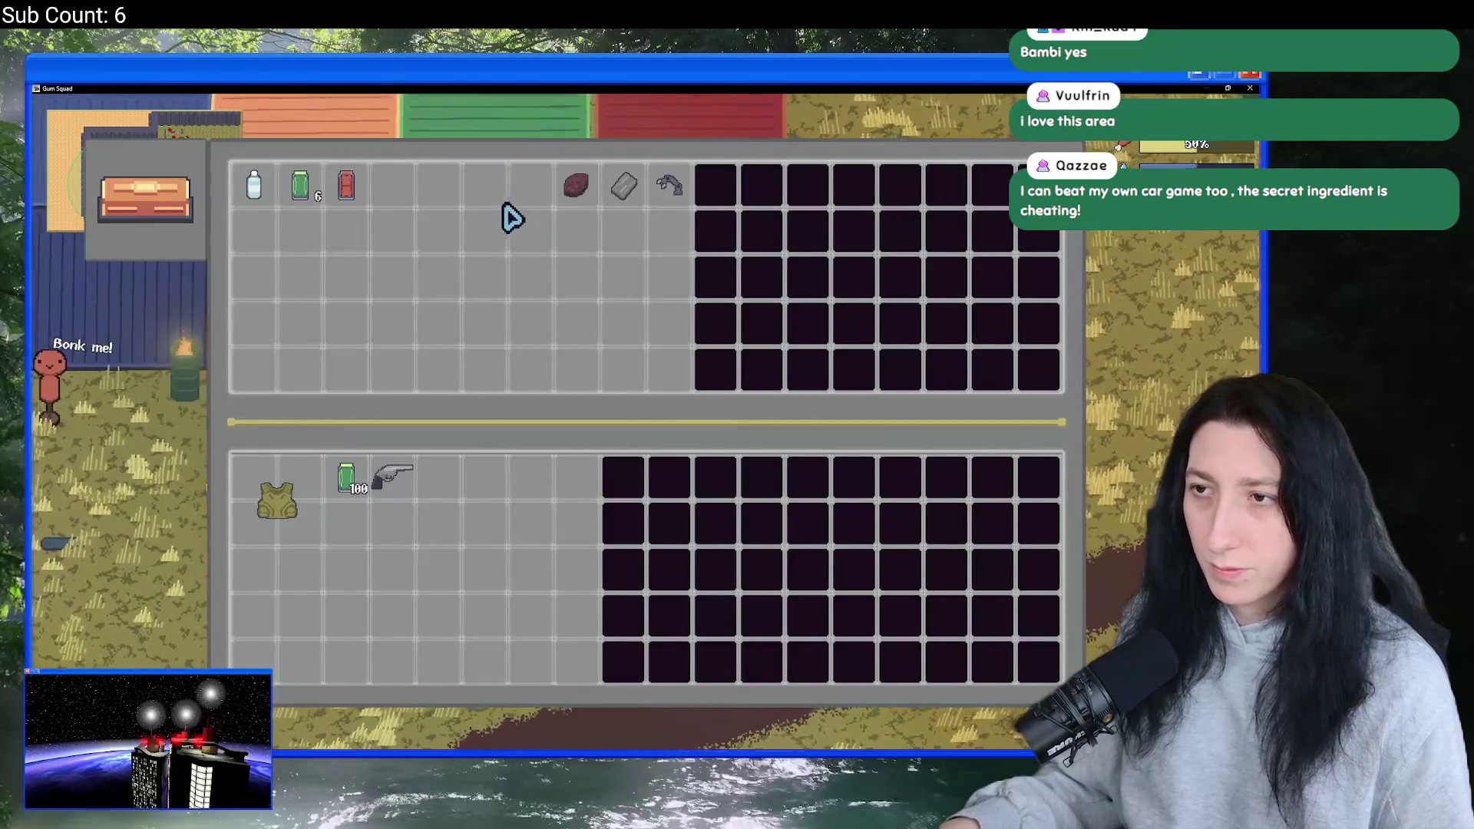
{"action": "key", "text": "Tab"}
{"action": "key", "text": "d"}
{"action": "key", "text": "e"}
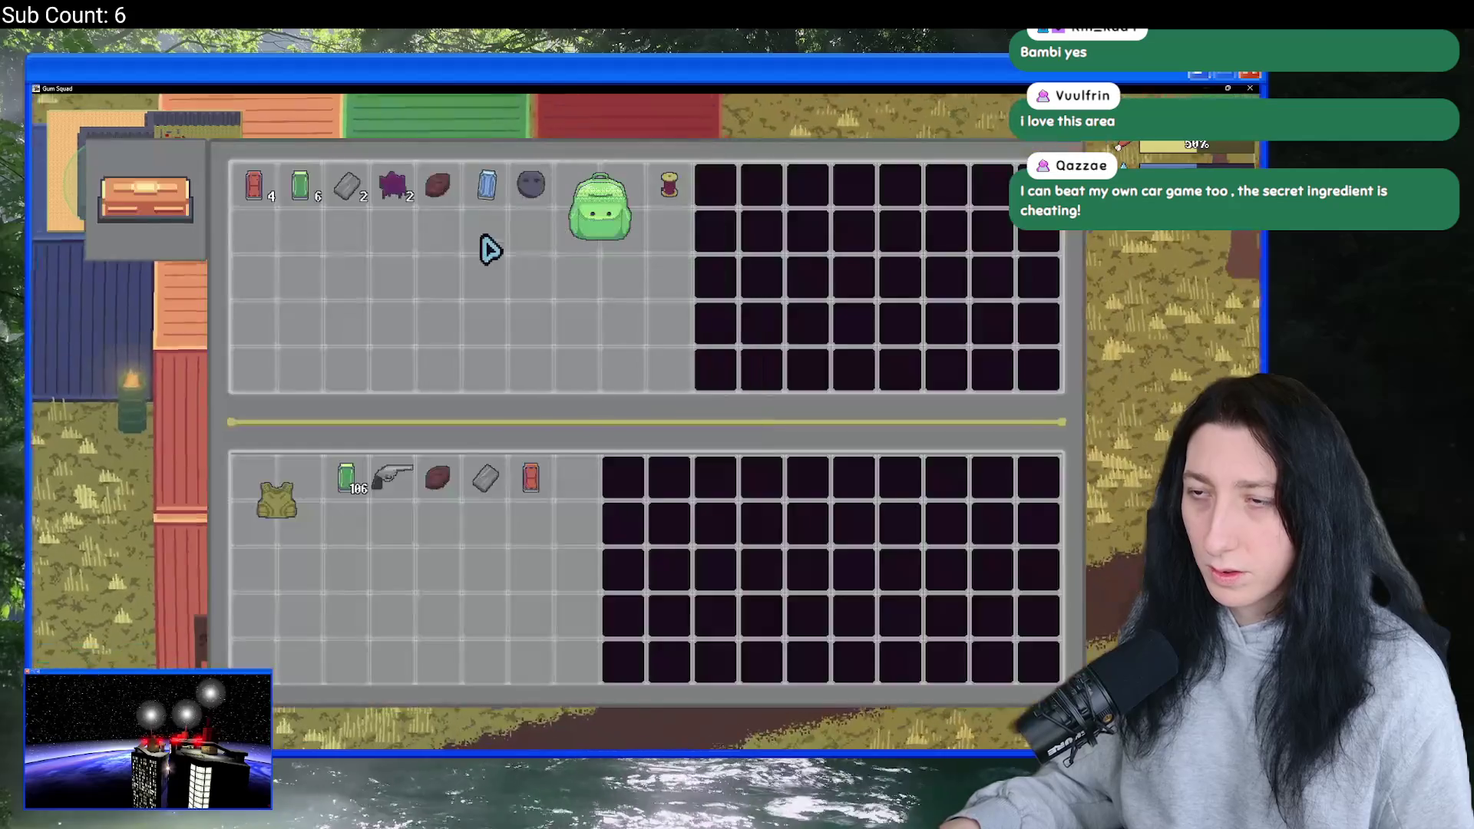
{"action": "left_click", "coordinate": [384, 201], "text": "shift"}
{"action": "left_click", "coordinate": [596, 222], "text": "shift"}
{"action": "left_click", "coordinate": [531, 184], "text": "shift"}
{"action": "left_click", "coordinate": [438, 185], "text": "shift"}
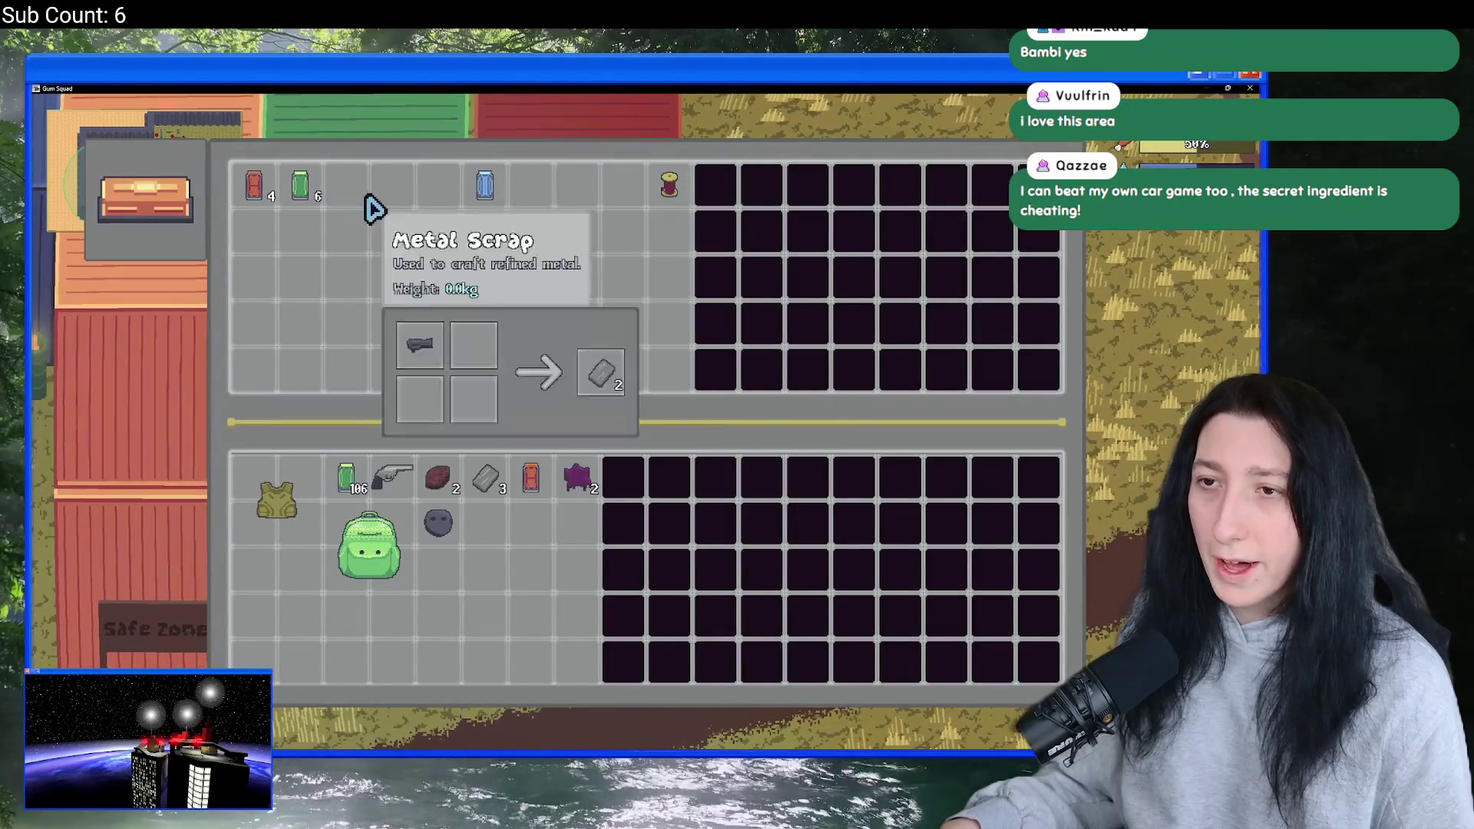
{"action": "left_click", "coordinate": [349, 188], "text": "shift"}
{"action": "key", "text": "Tab"}
- Place the green backpack into a crafting slot at the bench
{"action": "key", "text": "s"}
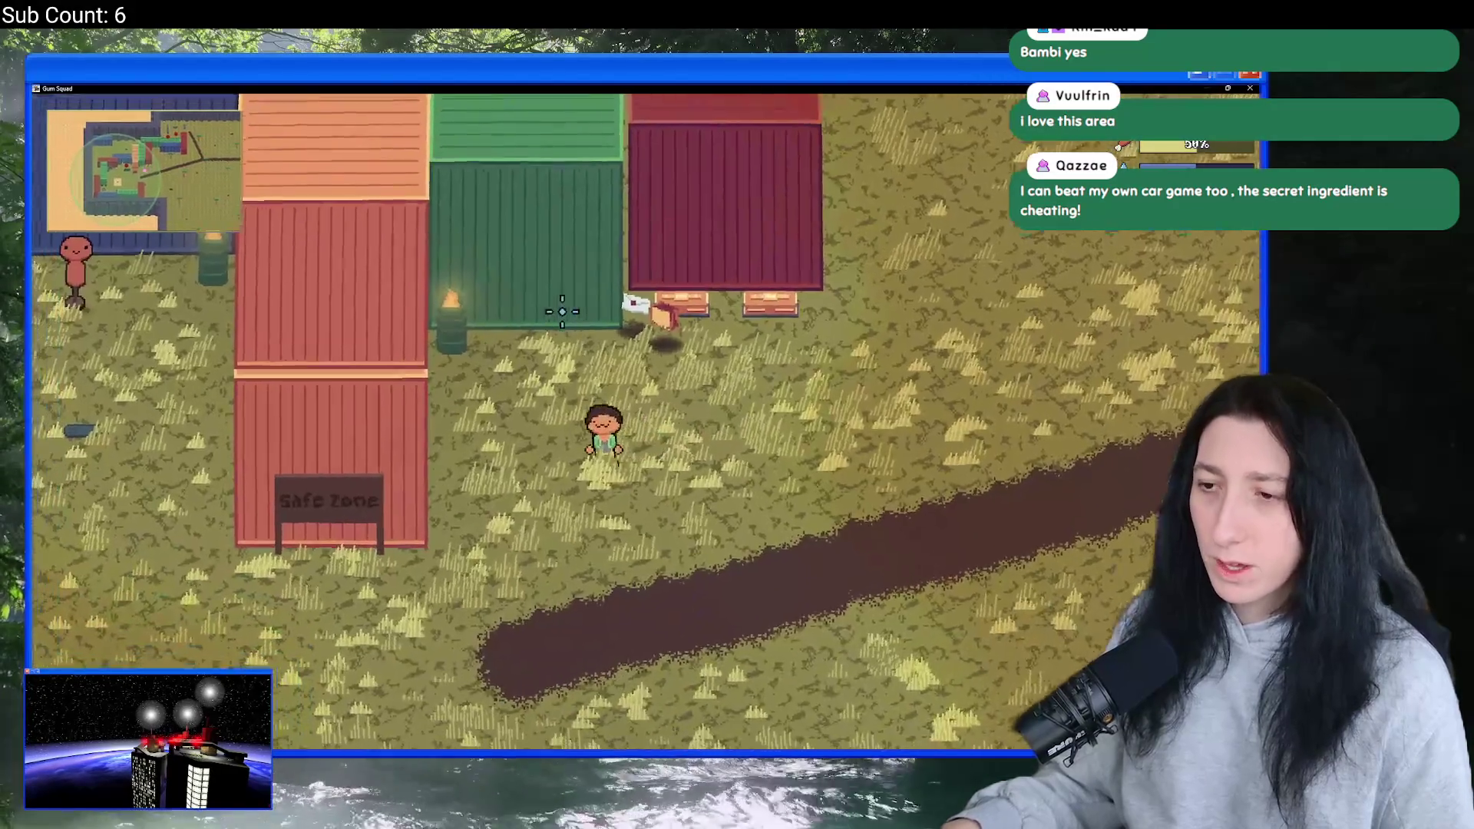
{"action": "key", "text": "a"}
{"action": "key", "text": "w"}
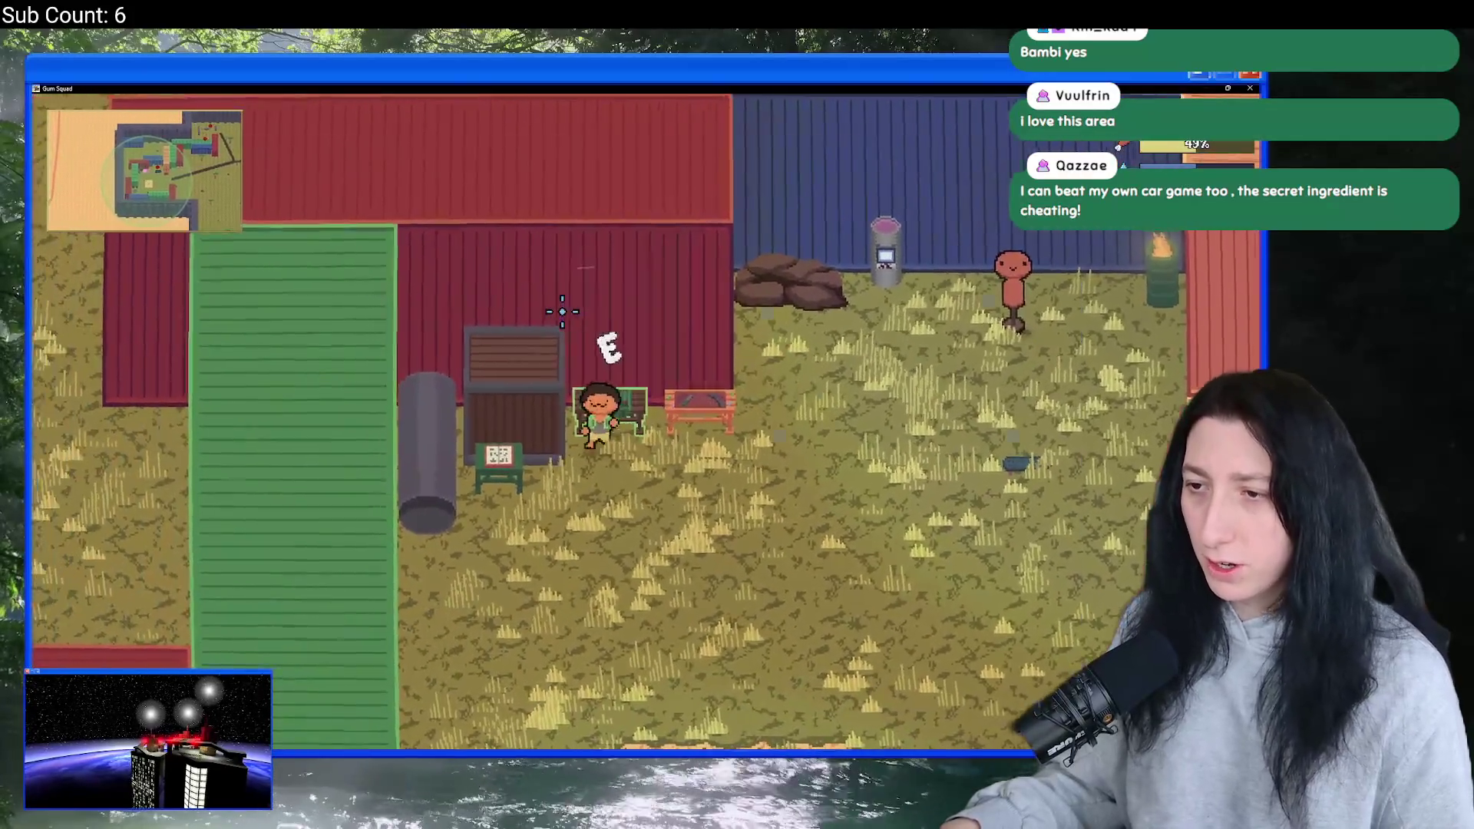
{"action": "key", "text": "e"}
{"action": "left_click", "coordinate": [434, 549], "text": "shift"}
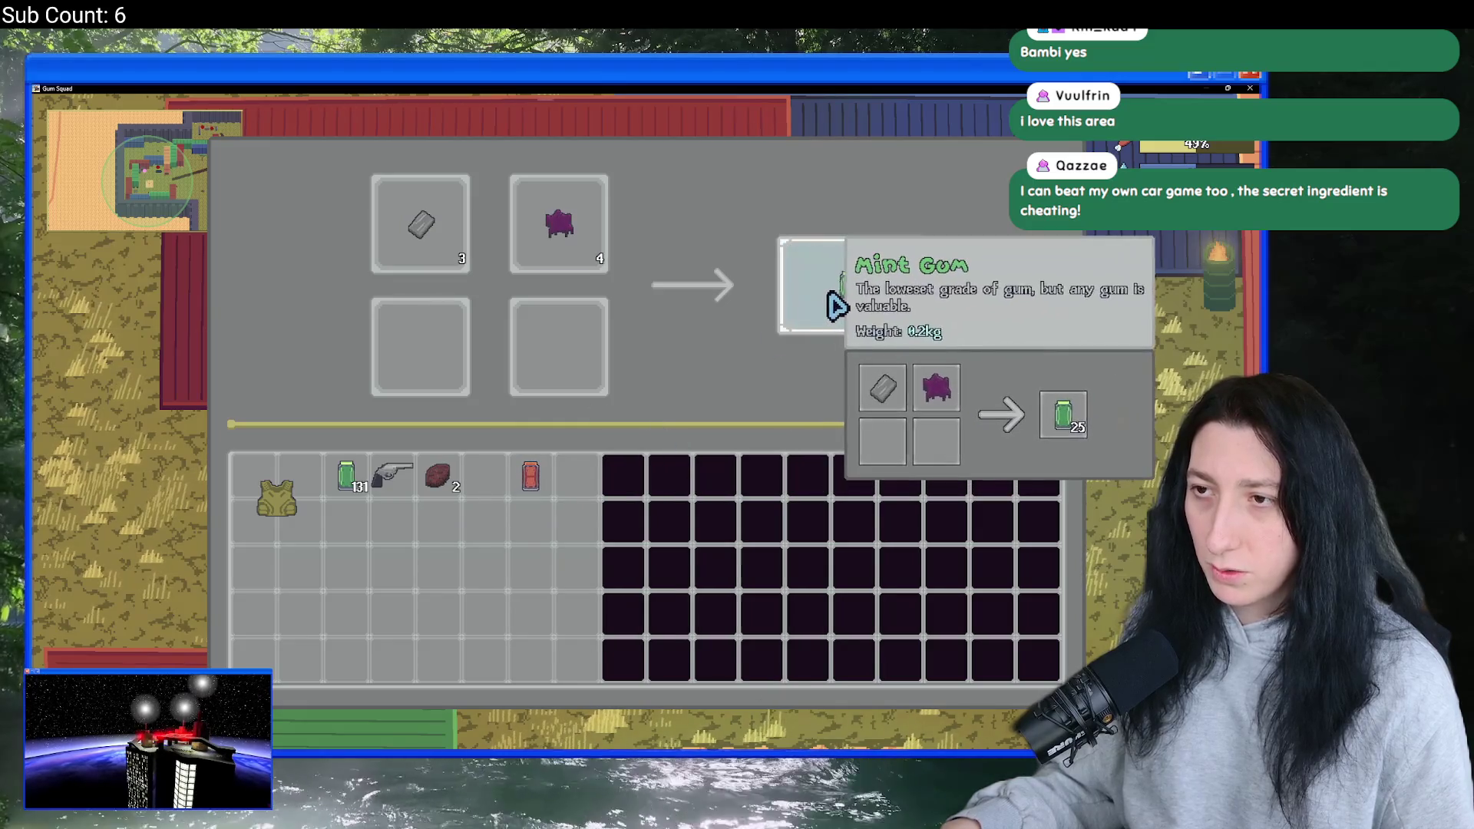
- Move the purple item back into the inventory and walk around the field
{"action": "left_click", "coordinate": [588, 261], "text": "shift"}
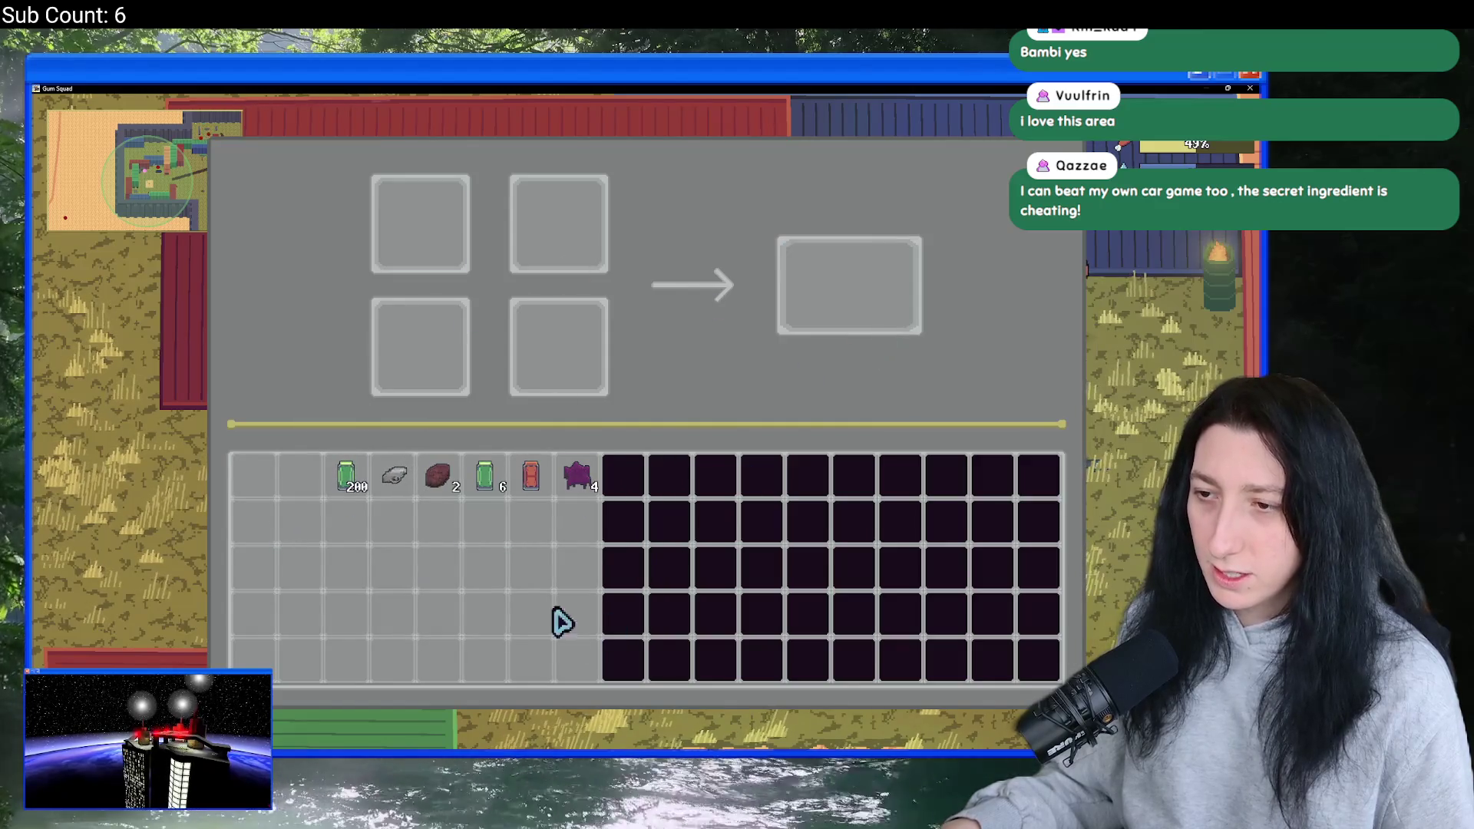
{"action": "key", "text": "Tab"}
{"action": "key", "text": "s"}
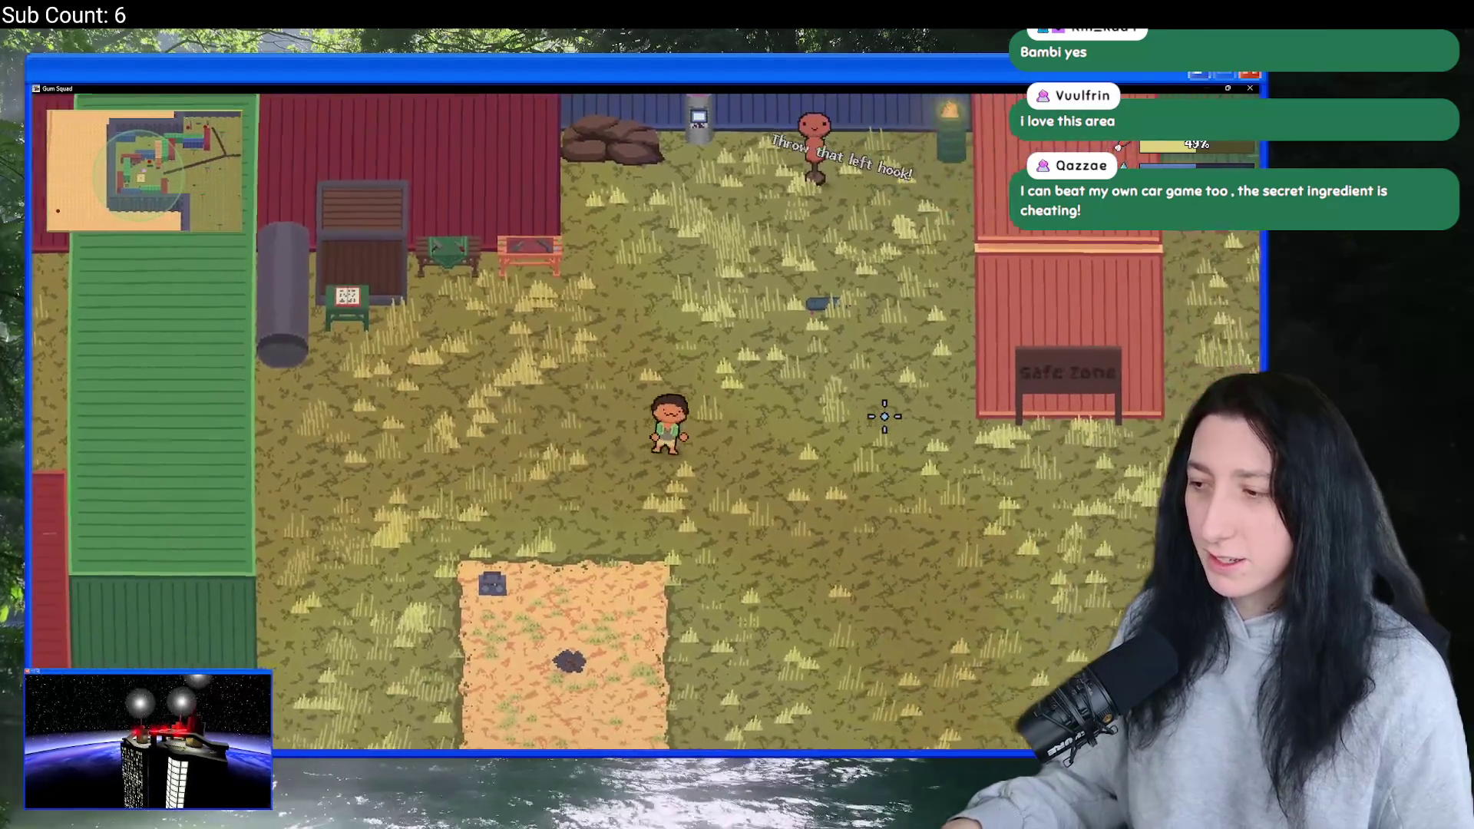
{"action": "key", "text": "d"}
{"action": "key", "text": "a"}
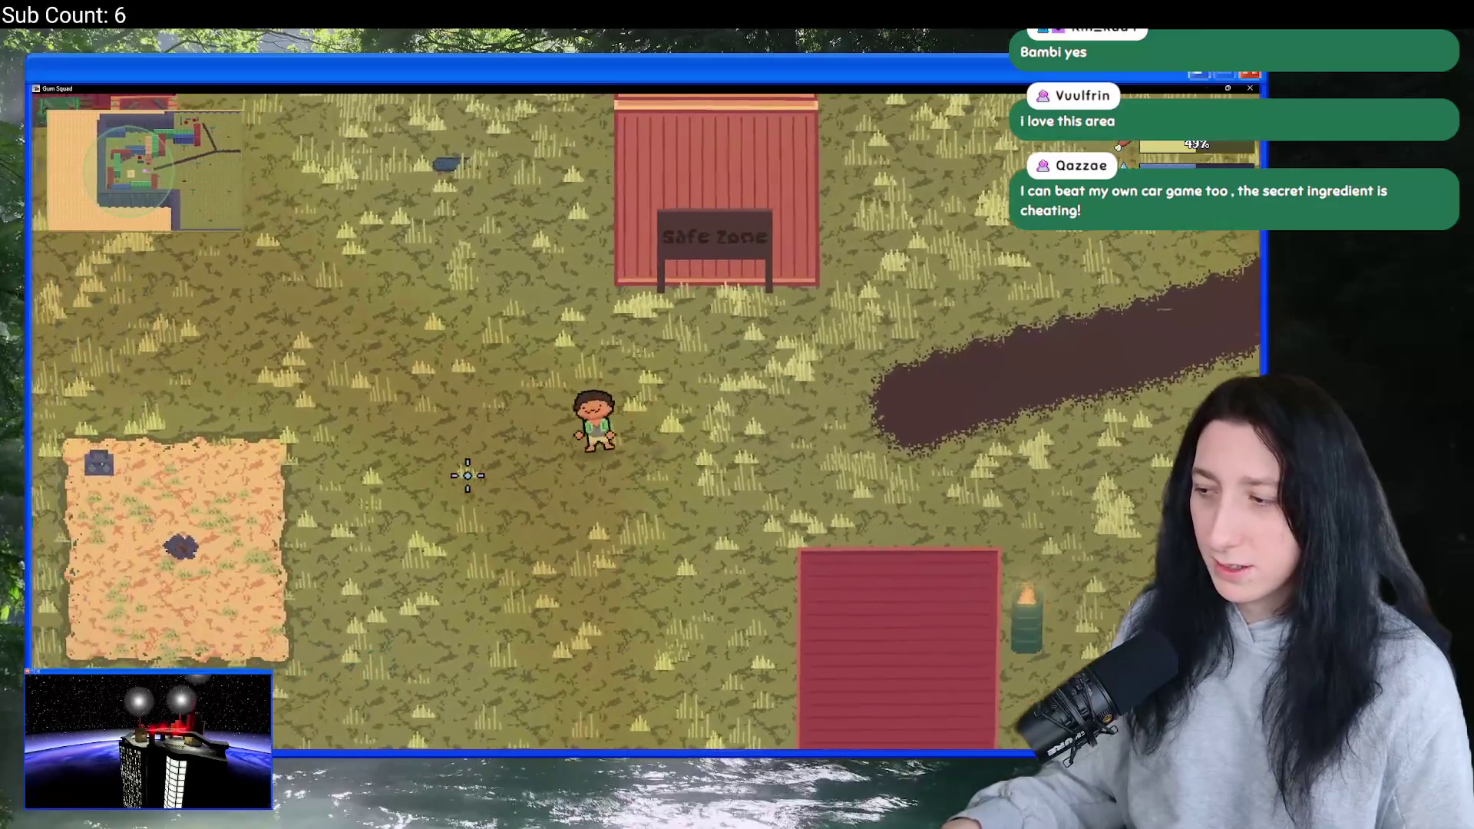
{"action": "key", "text": "w"}
- Pause the game and quit to the desktop
{"action": "key", "text": "a"}
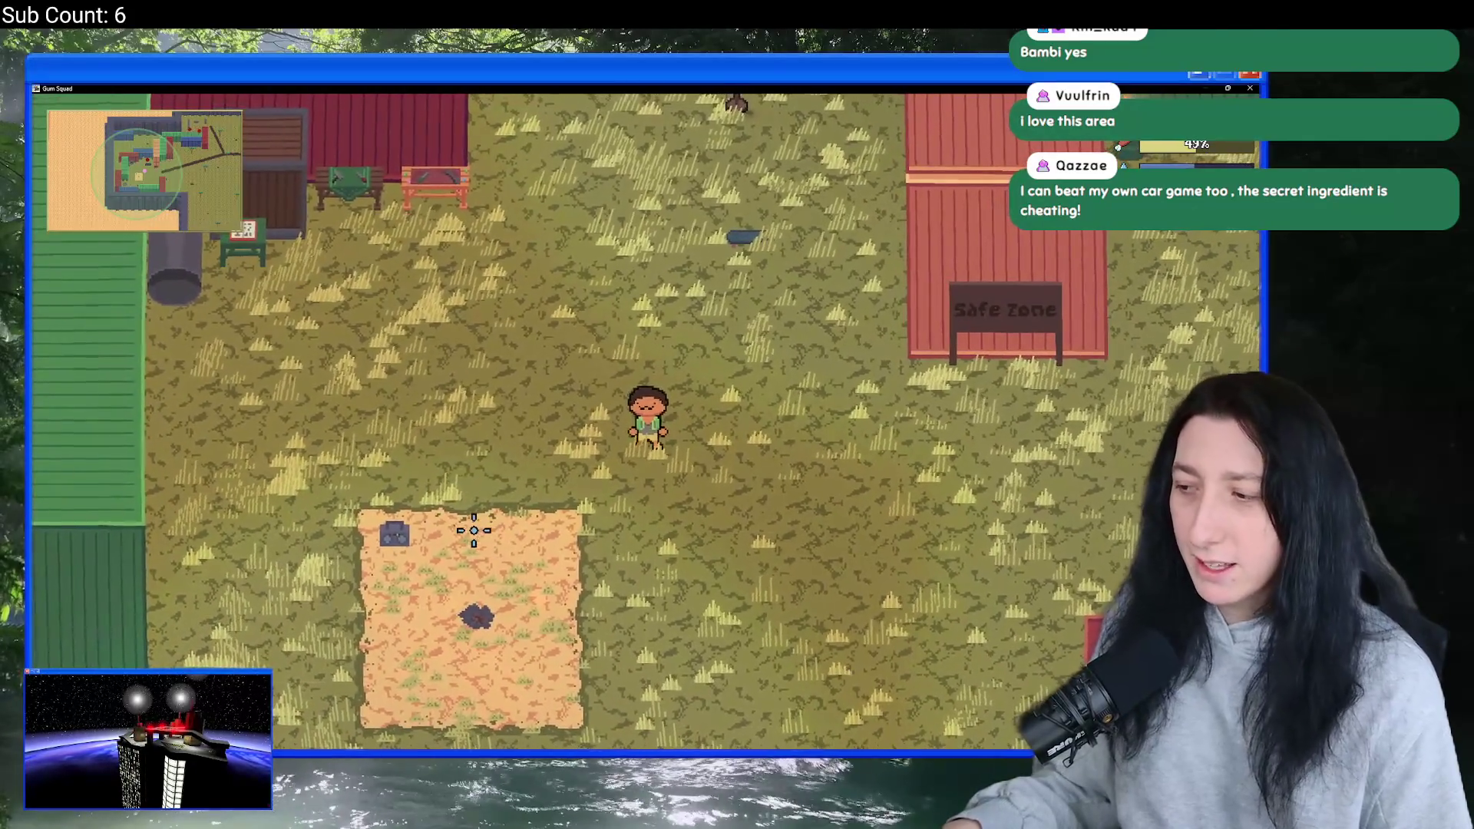
{"action": "key", "text": "Escape"}
{"action": "left_click", "coordinate": [622, 619]}
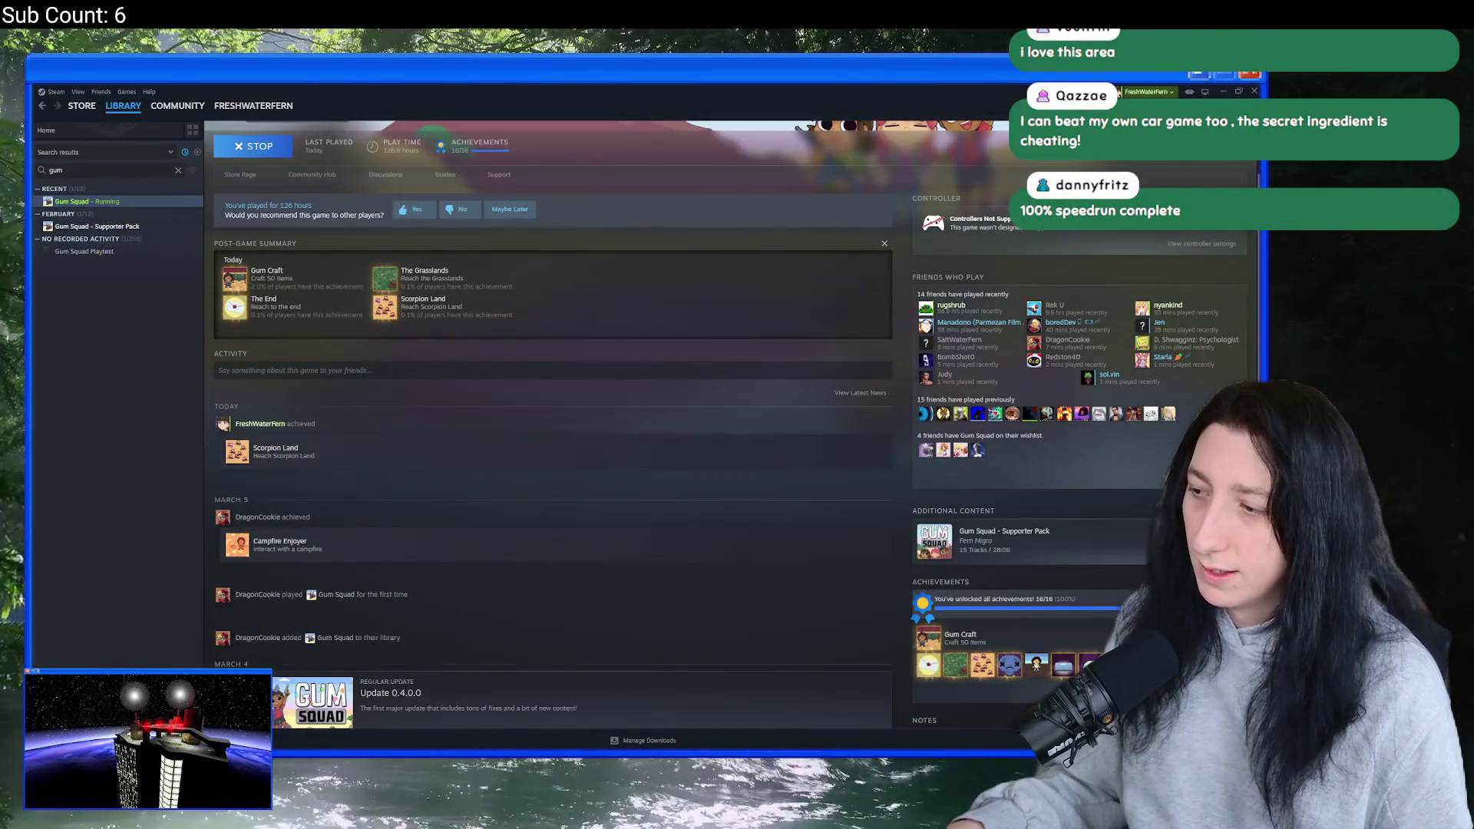
- Open Gum Squad's achievements and show the Global Achievements unlock percentages
{"action": "left_click", "coordinate": [1021, 607]}
{"action": "scroll", "coordinate": [748, 430], "scroll_direction": "down", "scroll_amount": 5}
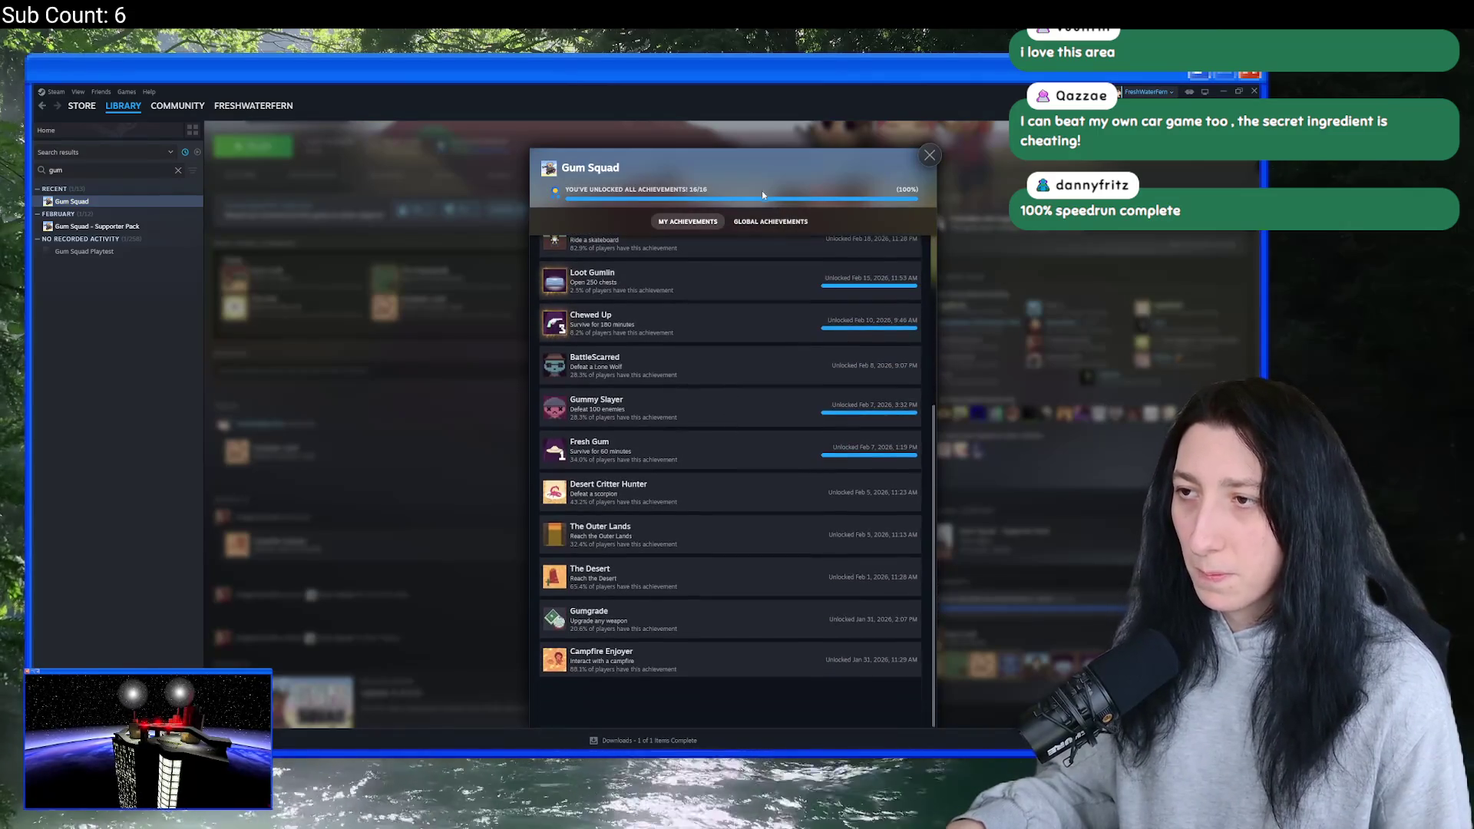
{"action": "left_click", "coordinate": [771, 221]}
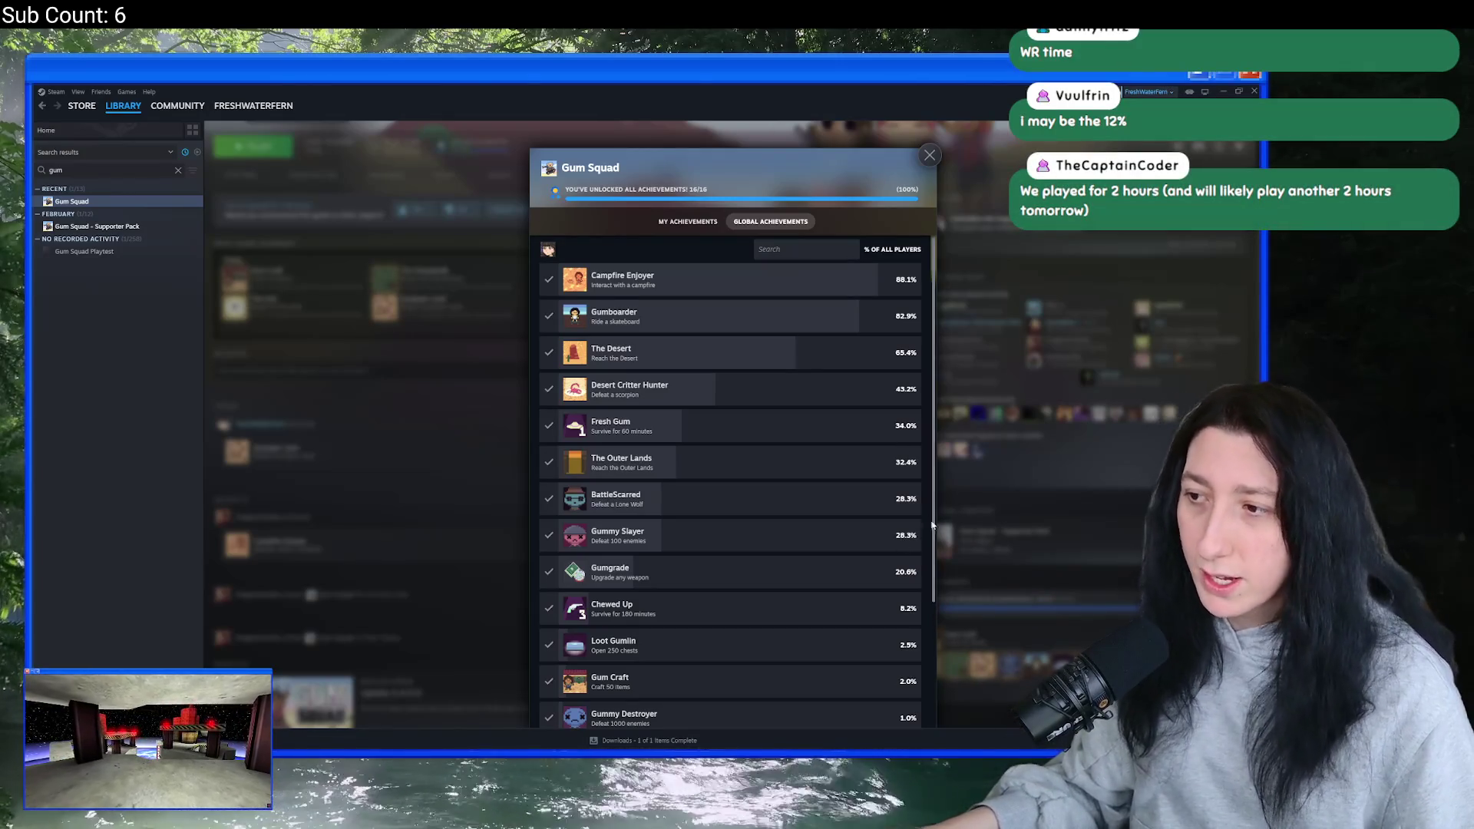
- Browse the achievements, toggle between My and Global Achievements, then close the achievements window
{"action": "scroll", "coordinate": [901, 574], "scroll_direction": "down", "scroll_amount": 3}
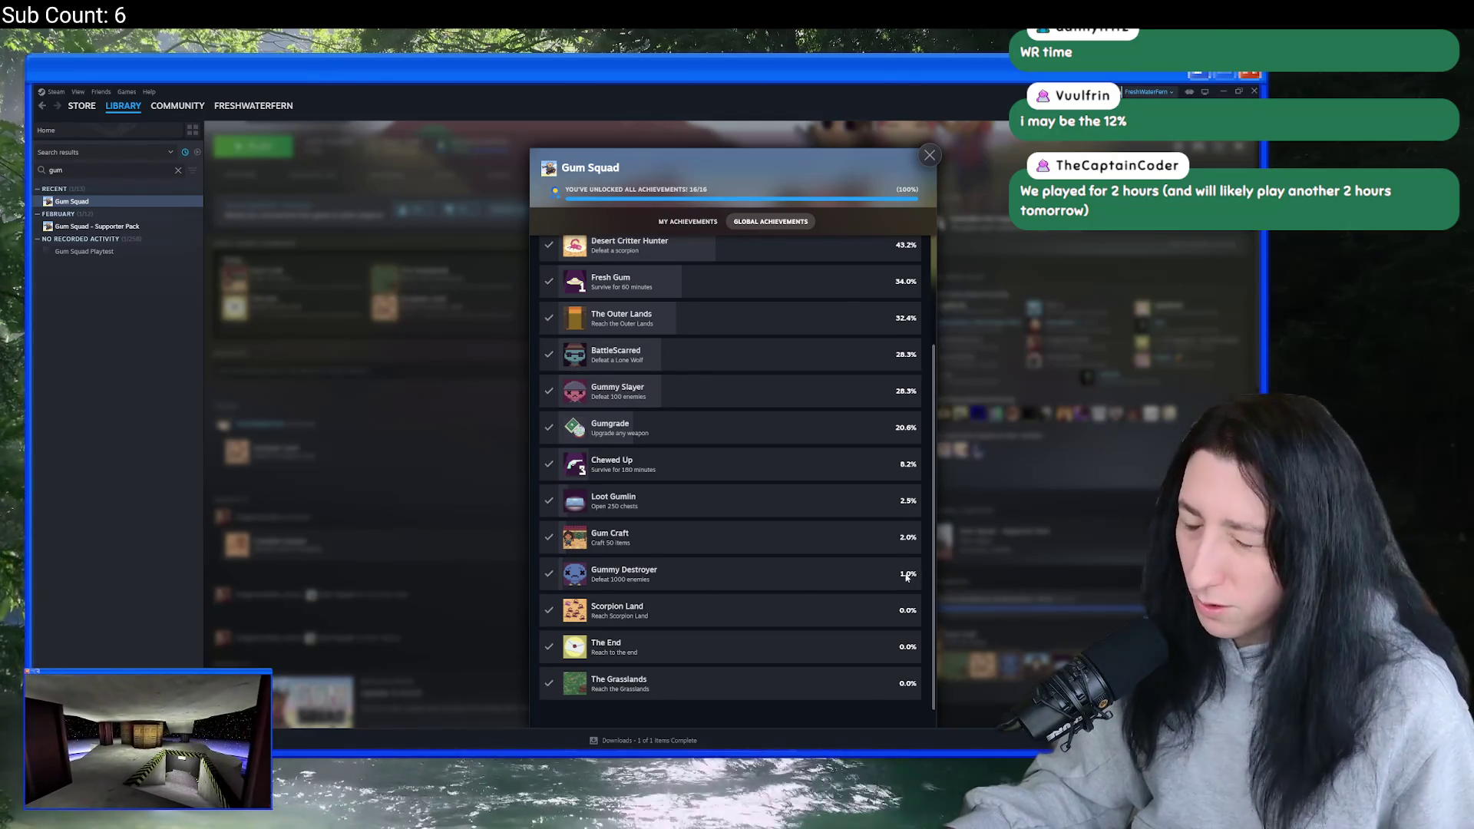
{"action": "scroll", "coordinate": [907, 578], "scroll_direction": "down", "scroll_amount": 2}
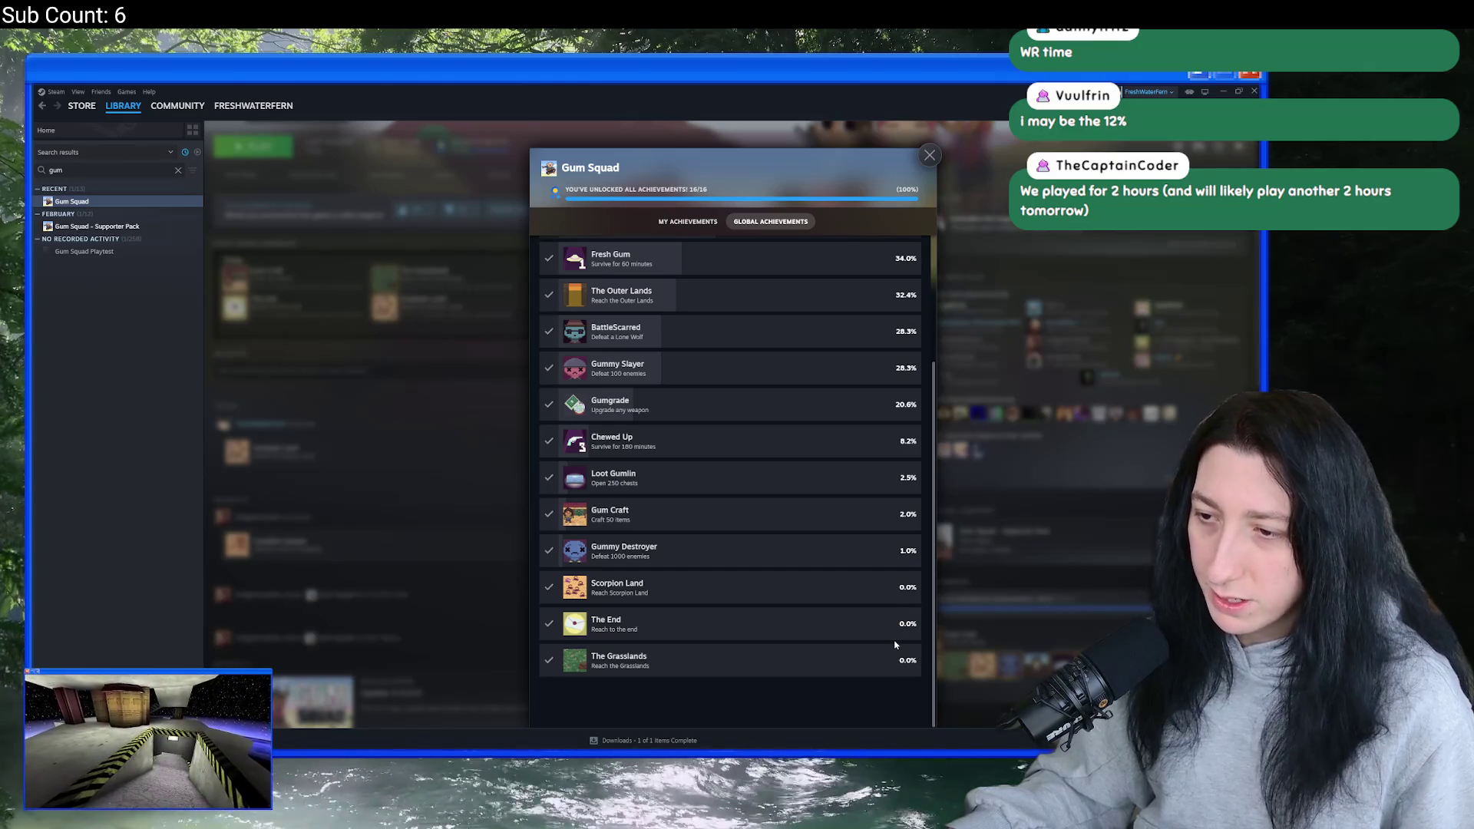
{"action": "scroll", "coordinate": [891, 583], "scroll_direction": "up", "scroll_amount": 5}
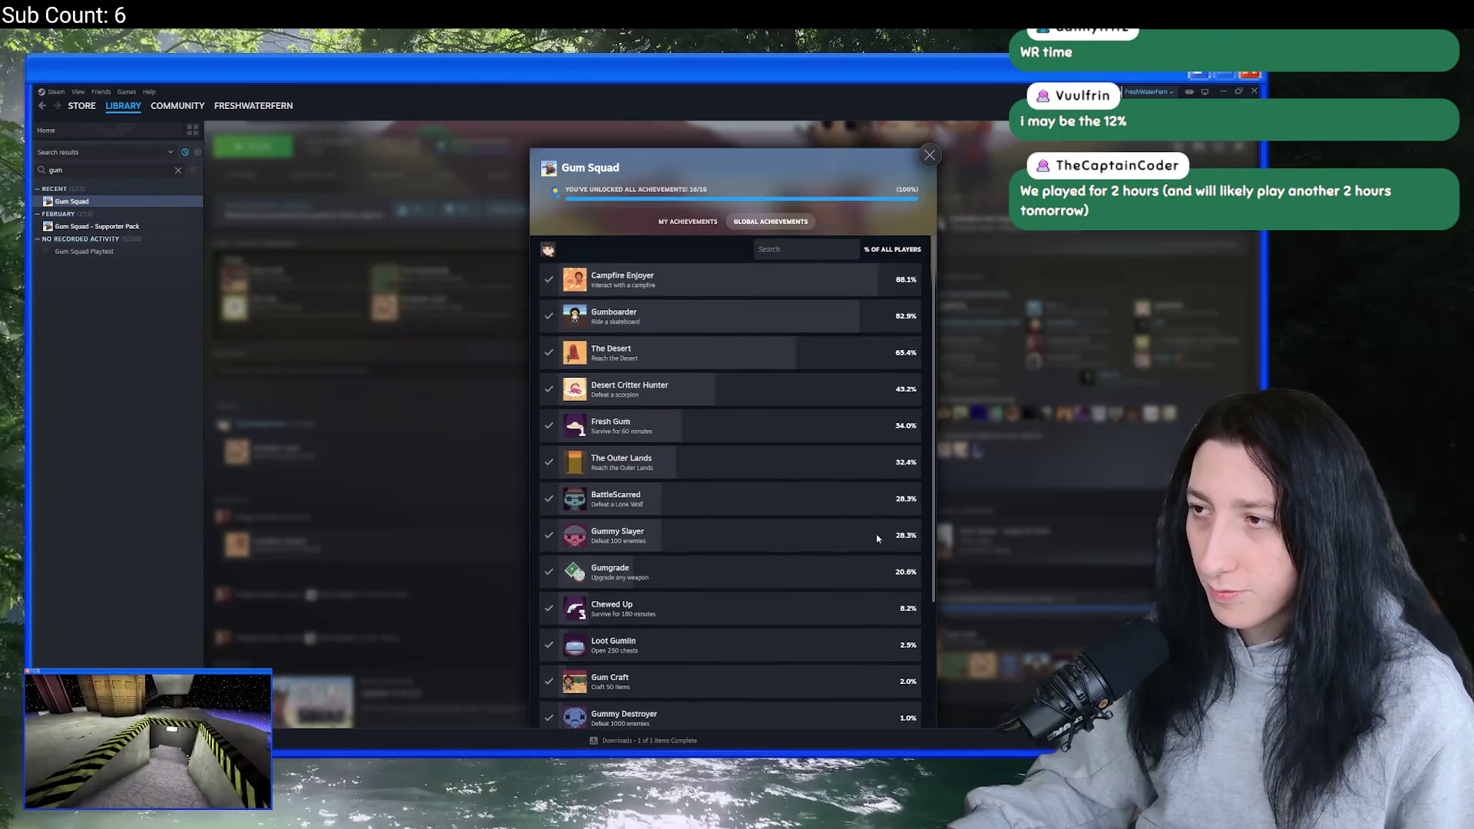
{"action": "left_click", "coordinate": [688, 222]}
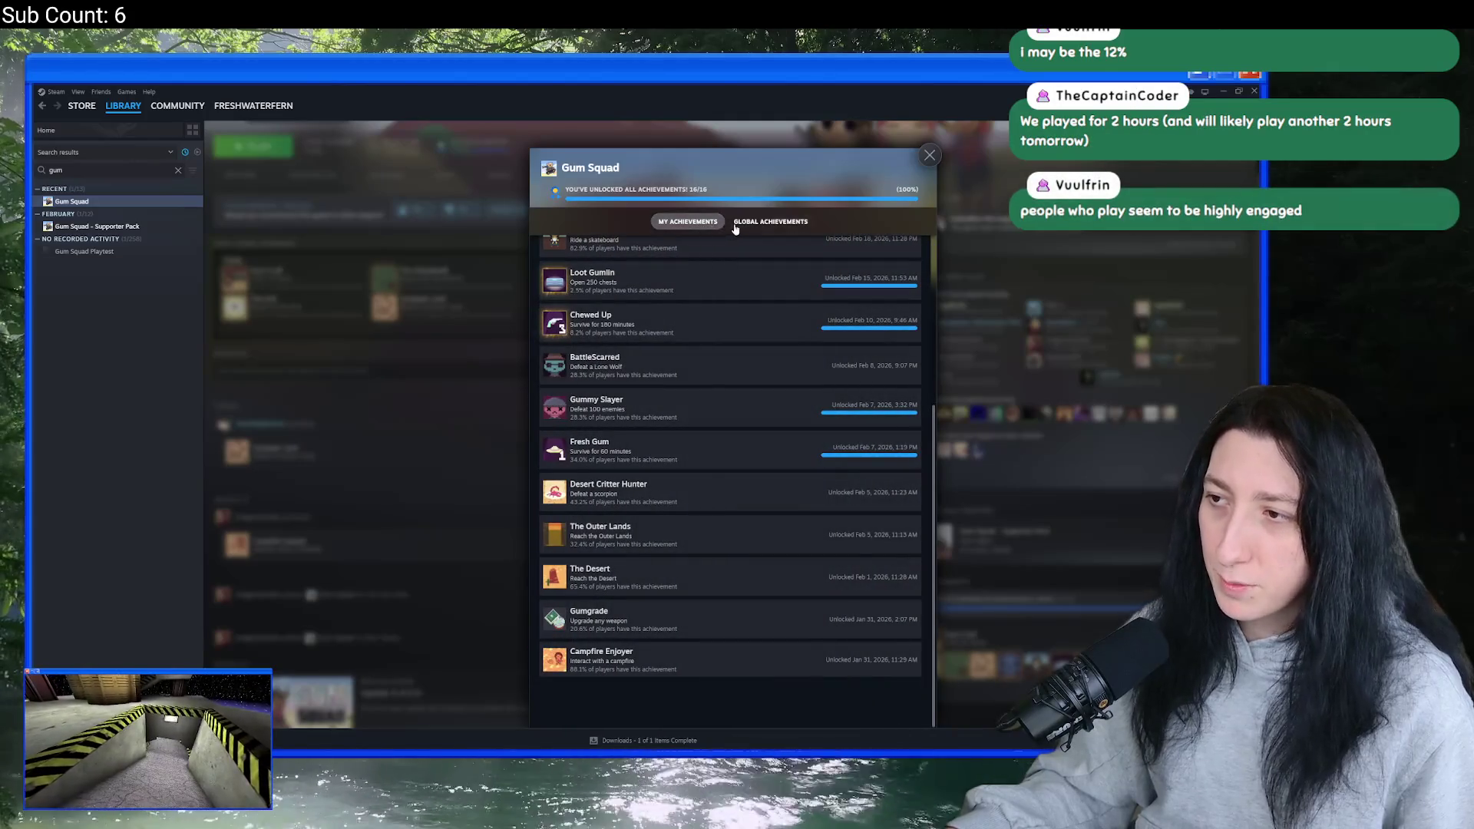
{"action": "left_click", "coordinate": [770, 221]}
{"action": "left_click", "coordinate": [319, 408]}
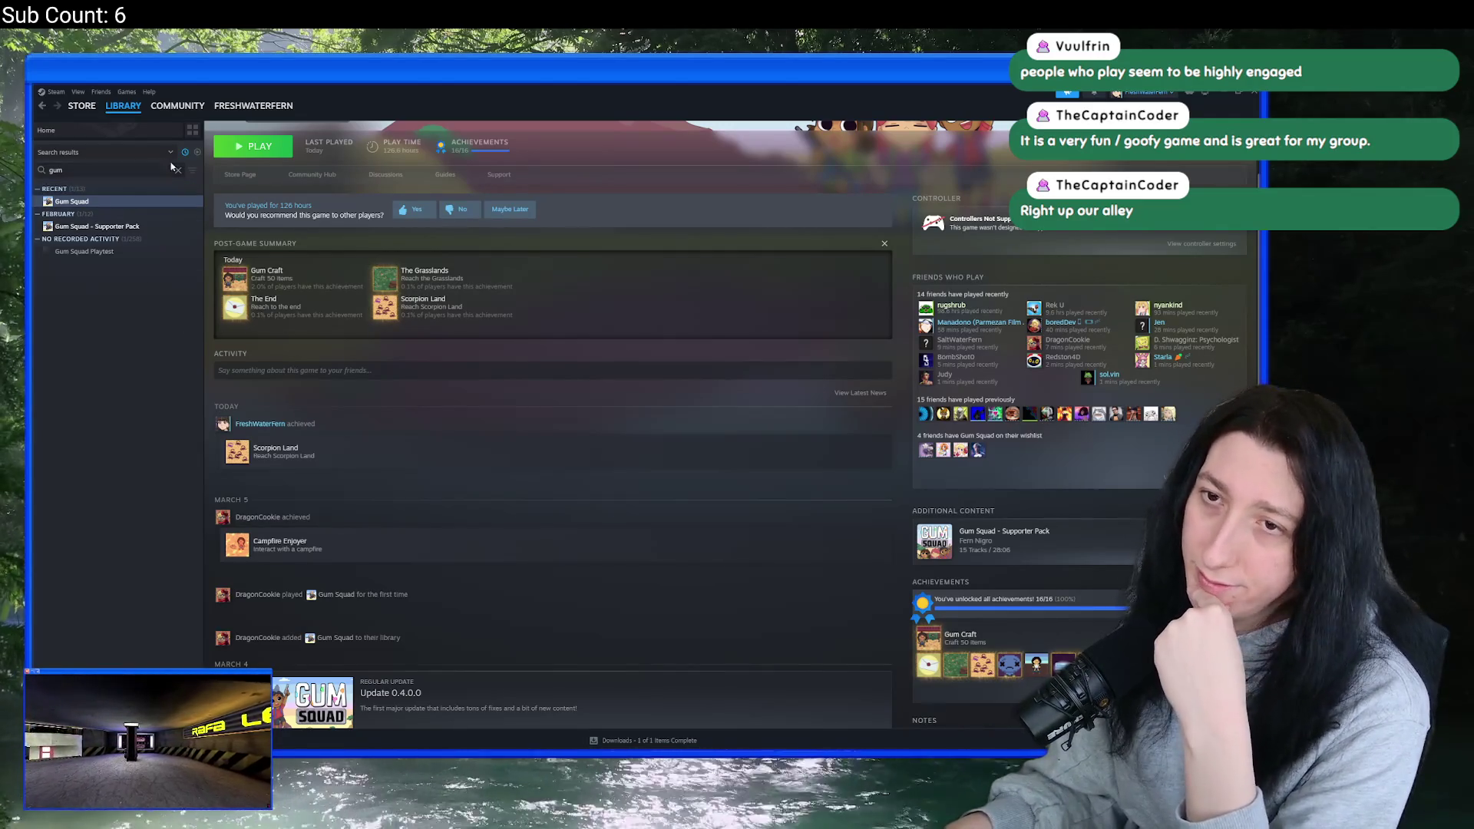
- Clear the Steam library search and minimize Steam
{"action": "left_click", "coordinate": [177, 171]}
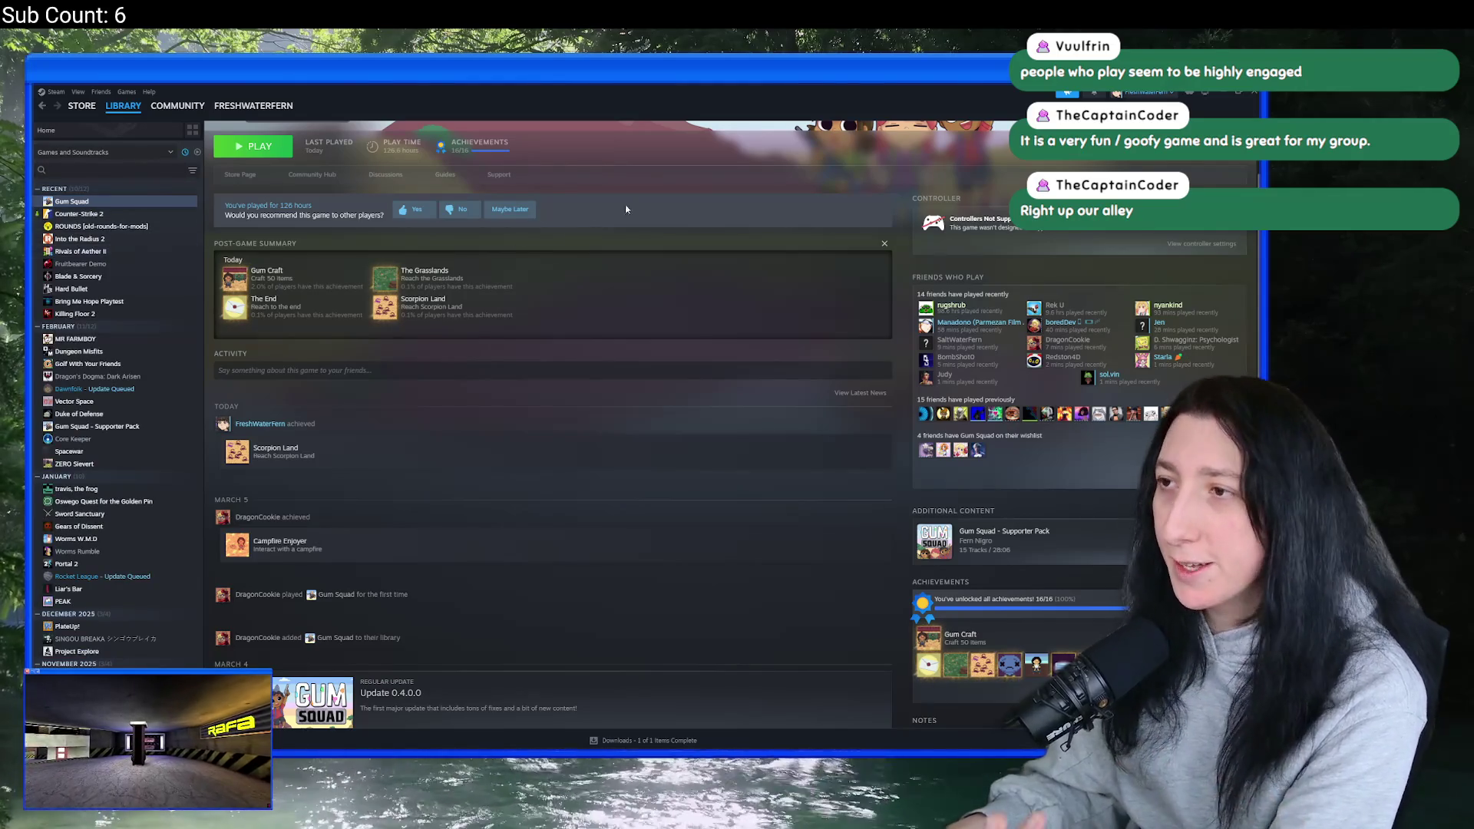
{"action": "left_click", "coordinate": [1255, 93]}
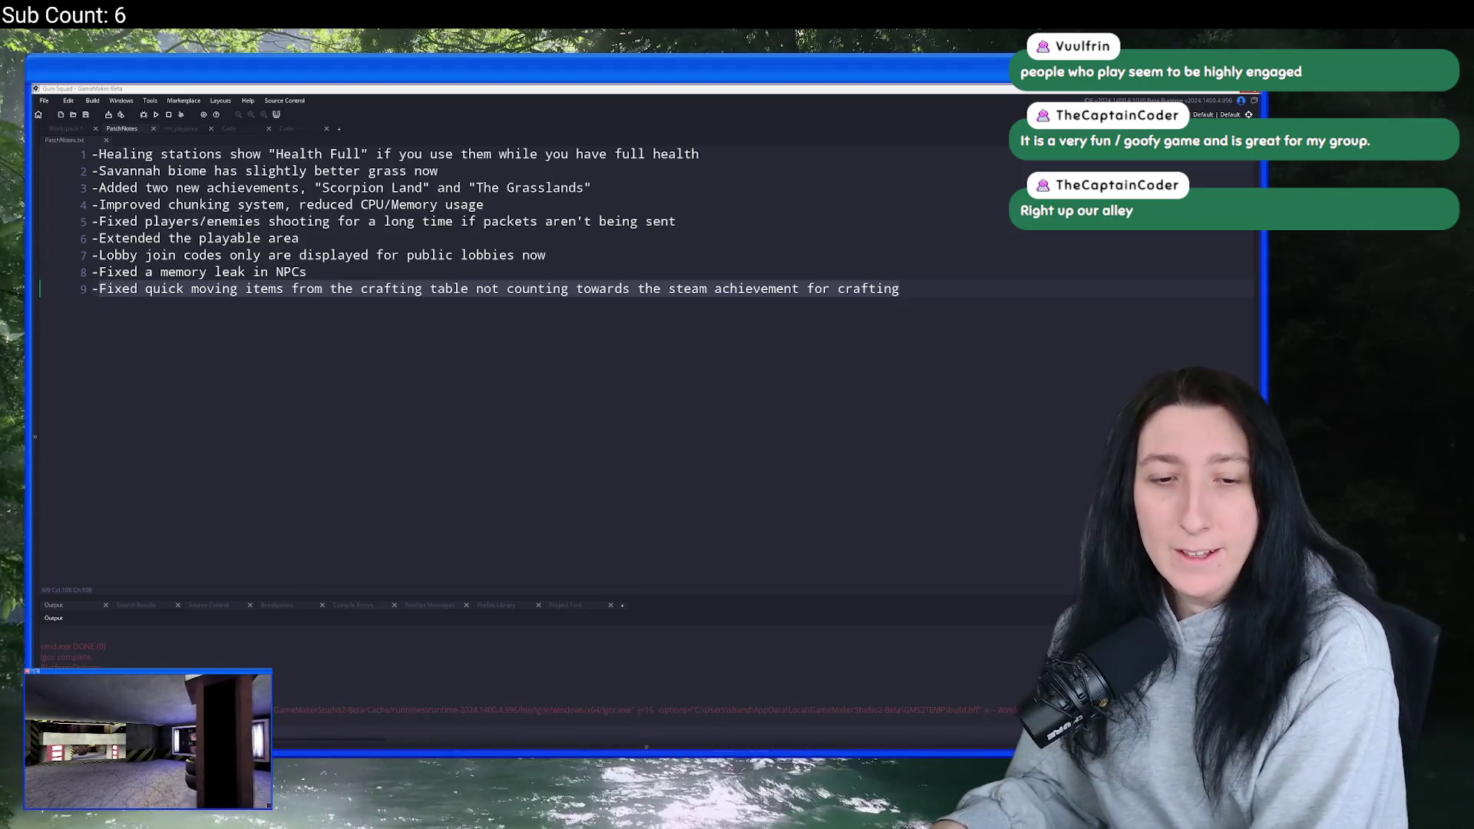
- Delete all text from the PatchNotes file, leaving it empty
{"action": "left_click", "coordinate": [989, 307]}
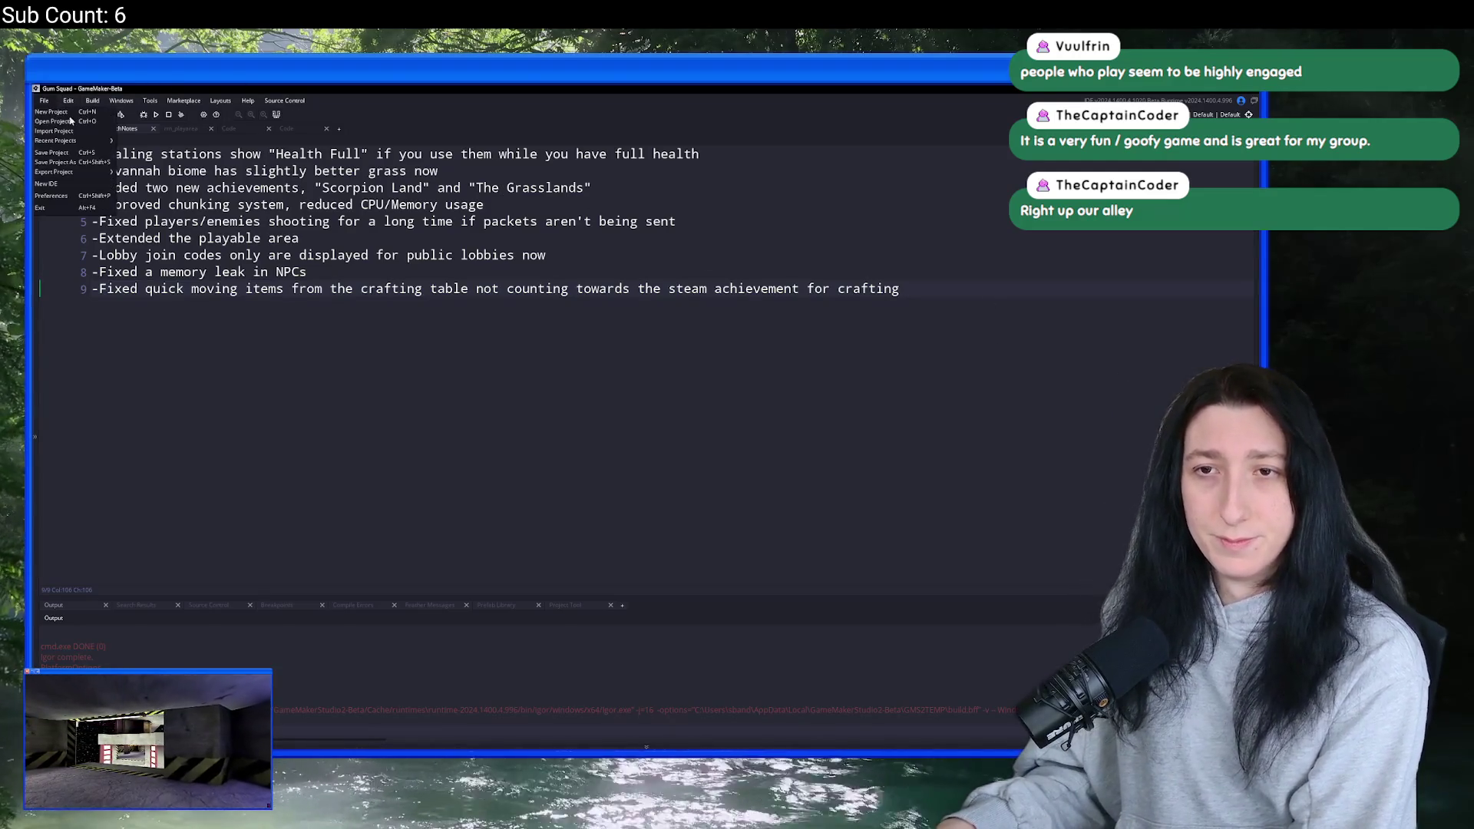
{"action": "left_click", "coordinate": [314, 171], "text": "shift"}
{"action": "key", "text": "ctrl+a"}
{"action": "key", "text": "Delete"}
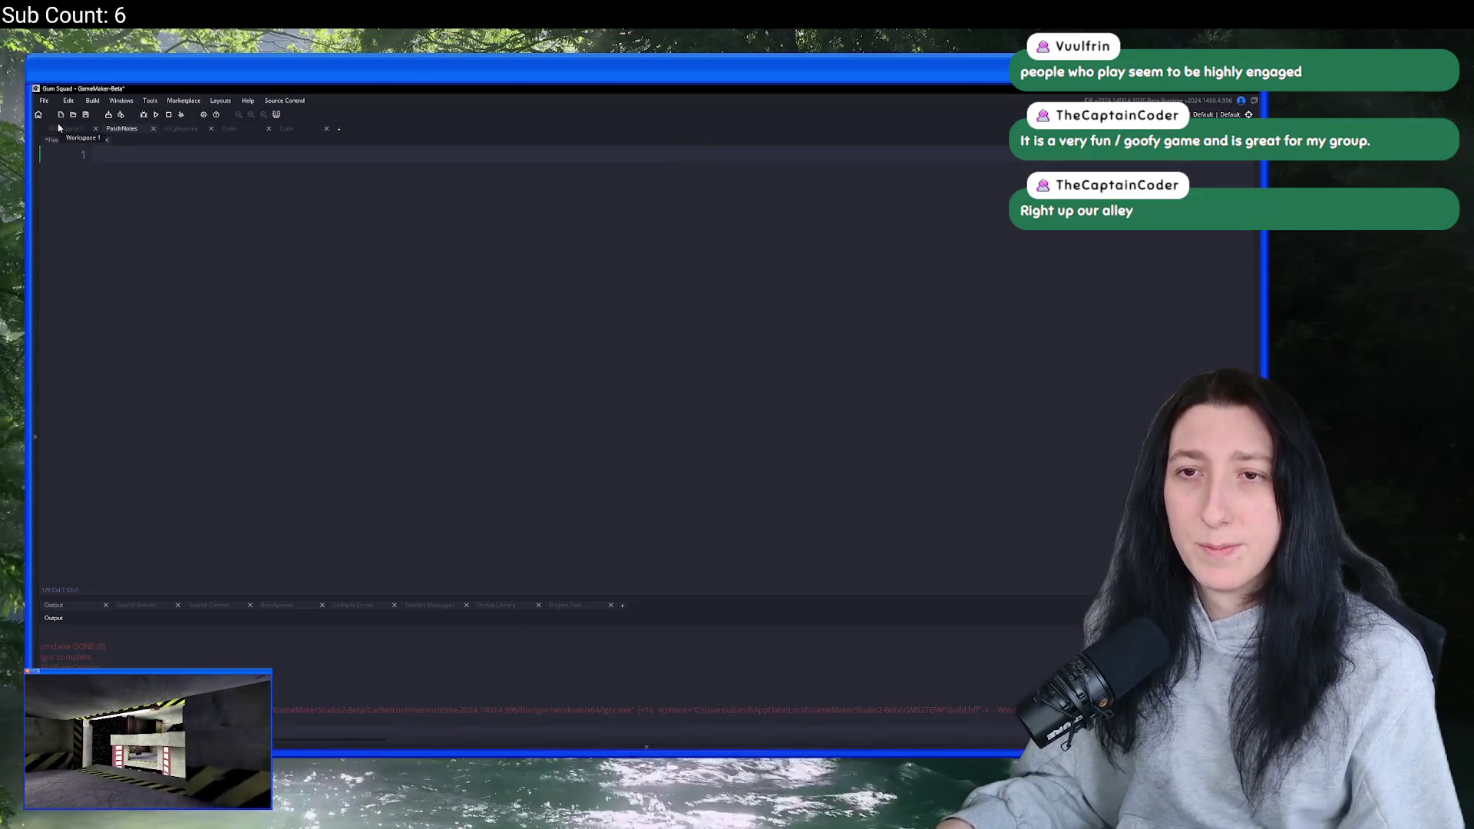
- Open the Bring Me Hope project from File > Recent Projects
{"action": "left_click", "coordinate": [44, 101]}
{"action": "mouse_move", "coordinate": [83, 142]}
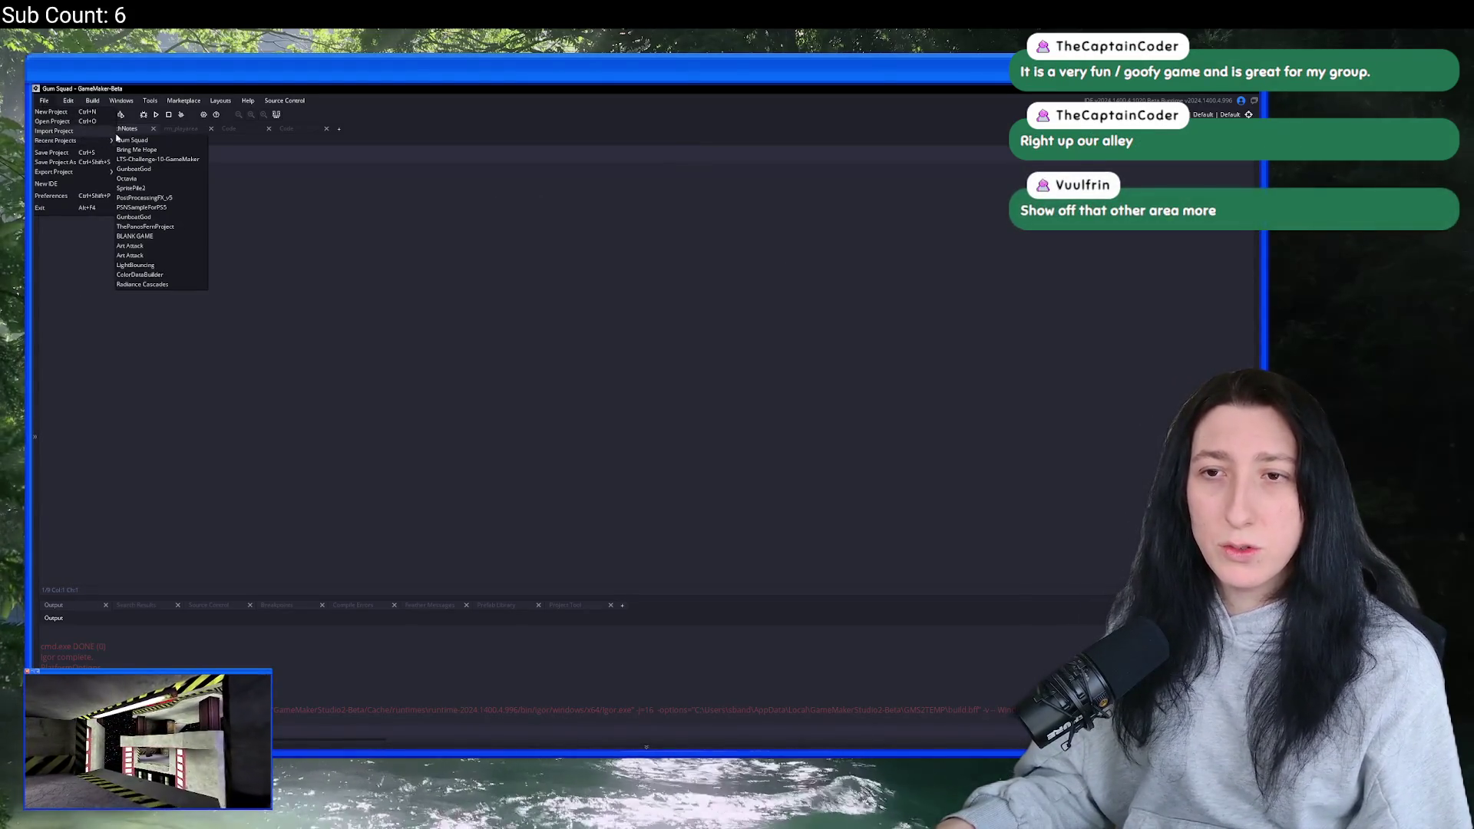
{"action": "left_click", "coordinate": [165, 149]}
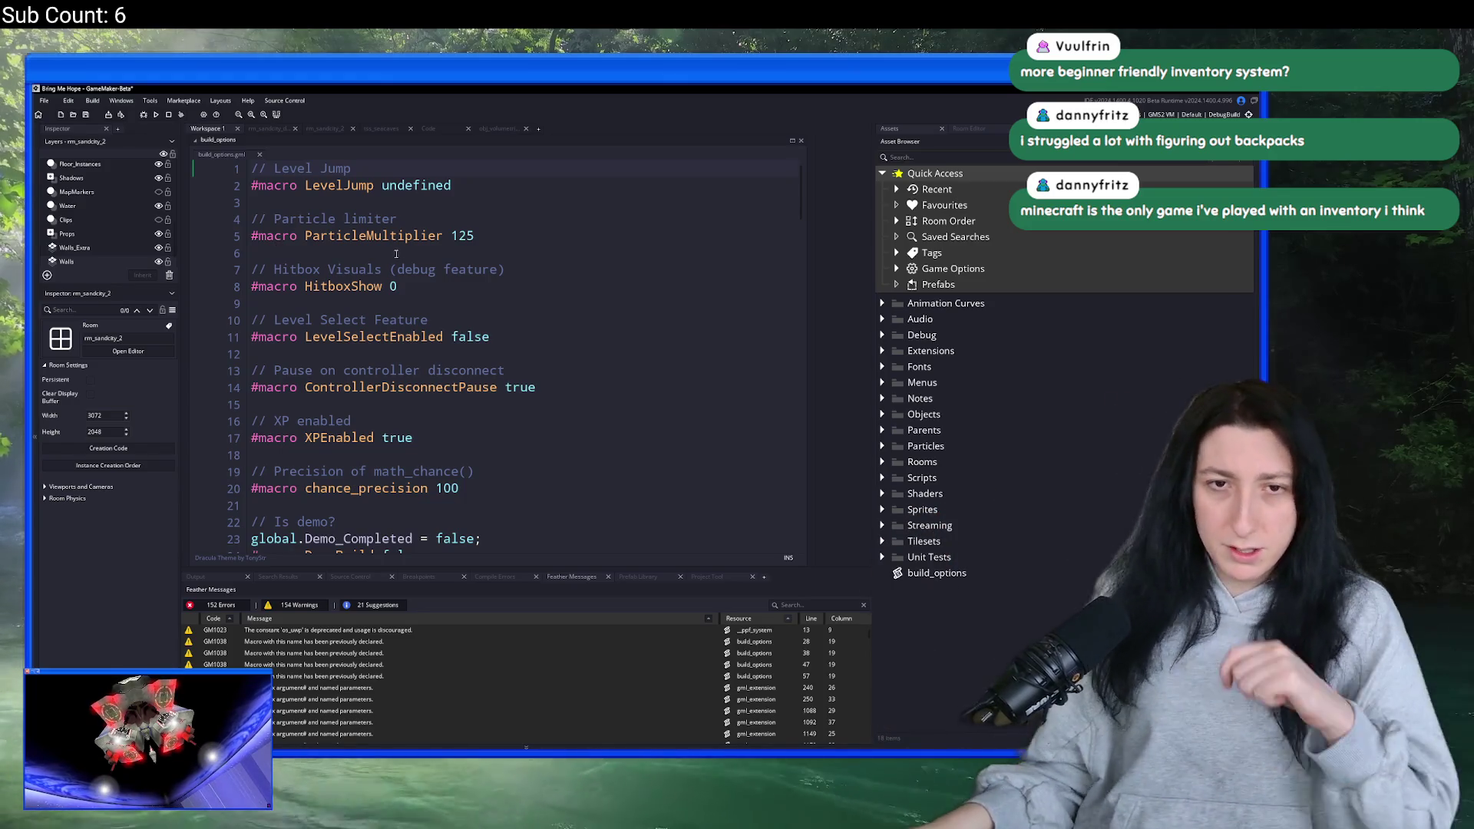
- Bring up the Windows system search to launch an app
{"action": "key", "text": "super"}
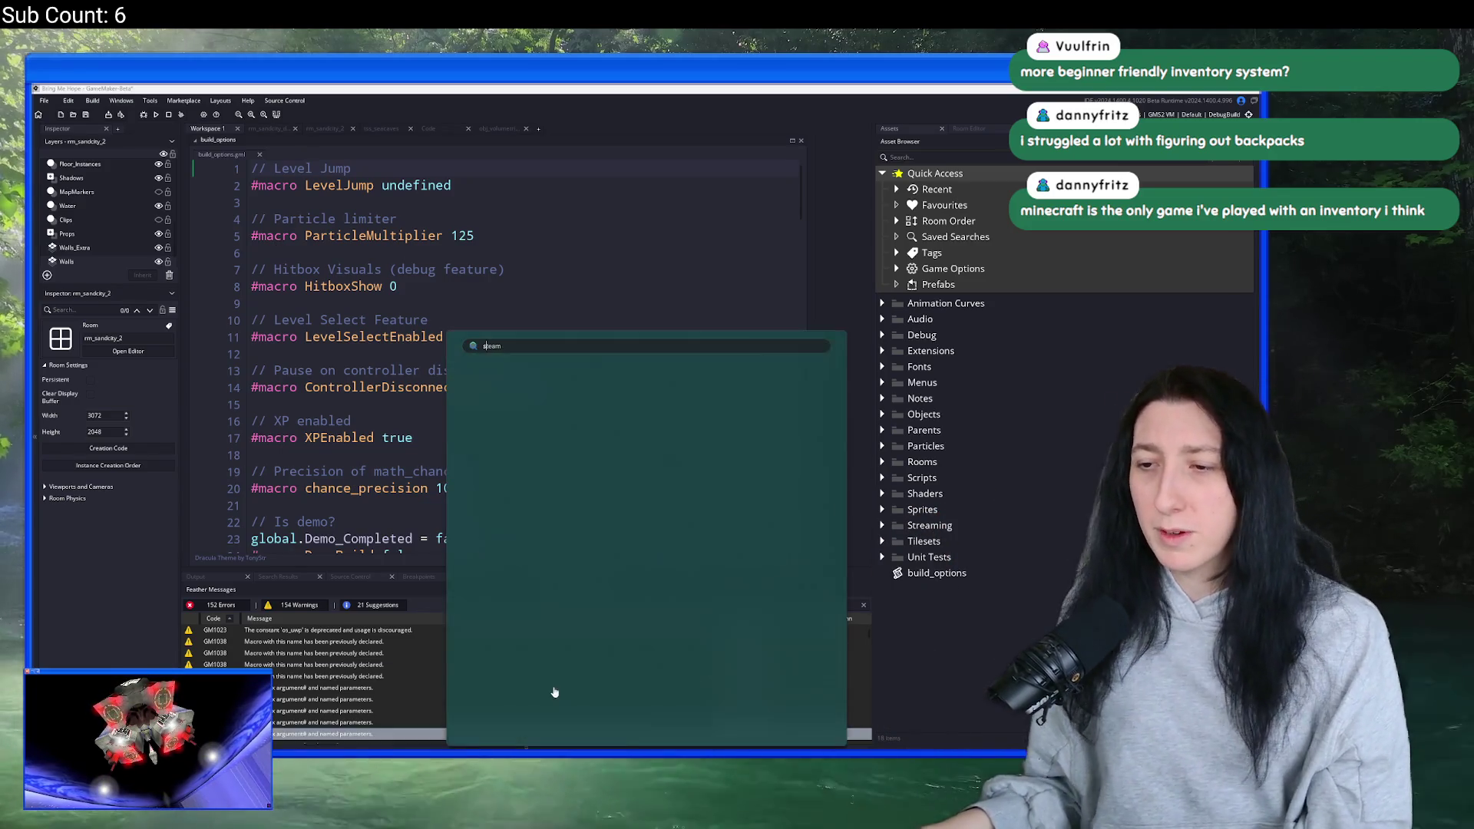
- Launch Steam, find ZERO Sievert, and play its store-page Accolades Trailer fullscreen
{"action": "type", "text": "steam"}
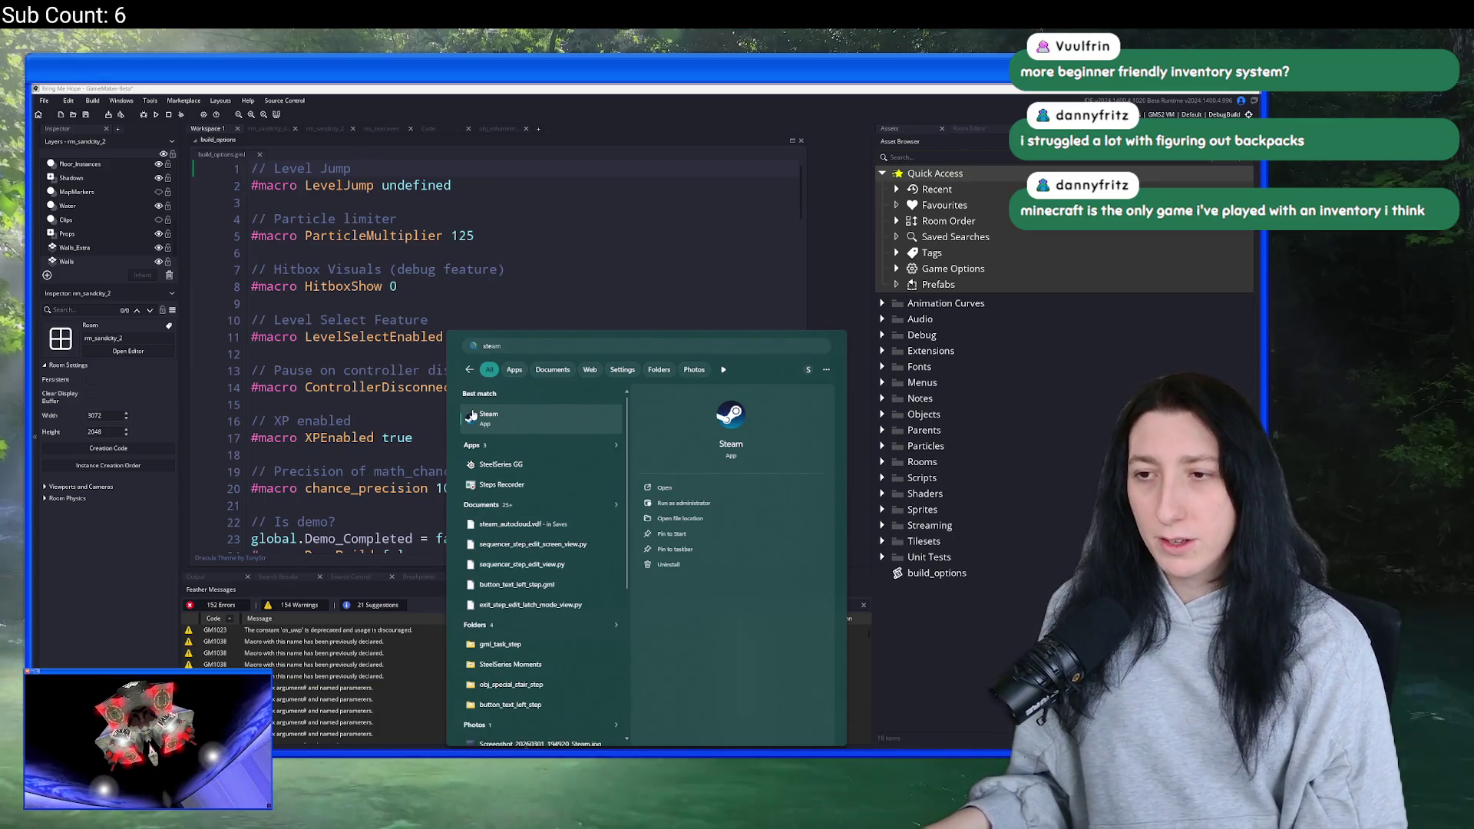
{"action": "left_click", "coordinate": [532, 426]}
{"action": "left_click", "coordinate": [100, 170]}
{"action": "type", "text": "zer"}
{"action": "left_click", "coordinate": [77, 201]}
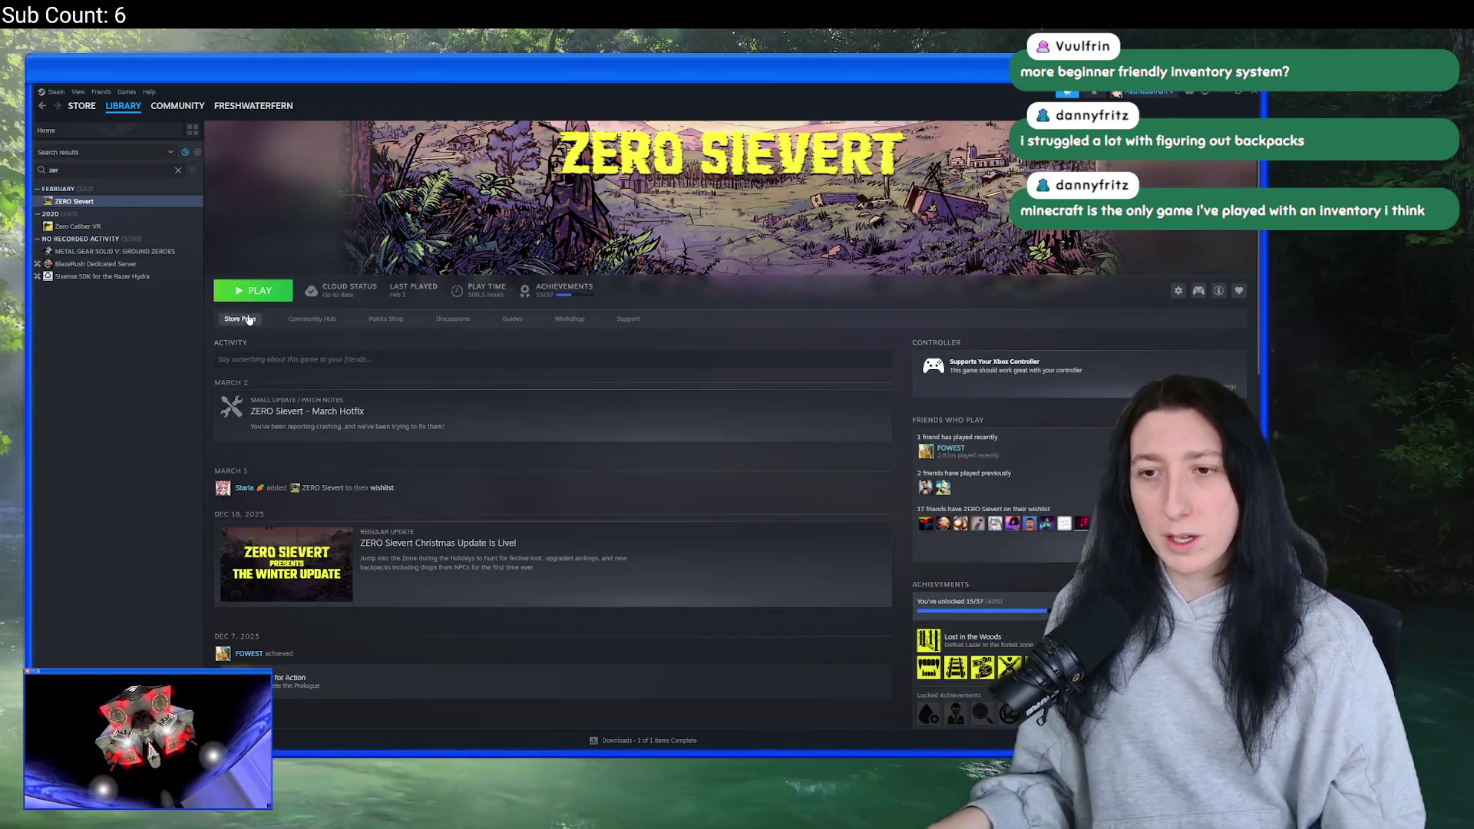
{"action": "left_click", "coordinate": [249, 321]}
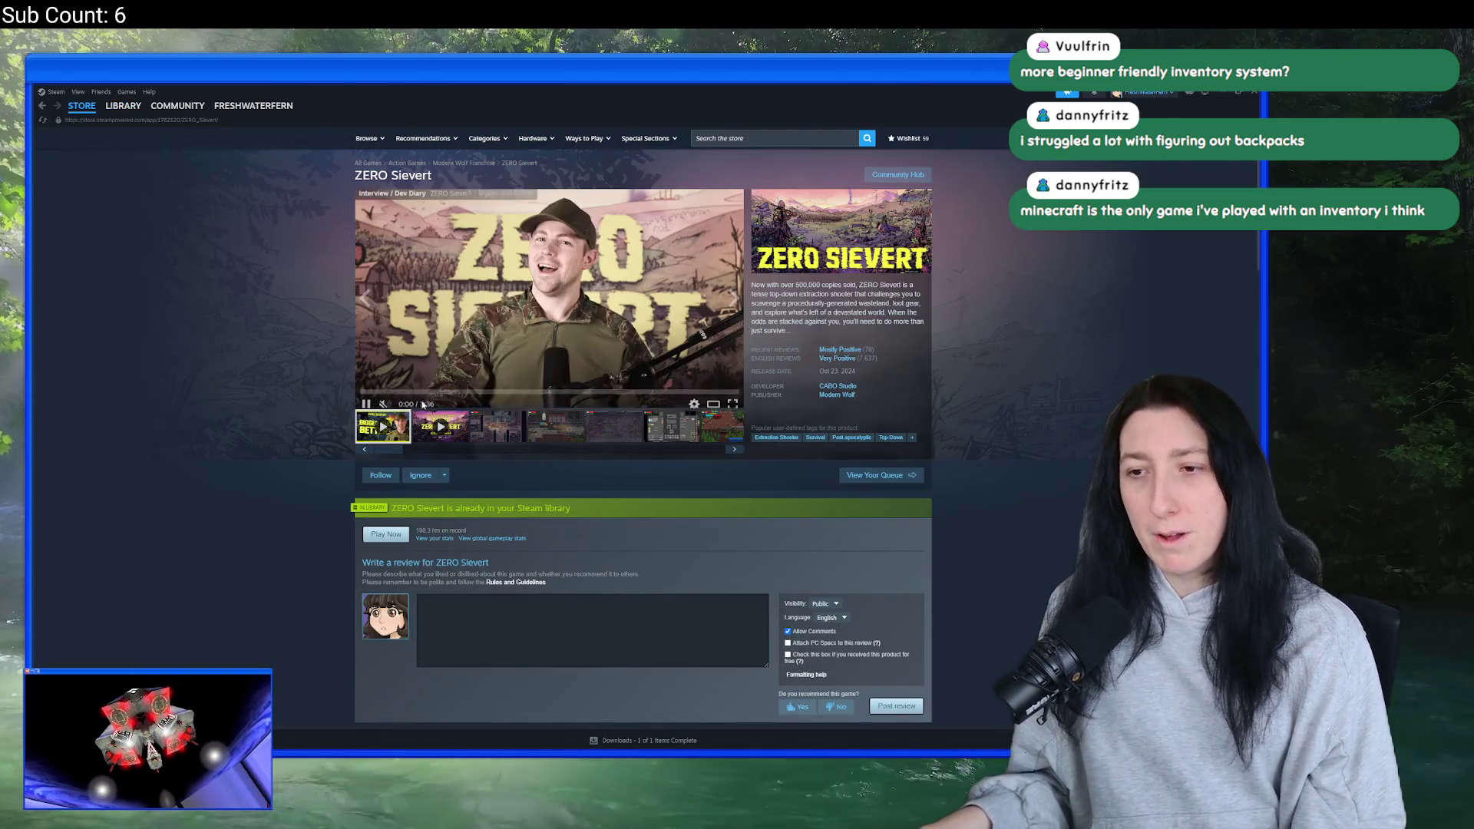
{"action": "left_click", "coordinate": [438, 426]}
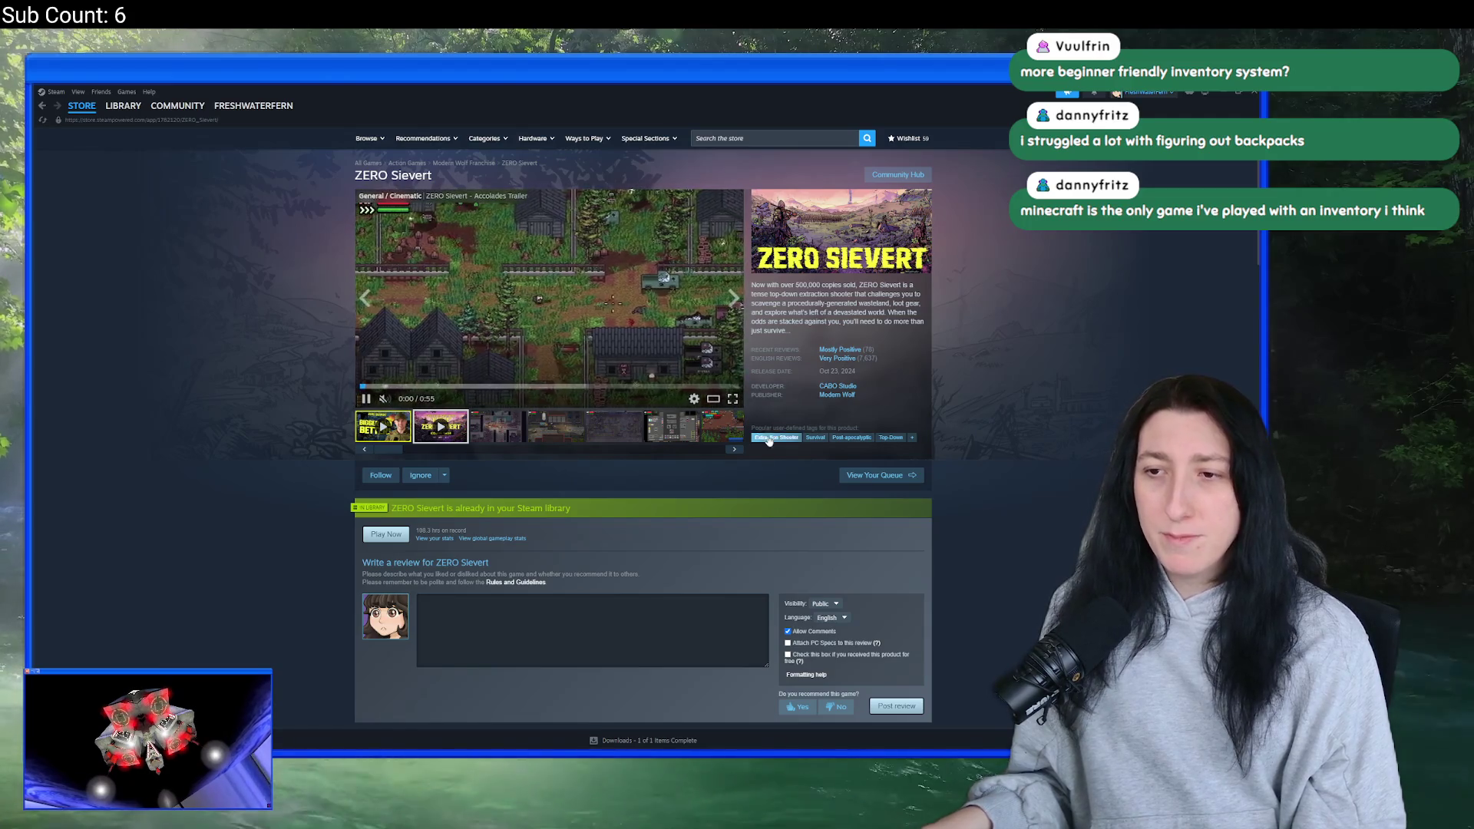
{"action": "left_click", "coordinate": [730, 398]}
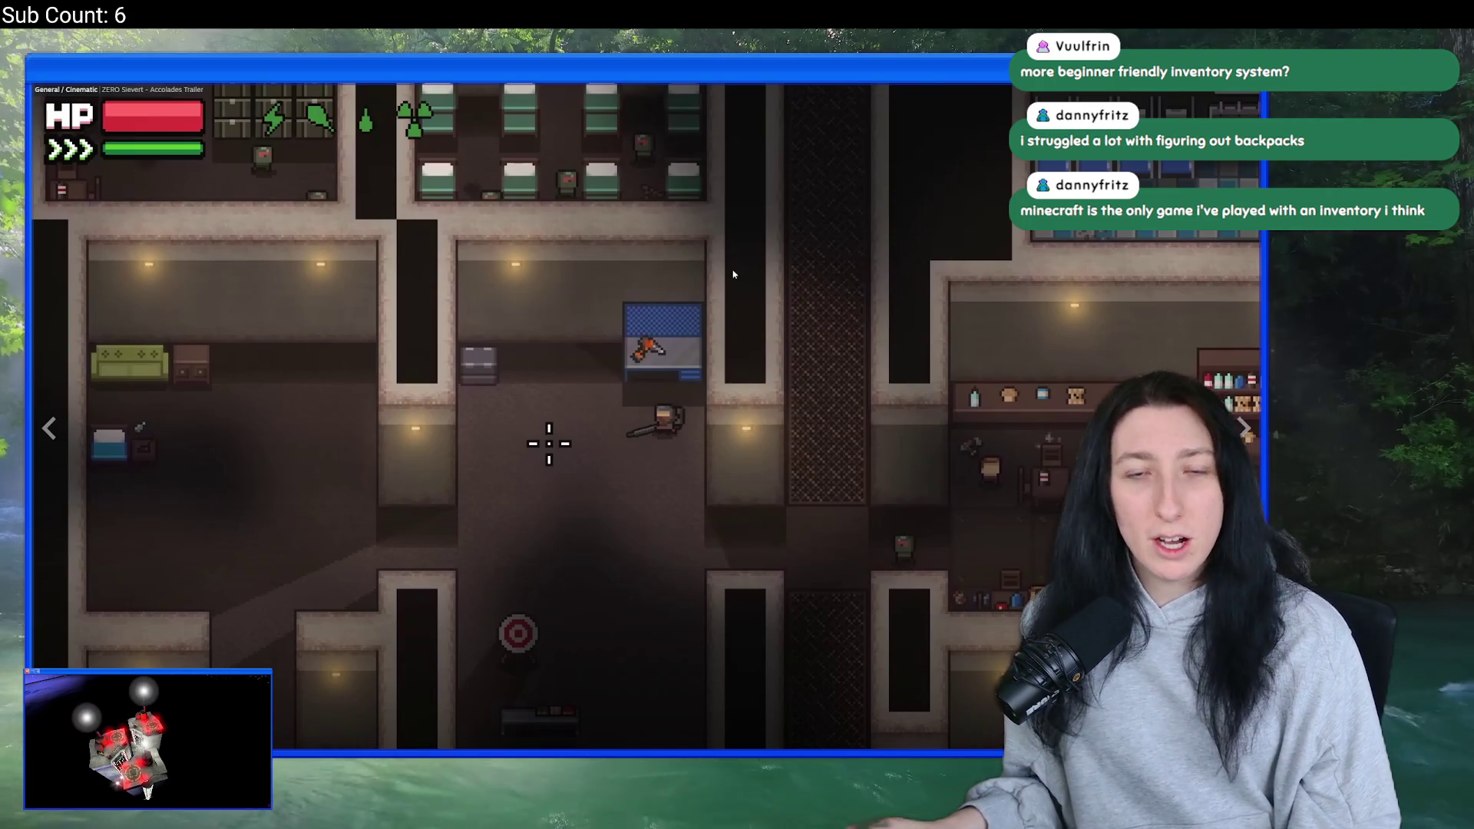
- Resume then pause the ZERO Sievert trailer at 0:49 and exit fullscreen
{"action": "left_click", "coordinate": [689, 464]}
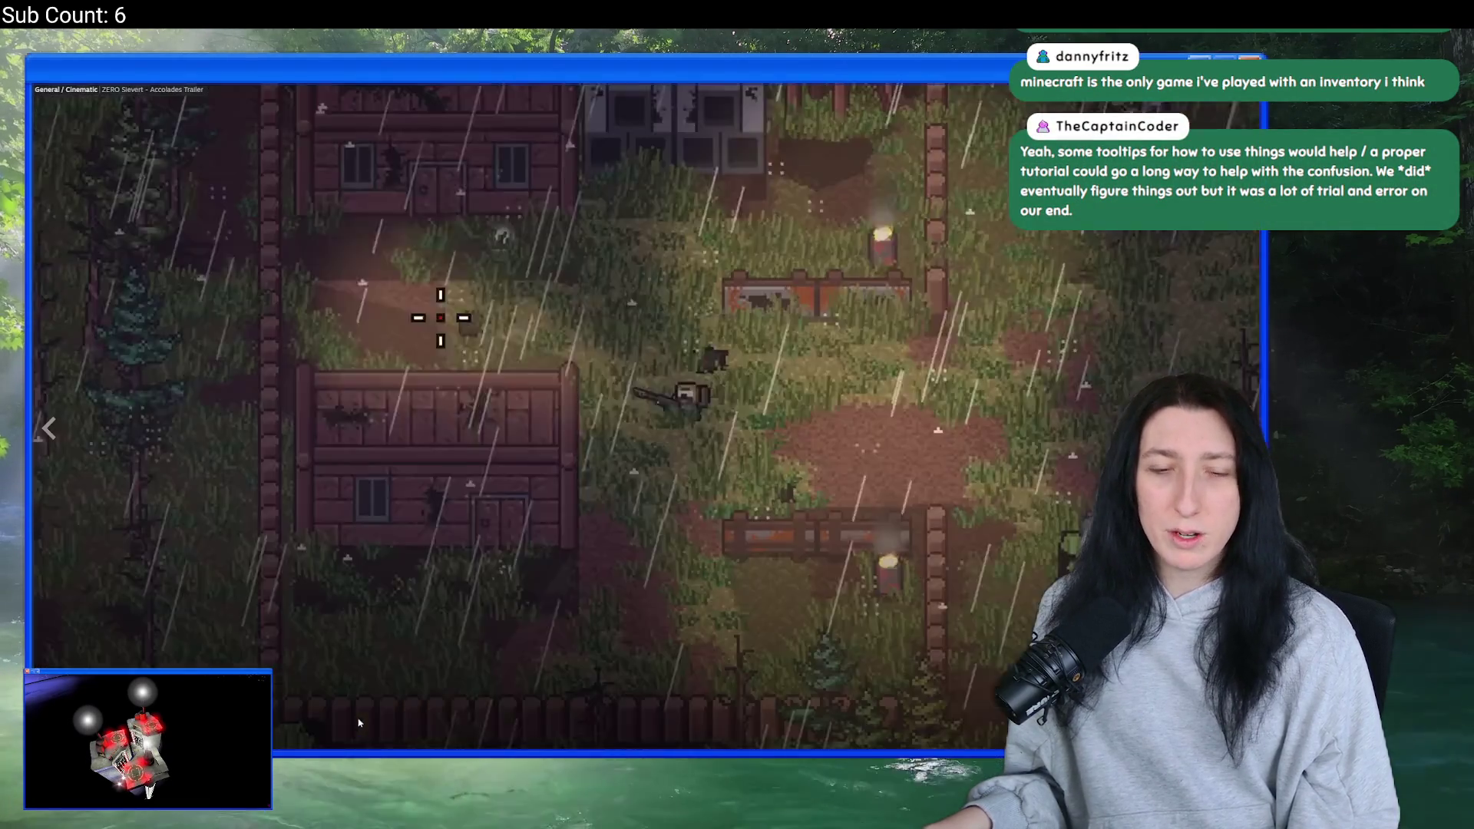
{"action": "left_click", "coordinate": [595, 563]}
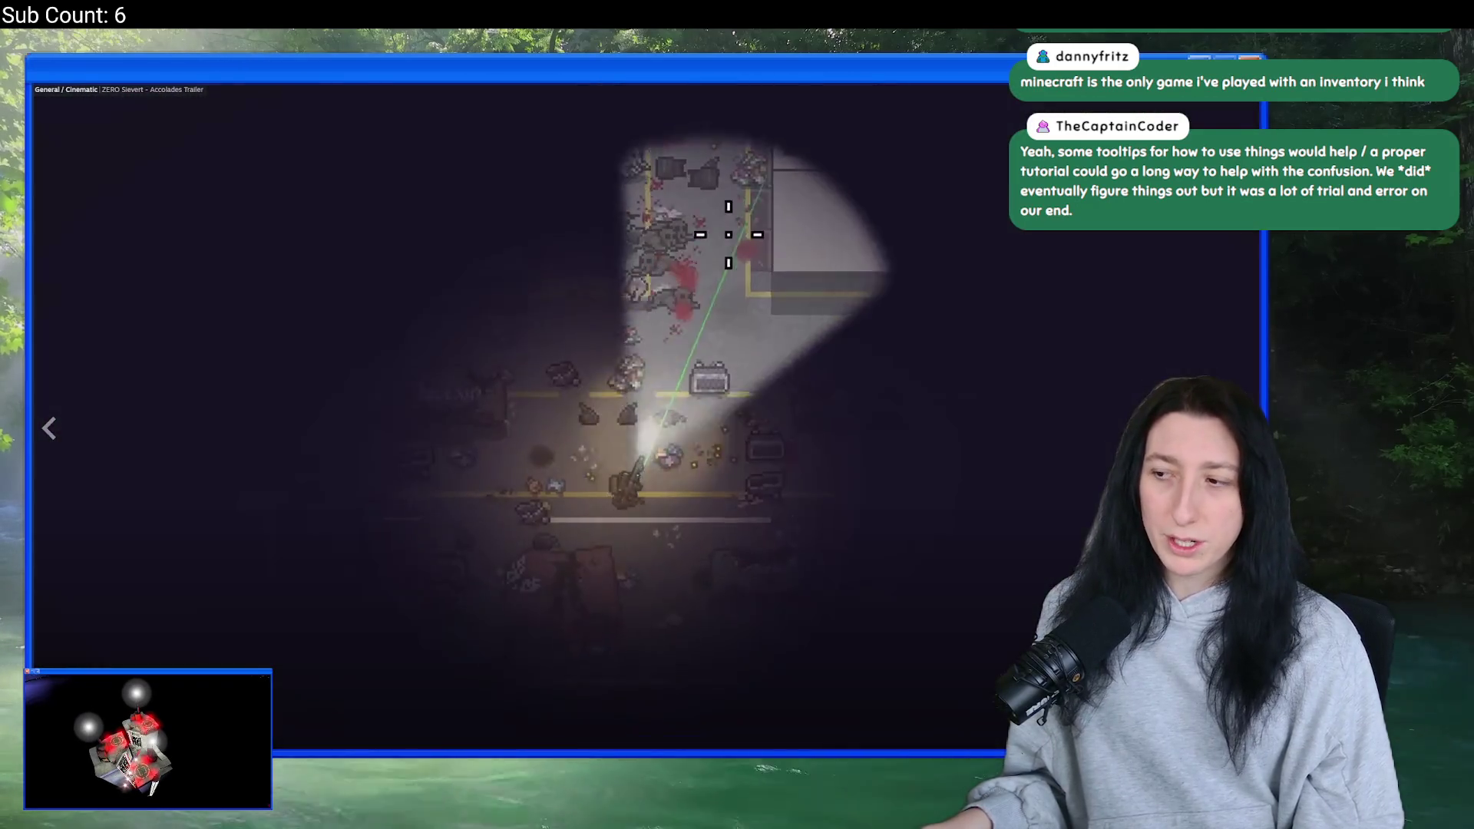
{"action": "key", "text": "Escape"}
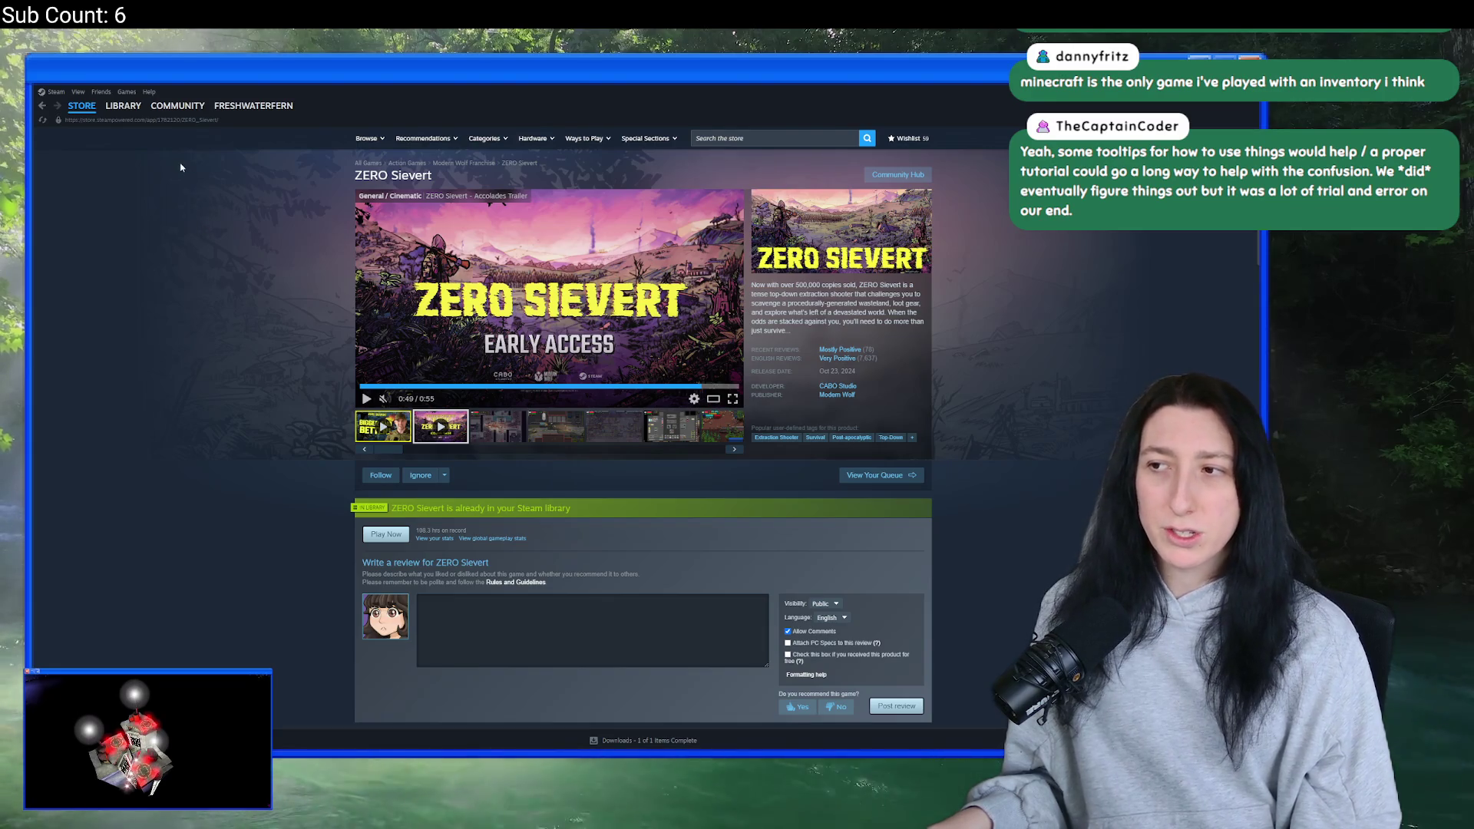
- Switch Steam to its Library home
{"action": "left_click", "coordinate": [123, 105]}
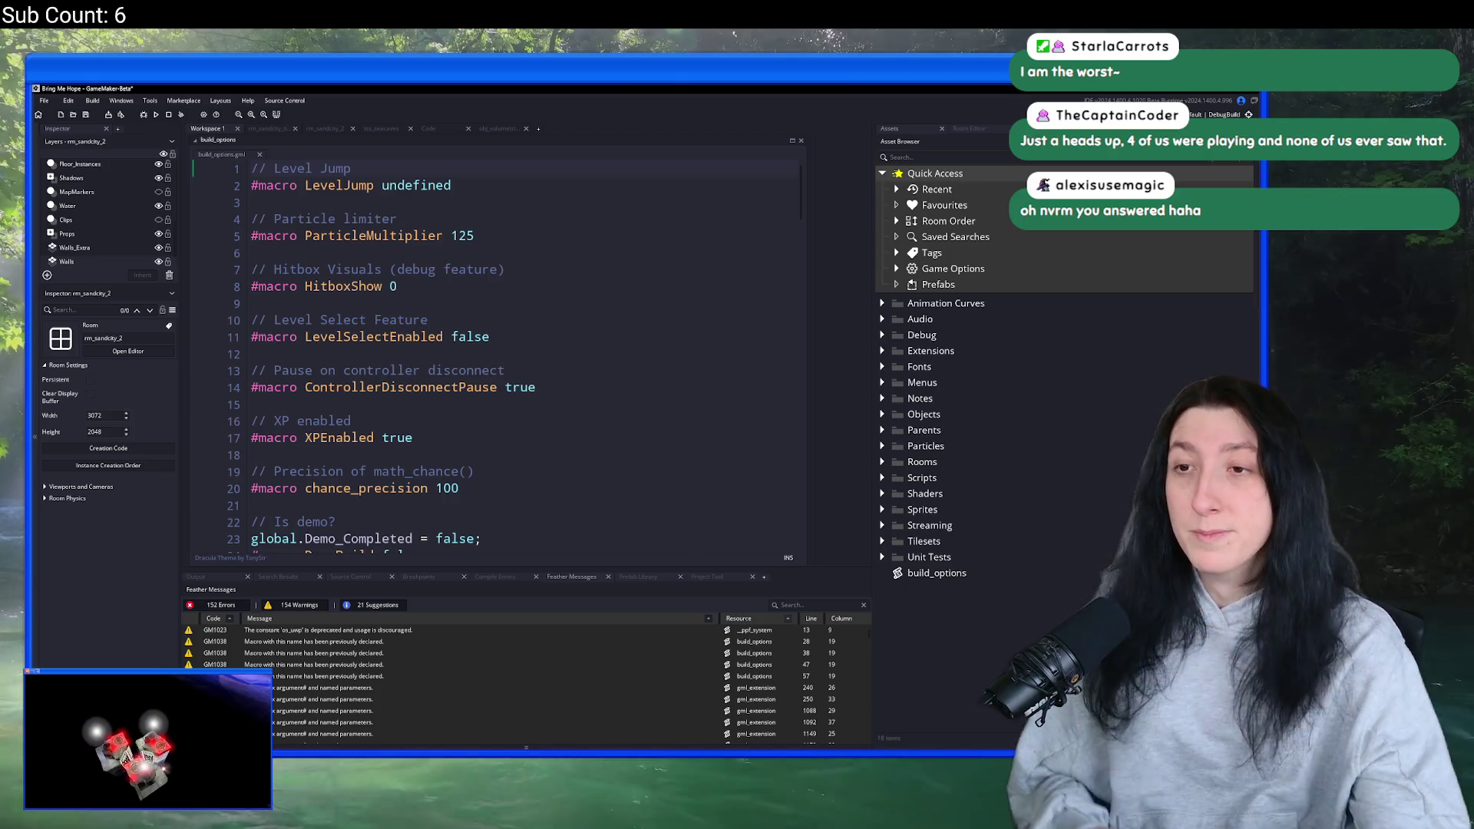
- Open GameMaker's asset search with Ctrl+T and search for sandcity0
{"action": "left_click", "coordinate": [600, 316]}
{"action": "key", "text": "ctrl+t"}
{"action": "type", "text": "sandcity0"}
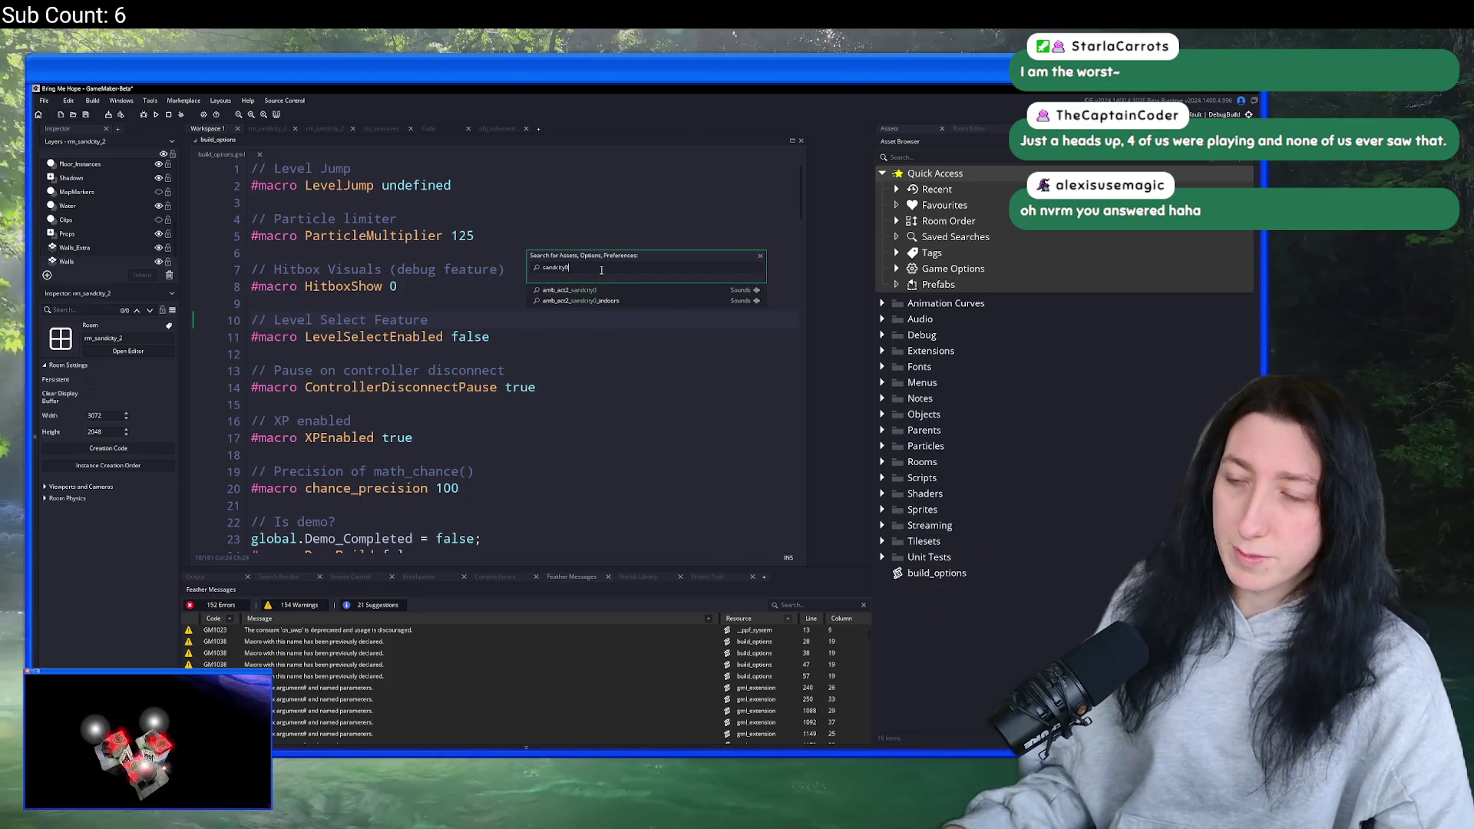
- Change the search to sandcity_0 and open the rm_sandcity_0 room
{"action": "key", "text": "BackSpace"}
{"action": "type", "text": "_0"}
{"action": "key", "text": "Return"}
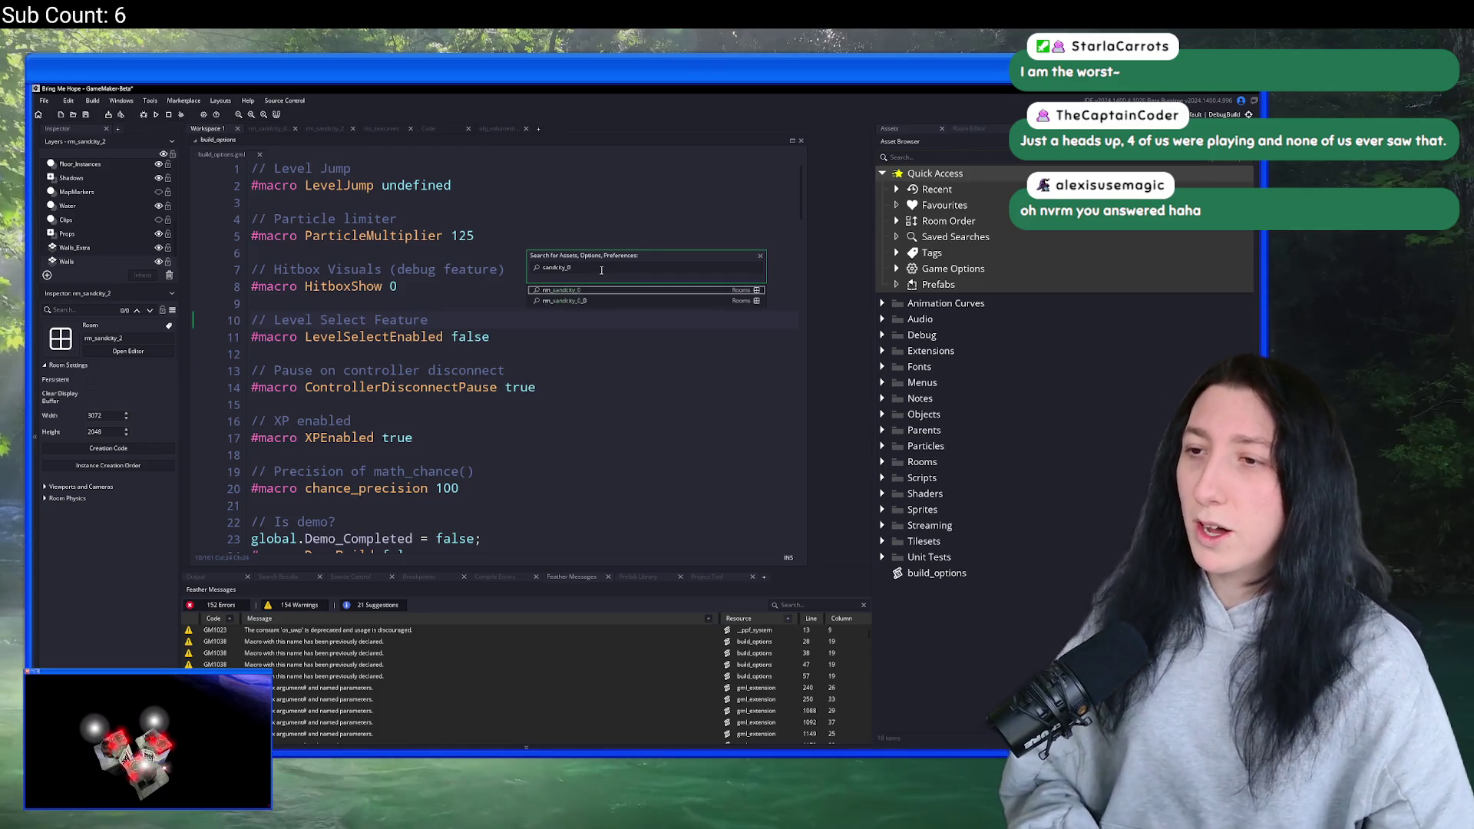
{"action": "scroll", "coordinate": [601, 275], "scroll_direction": "up", "scroll_amount": 5}
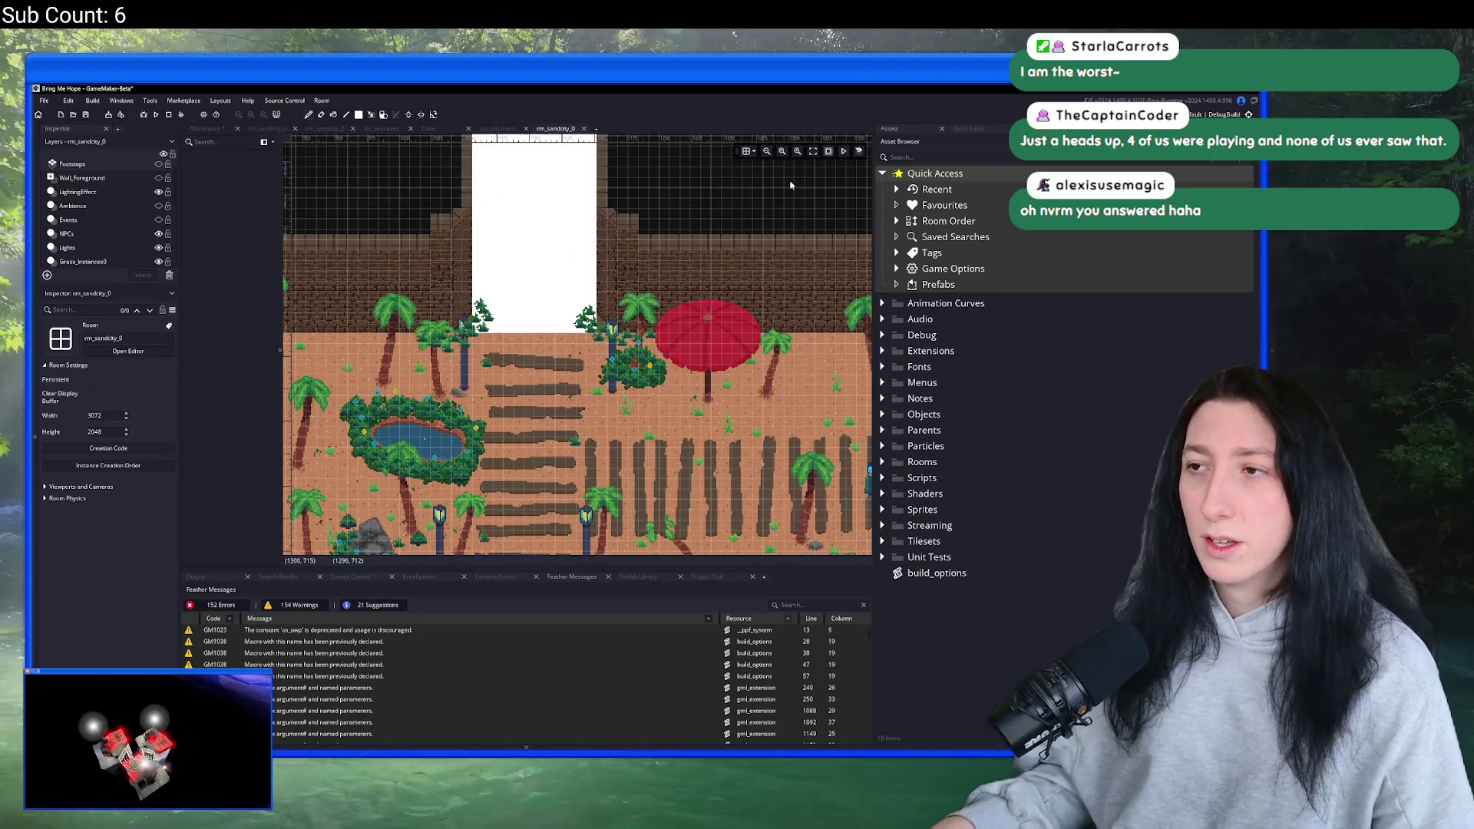
{"action": "scroll", "coordinate": [126, 258], "scroll_direction": "down", "scroll_amount": 2}
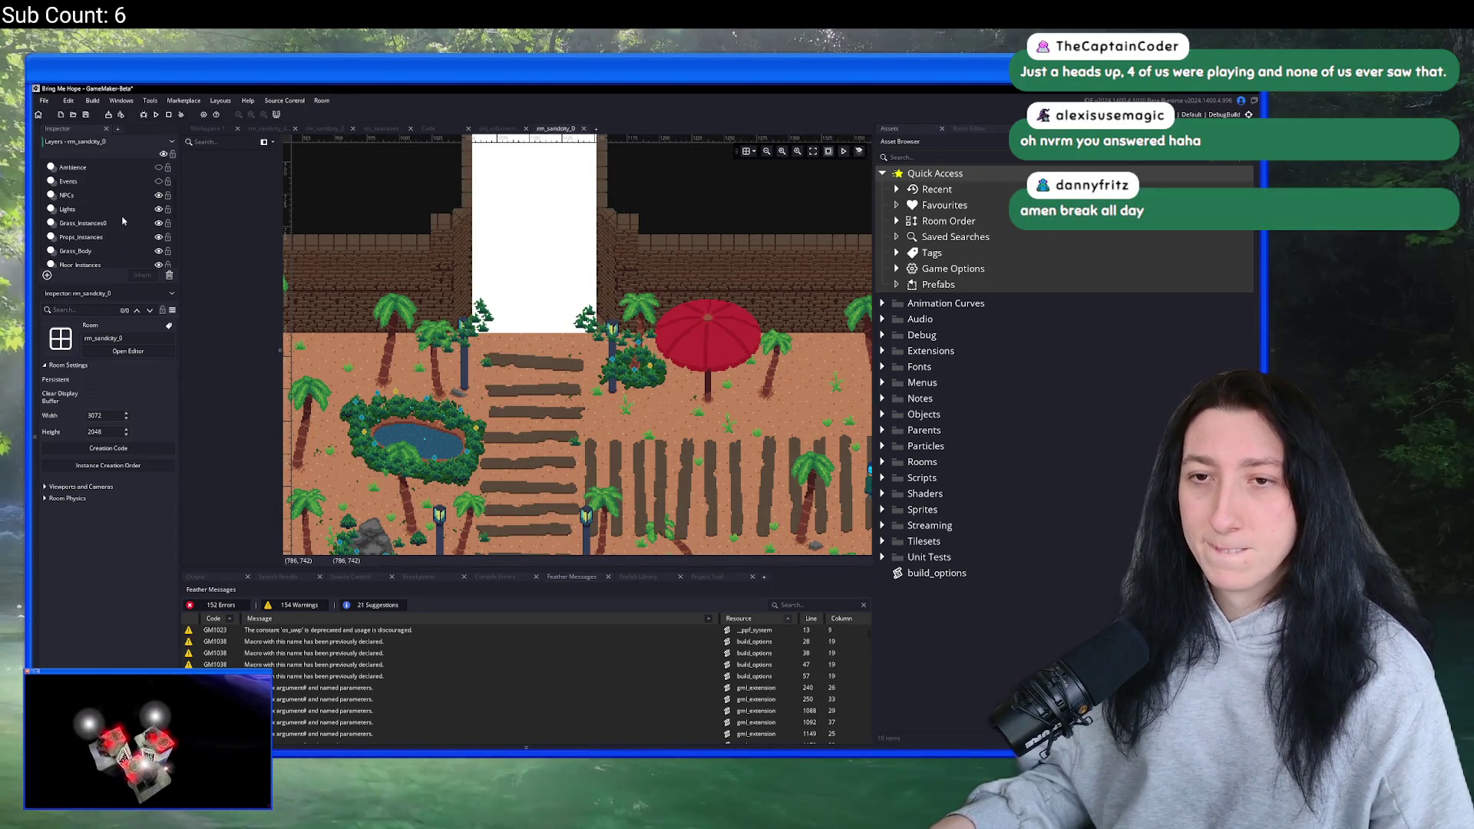
- Inspect the room's Props_Instances, Lights, NPCs and Grass_Instances0 layers
{"action": "left_click", "coordinate": [105, 238]}
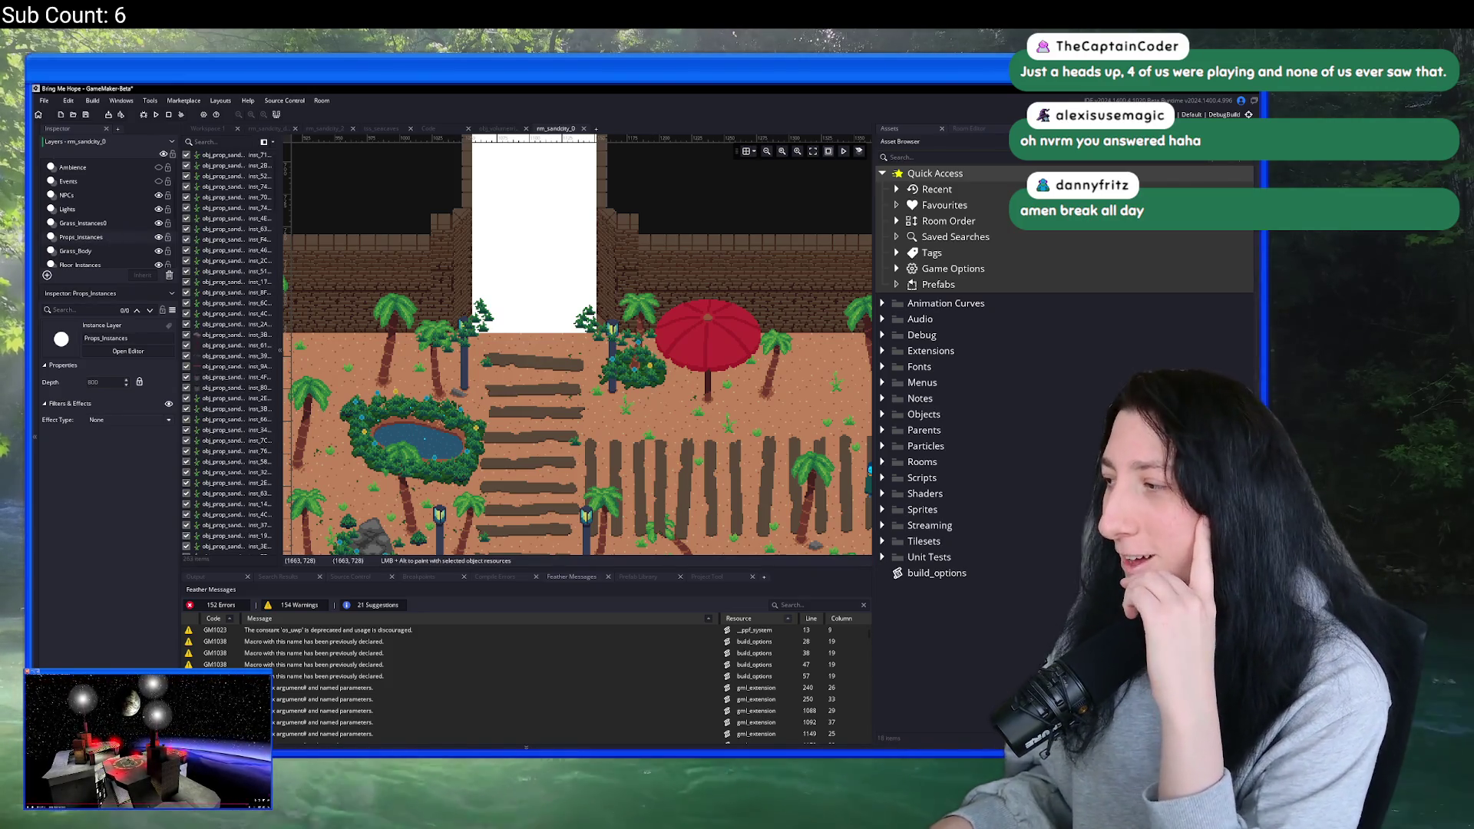
{"action": "left_click", "coordinate": [106, 206]}
{"action": "left_click", "coordinate": [109, 197]}
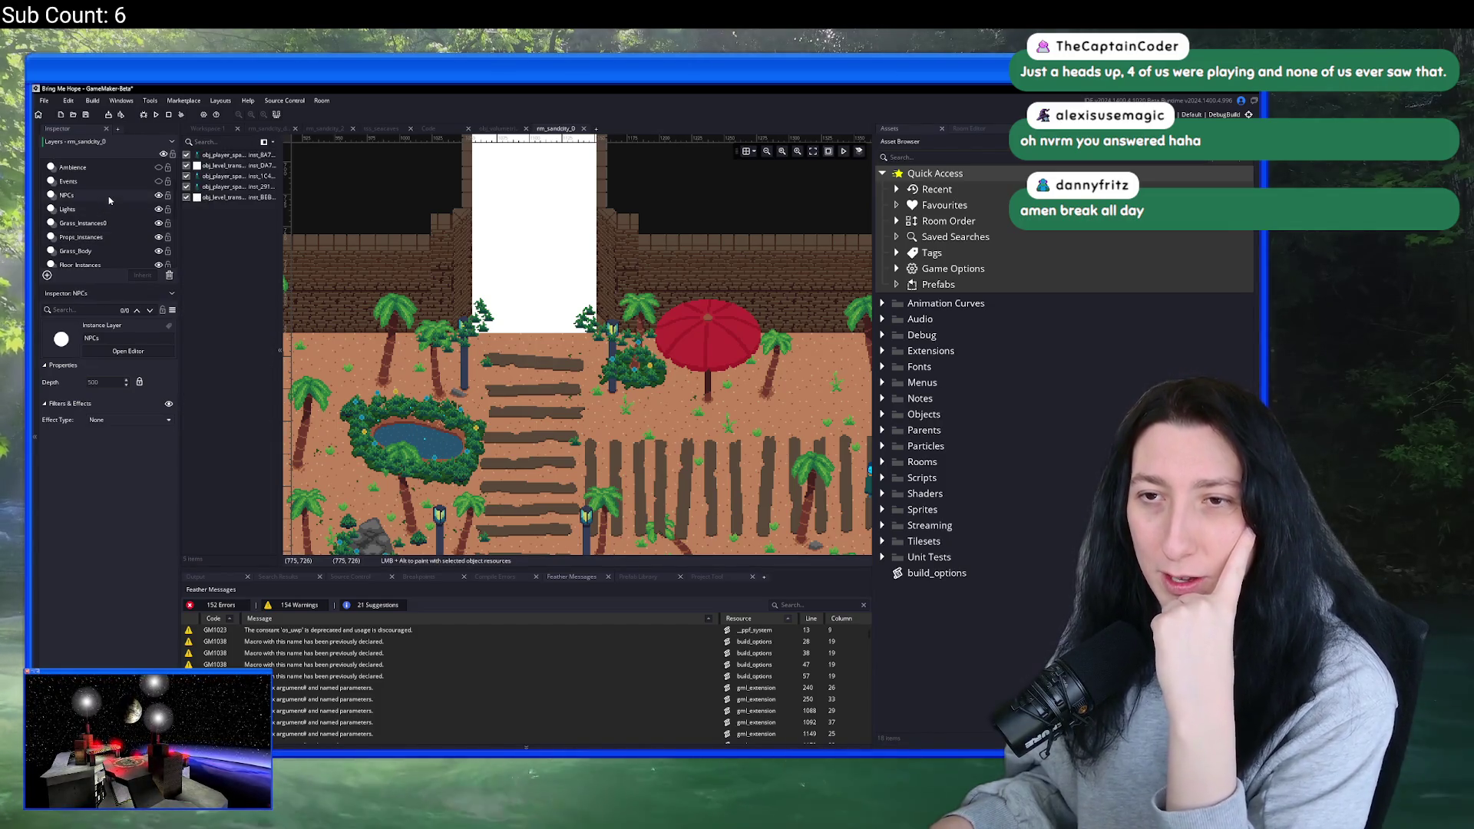
{"action": "left_click", "coordinate": [111, 236]}
{"action": "left_click", "coordinate": [111, 222]}
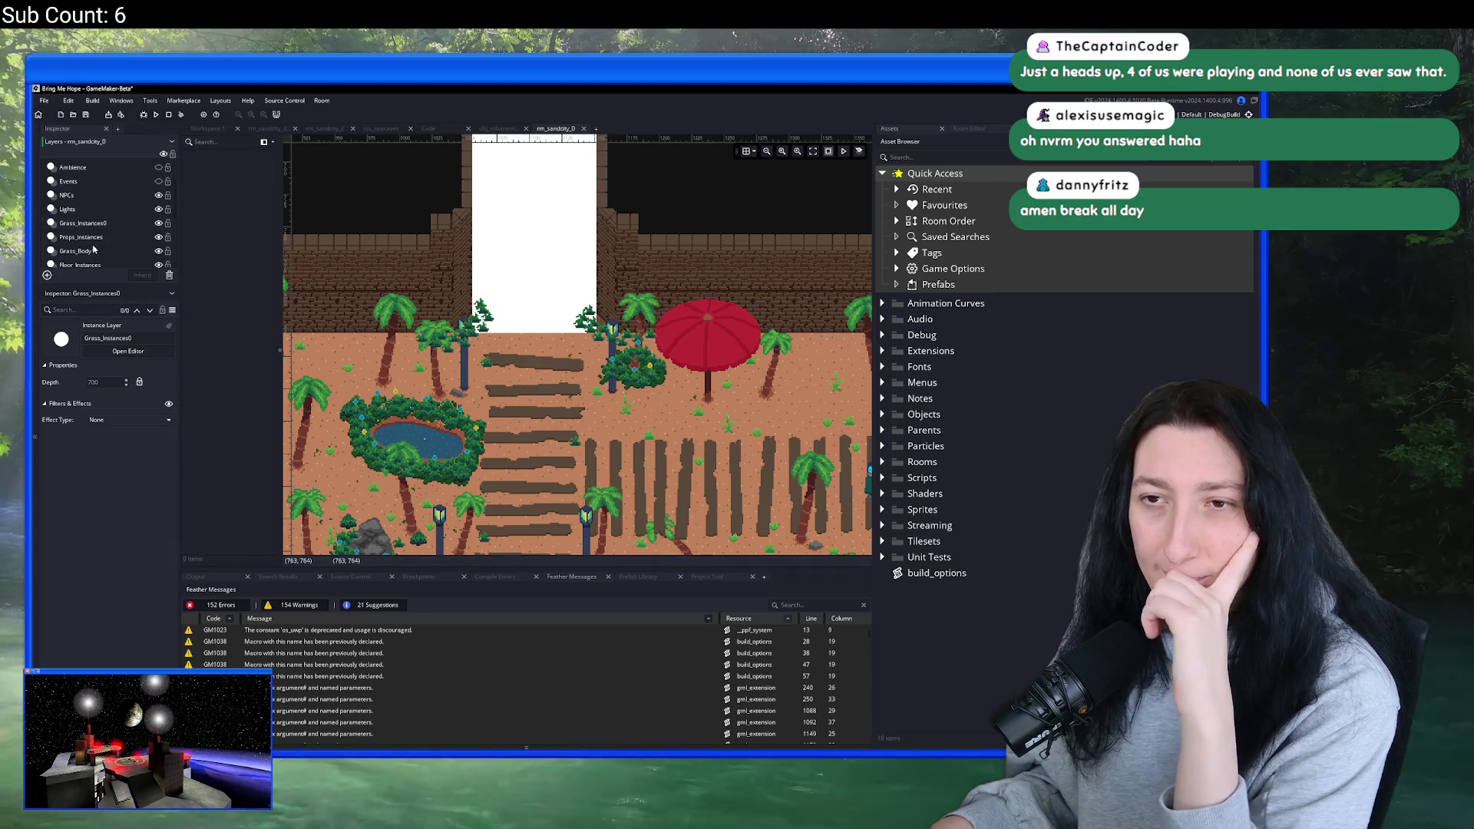
{"action": "left_click", "coordinate": [114, 238]}
{"action": "scroll", "coordinate": [123, 244], "scroll_direction": "down", "scroll_amount": 2}
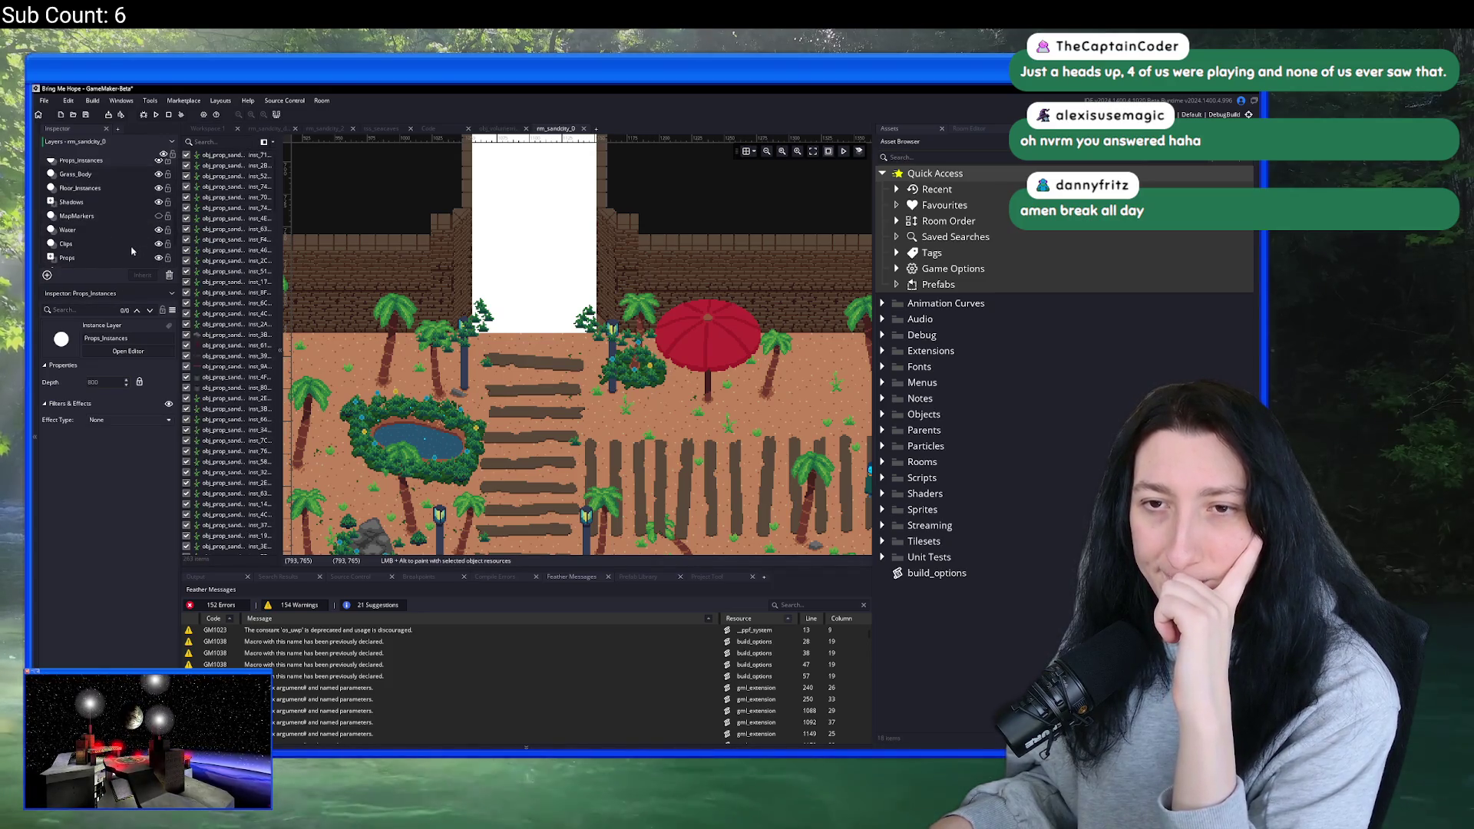
- Select the Unfinished collision instance in Clips and switch the build configuration to NonSteamBuild
{"action": "left_click", "coordinate": [127, 244]}
{"action": "left_click", "coordinate": [230, 155]}
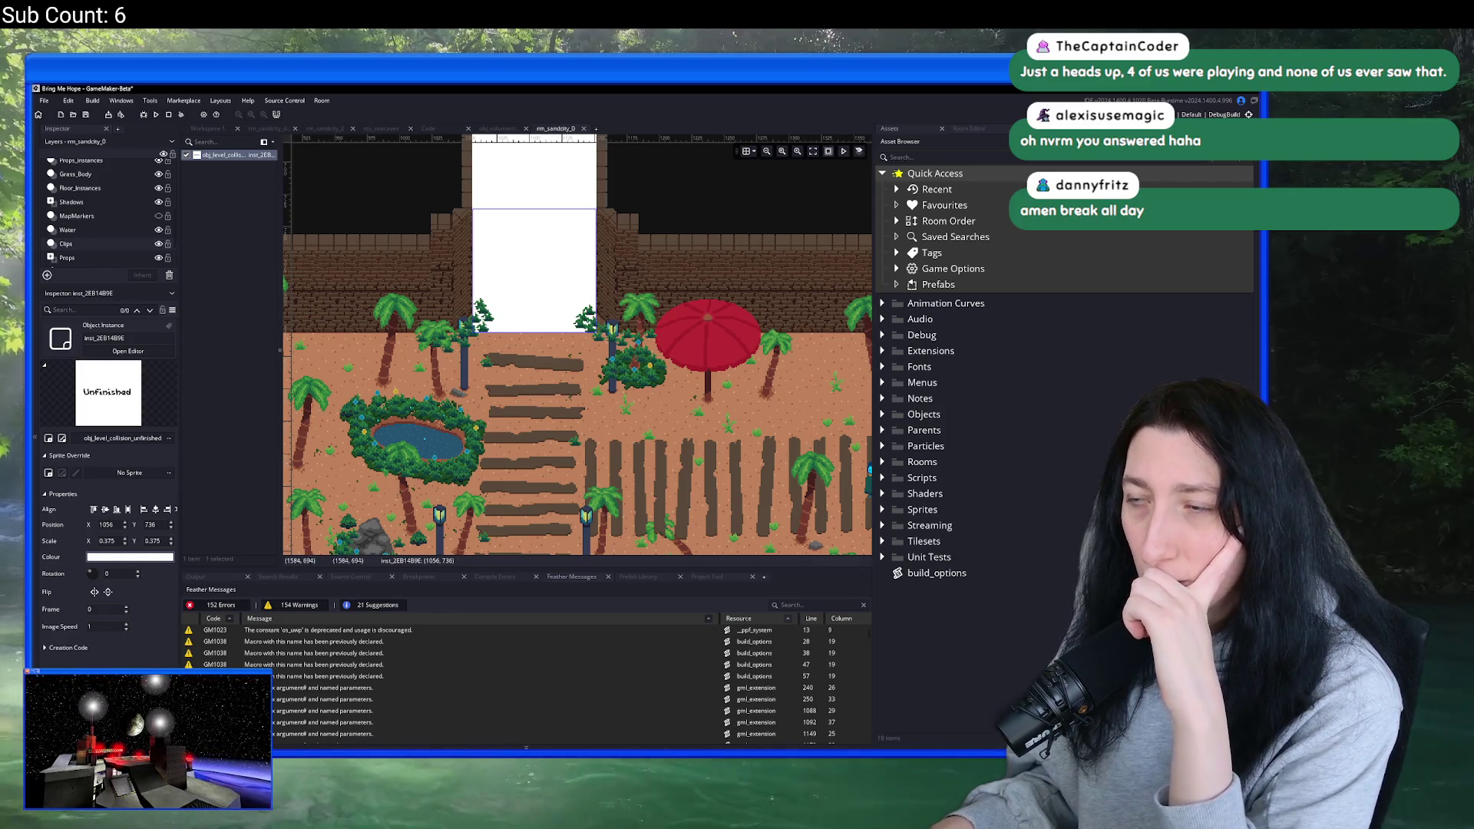
{"action": "left_click", "coordinate": [1223, 113]}
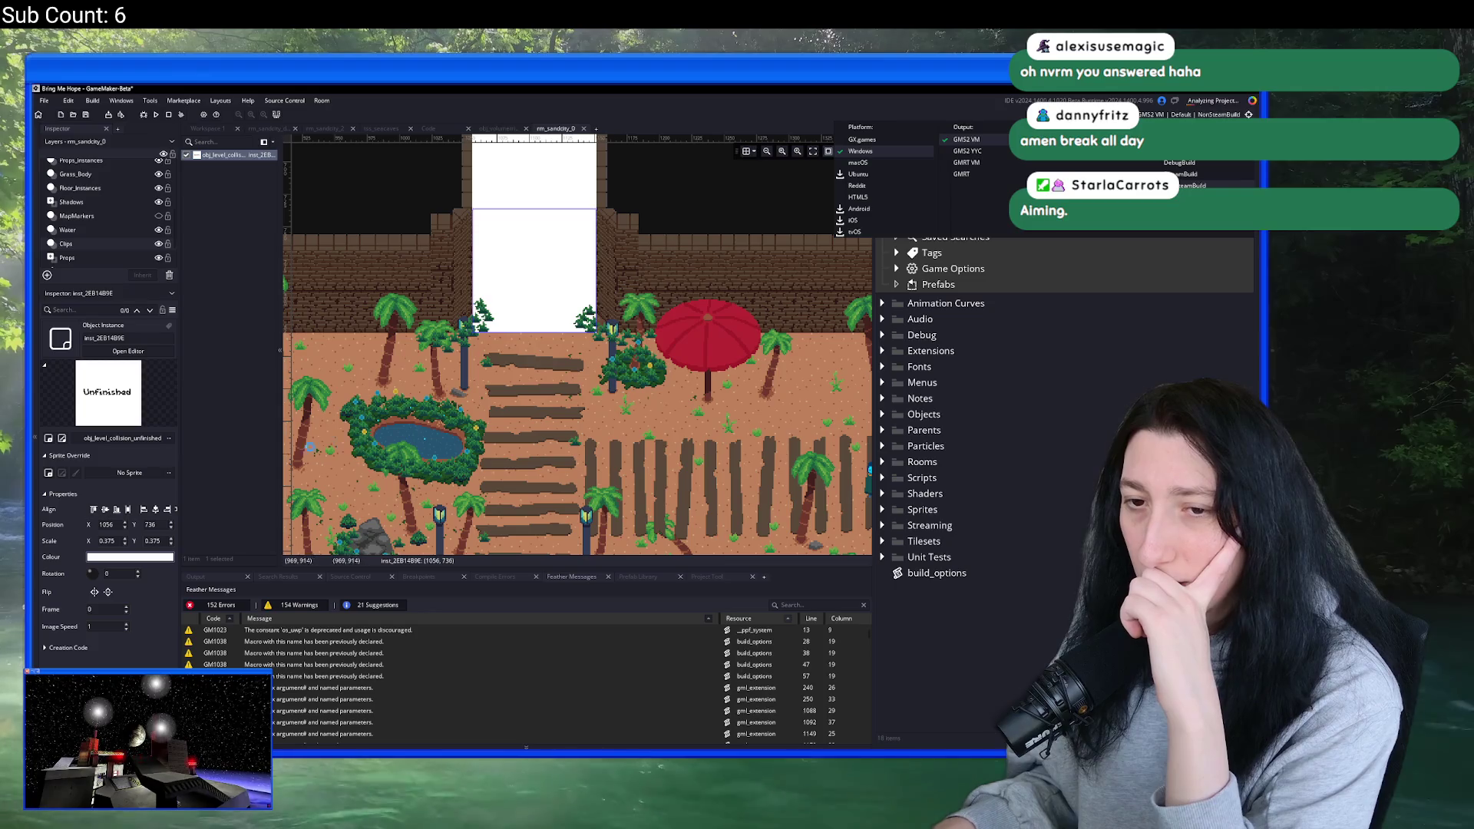
{"action": "left_click", "coordinate": [1189, 174]}
- Open obj_level_collision_unfinished's Create event and view the UnfinishedRemove macro in build_options
{"action": "key", "text": "ctrl+t"}
{"action": "type", "text": "unfinished"}
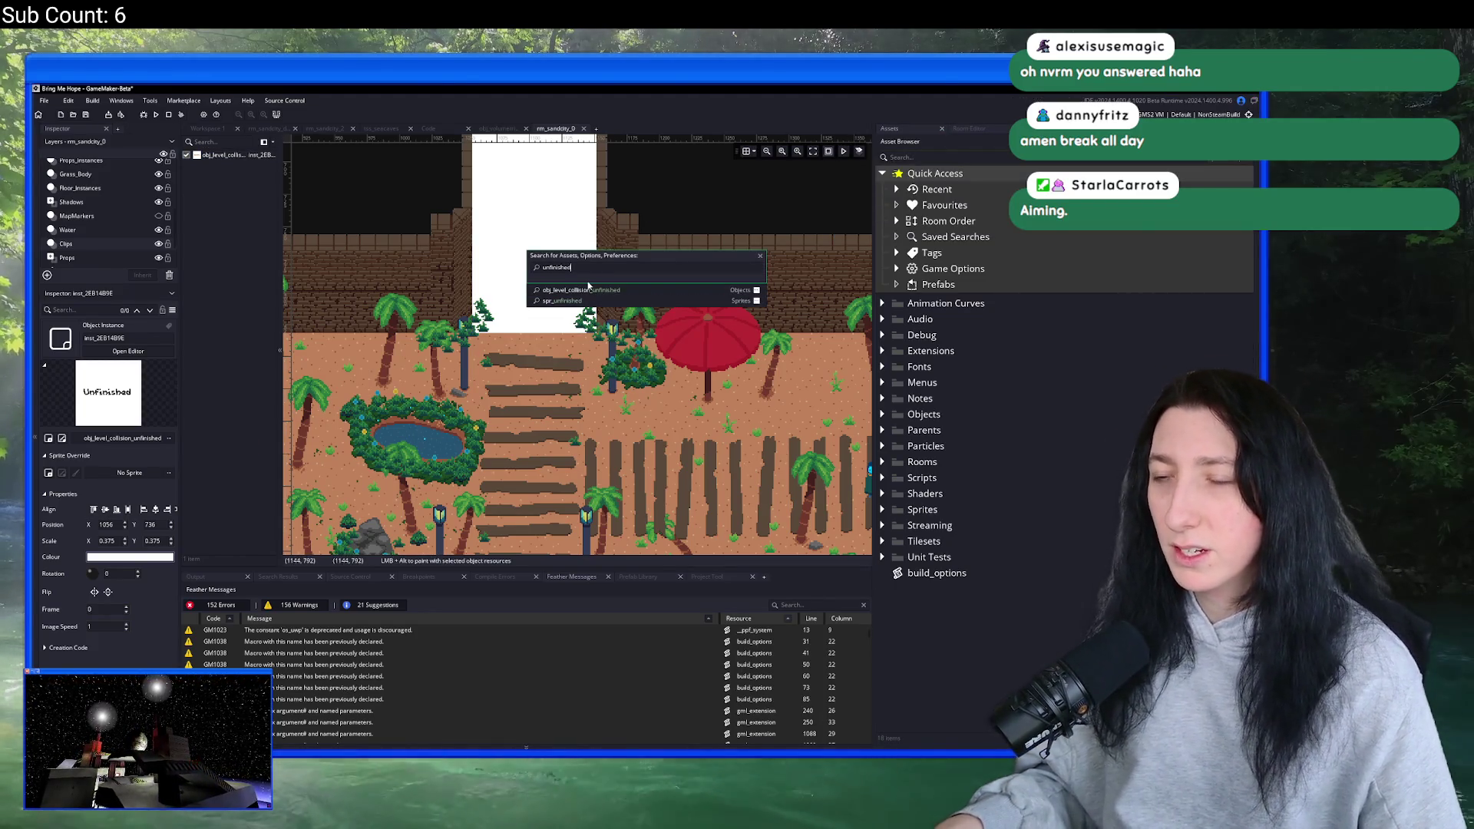
{"action": "key", "text": "Return"}
{"action": "double_click", "coordinate": [356, 234]}
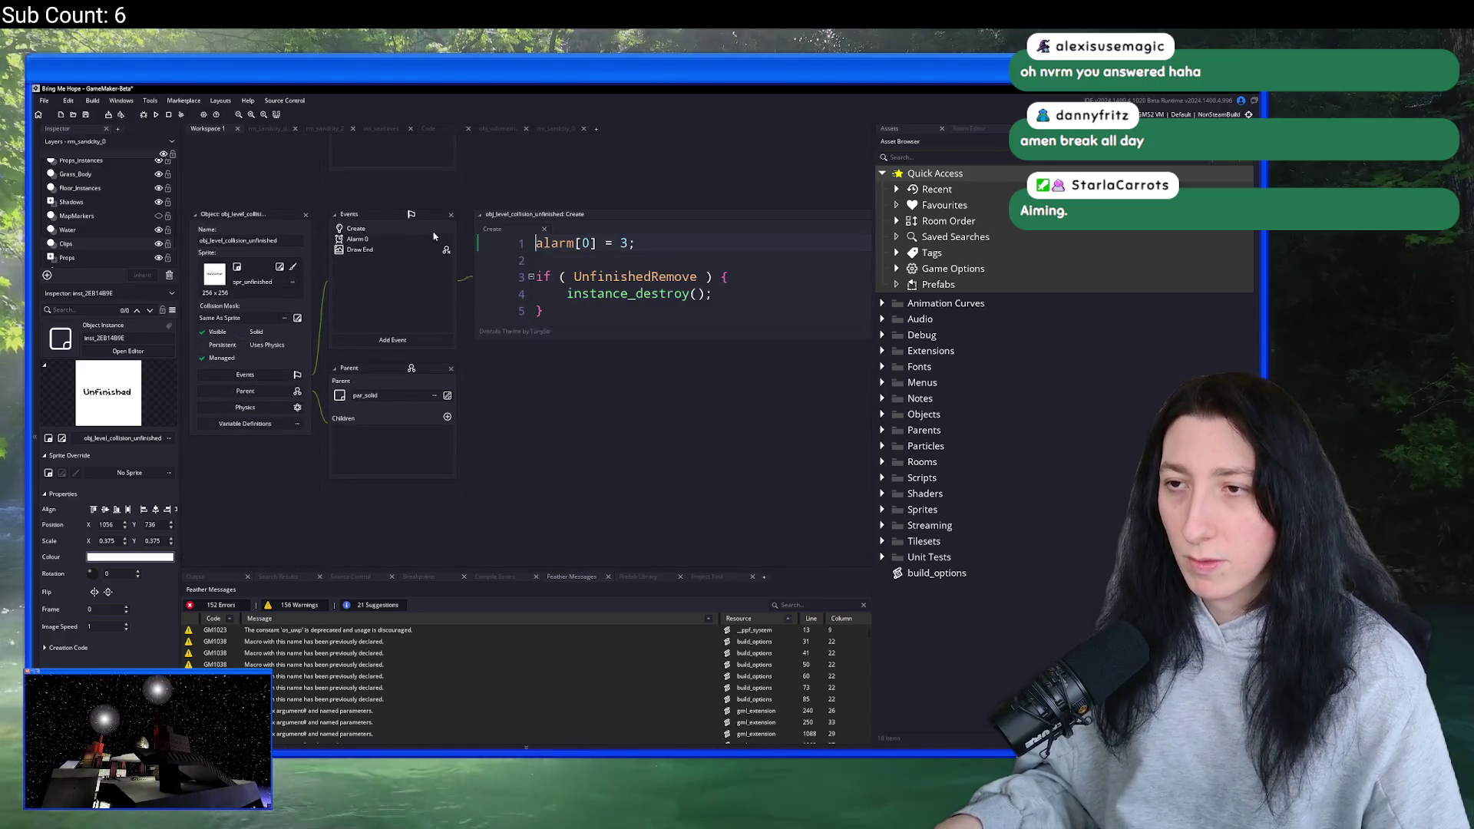
{"action": "middle_click", "coordinate": [583, 290]}
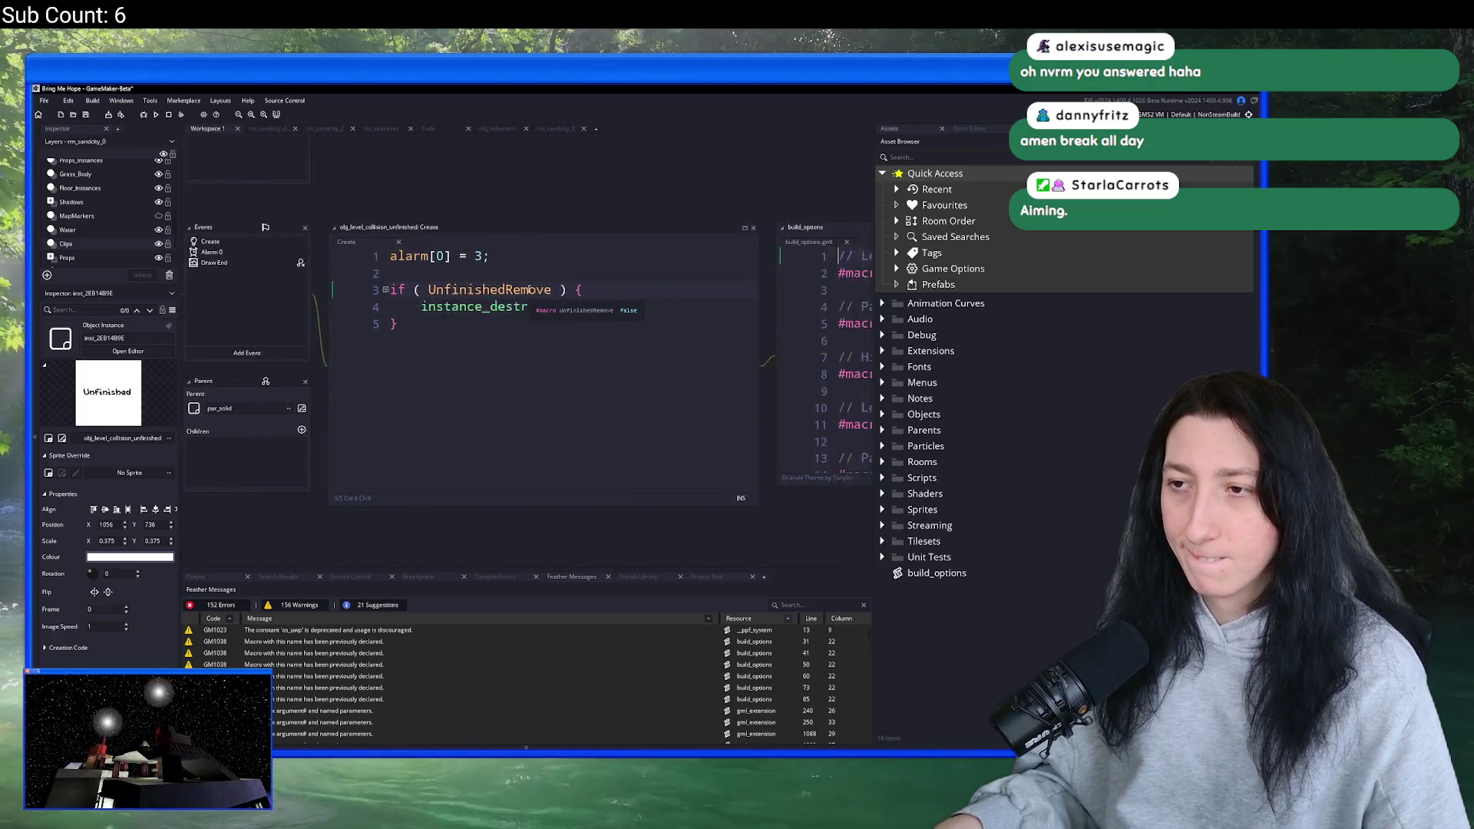
{"action": "key", "text": "End"}
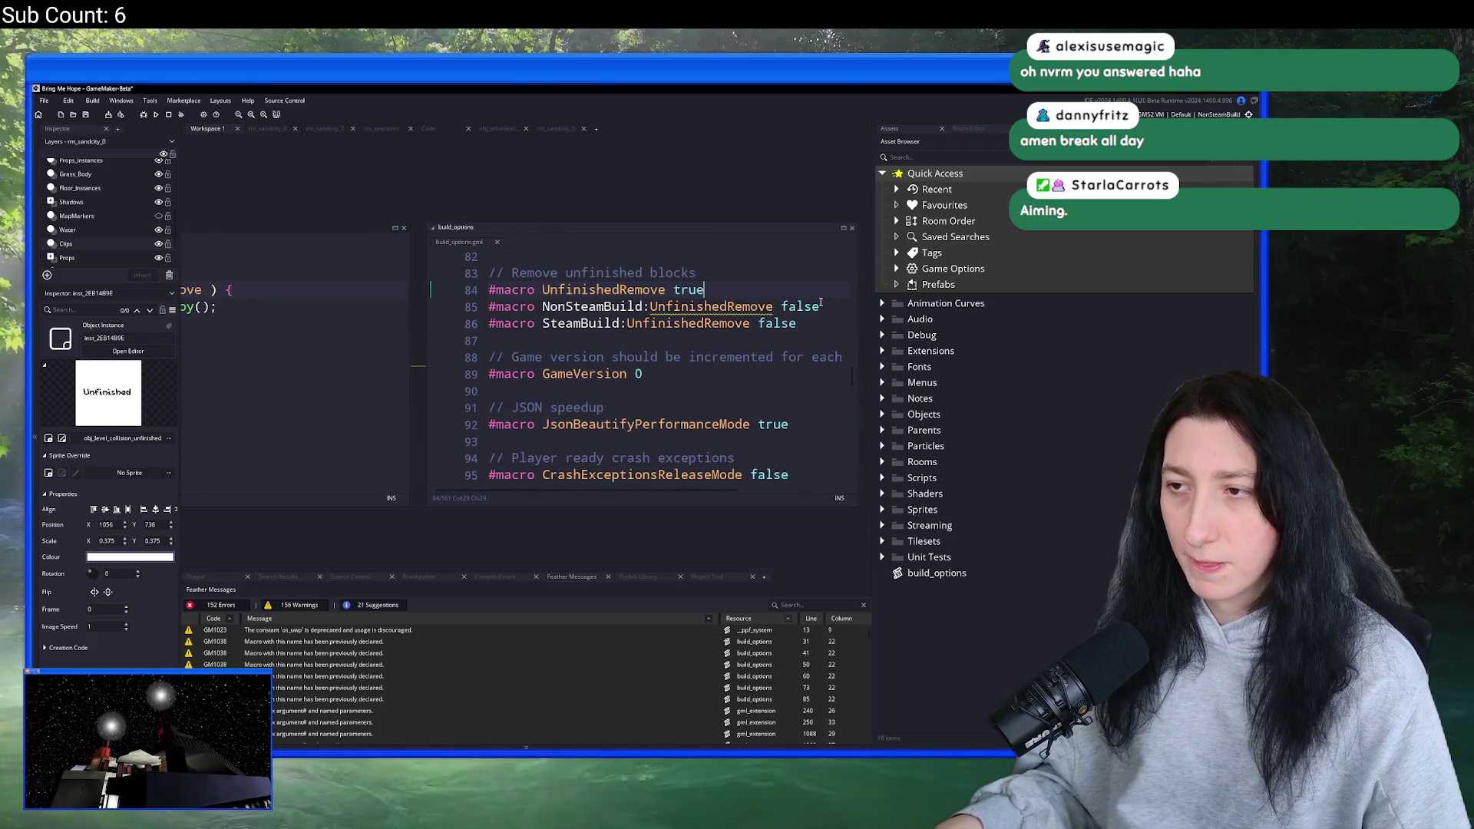
{"action": "mouse_move", "coordinate": [313, 211]}
{"action": "left_mouse_down"}
{"action": "mouse_move", "coordinate": [445, 219]}
{"action": "mouse_move", "coordinate": [775, 346]}
{"action": "mouse_move", "coordinate": [822, 506]}
{"action": "left_mouse_up"}
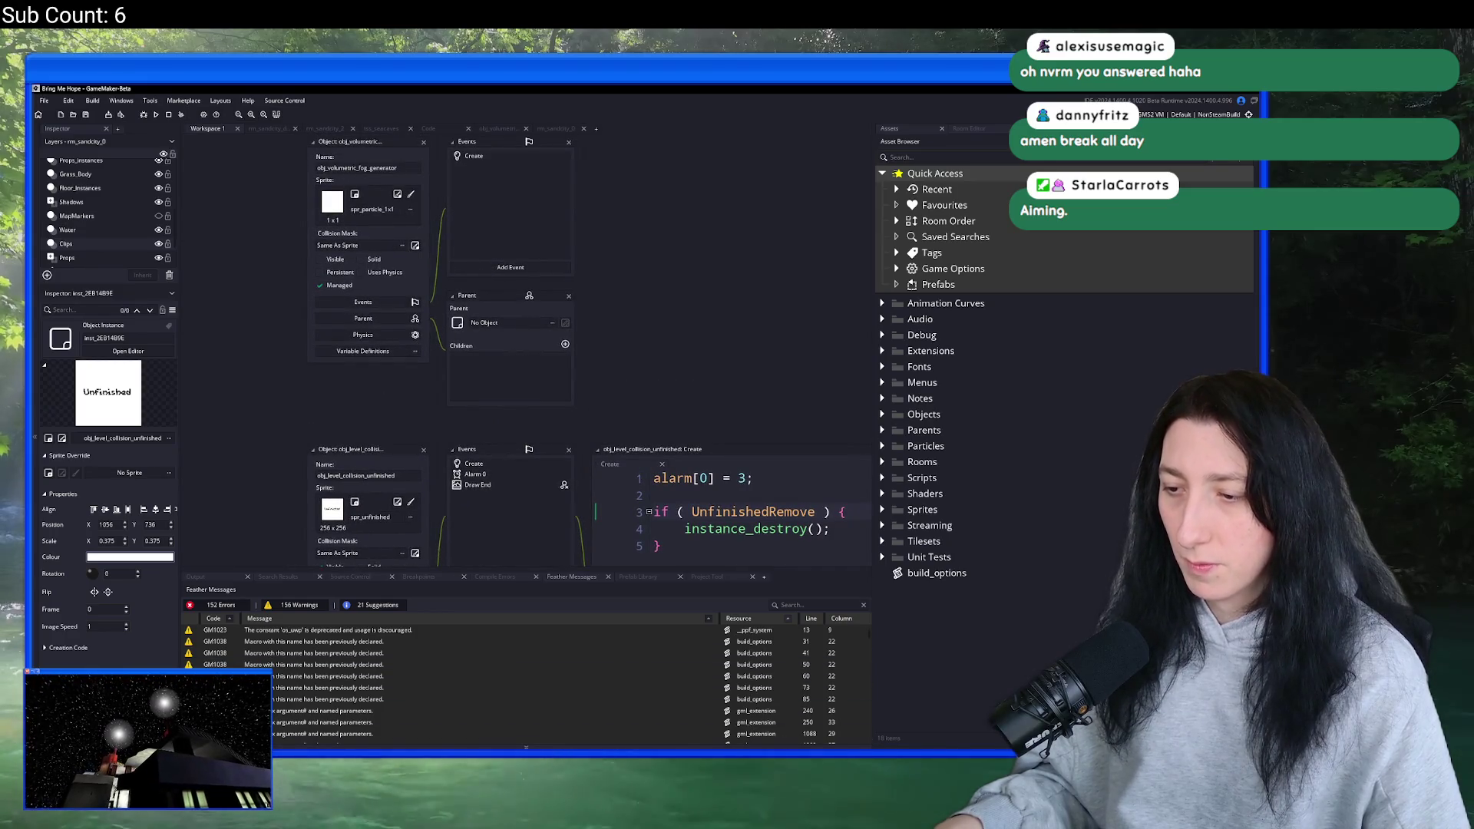
- Review the diffs, commit the five changed files to main as 'Fix', and push to origin
{"action": "key", "text": "alt+Tab"}
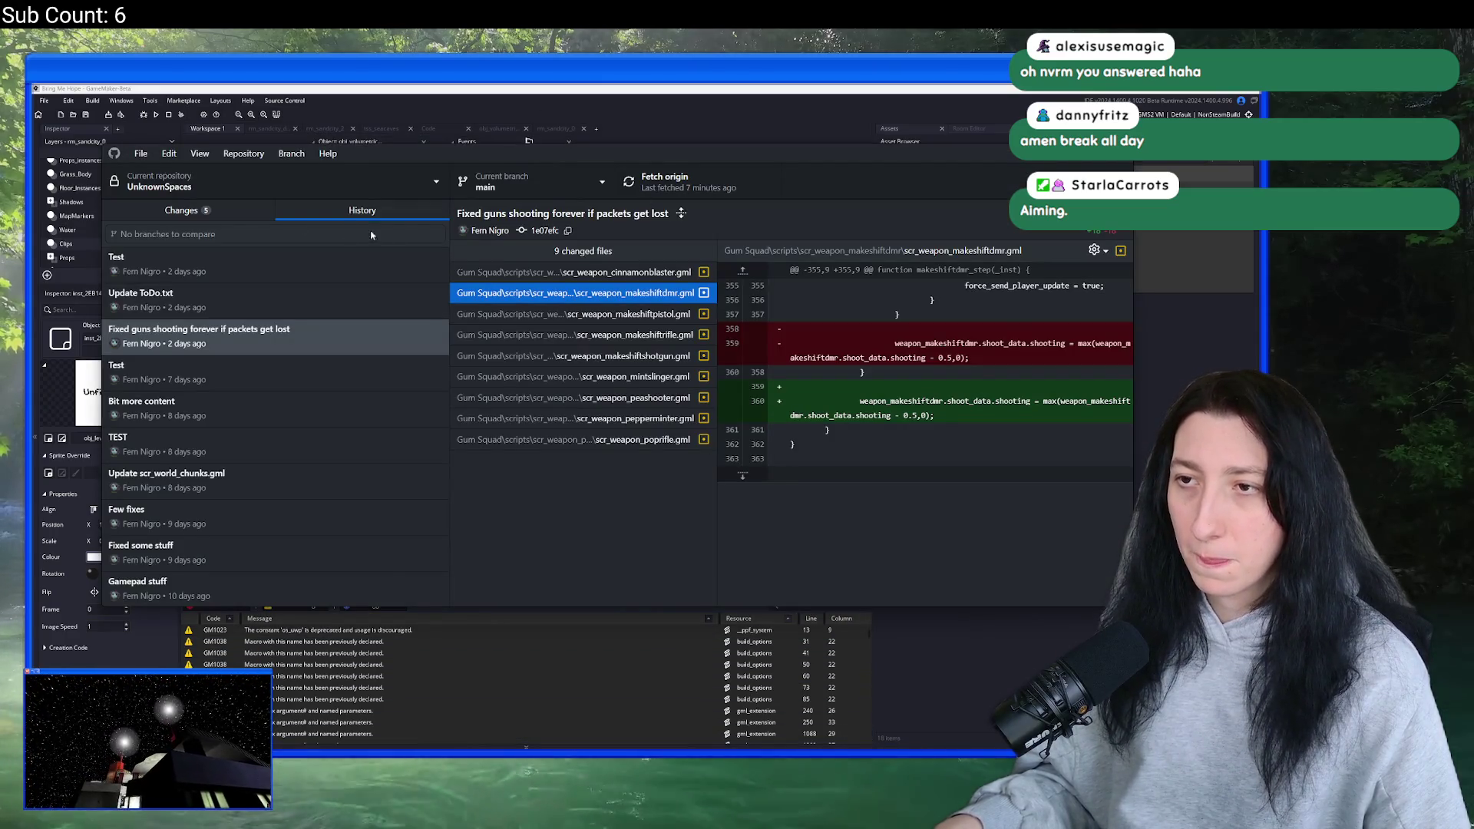
{"action": "left_click", "coordinate": [182, 211]}
{"action": "left_click", "coordinate": [230, 336]}
{"action": "left_click", "coordinate": [230, 314]}
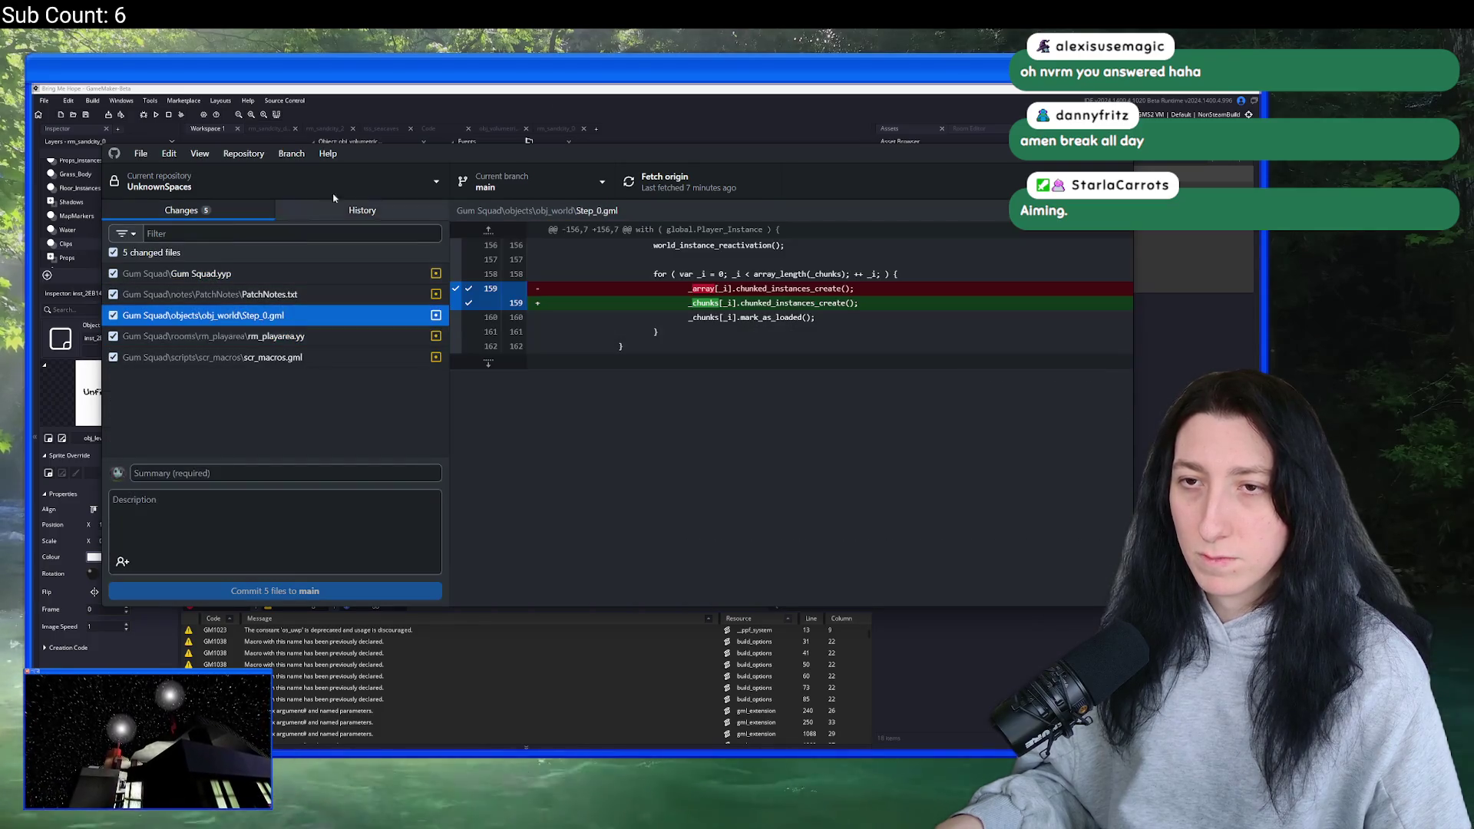
{"action": "left_click", "coordinate": [281, 471]}
{"action": "type", "text": "Fix"}
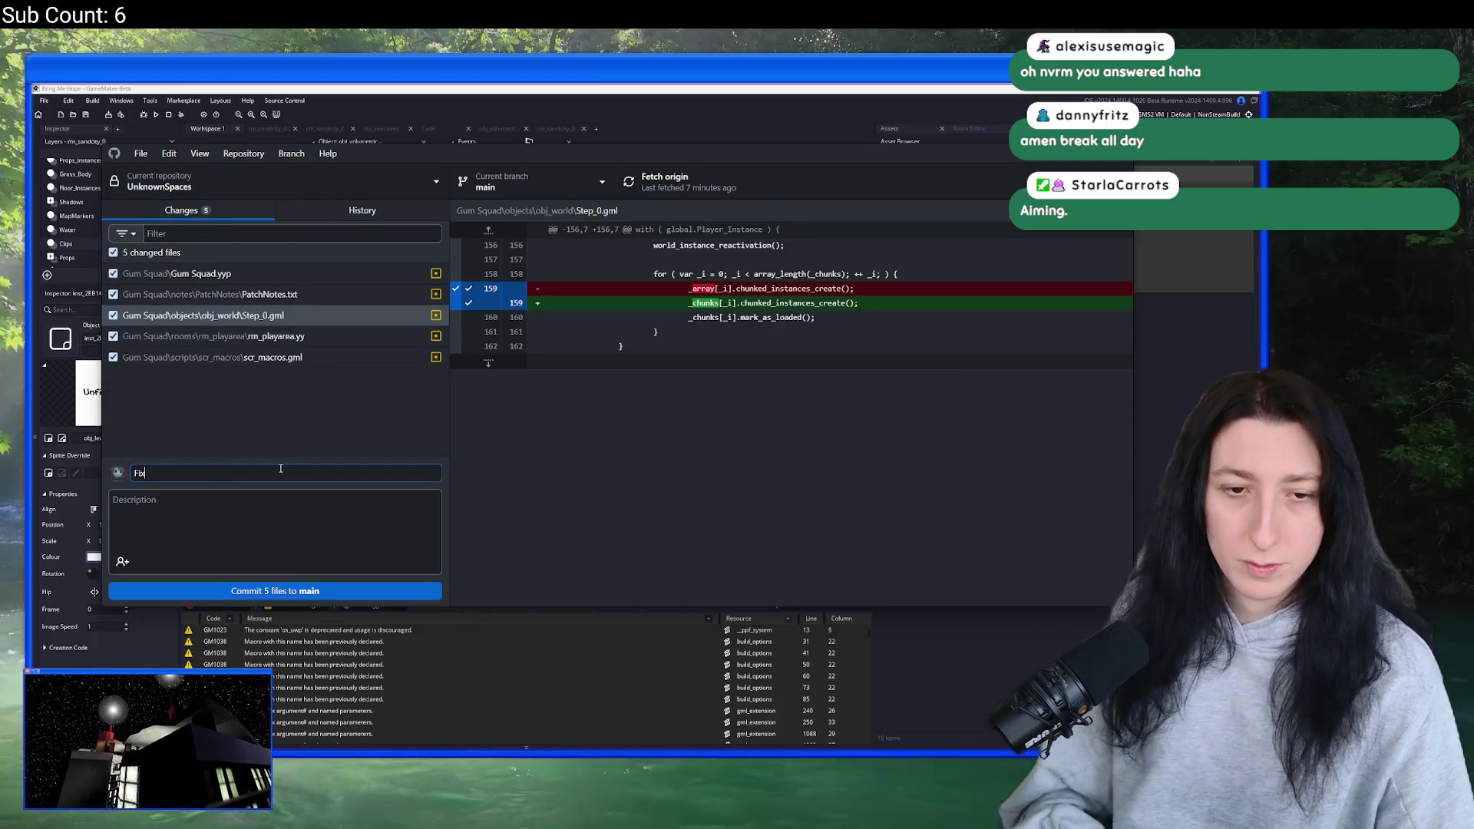
{"action": "left_click", "coordinate": [270, 590]}
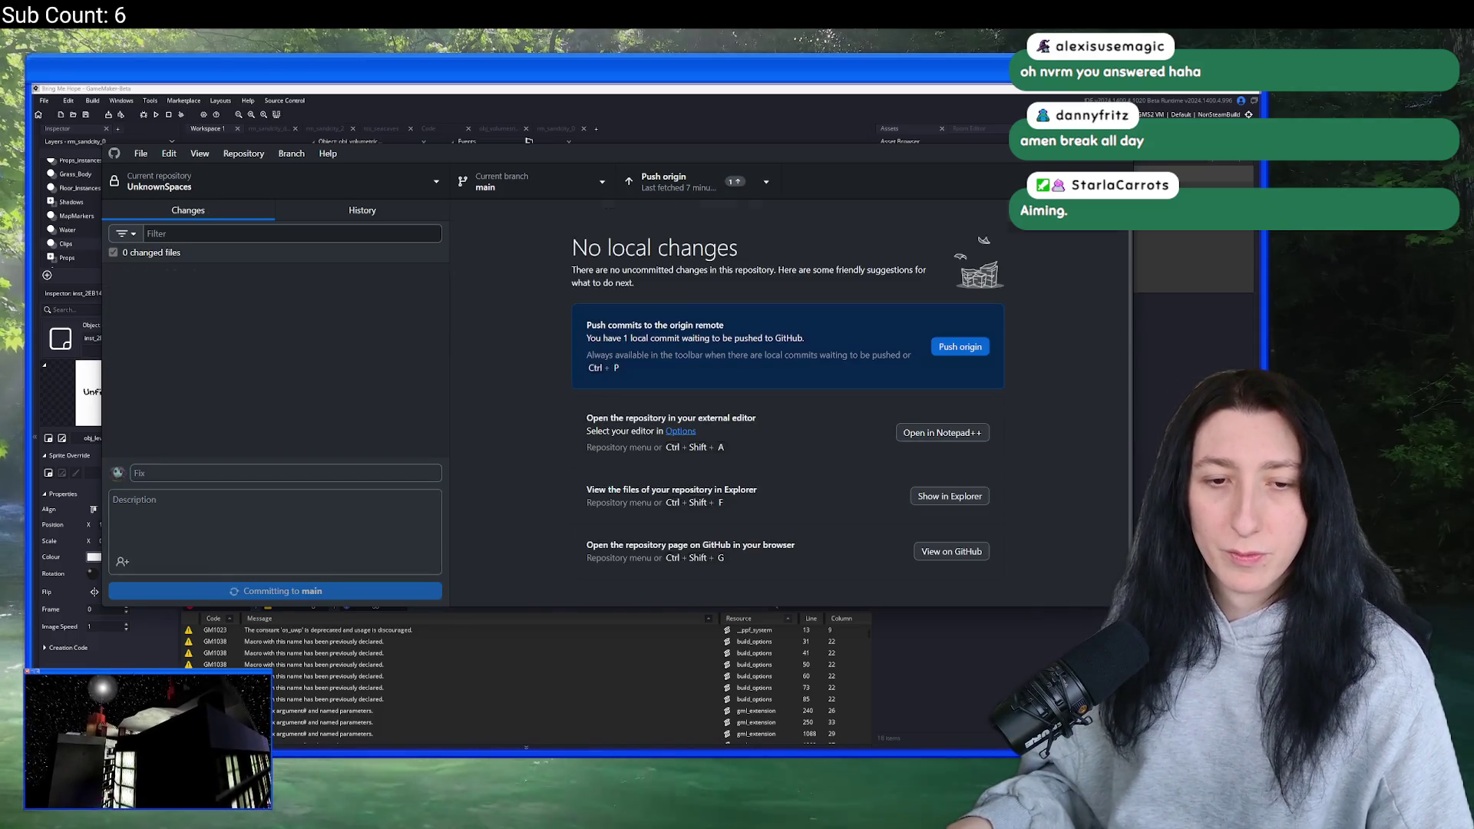
{"action": "left_click", "coordinate": [655, 197]}
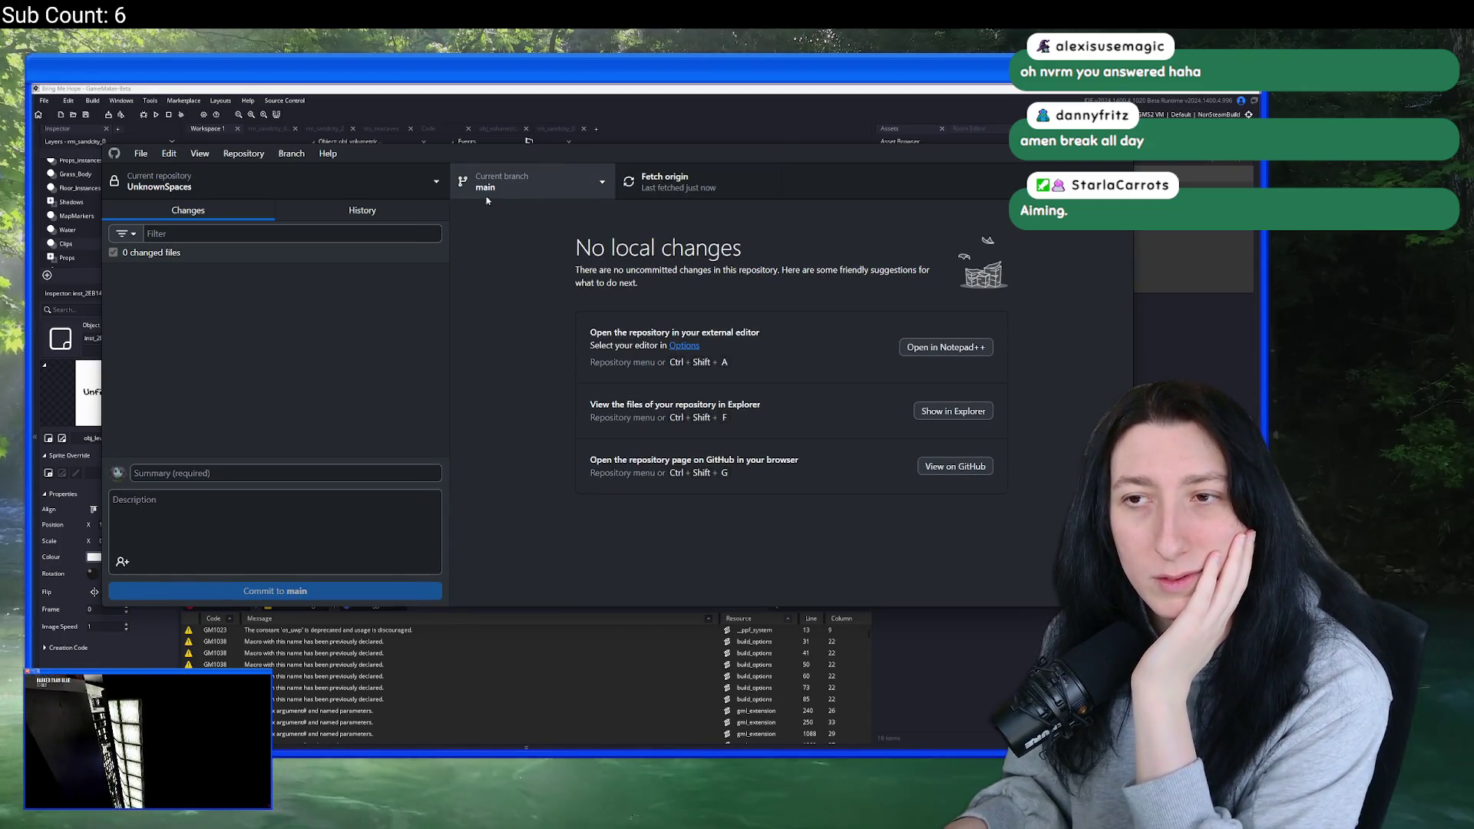
{"action": "left_click", "coordinate": [410, 194]}
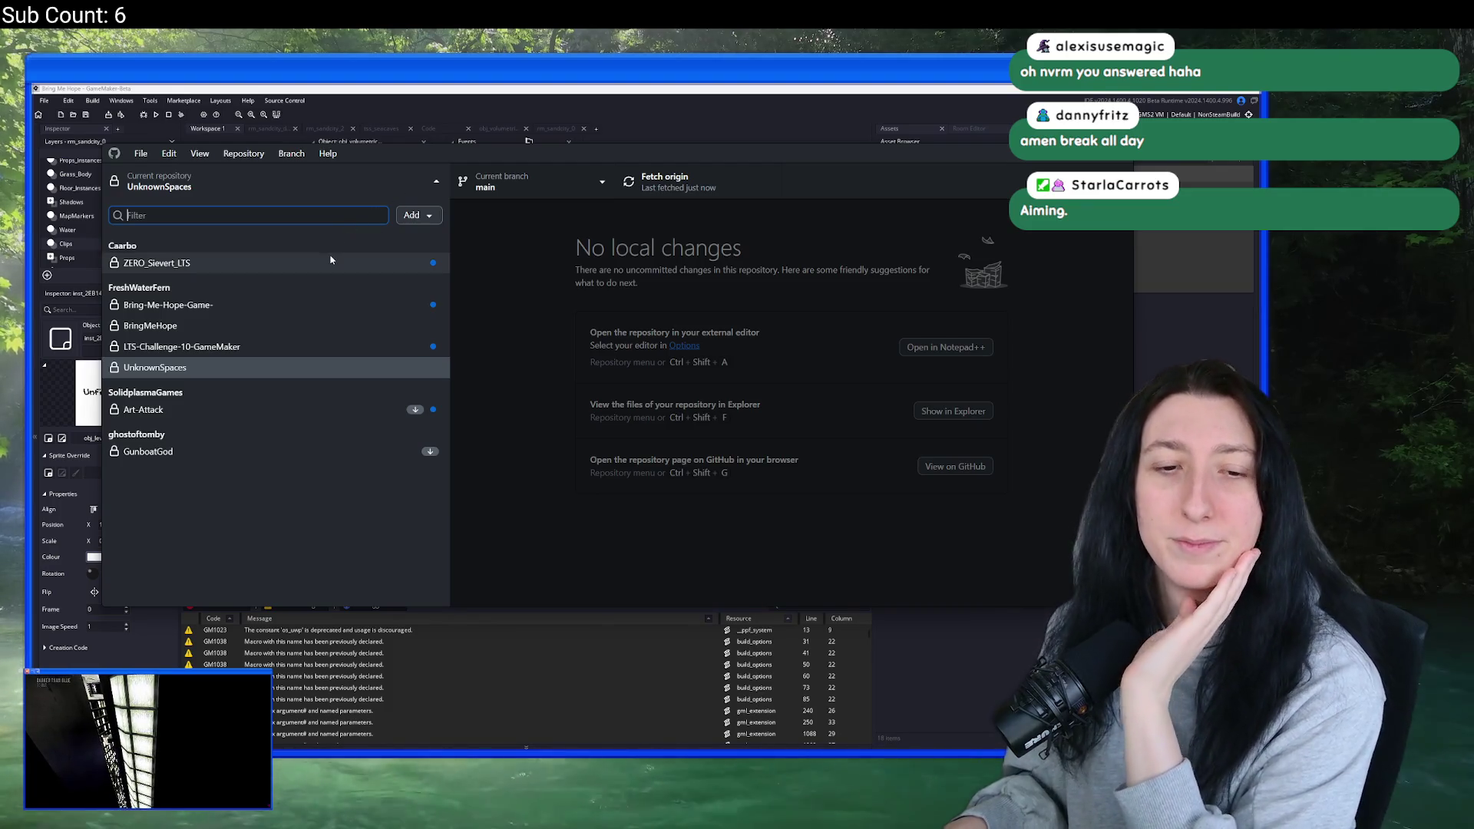
- Switch GitHub Desktop to the Bring-Me-Hope-Game- repository, then return to GameMaker
{"action": "left_click", "coordinate": [245, 308]}
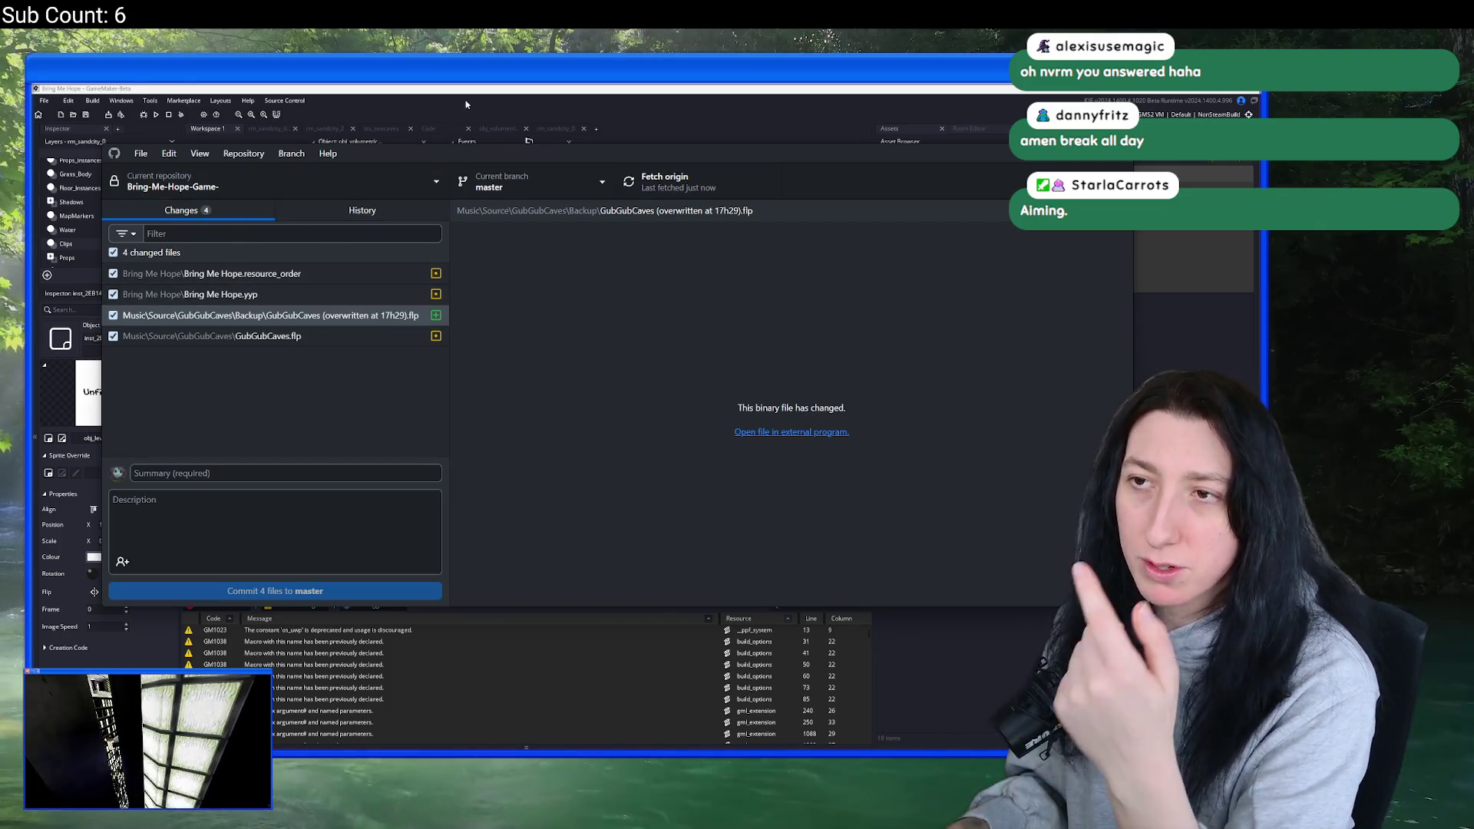
{"action": "key", "text": "alt+Tab"}
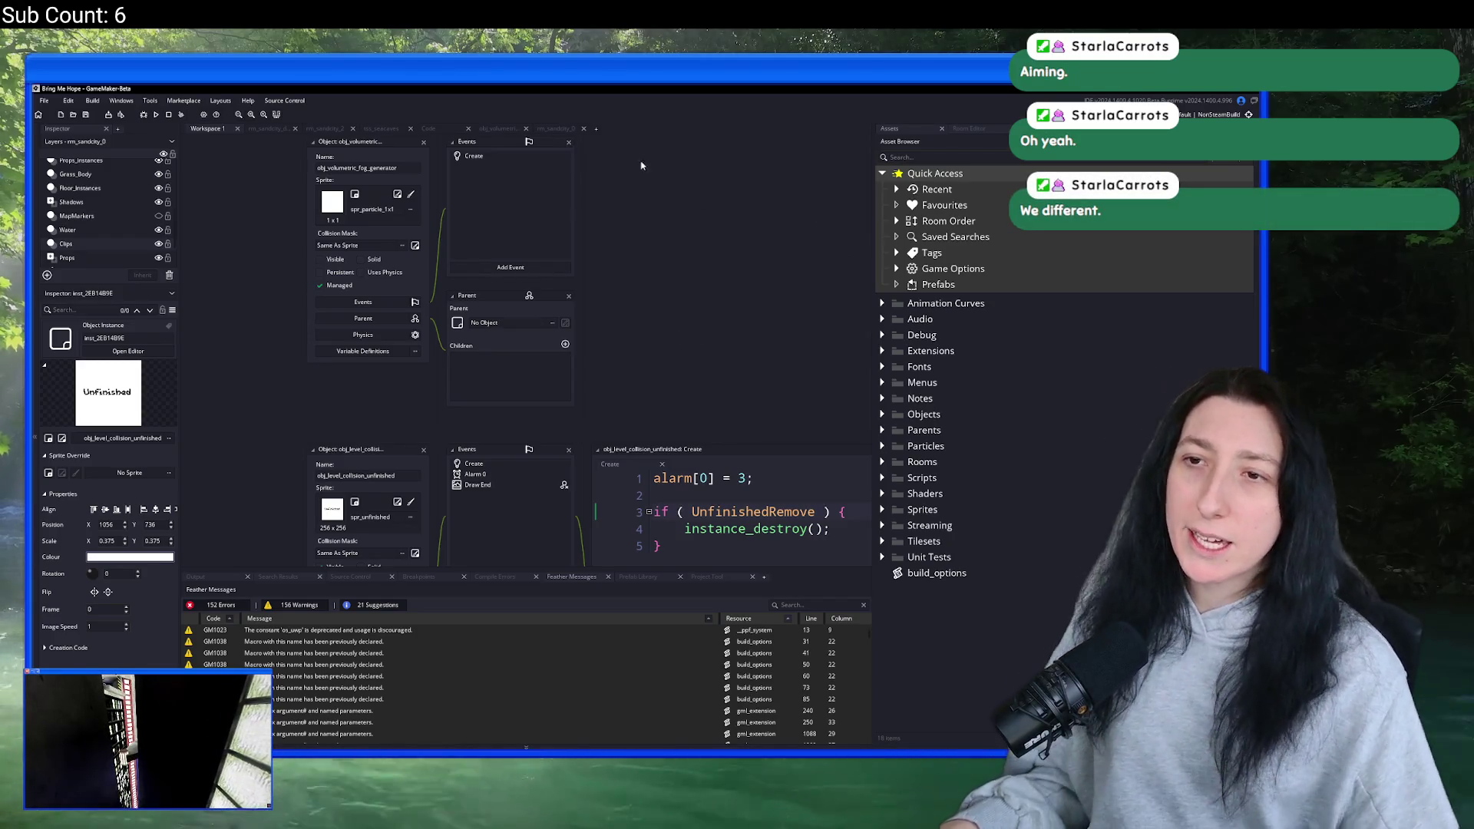
- Add a new workspace in first position and close the code, object, room and extra workspace tabs
{"action": "left_click", "coordinate": [596, 129]}
{"action": "left_click_drag", "start_coordinate": [608, 128], "coordinate": [323, 124]}
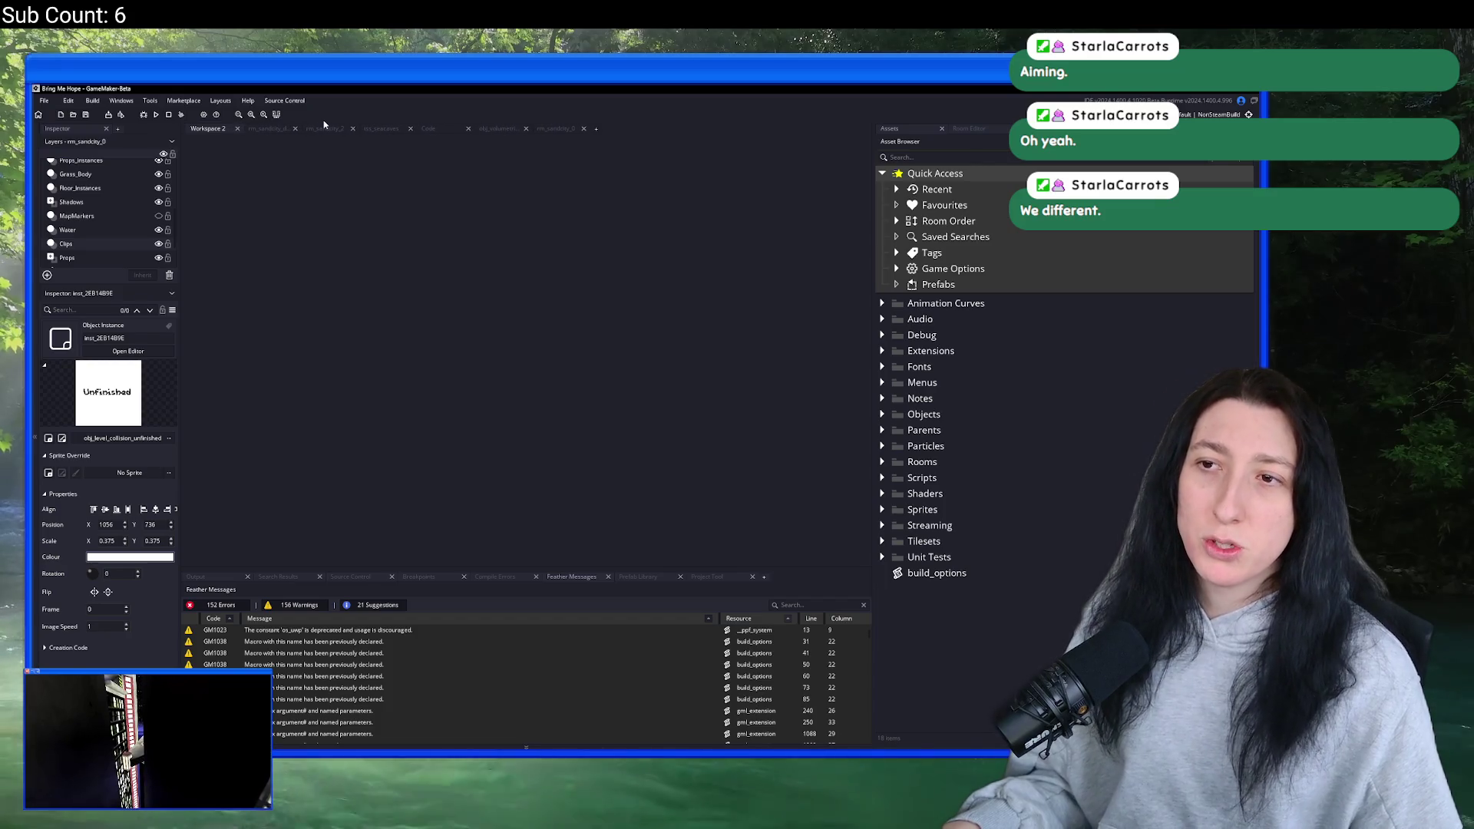
{"action": "middle_click", "coordinate": [444, 128]}
{"action": "middle_click", "coordinate": [444, 128]}
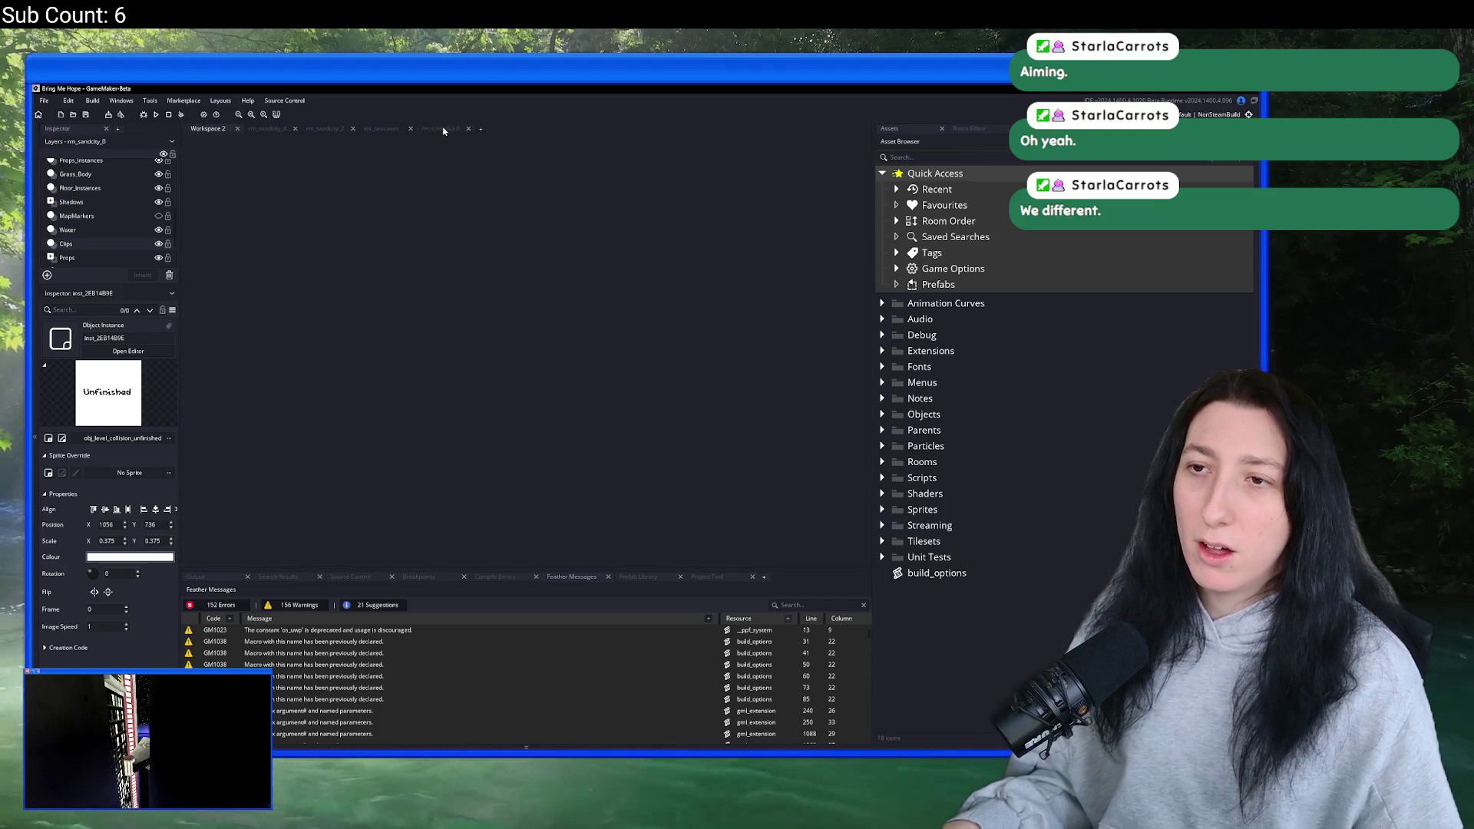
{"action": "left_click", "coordinate": [444, 129]}
{"action": "middle_click", "coordinate": [286, 129]}
{"action": "middle_click", "coordinate": [285, 129]}
{"action": "middle_click", "coordinate": [286, 129]}
{"action": "left_click", "coordinate": [223, 130]}
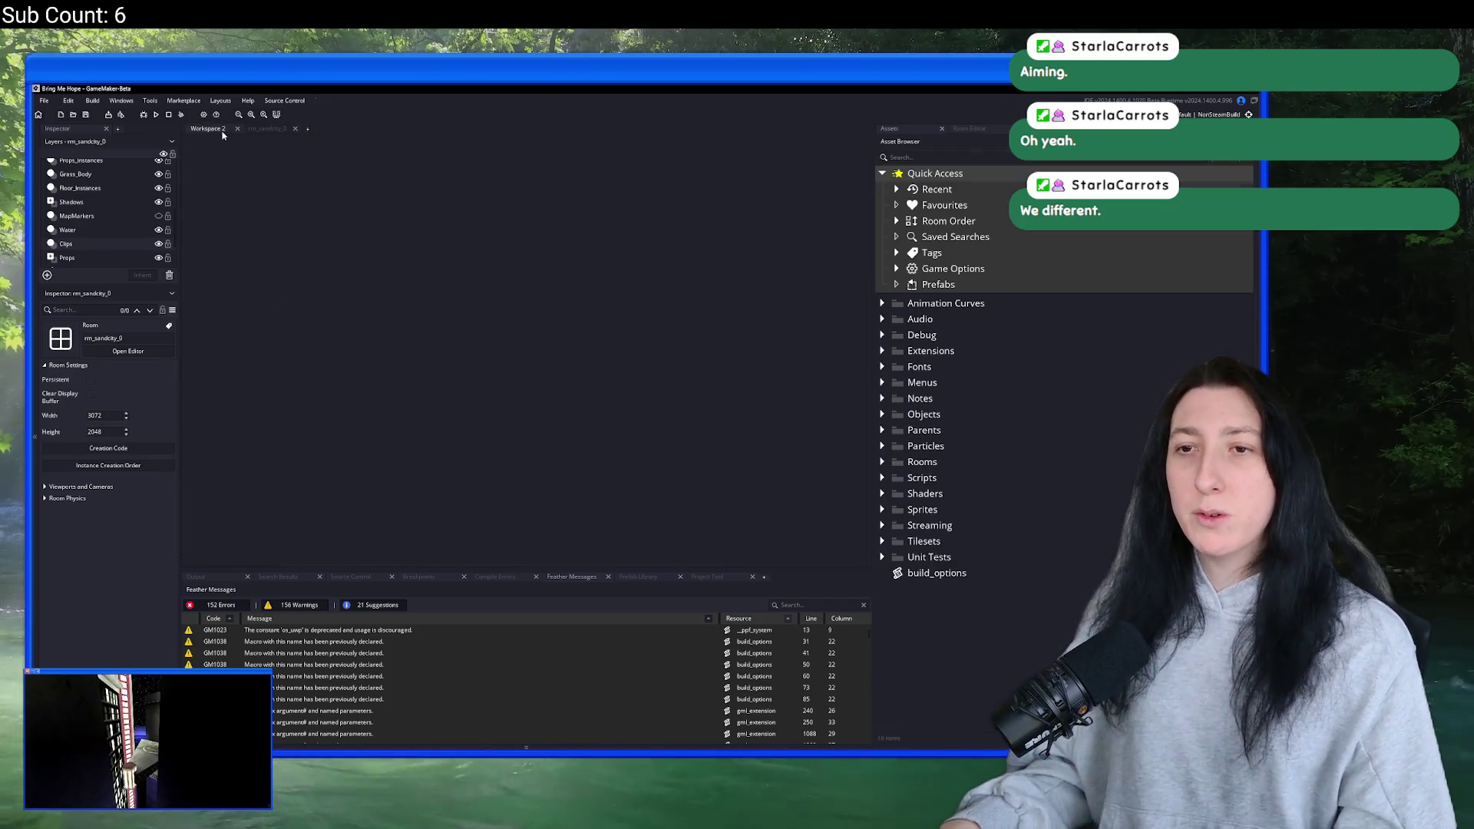
{"action": "middle_click", "coordinate": [223, 131]}
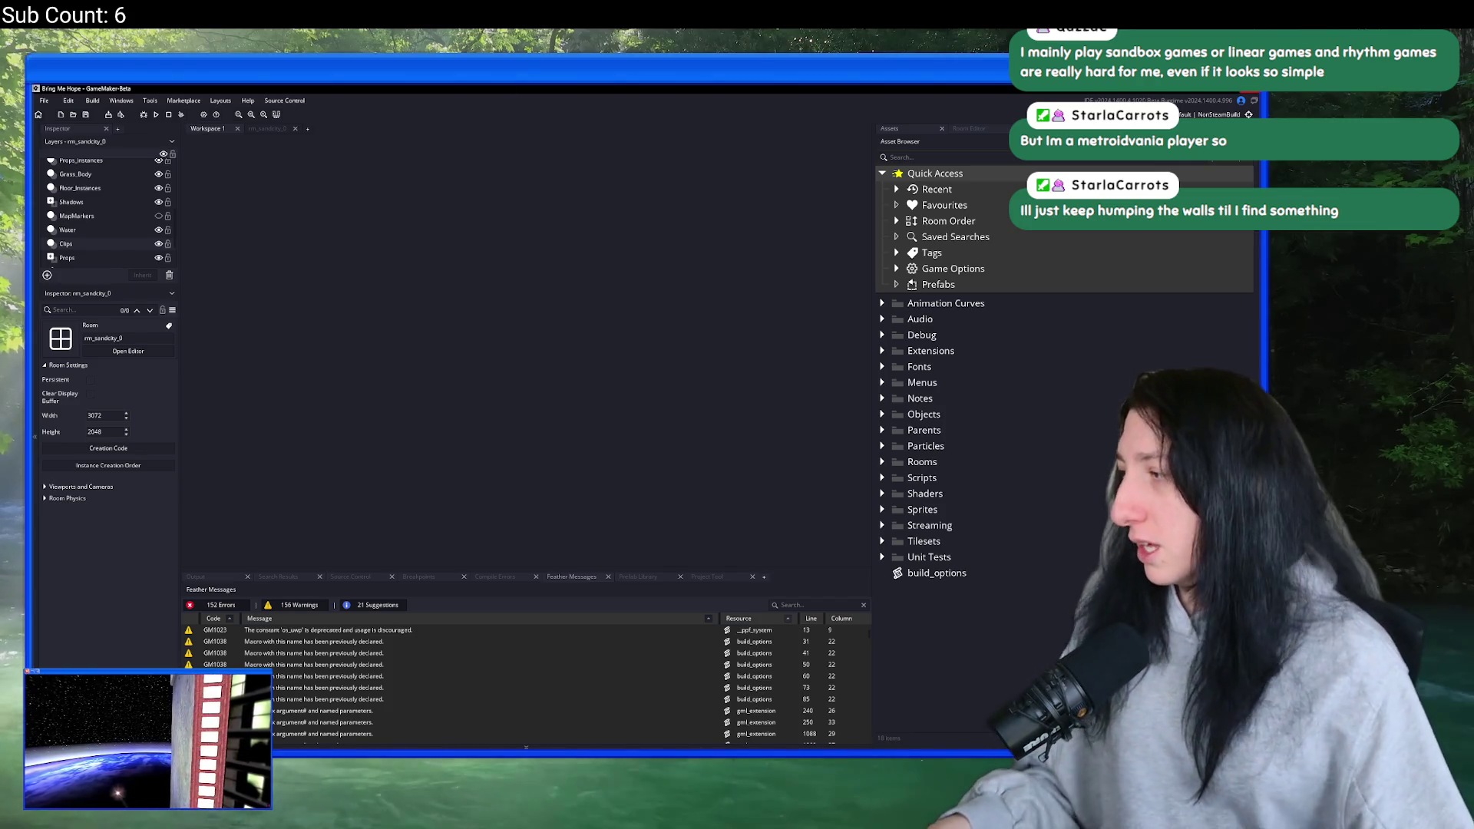
- Bring up the video player's controls, then go back to GameMaker and open the asset search
{"action": "left_click", "coordinate": [148, 740]}
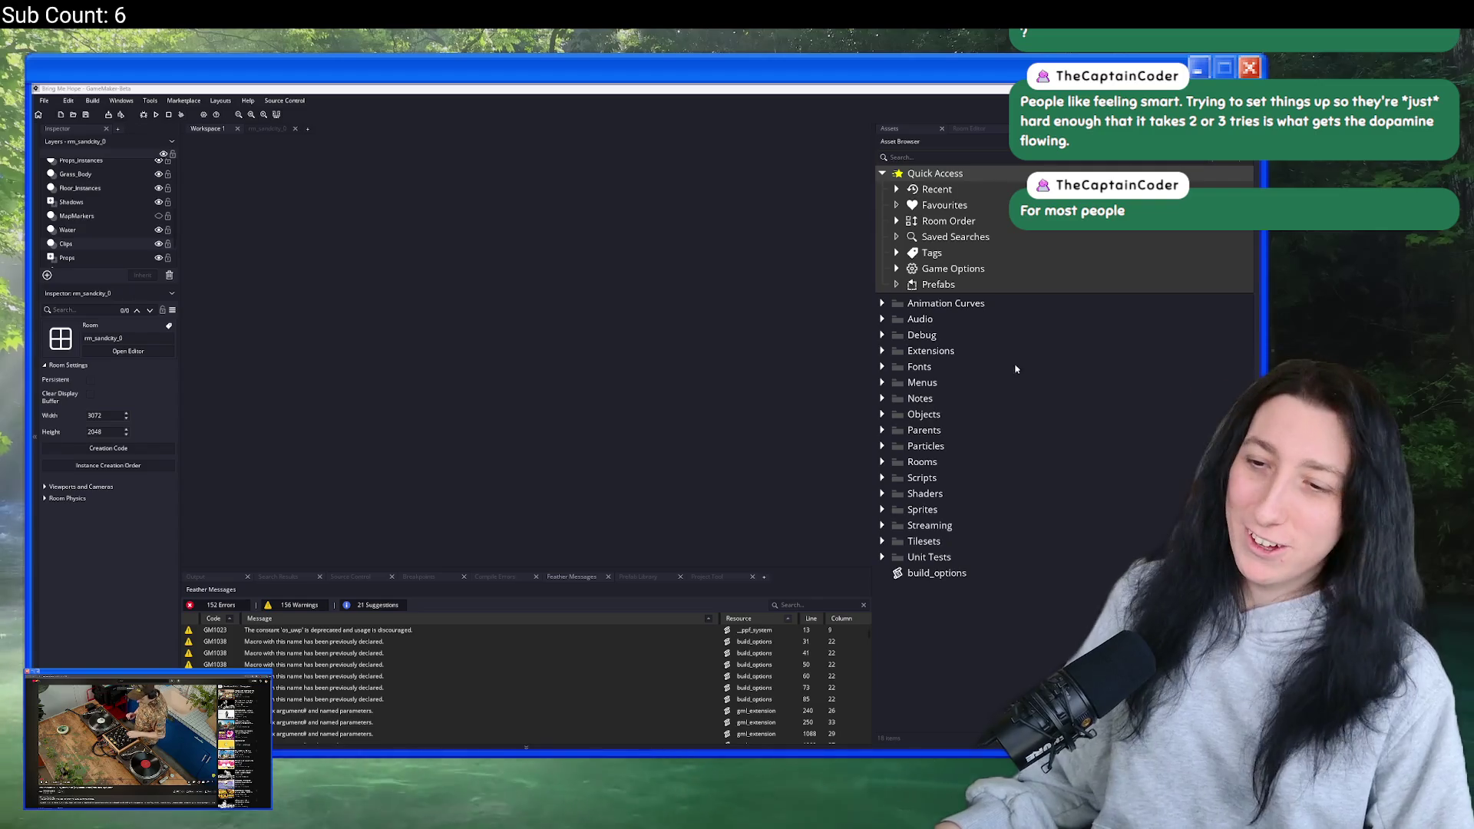
{"action": "left_click", "coordinate": [556, 284]}
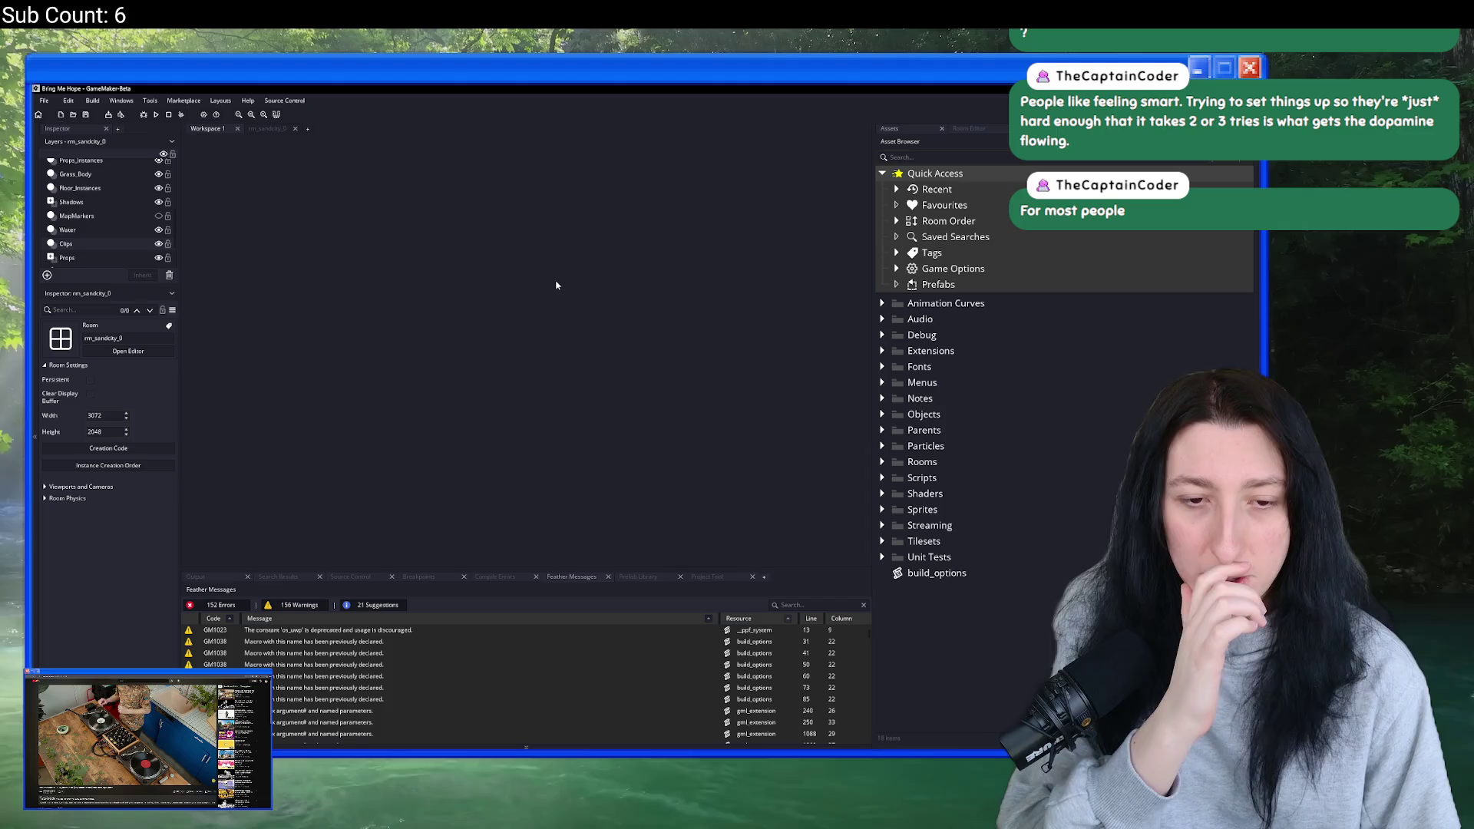
{"action": "key", "text": "ctrl+t"}
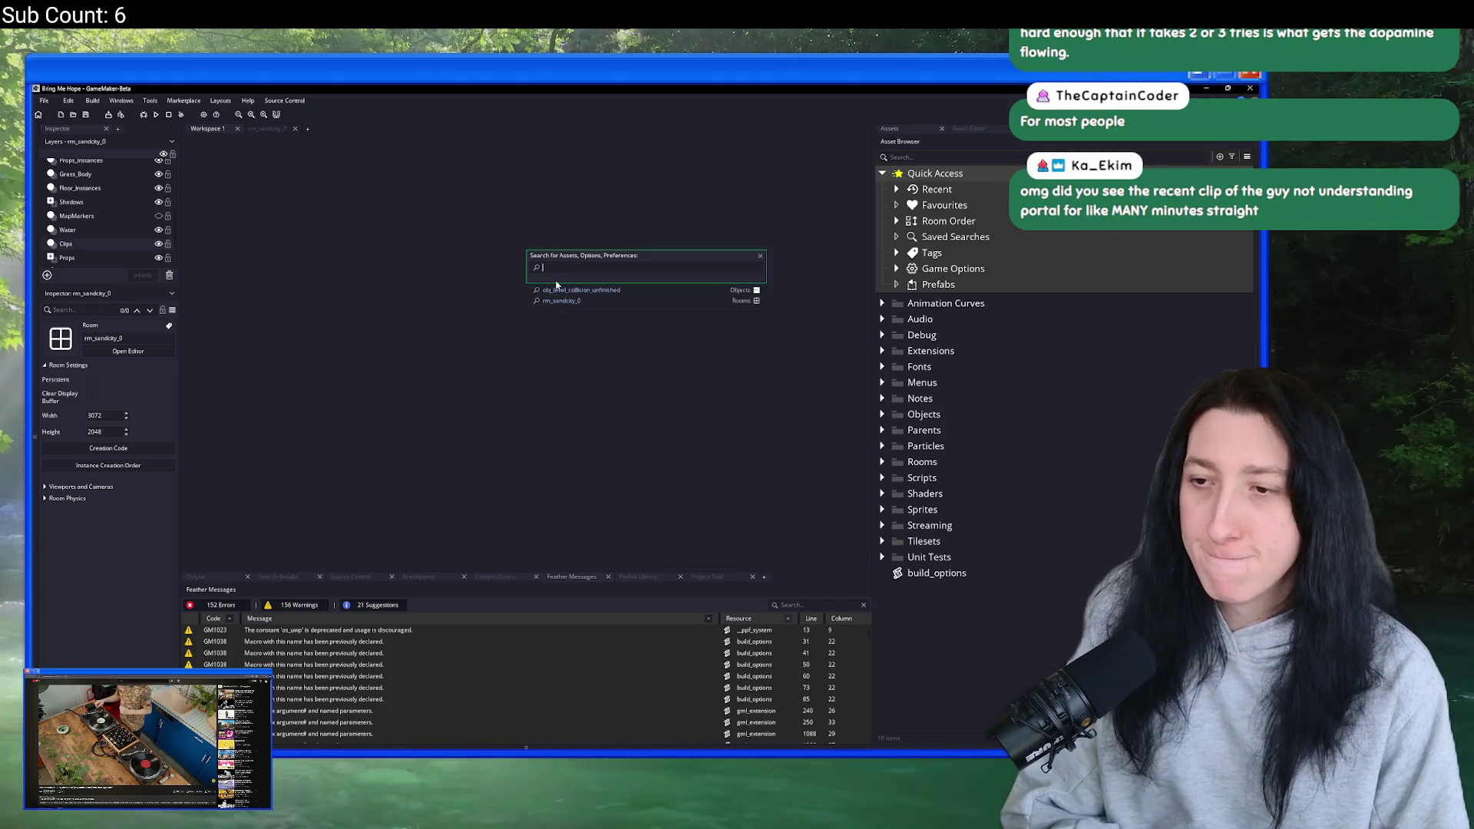
- Find the build_options script through the asset search and dock it to fill the code area
{"action": "type", "text": "cor_mac"}
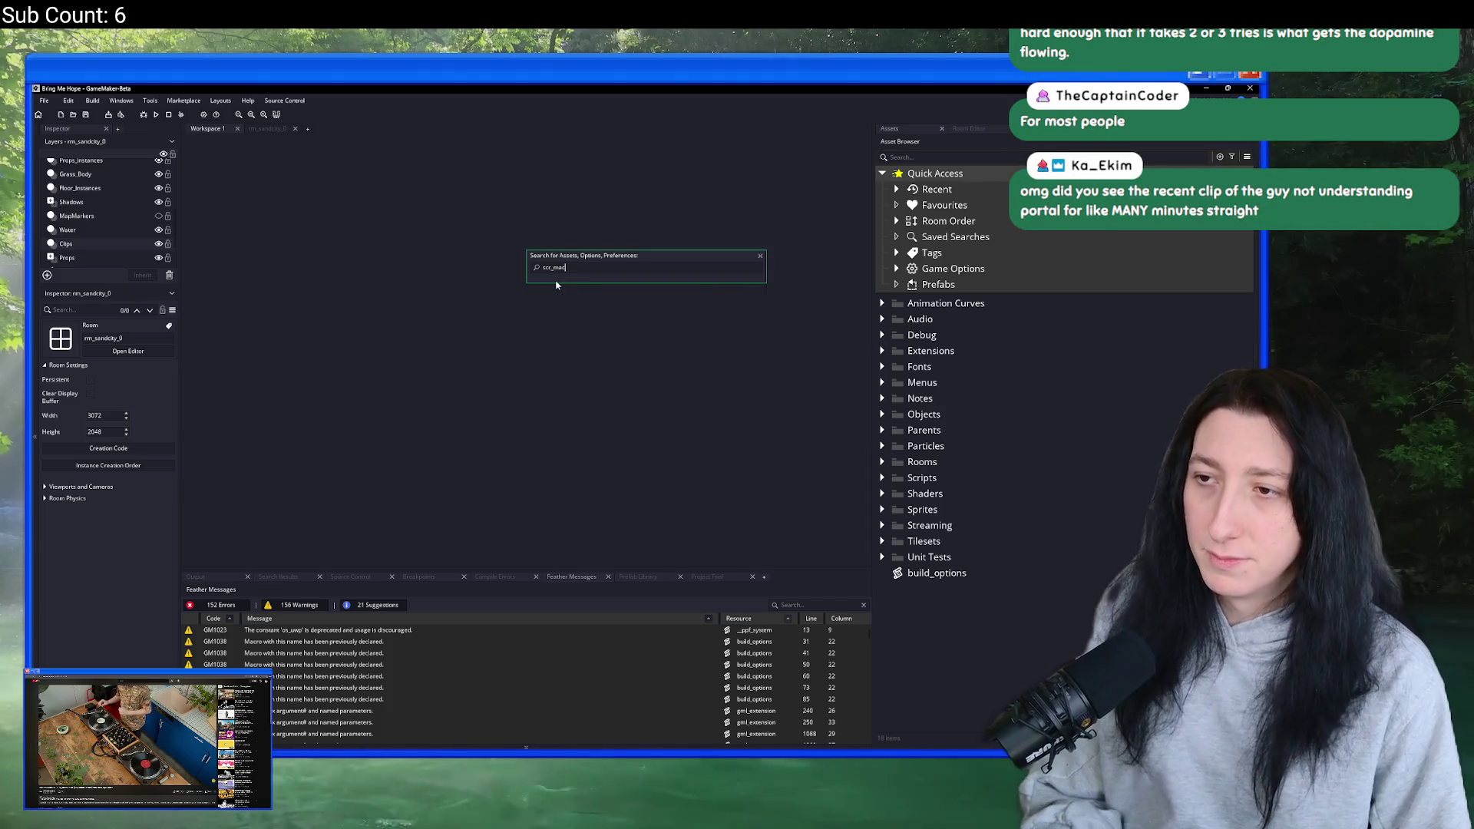
{"action": "key", "text": "BackSpace"}
{"action": "key", "text": "BackSpace"}
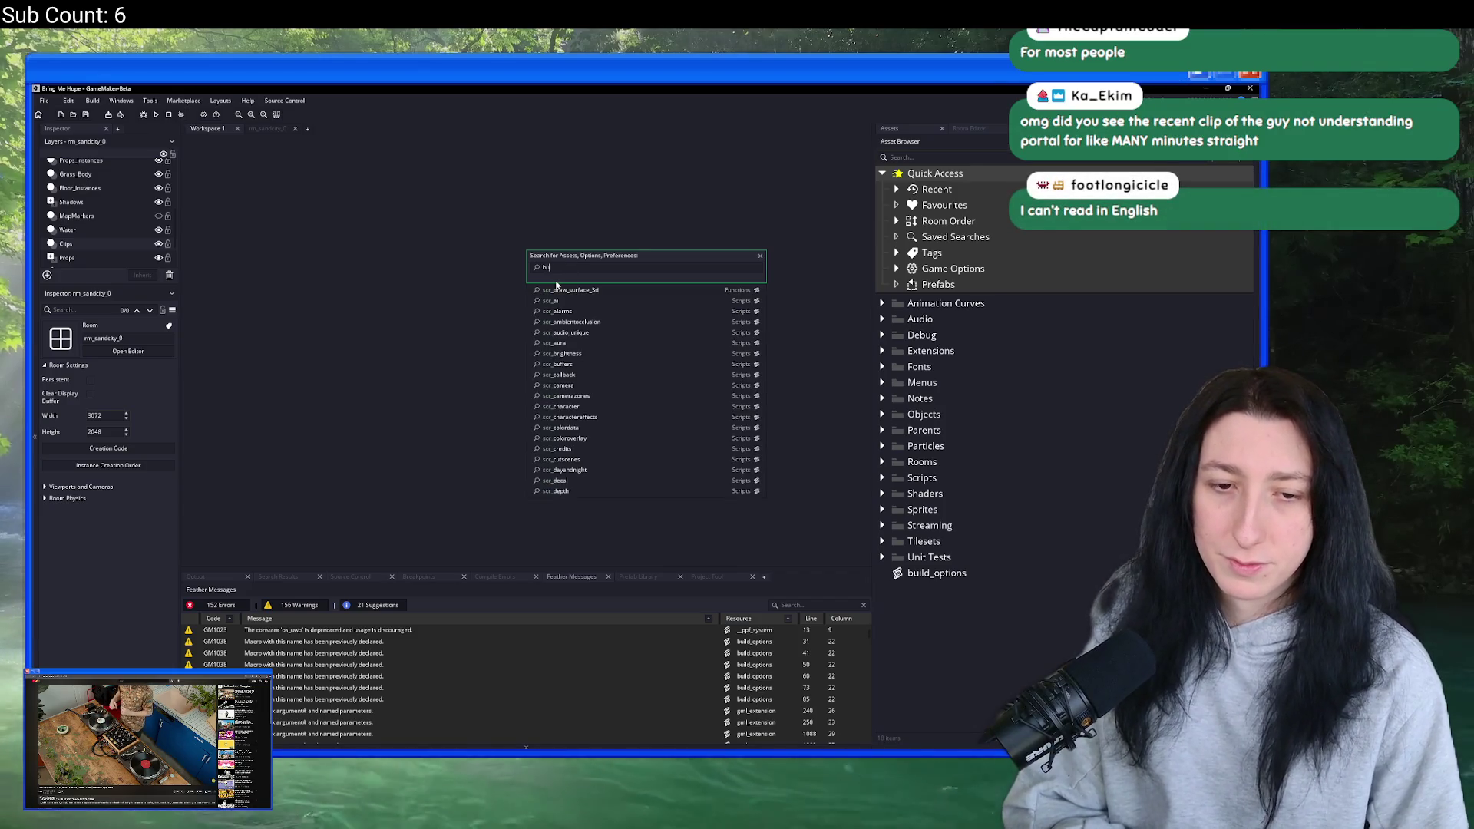
{"action": "type", "text": "ild_"}
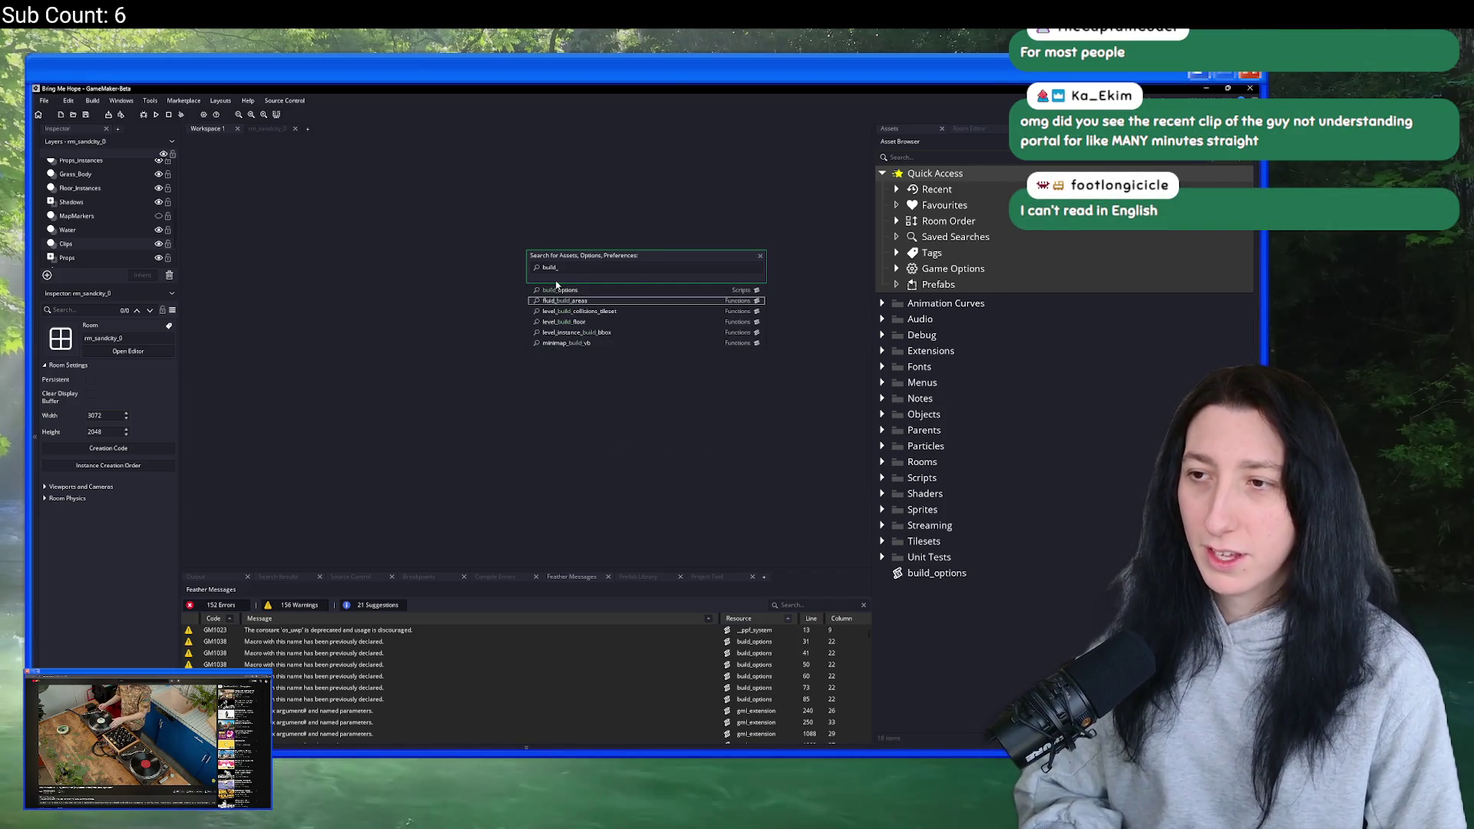
{"action": "left_click", "coordinate": [556, 285]}
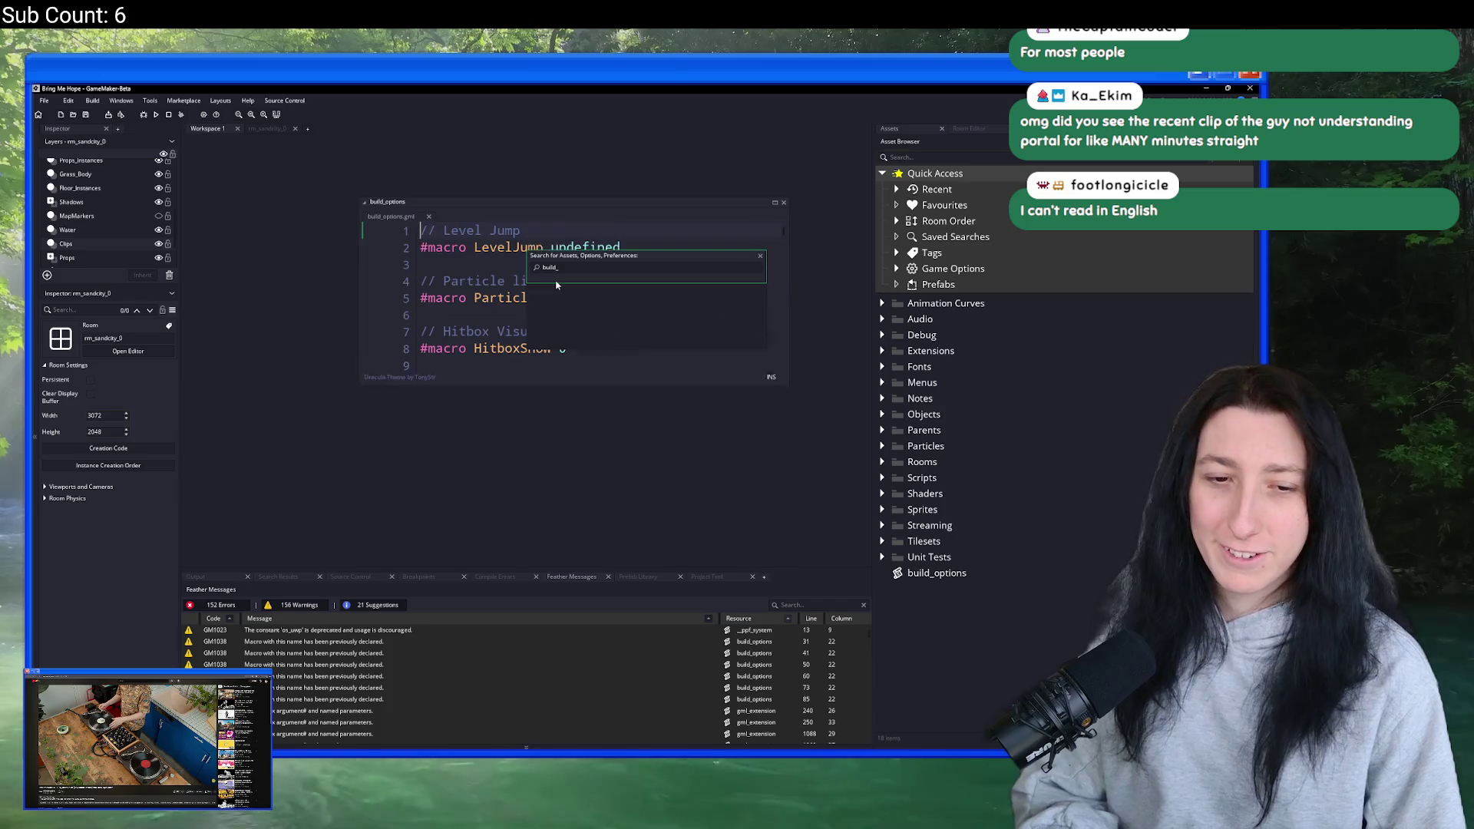
{"action": "left_click", "coordinate": [774, 202]}
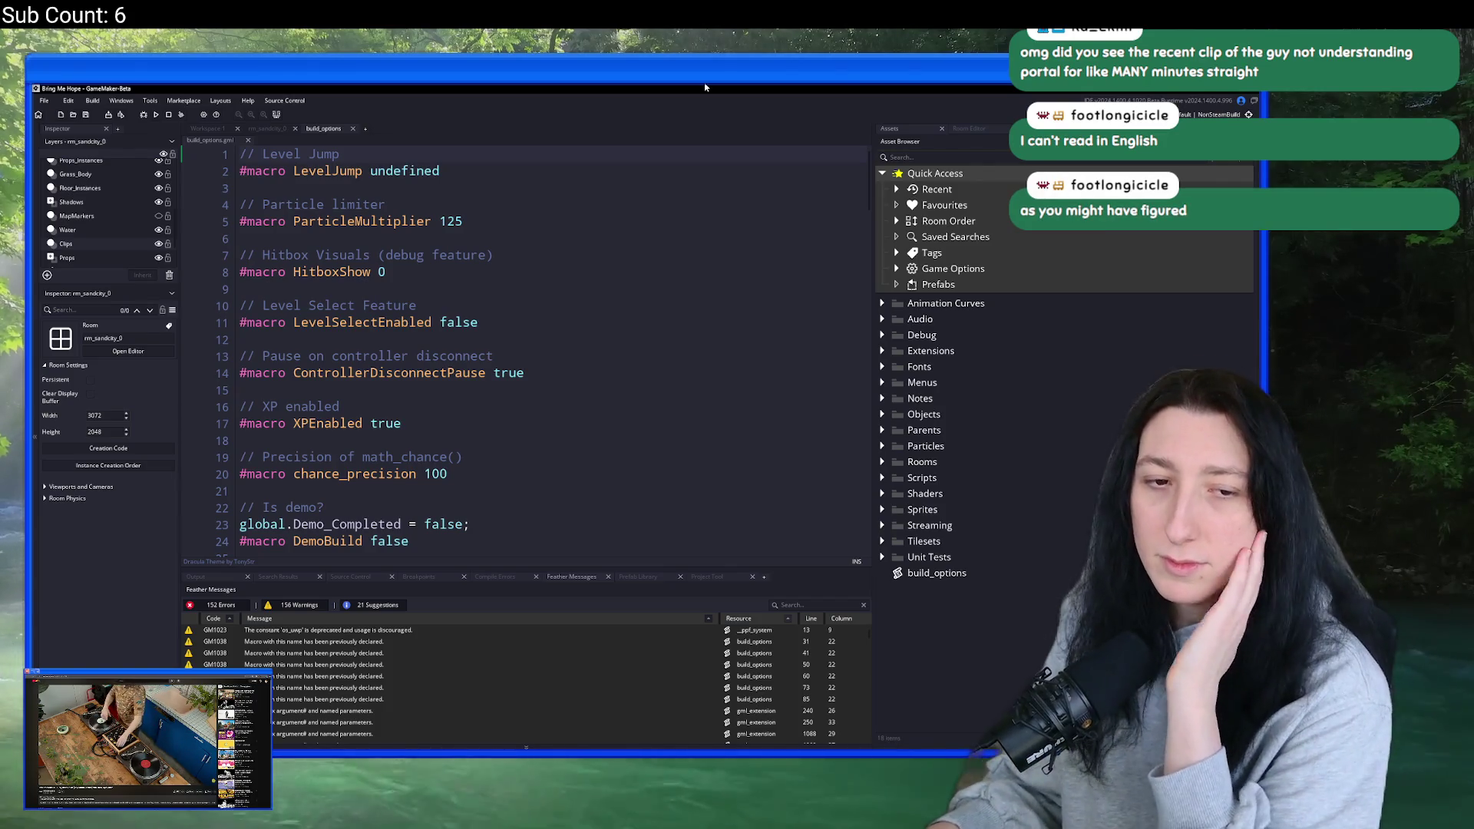
- Review the 0.3.22 version macro, then choose Build > Create Executable
{"action": "scroll", "coordinate": [557, 257], "scroll_direction": "down", "scroll_amount": 2}
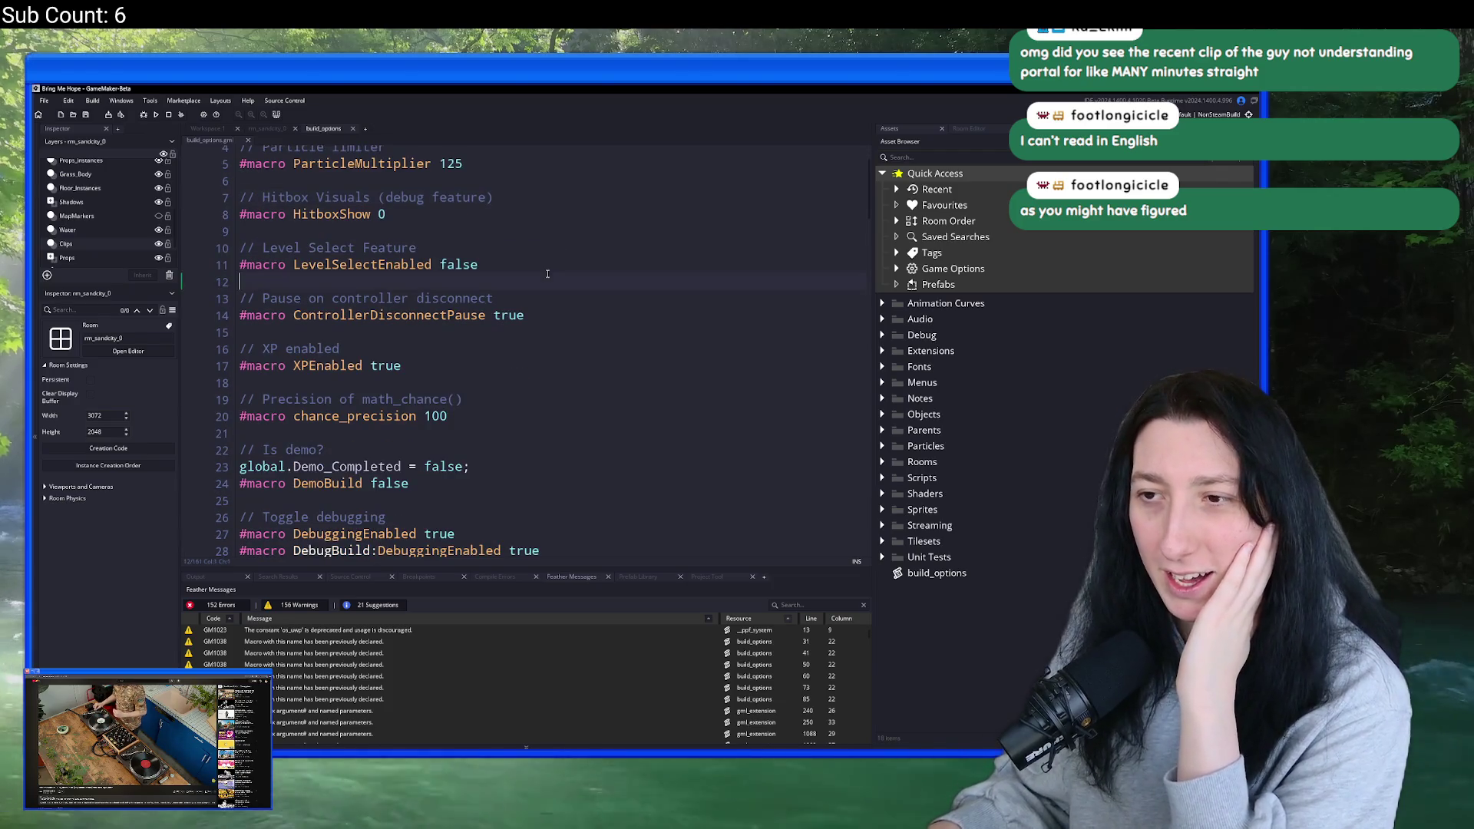
{"action": "scroll", "coordinate": [546, 273], "scroll_direction": "down", "scroll_amount": 3}
{"action": "scroll", "coordinate": [547, 273], "scroll_direction": "down", "scroll_amount": 4}
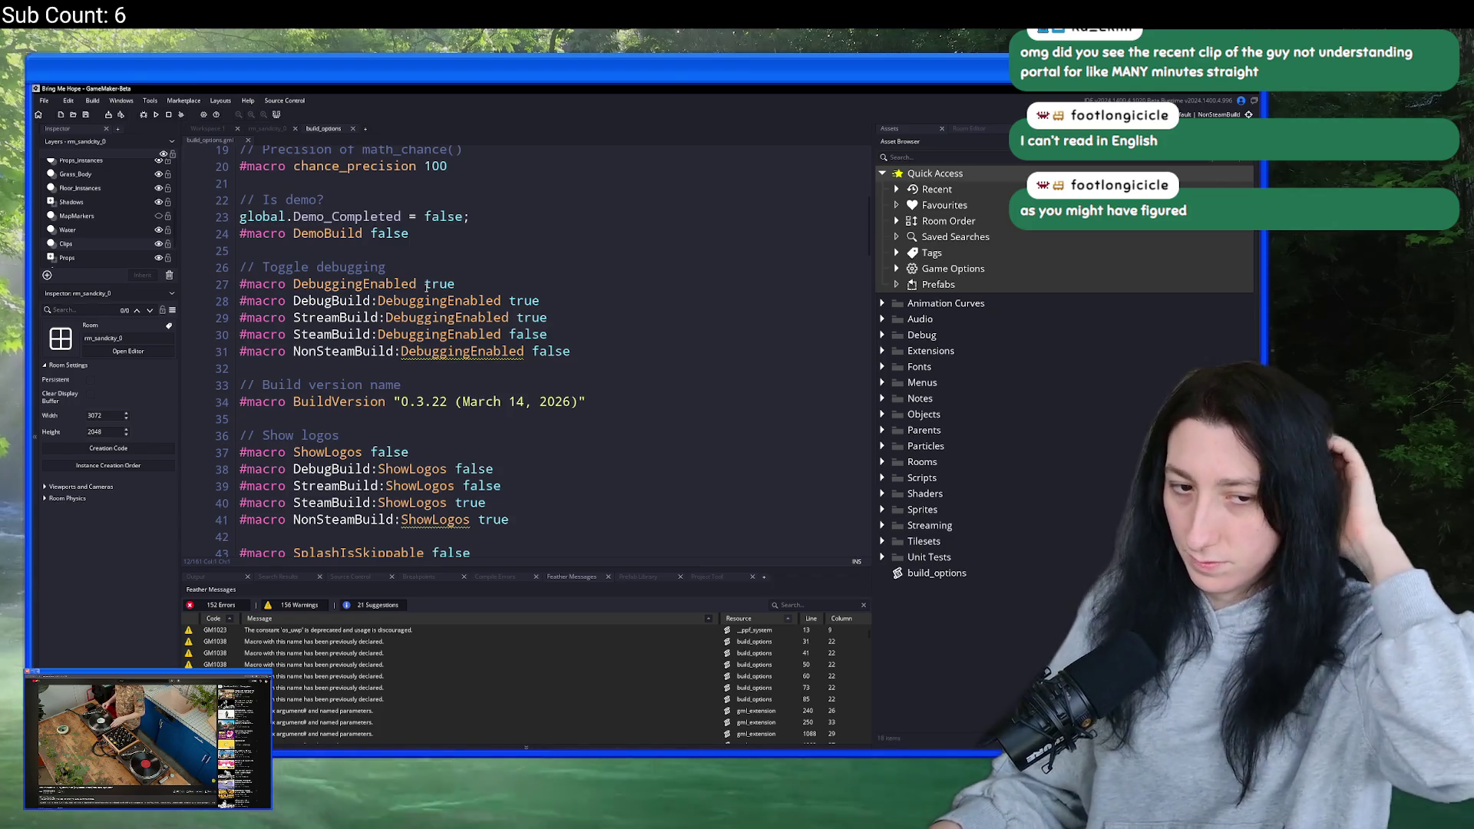
{"action": "left_click", "coordinate": [482, 278]}
{"action": "key", "text": "Up"}
{"action": "key", "text": "Up"}
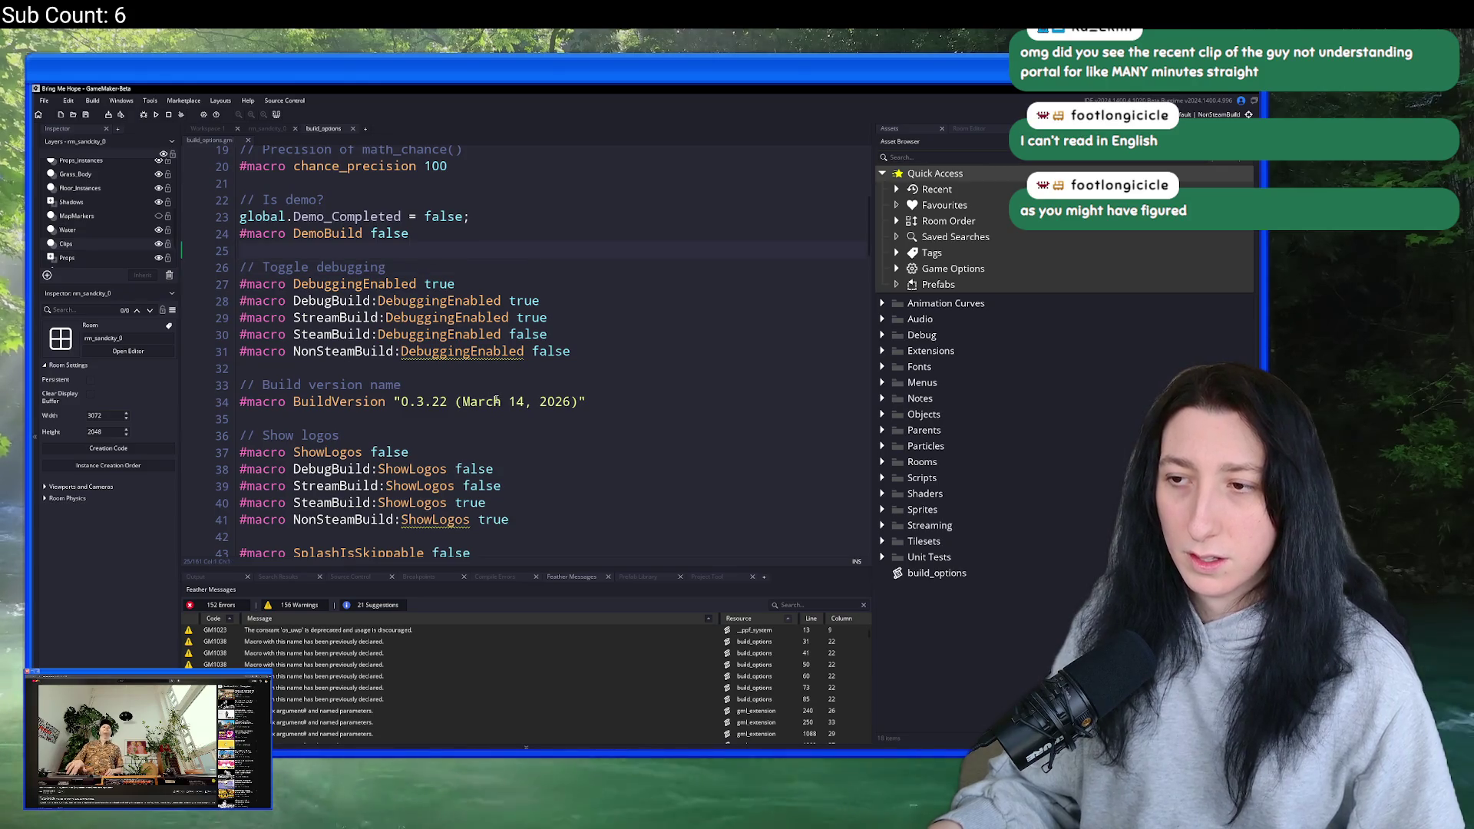
{"action": "scroll", "coordinate": [497, 400], "scroll_direction": "up", "scroll_amount": 1}
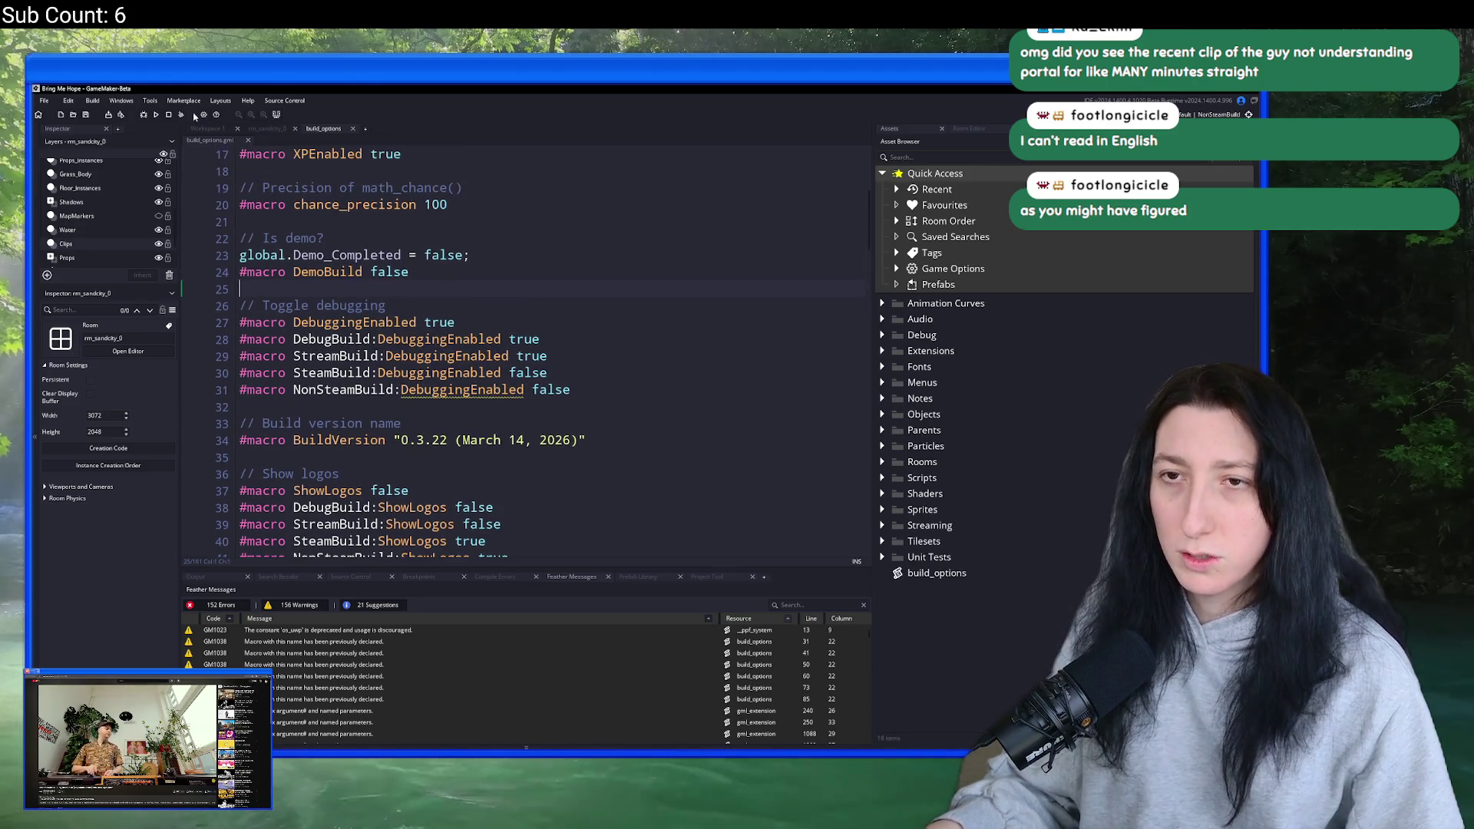
{"action": "left_click", "coordinate": [95, 101]}
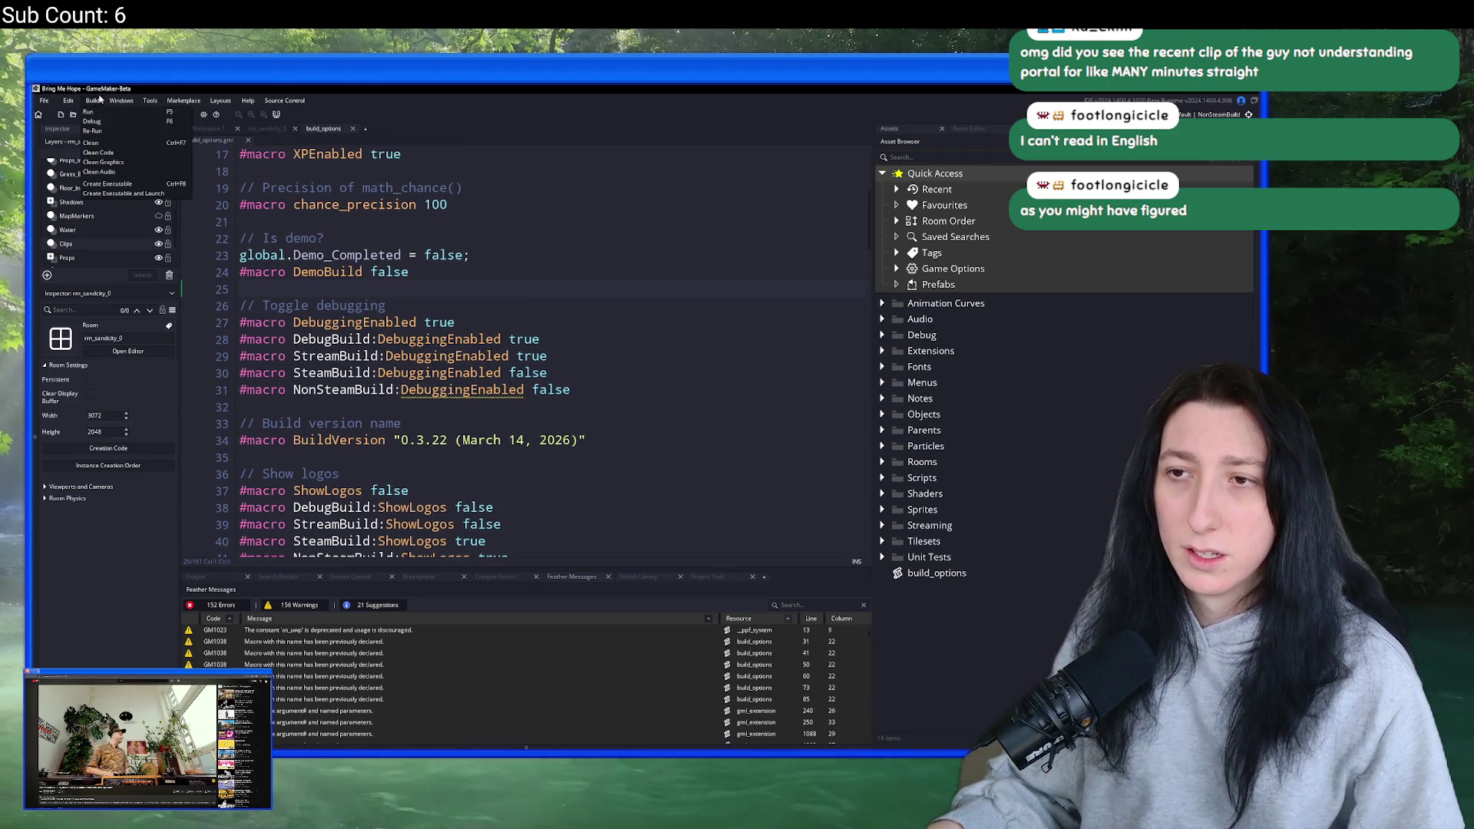
{"action": "left_click", "coordinate": [108, 184]}
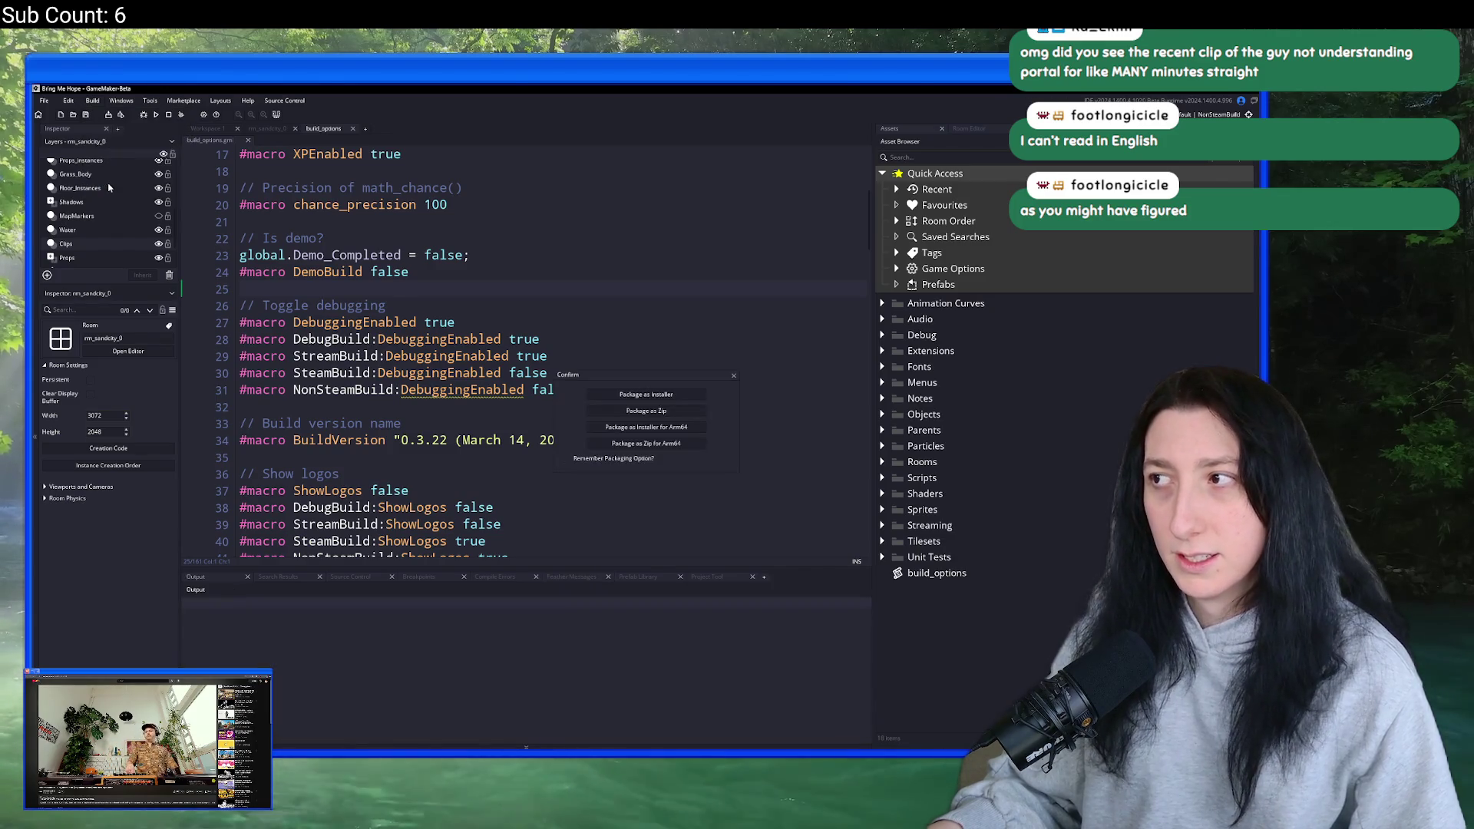
- Package the build as a Zip, confirm the save location, and maximize the itch.io browser window
{"action": "left_click", "coordinate": [638, 410]}
{"action": "left_click", "coordinate": [540, 423]}
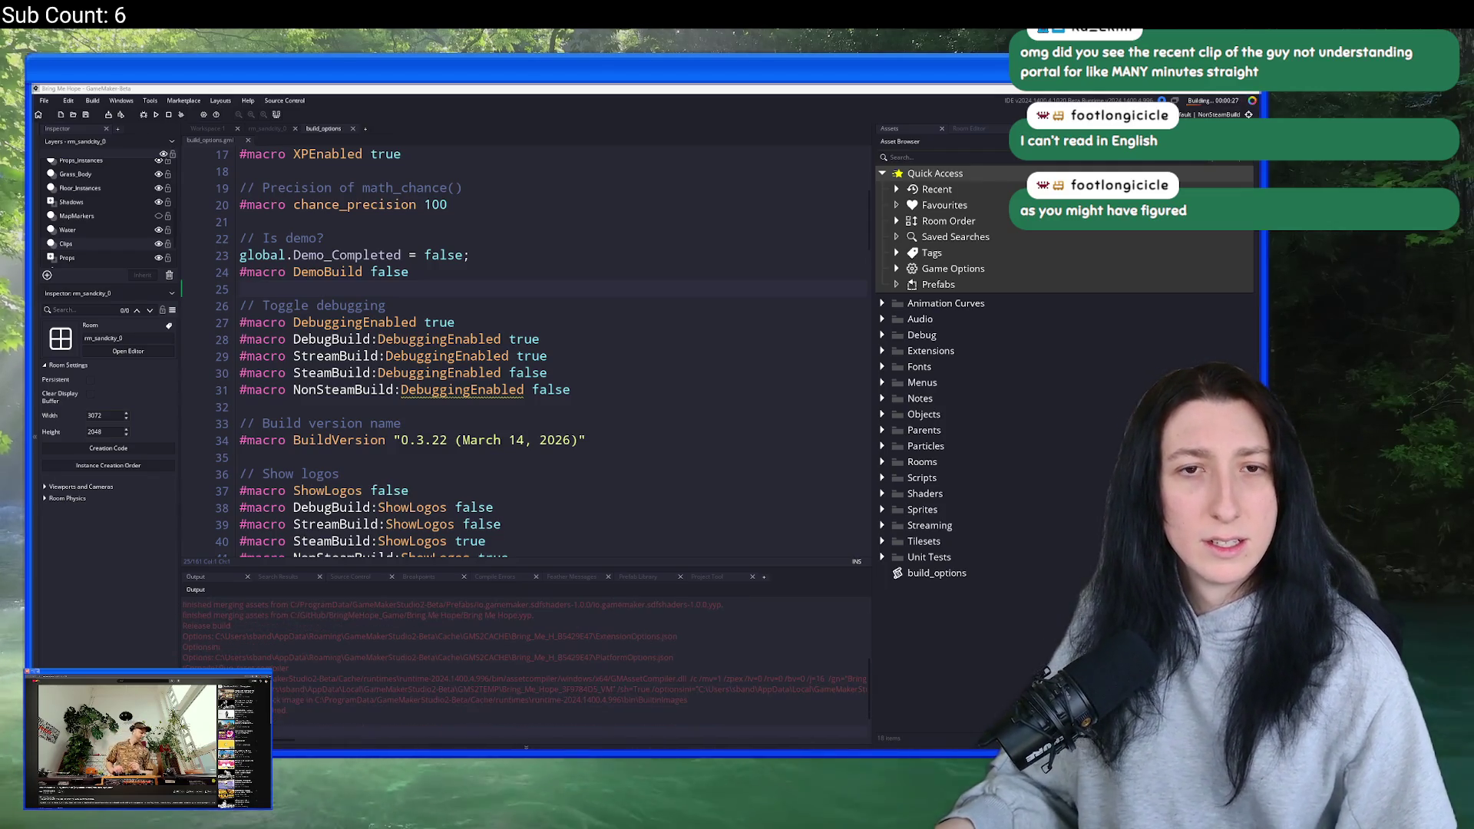
{"action": "left_click_drag", "start_coordinate": [509, 300], "coordinate": [810, 90]}
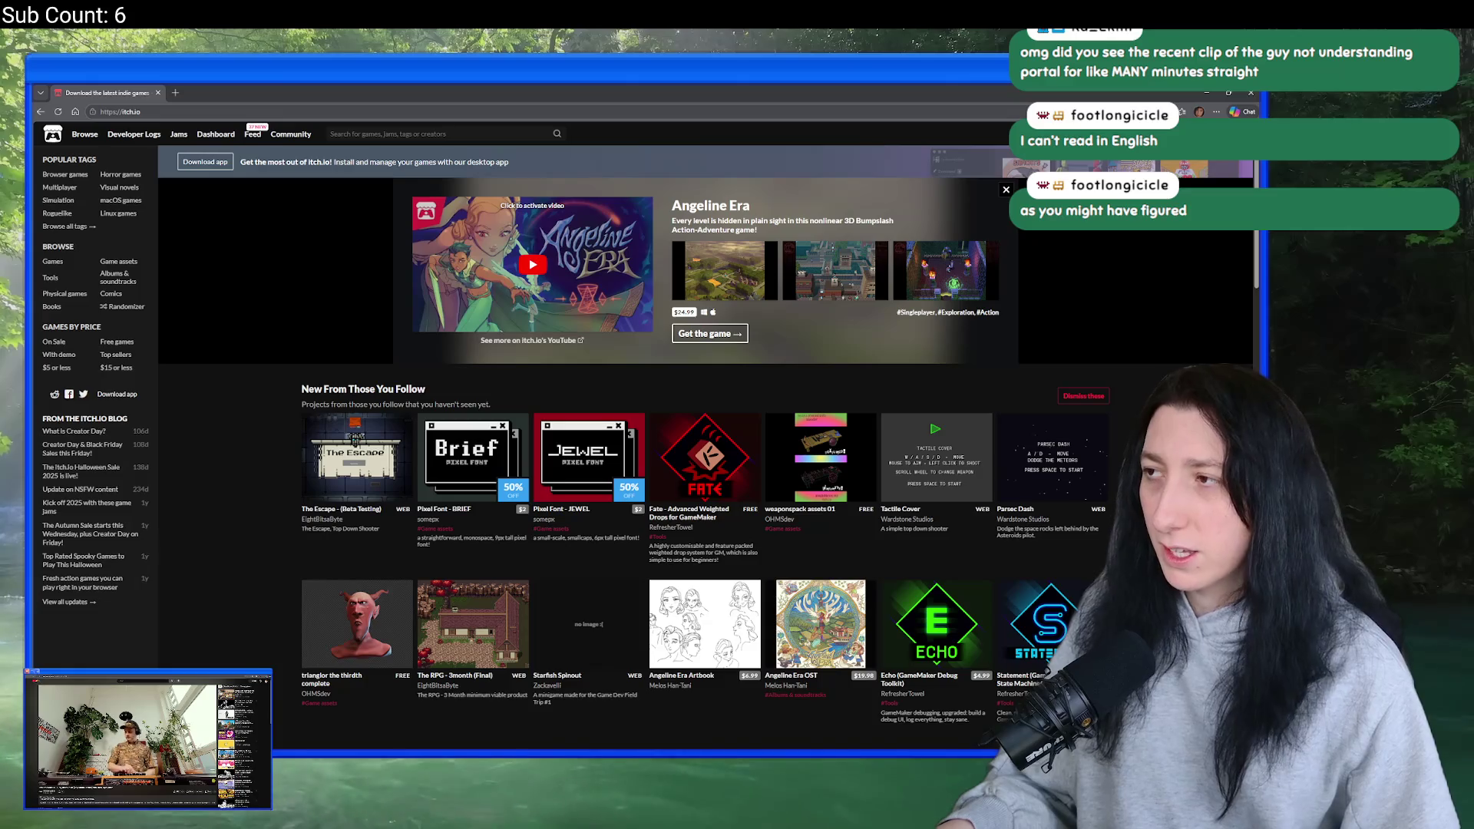
- Open Bring Me Hope's edit page from the dashboard and check the existing zip upload
{"action": "left_click", "coordinate": [1199, 111]}
{"action": "left_click", "coordinate": [1182, 229]}
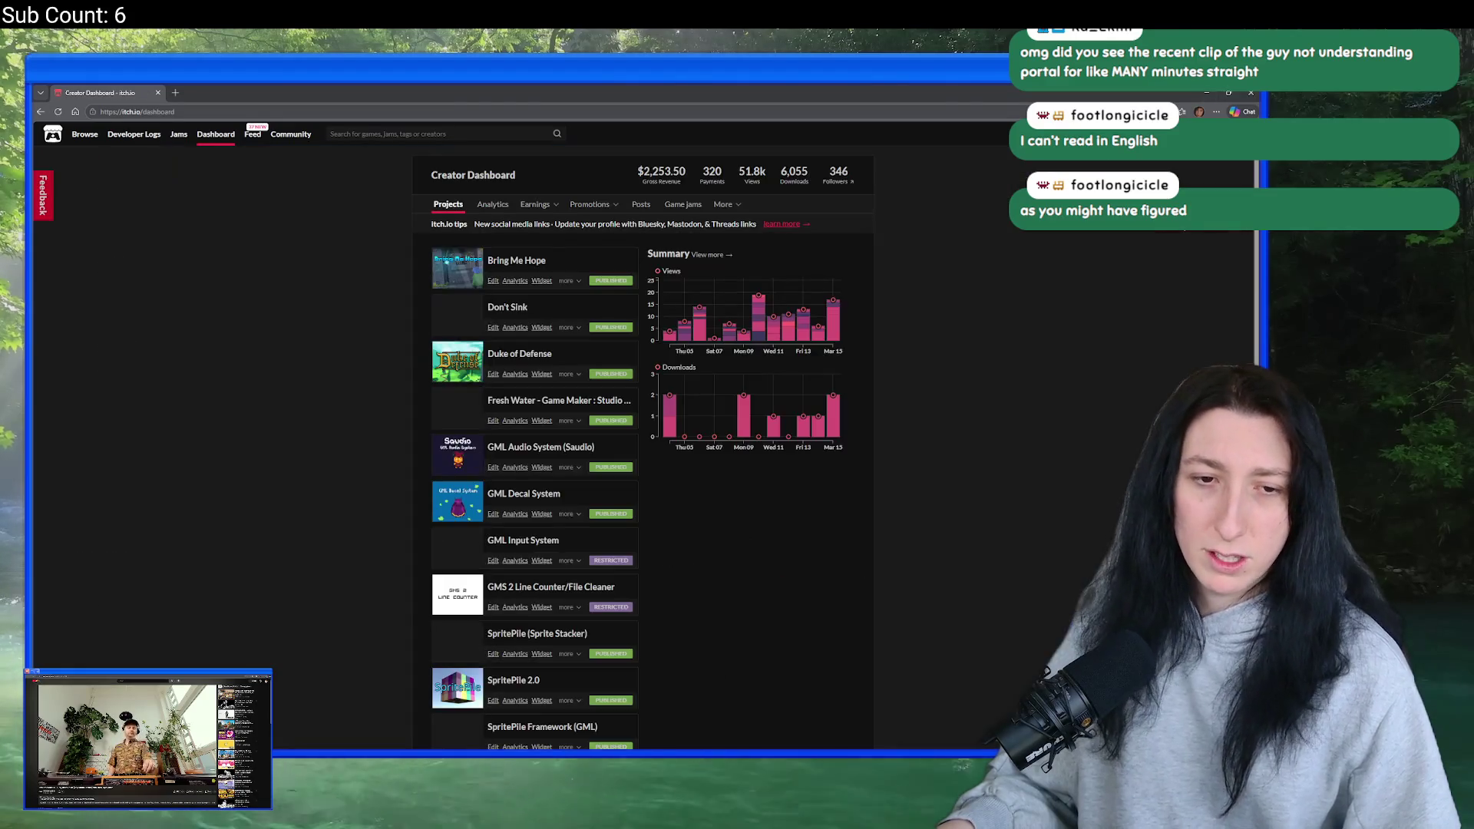
{"action": "left_click", "coordinate": [492, 281]}
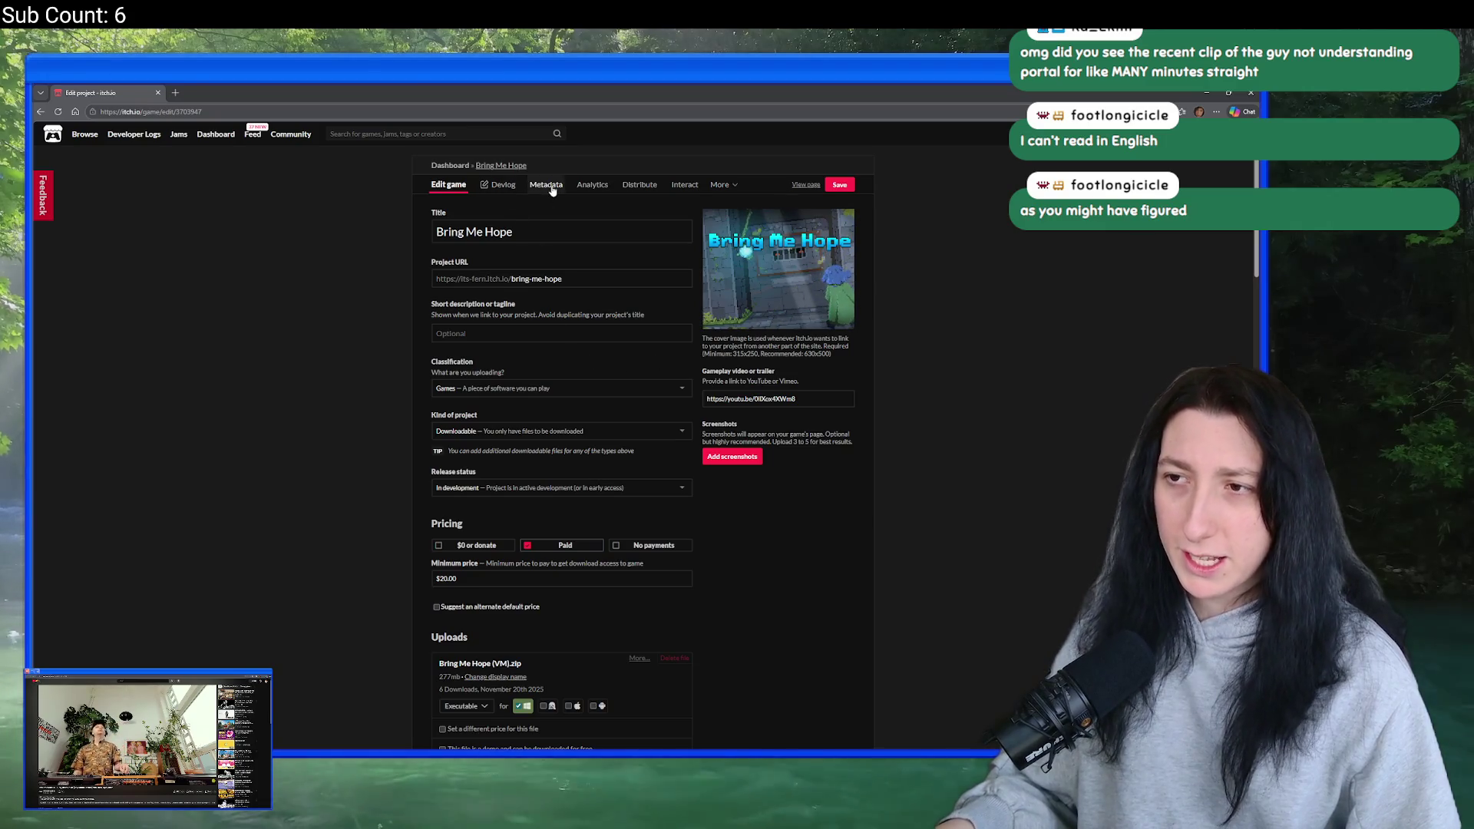
{"action": "left_click", "coordinate": [631, 184]}
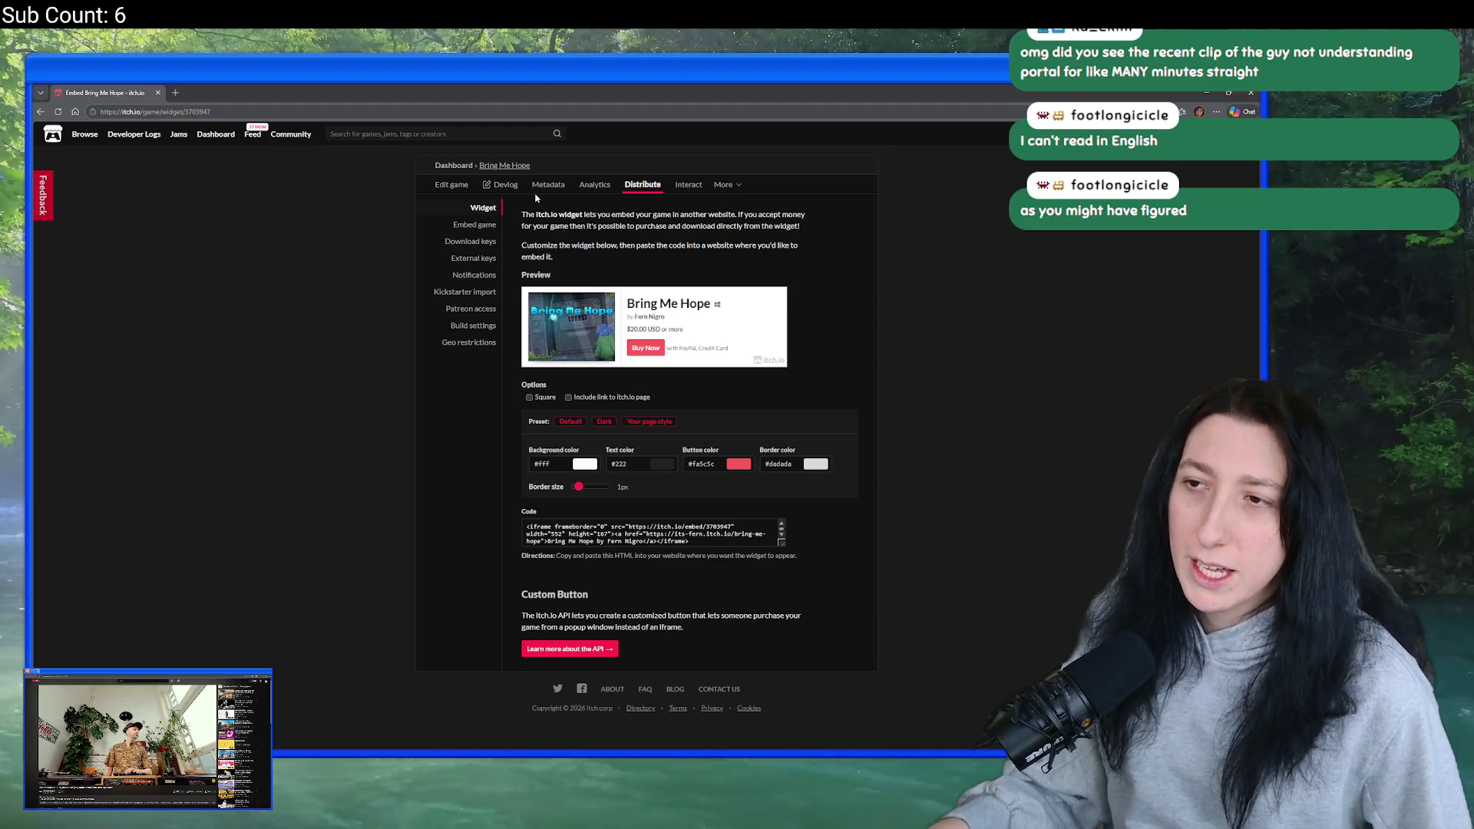
{"action": "left_click", "coordinate": [452, 185]}
{"action": "scroll", "coordinate": [544, 590], "scroll_direction": "down", "scroll_amount": 3}
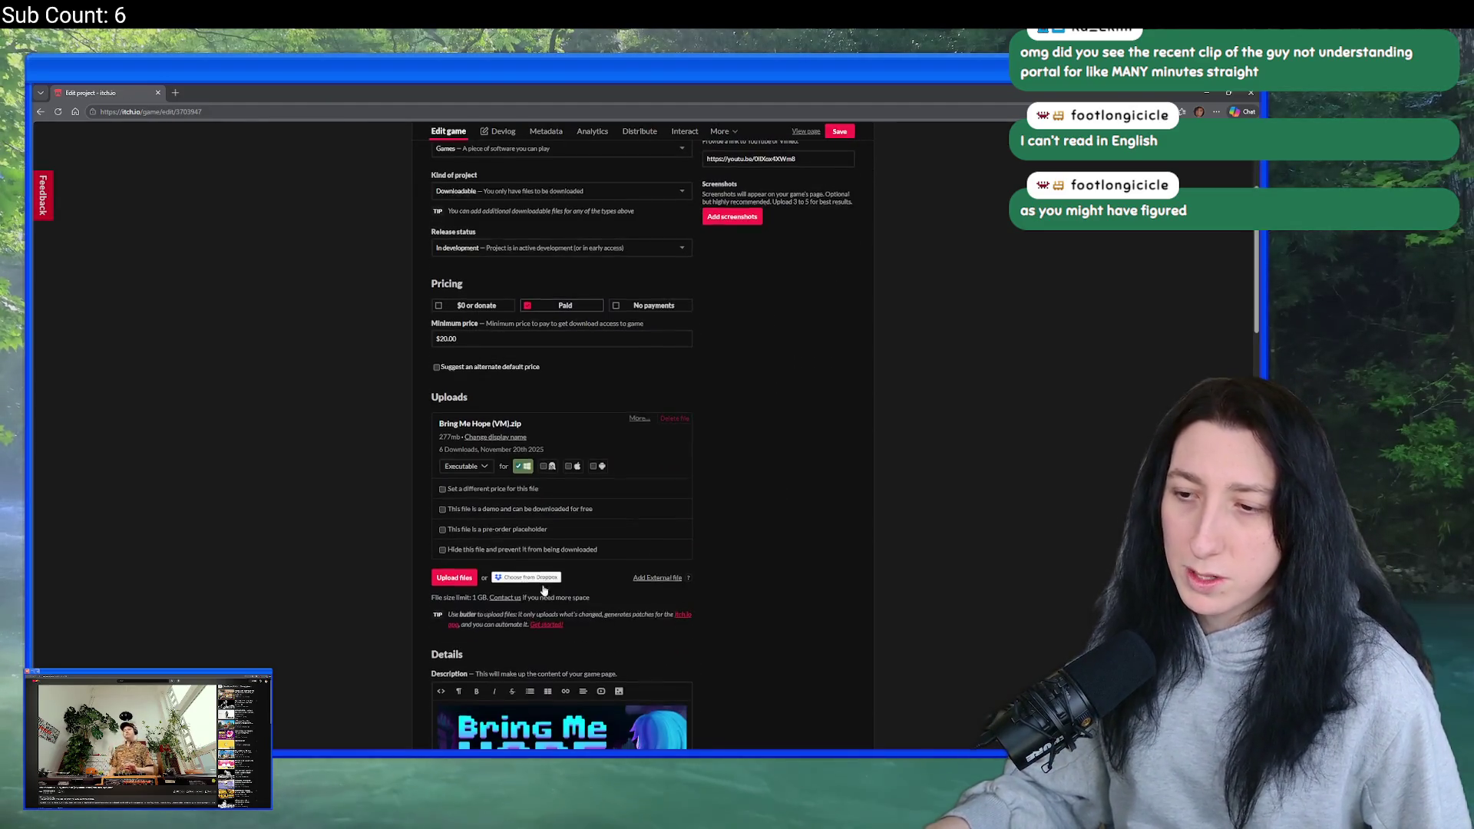
{"action": "left_click", "coordinate": [636, 419]}
{"action": "left_click", "coordinate": [734, 173]}
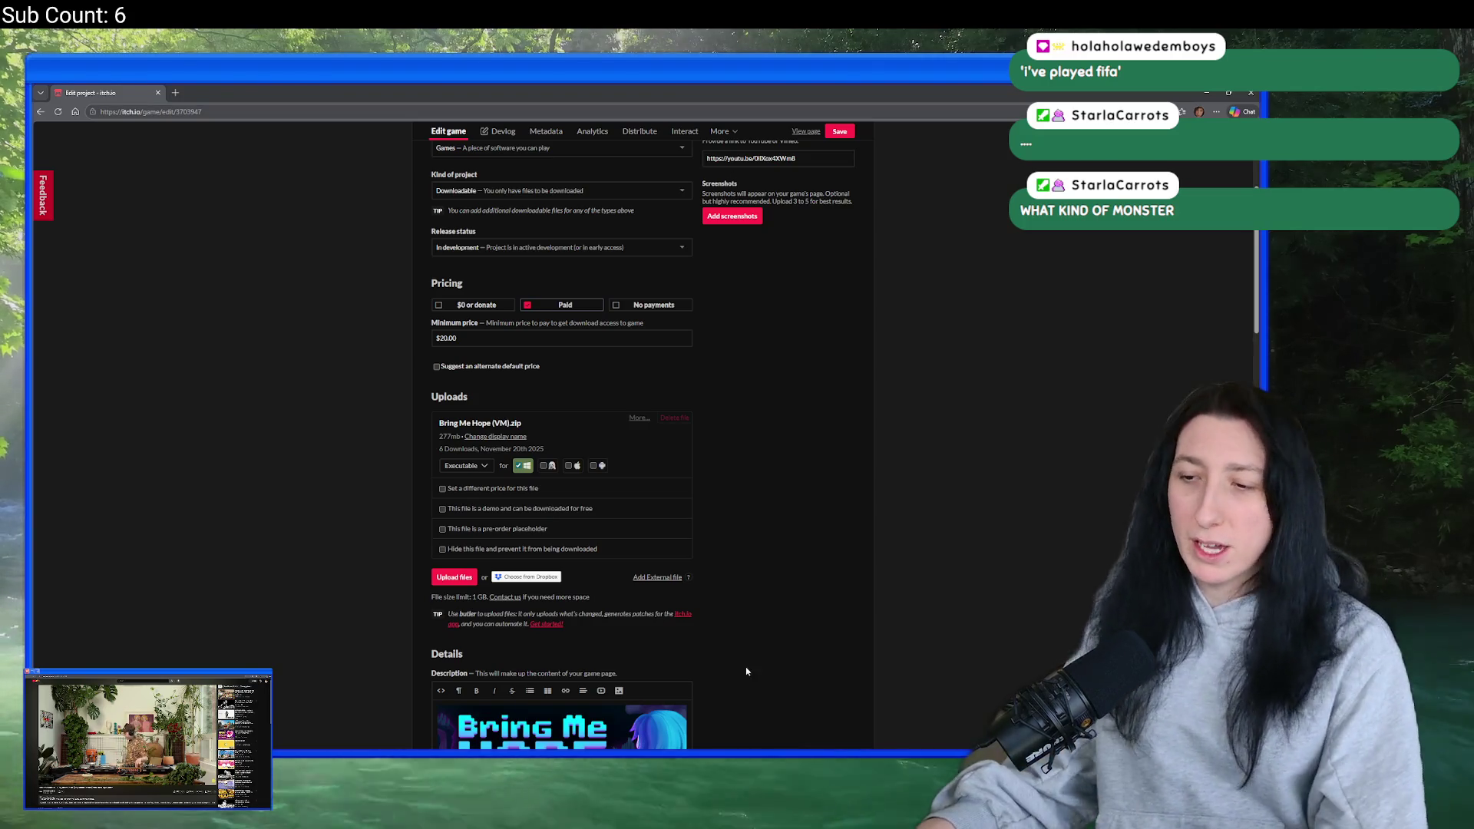
- Start renaming the Bring Me Hope zip on the Desktop, with the caret after 'Hope'
{"action": "mouse_move", "coordinate": [680, 767]}
{"action": "left_click", "coordinate": [668, 717]}
{"action": "left_click", "coordinate": [425, 414]}
{"action": "key", "text": "Right"}
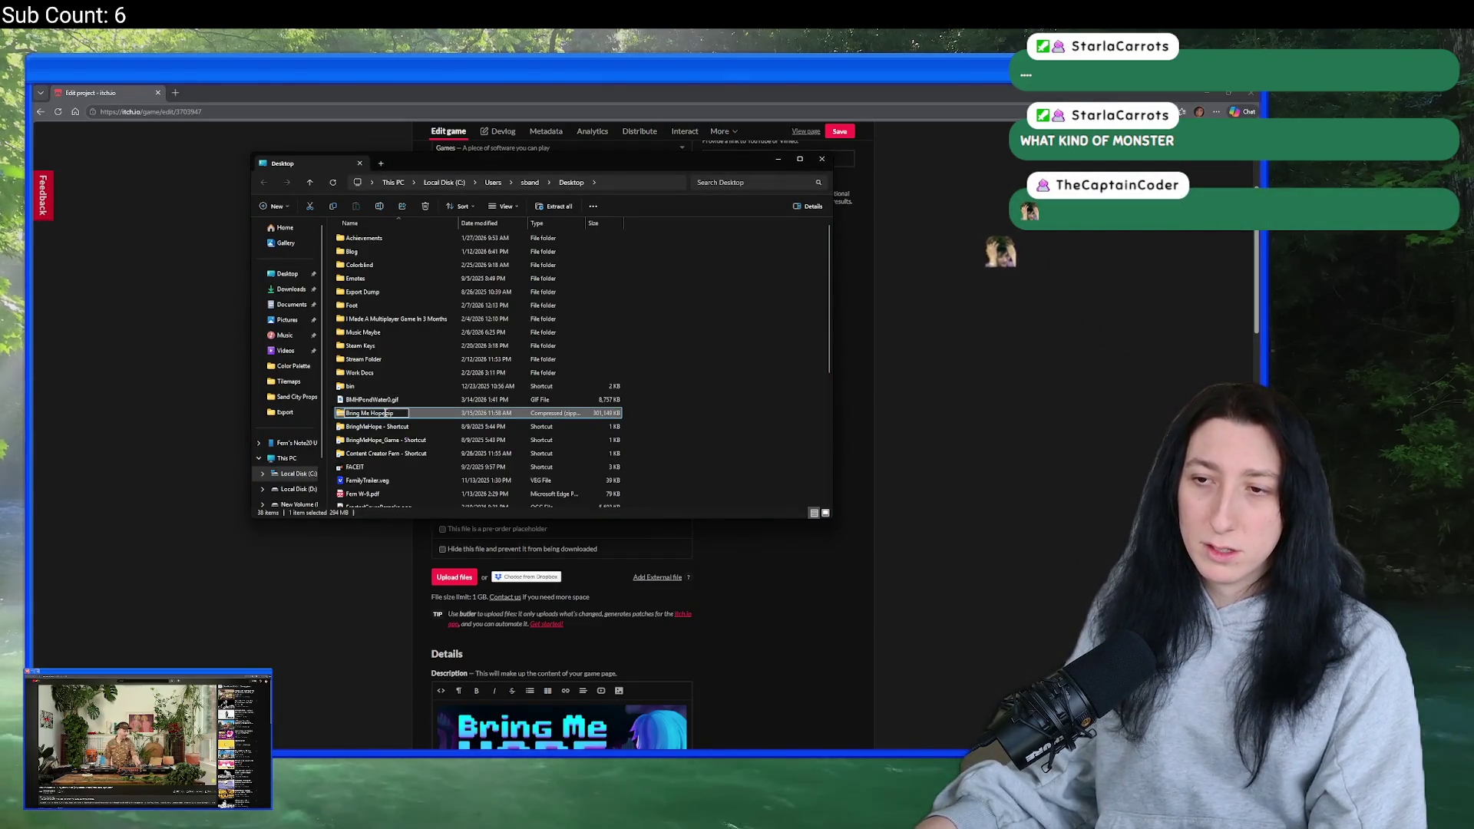
- Rename the zip to Bring Me Hope (VM).zip
{"action": "type", "text": "(VM)"}
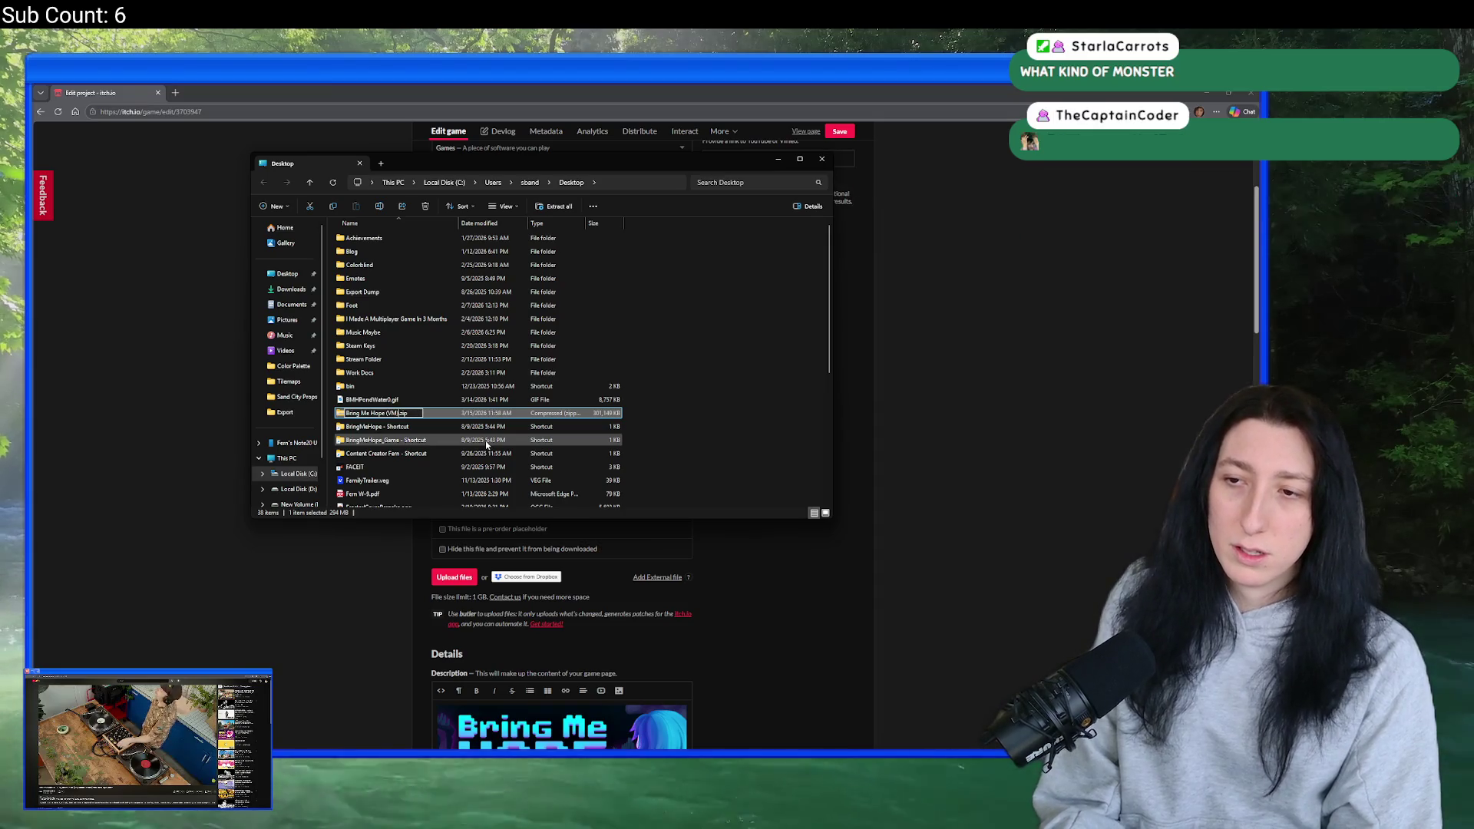
{"action": "key", "text": "Return"}
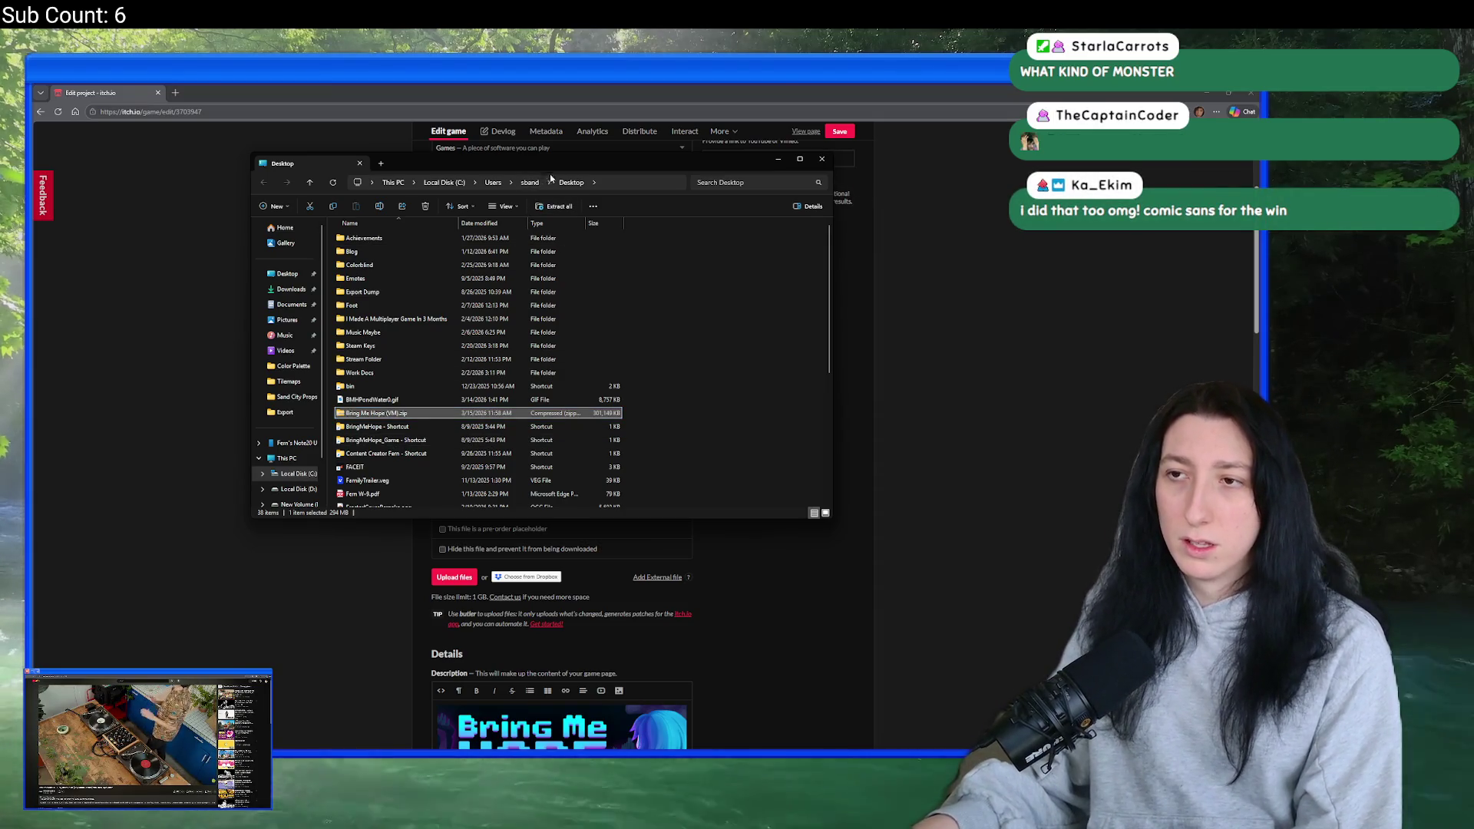
{"action": "mouse_move", "coordinate": [664, 161]}
{"action": "left_mouse_down"}
{"action": "mouse_move", "coordinate": [749, 161]}
{"action": "mouse_move", "coordinate": [1009, 238]}
{"action": "left_mouse_up"}
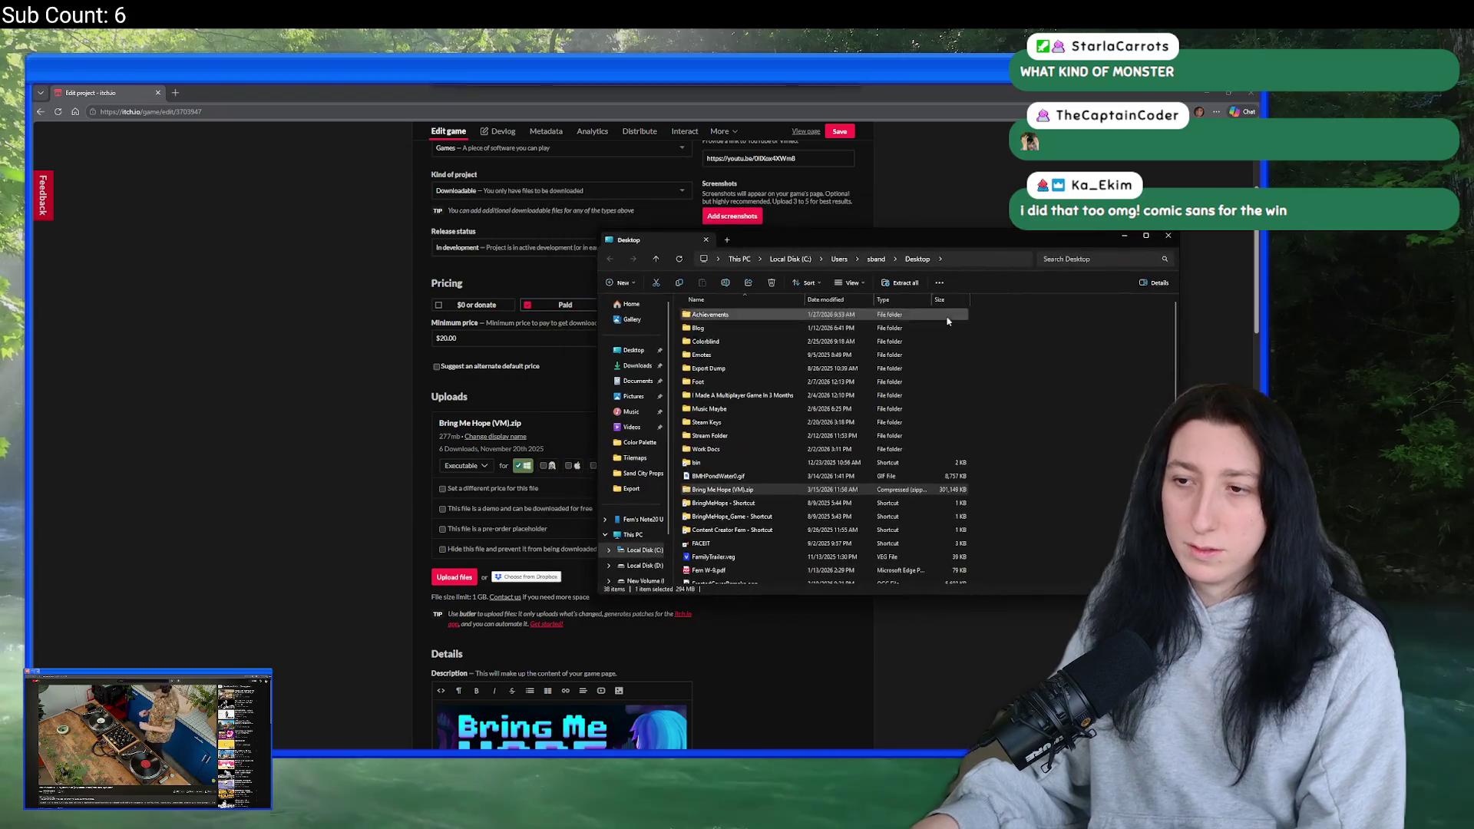
- Delete the GMLive folder from inside the zip, retrying when the deletion is interrupted
{"action": "double_click", "coordinate": [734, 492]}
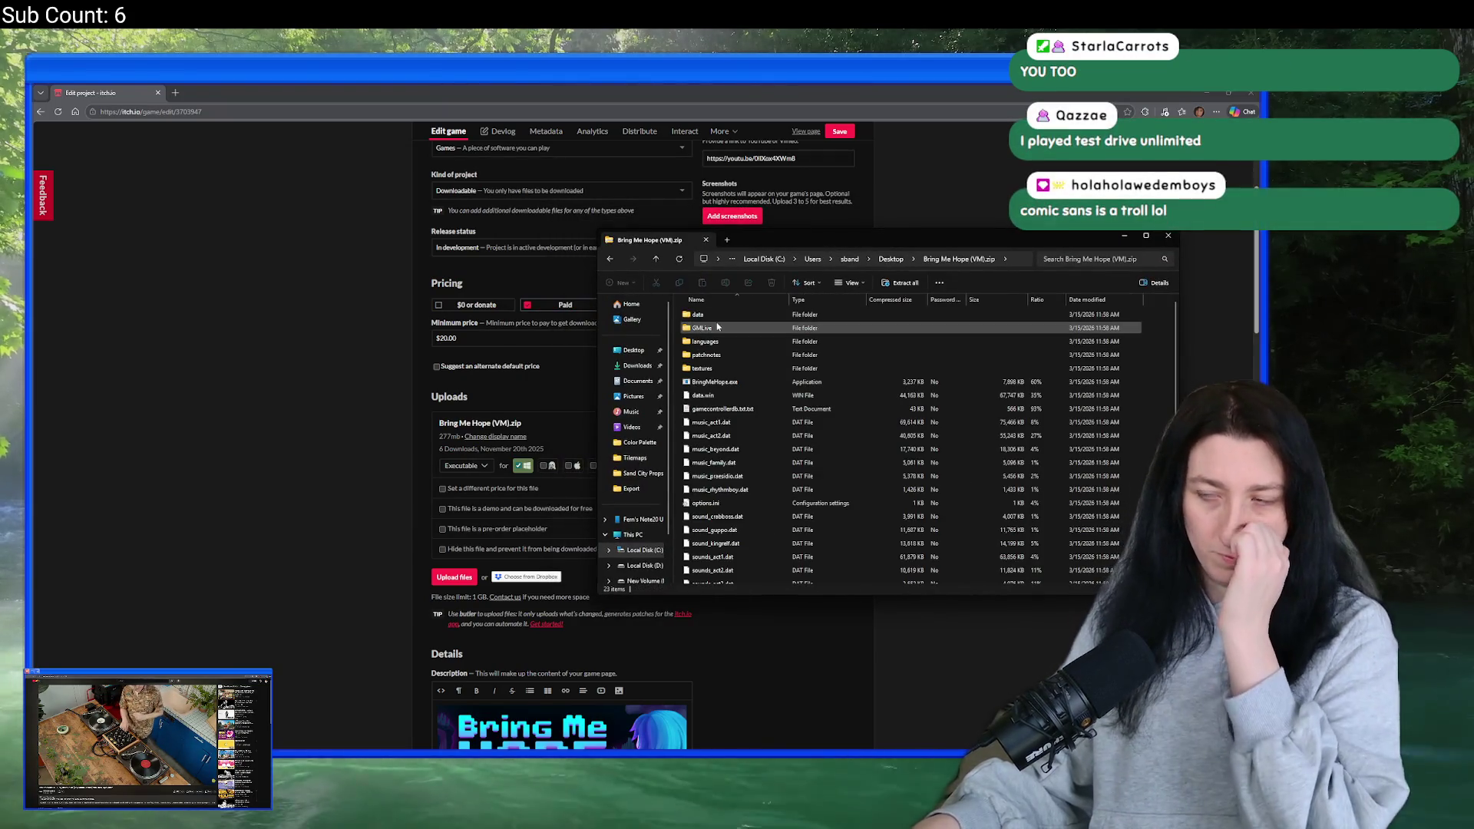
{"action": "left_click", "coordinate": [702, 328]}
{"action": "key", "text": "Delete"}
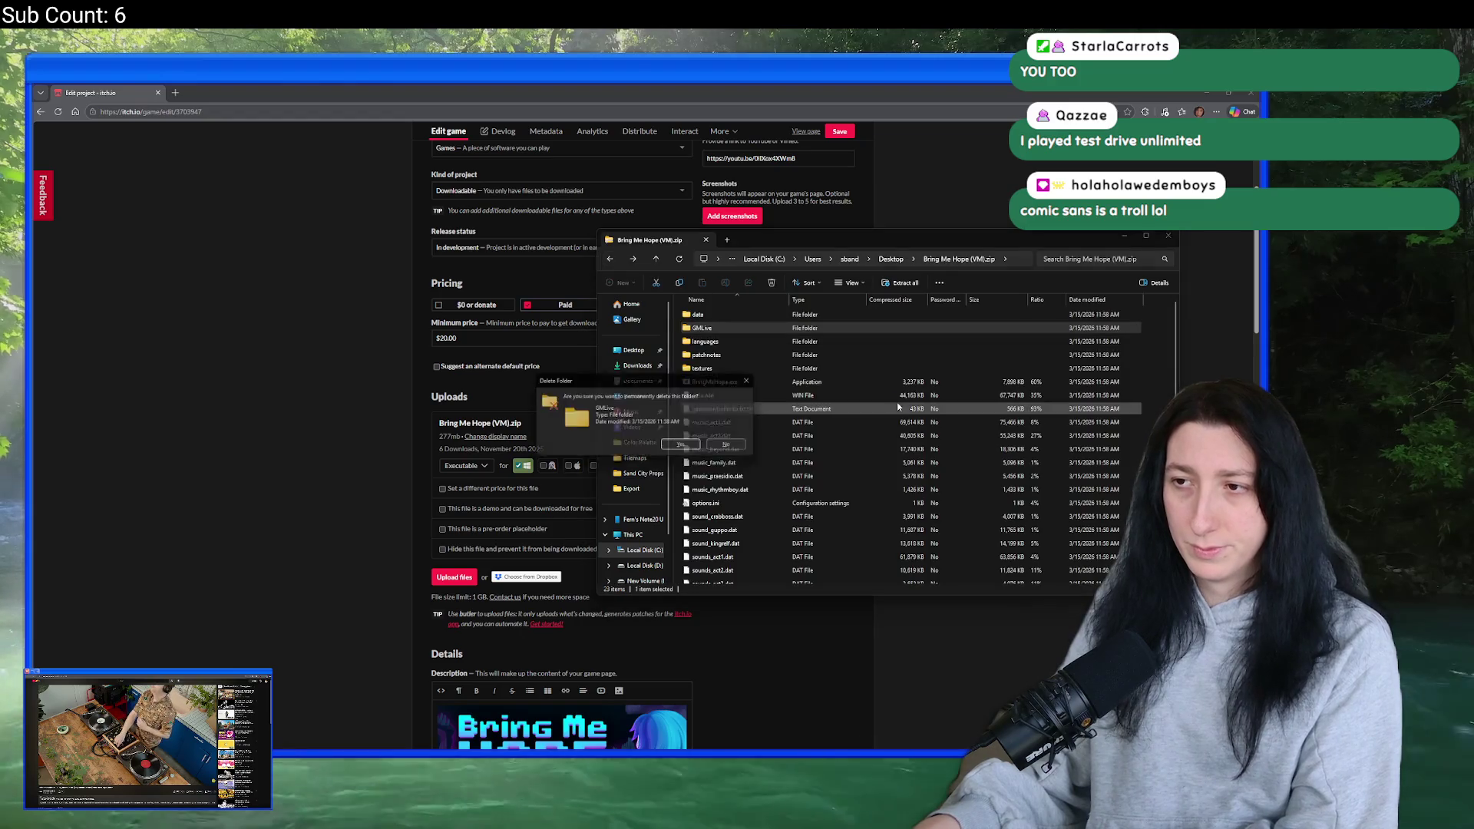
{"action": "left_click", "coordinate": [695, 447]}
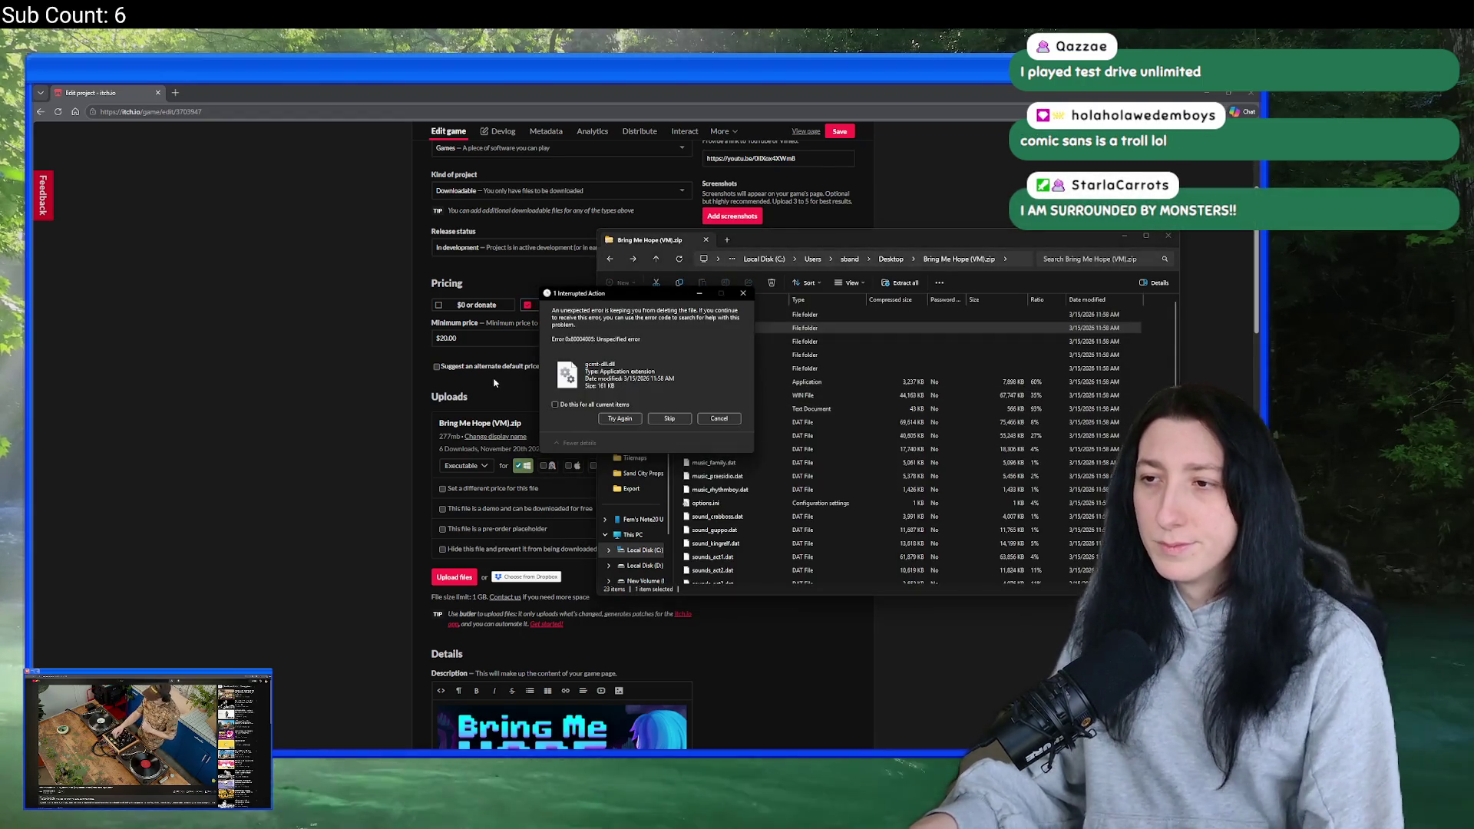
{"action": "left_click", "coordinate": [620, 419]}
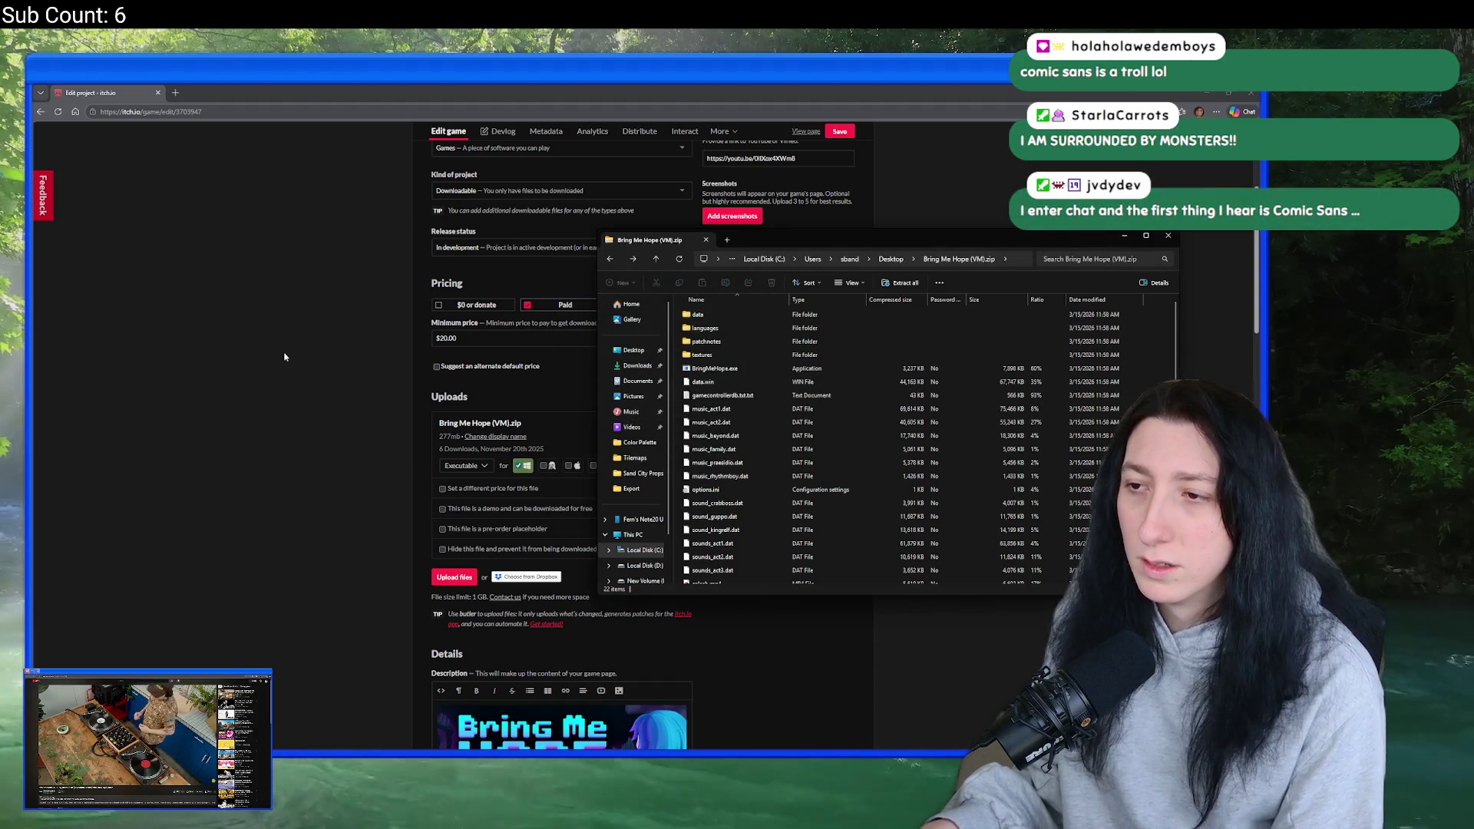
{"action": "left_click", "coordinate": [453, 577]}
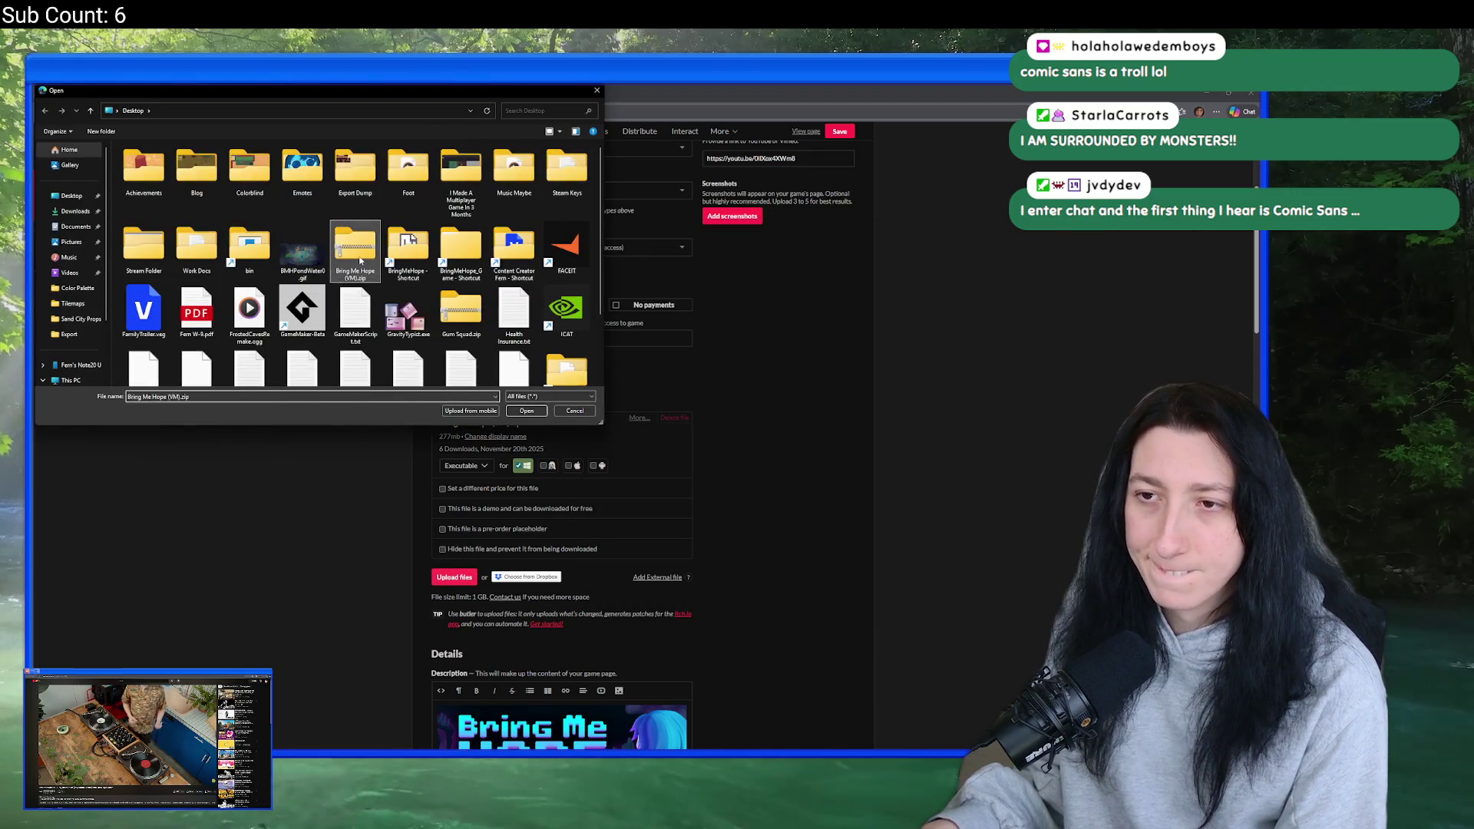
- Upload Bring Me Hope (VM).zip to the Bring Me Hope project and save the edit form
{"action": "double_click", "coordinate": [359, 261]}
{"action": "scroll", "coordinate": [361, 452], "scroll_direction": "down", "scroll_amount": 1}
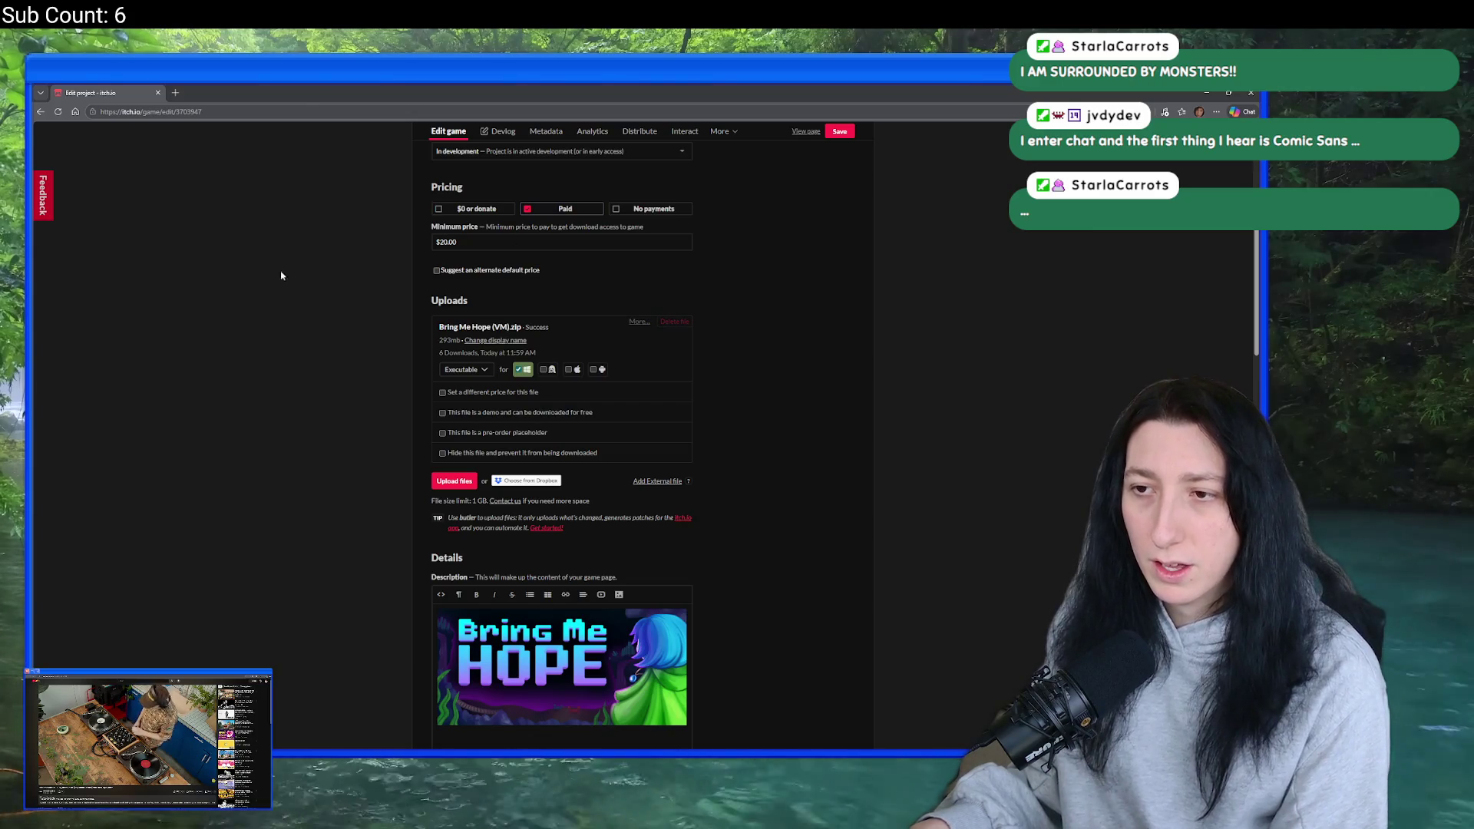
{"action": "scroll", "coordinate": [334, 285], "scroll_direction": "down", "scroll_amount": 15}
{"action": "left_click", "coordinate": [444, 666]}
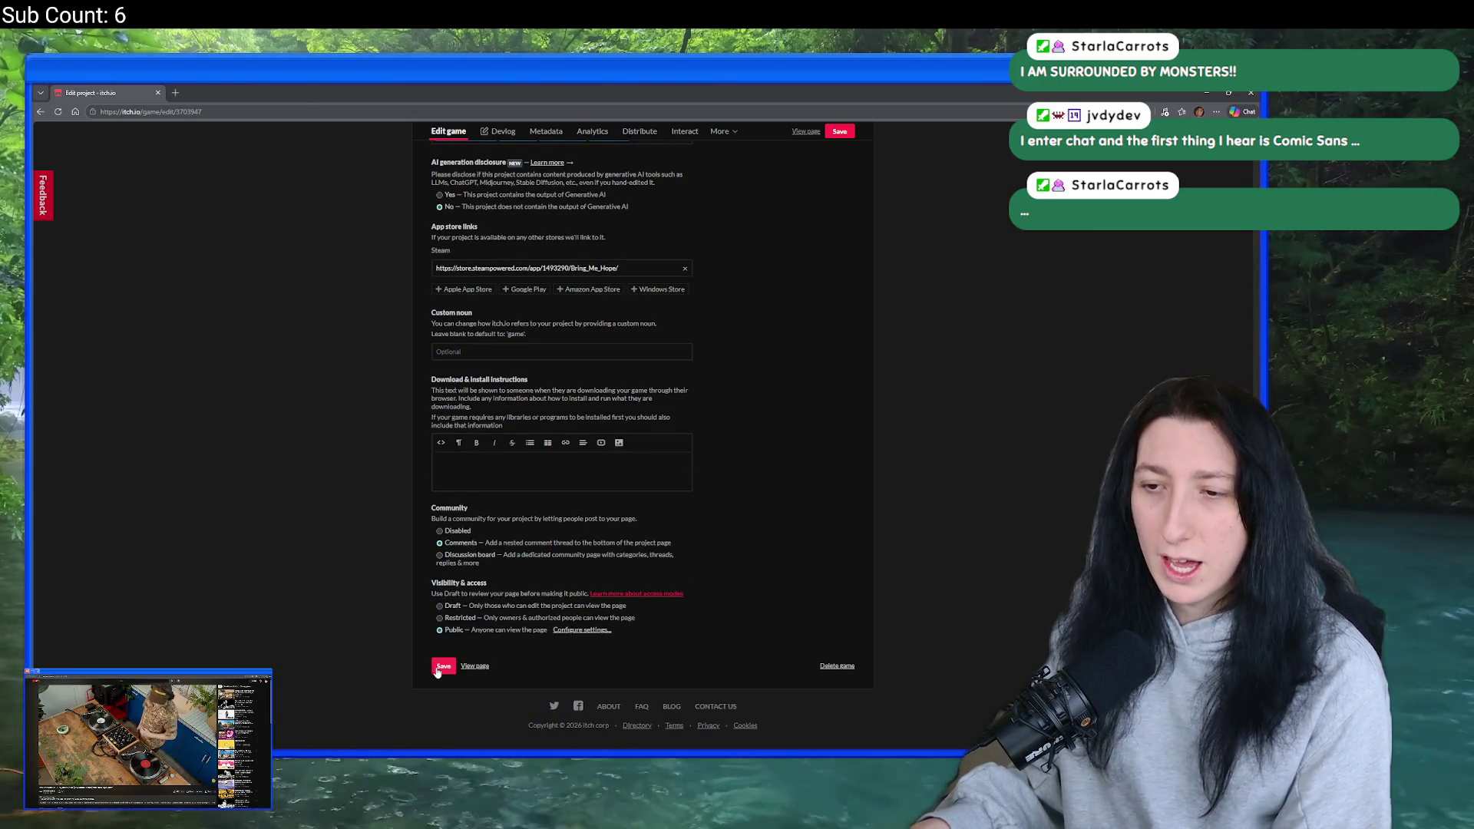
- Open the Bring Me Hope game page and go to its list of devlog posts
{"action": "left_click", "coordinate": [472, 668]}
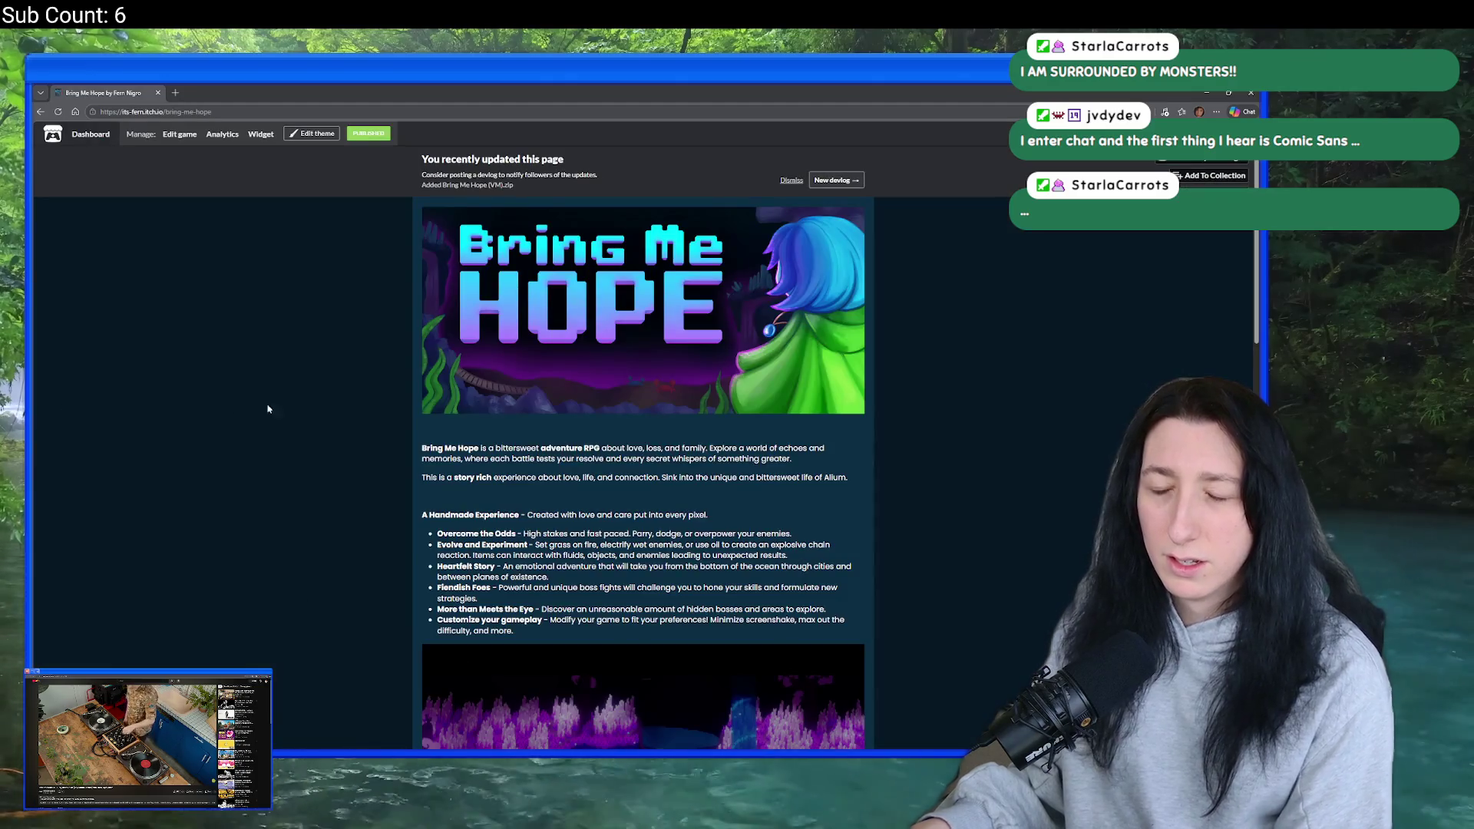
{"action": "left_click", "coordinate": [836, 179]}
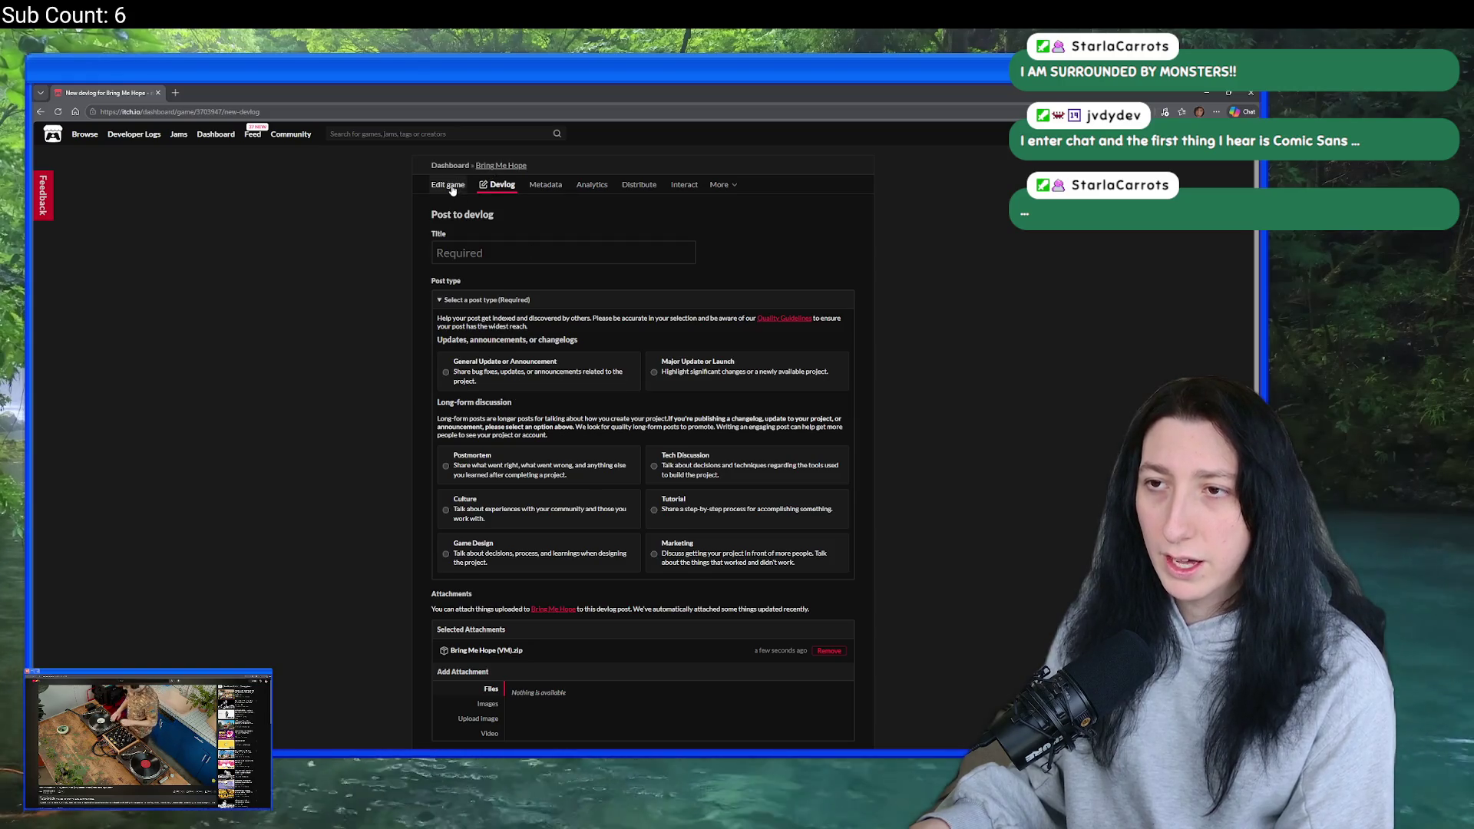
{"action": "scroll", "coordinate": [494, 302], "scroll_direction": "down", "scroll_amount": 3}
{"action": "scroll", "coordinate": [493, 302], "scroll_direction": "up", "scroll_amount": 3}
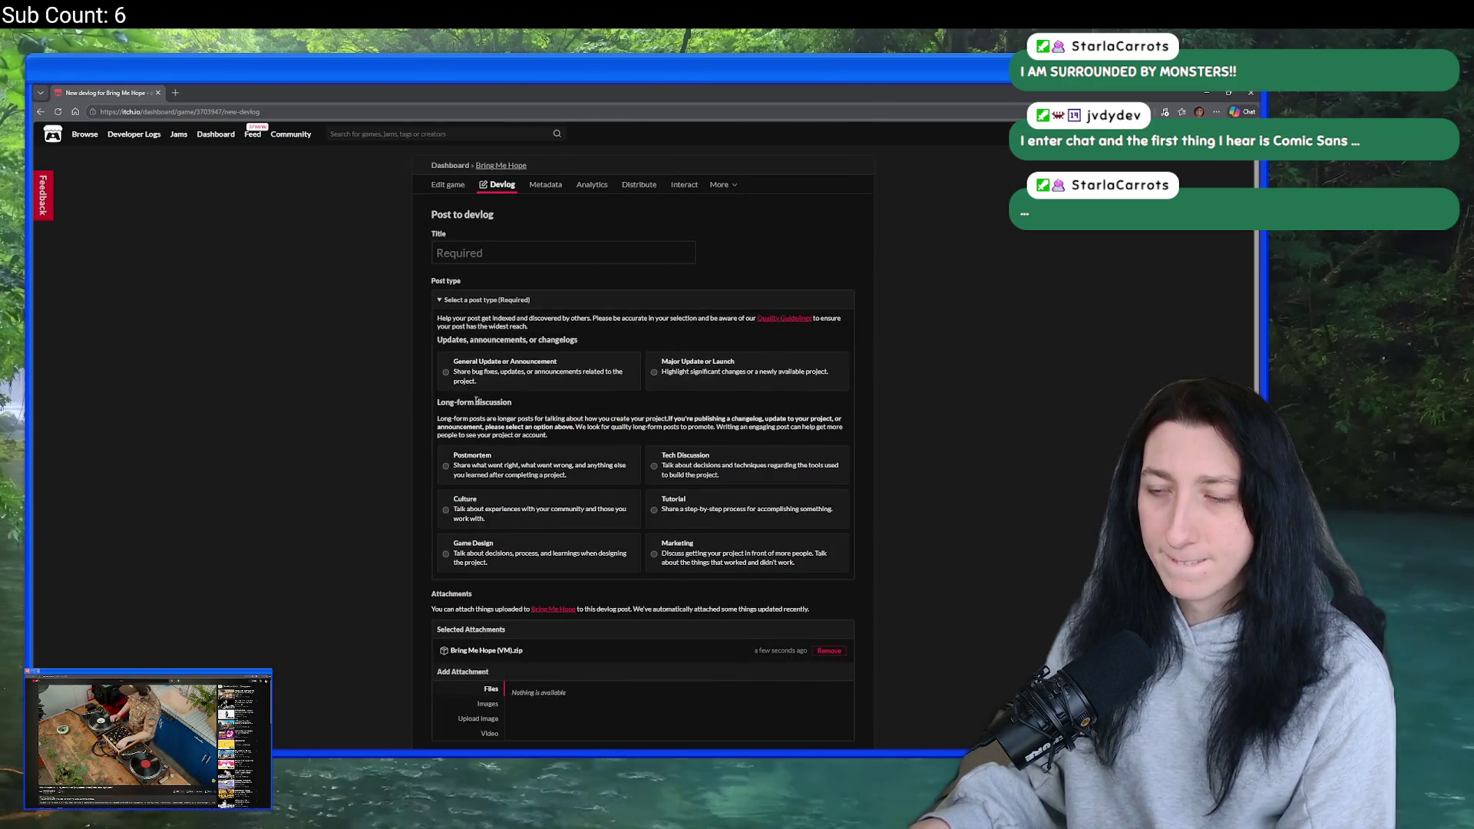
{"action": "left_click", "coordinate": [449, 185]}
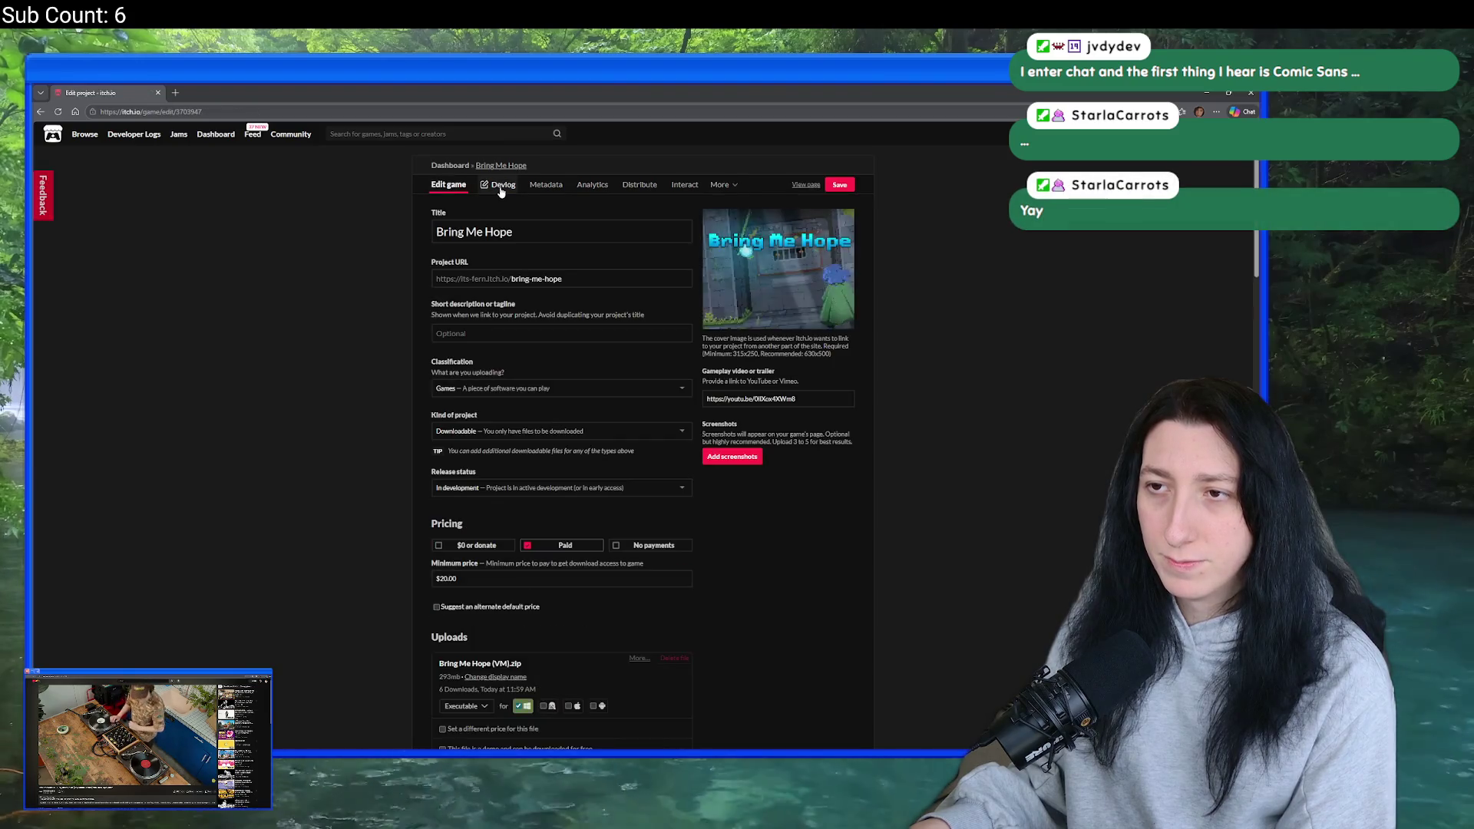
{"action": "left_click", "coordinate": [502, 187]}
- Review the Uh-Oh Memory Leaks (v0.3.21) changelog text, then start a new devlog post
{"action": "left_click", "coordinate": [569, 310]}
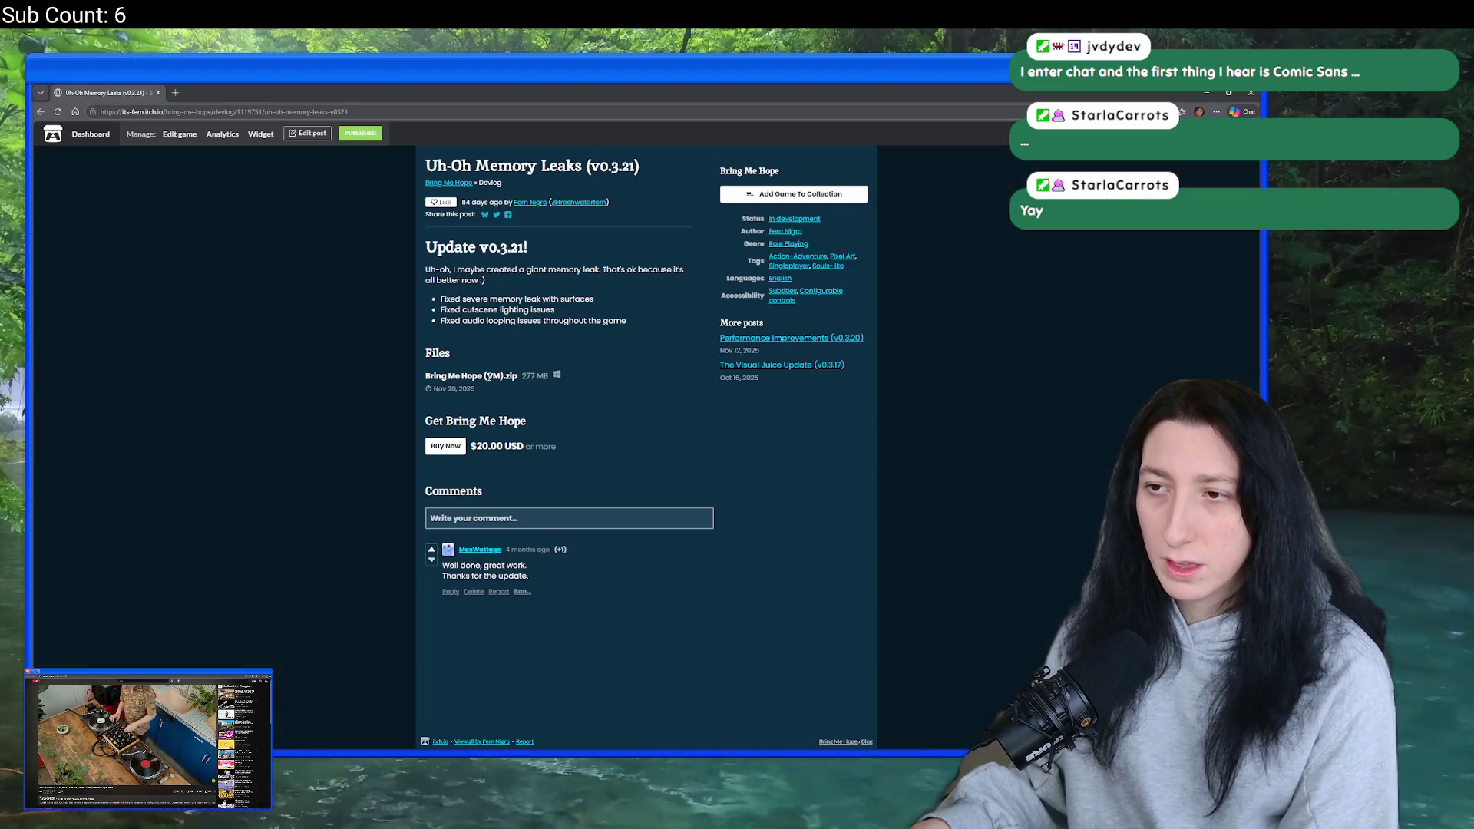
{"action": "mouse_move", "coordinate": [625, 321]}
{"action": "left_mouse_down"}
{"action": "mouse_move", "coordinate": [439, 298]}
{"action": "mouse_move", "coordinate": [423, 273]}
{"action": "left_mouse_up"}
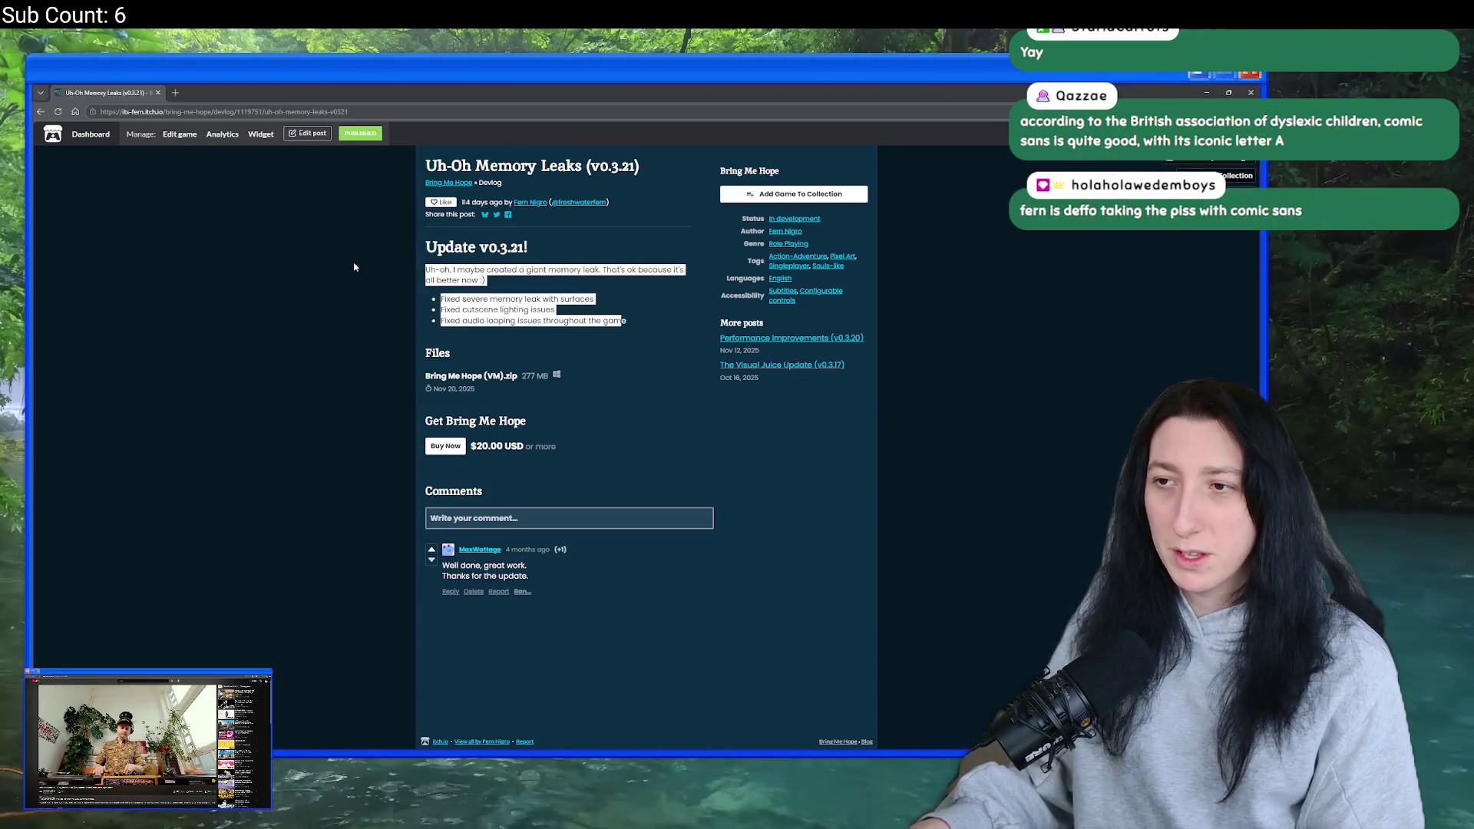
{"action": "left_click", "coordinate": [292, 373]}
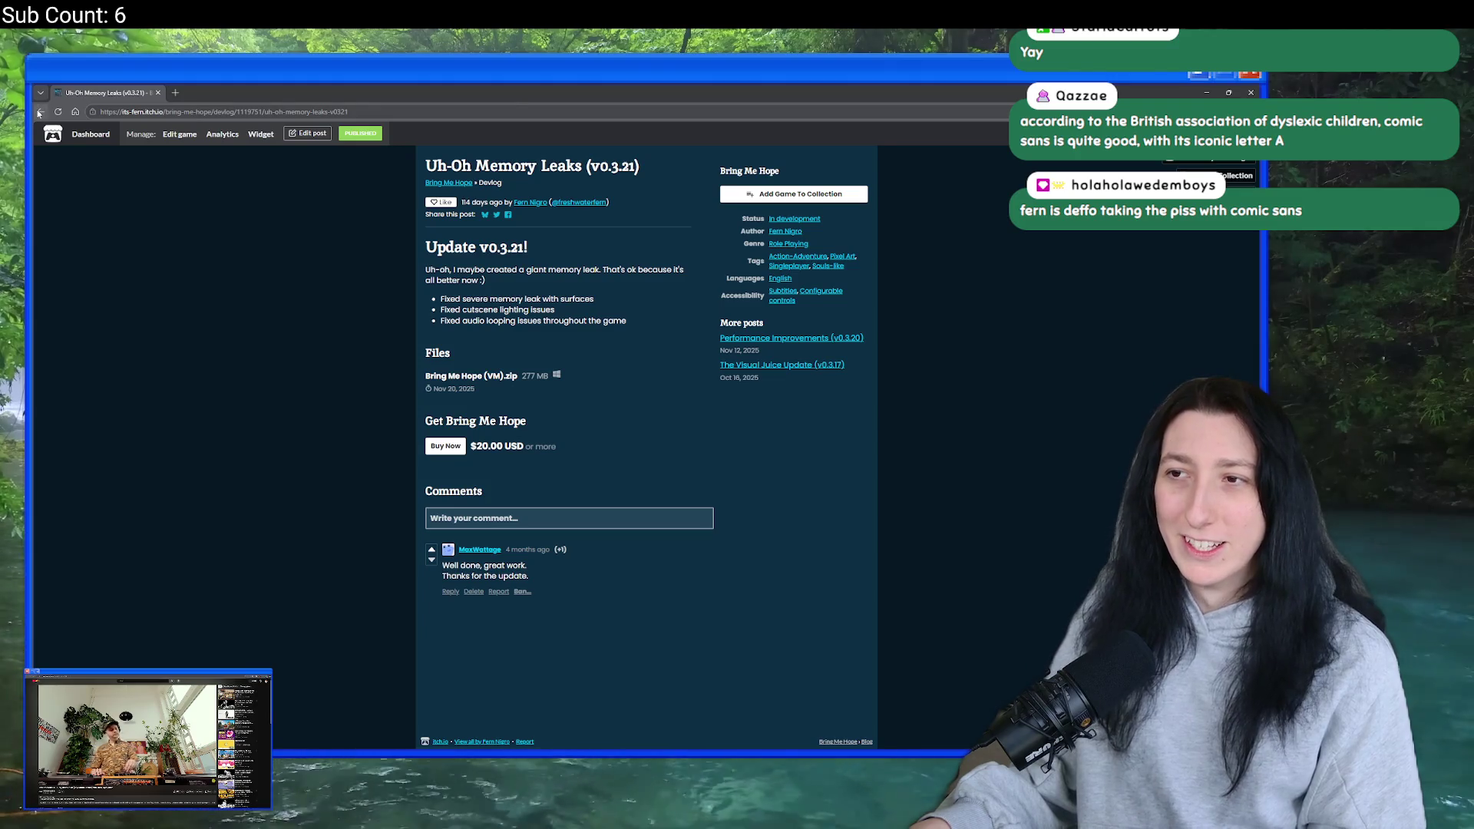
{"action": "left_click", "coordinate": [41, 111]}
{"action": "left_click", "coordinate": [726, 218]}
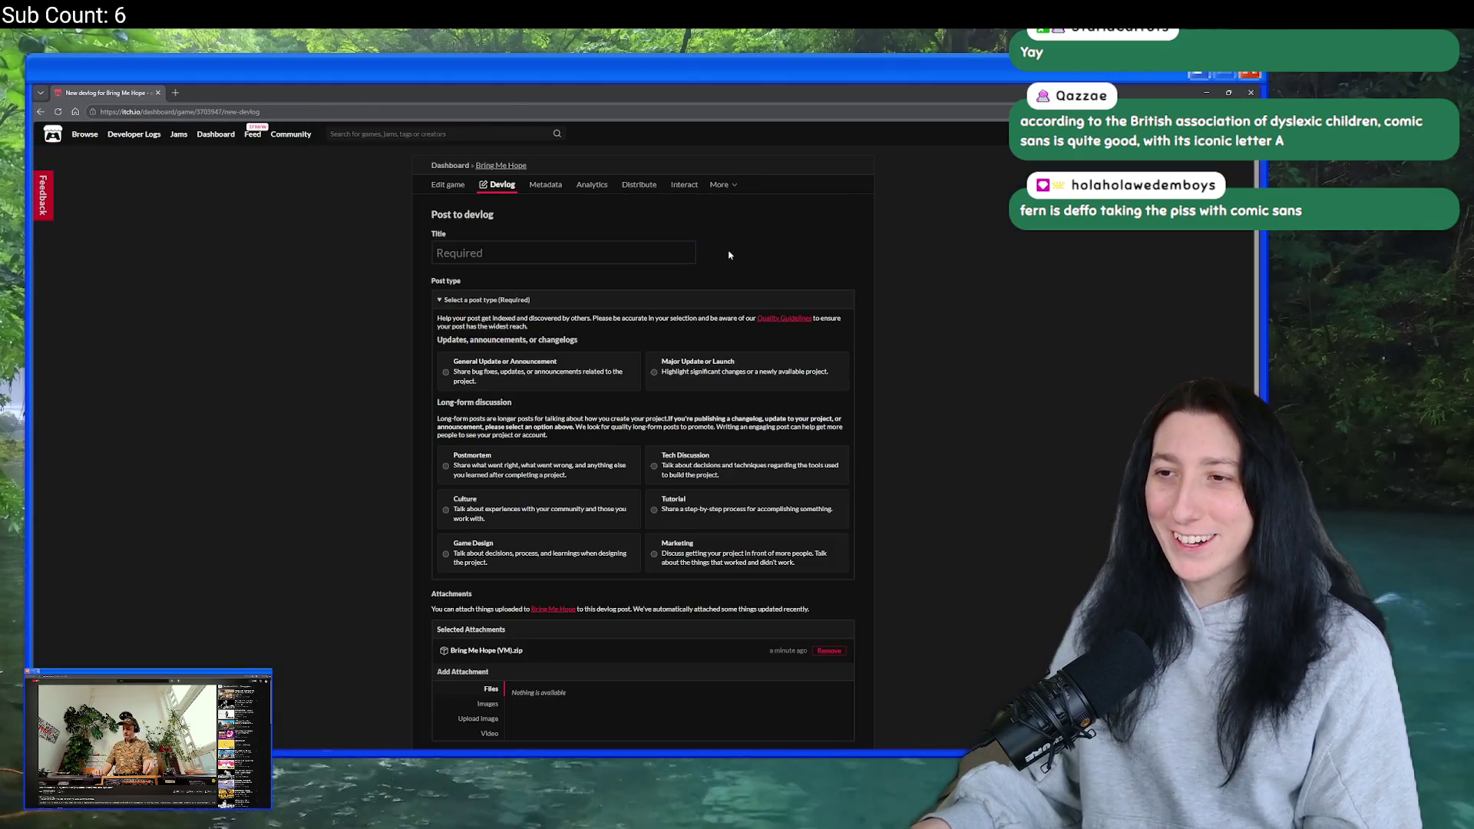
- Make the post a General Update titled 0.3.22, checking the GameMaker build version
{"action": "left_click", "coordinate": [554, 381]}
{"action": "left_click", "coordinate": [543, 249]}
{"action": "mouse_move", "coordinate": [538, 92]}
{"action": "left_mouse_down"}
{"action": "mouse_move", "coordinate": [537, 665]}
{"action": "mouse_move", "coordinate": [538, 518]}
{"action": "left_mouse_up"}
{"action": "left_click", "coordinate": [497, 674]}
{"action": "type", "text": "0.3.2"}
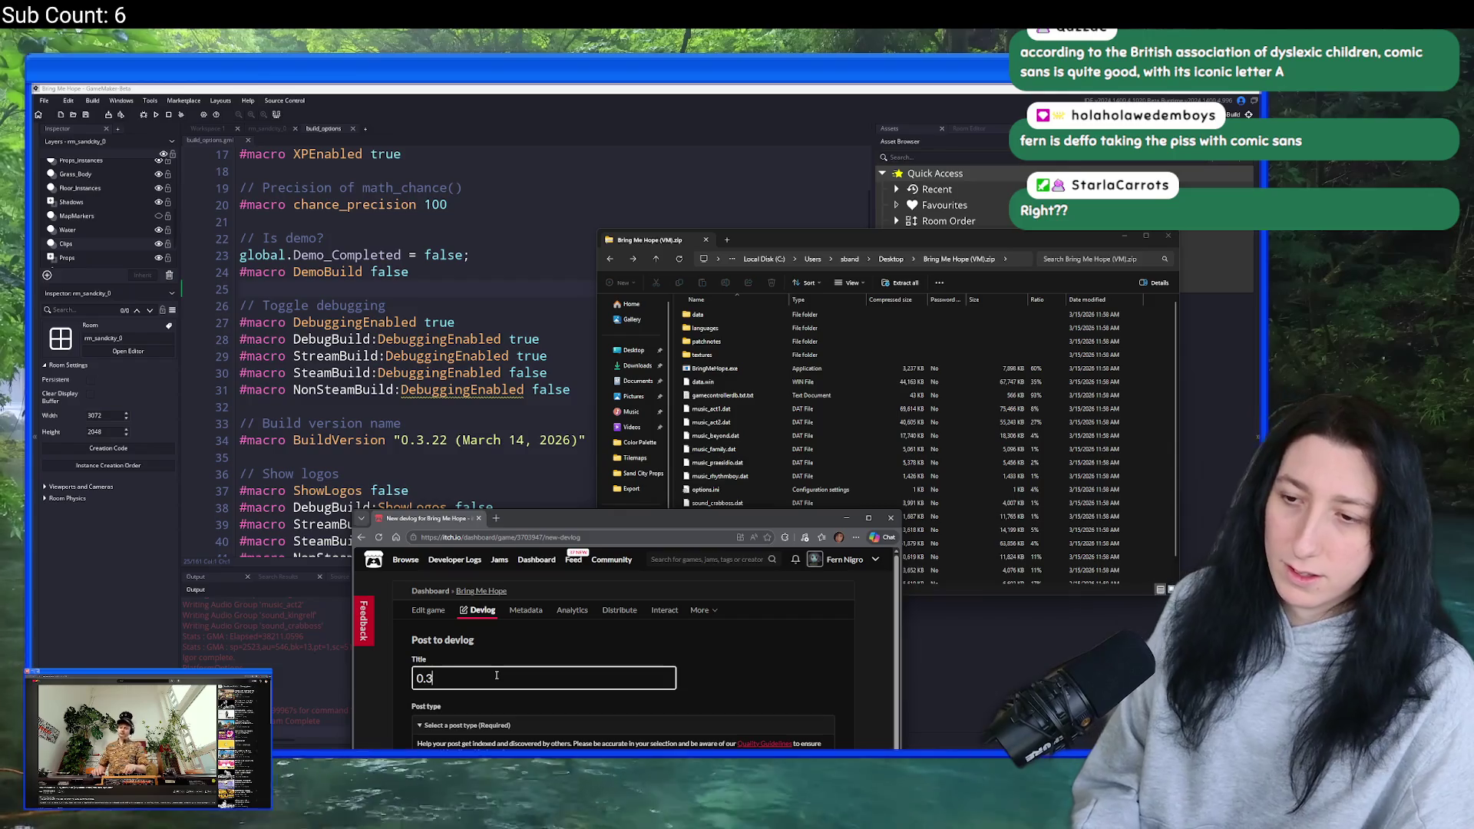
{"action": "type", "text": "2"}
{"action": "double_click", "coordinate": [505, 517]}
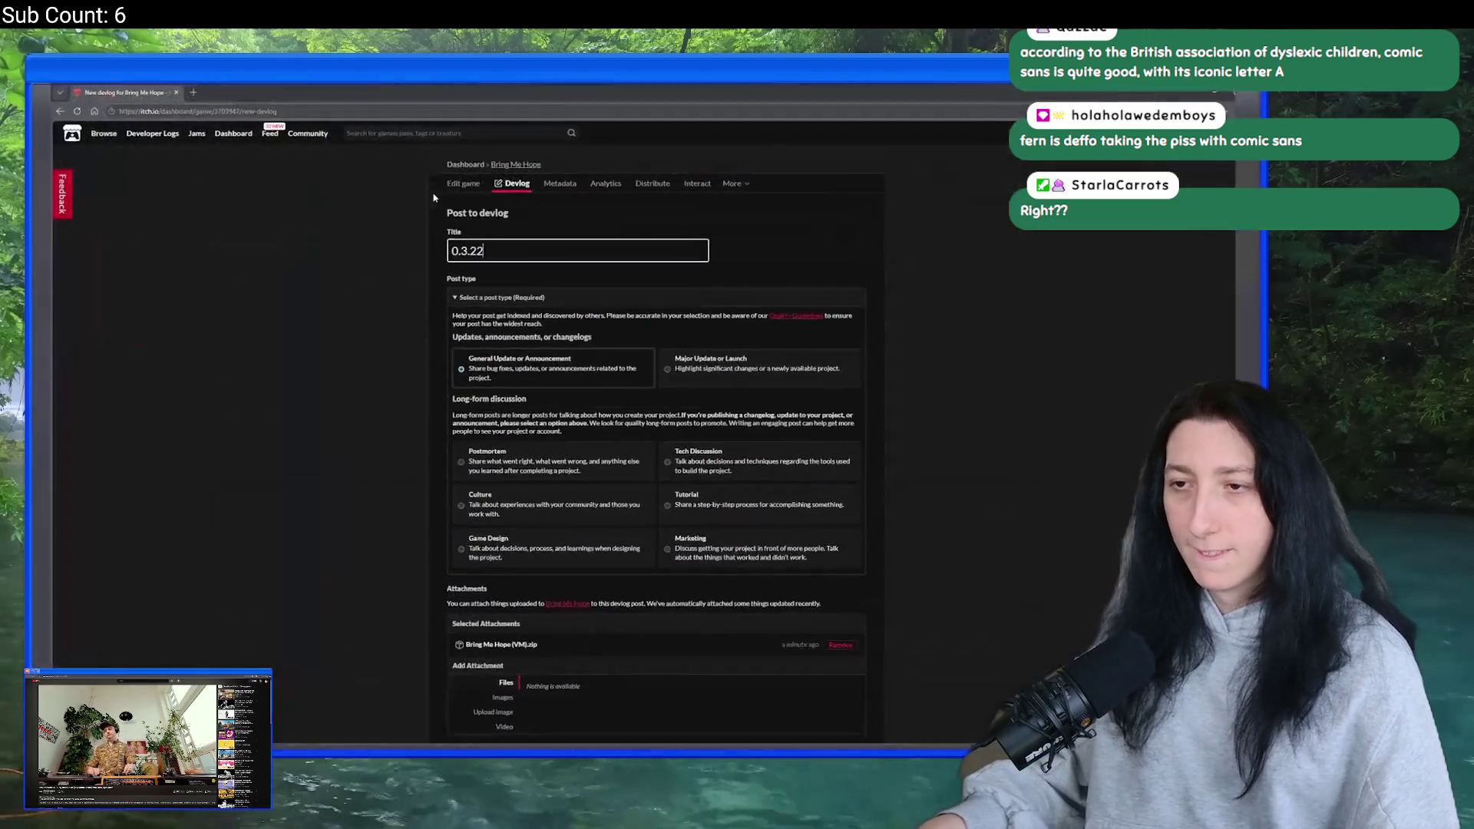
- Replace the content's opening sentence with a note on crash fixes and a lighting improvement
{"action": "scroll", "coordinate": [485, 313], "scroll_direction": "down", "scroll_amount": 3}
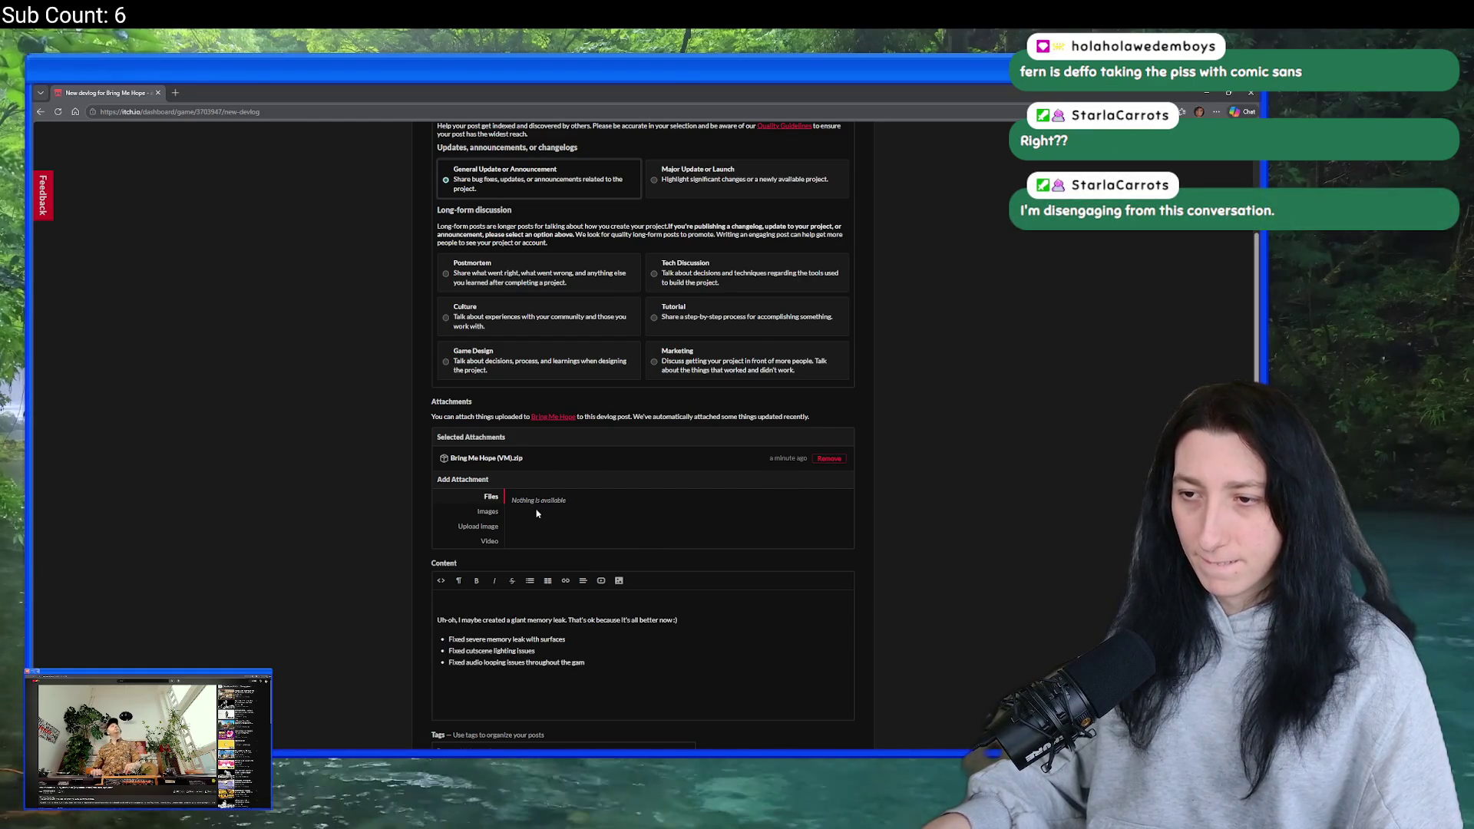
{"action": "scroll", "coordinate": [599, 491], "scroll_direction": "down", "scroll_amount": 3}
{"action": "mouse_move", "coordinate": [679, 428]}
{"action": "left_mouse_down"}
{"action": "mouse_move", "coordinate": [449, 429]}
{"action": "mouse_move", "coordinate": [486, 409]}
{"action": "mouse_move", "coordinate": [773, 402]}
{"action": "left_mouse_up"}
{"action": "left_click", "coordinate": [435, 409]}
{"action": "key", "text": "Delete"}
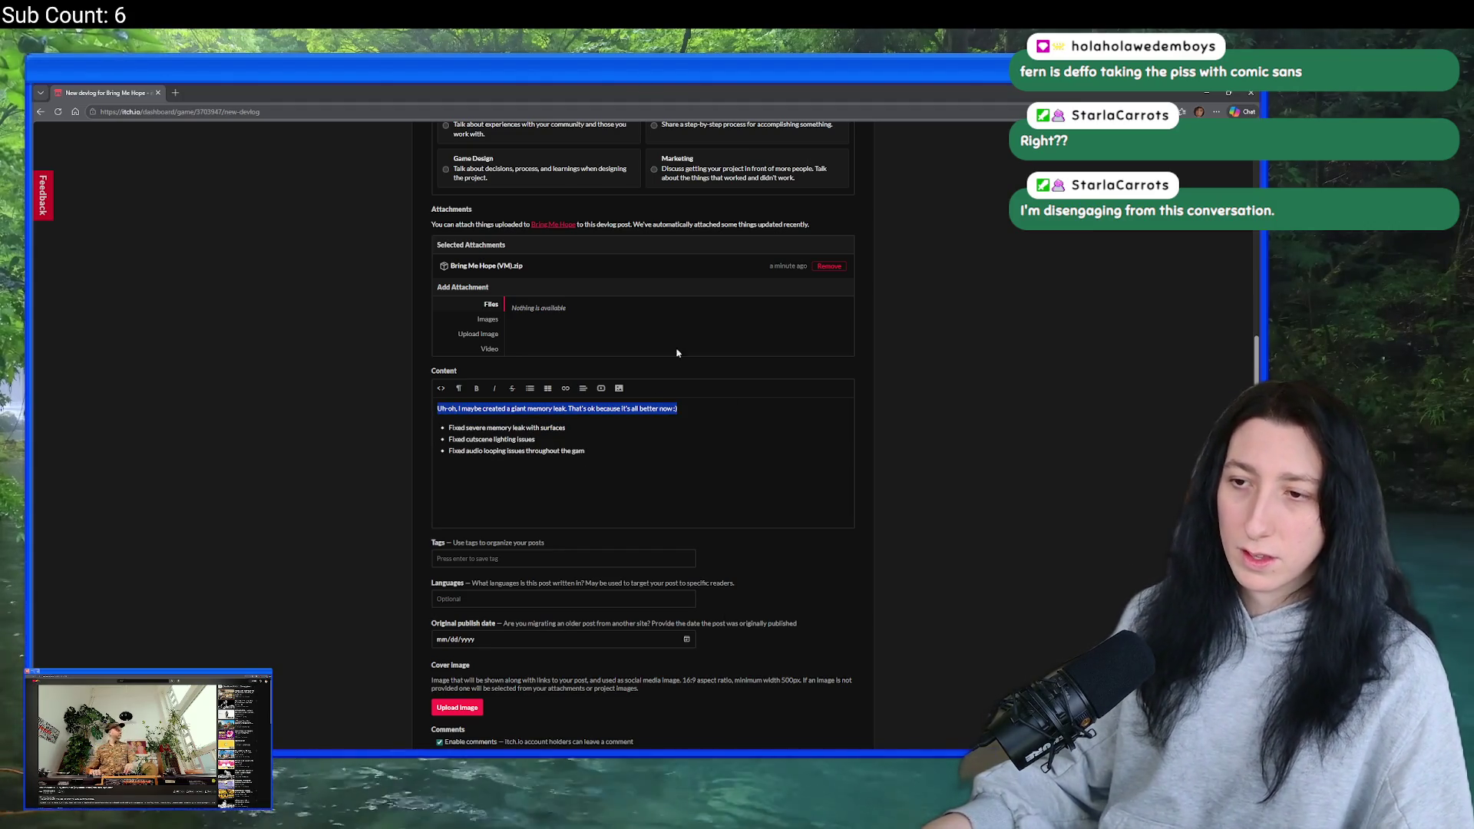
{"action": "key", "text": "alt+Tab"}
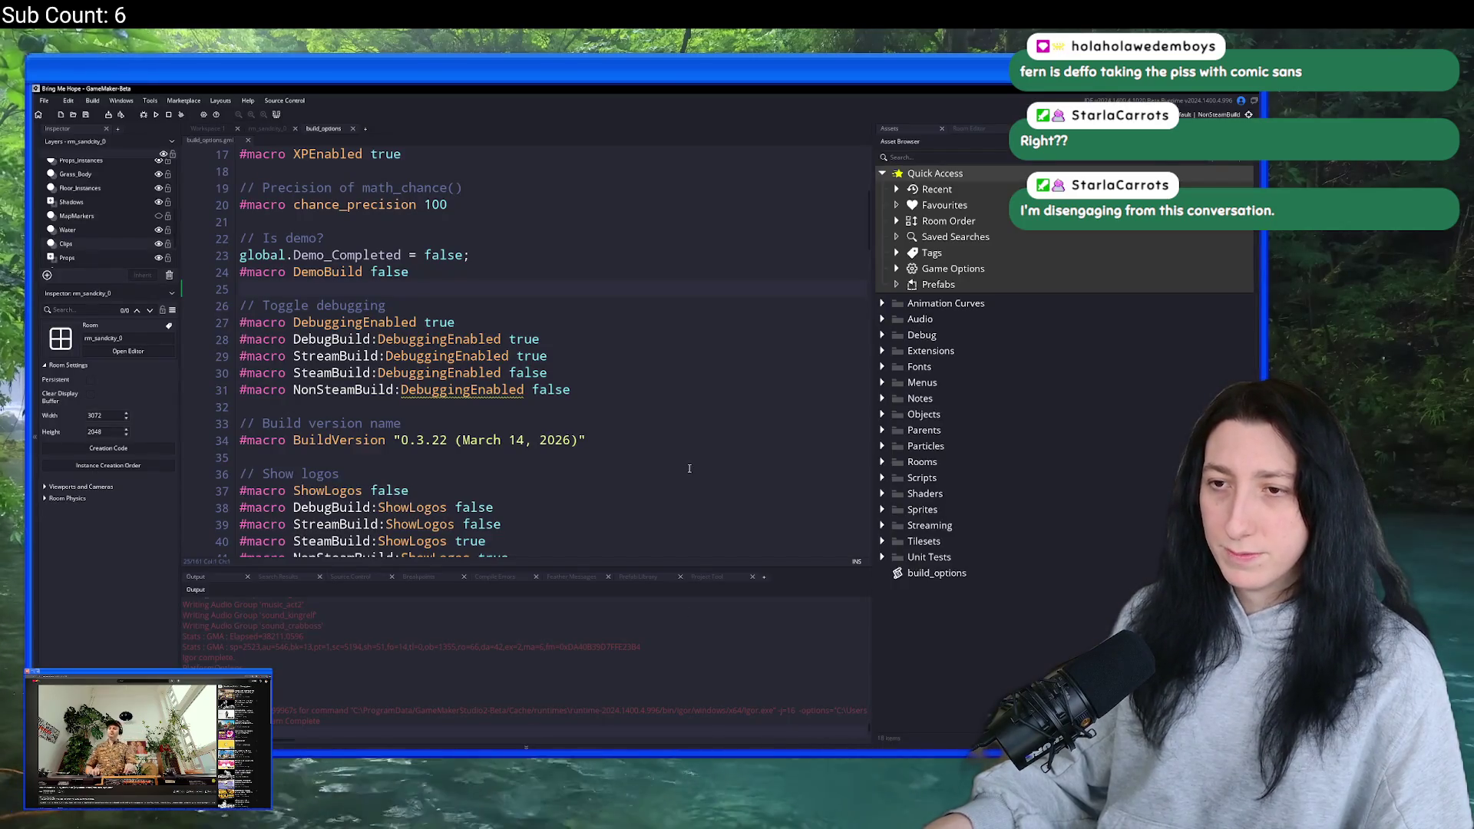
{"action": "key", "text": "alt+Tab"}
{"action": "left_click_drag", "start_coordinate": [706, 410], "coordinate": [439, 400]}
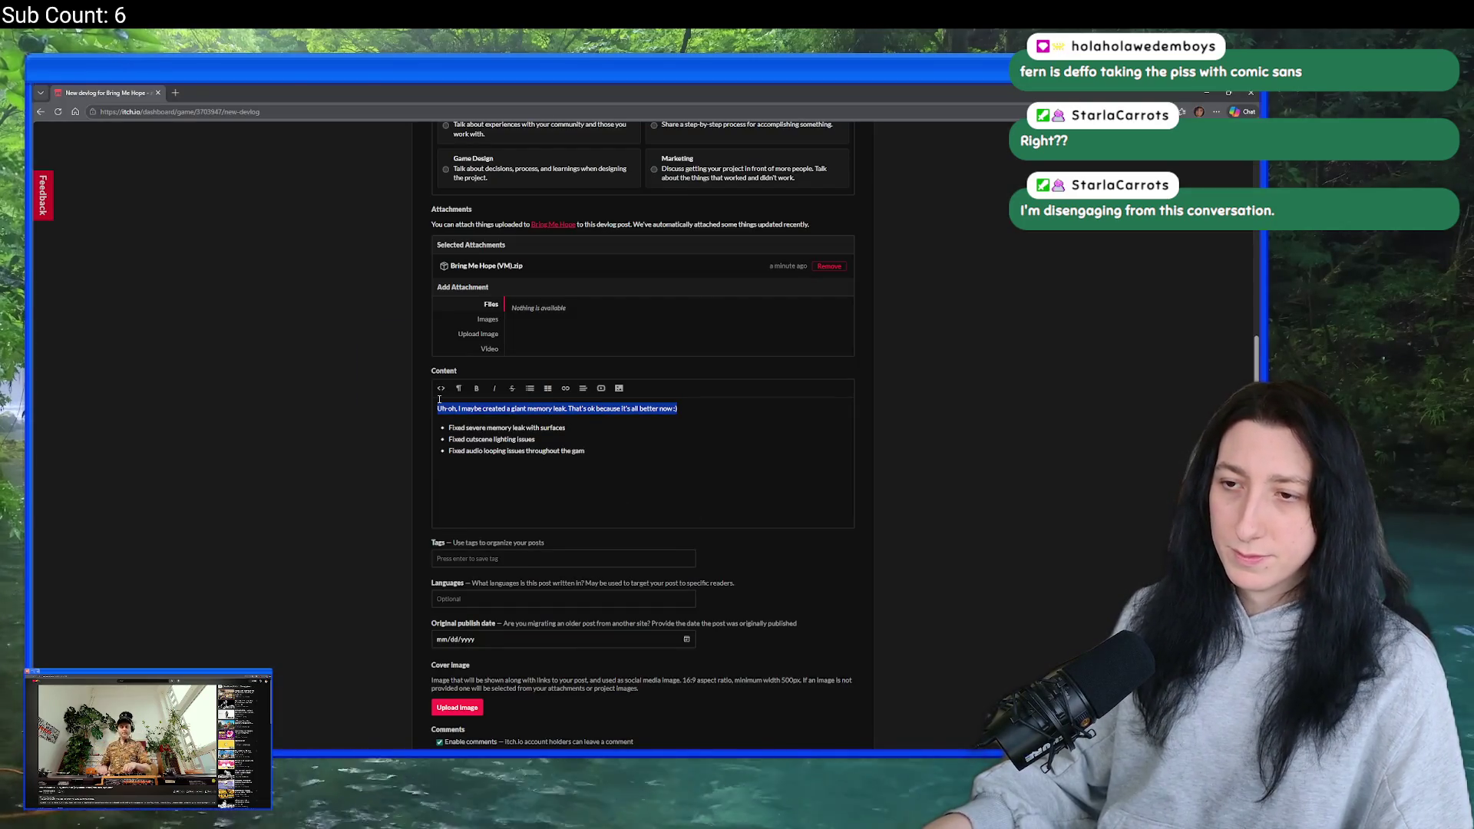
{"action": "type", "text": "F"}
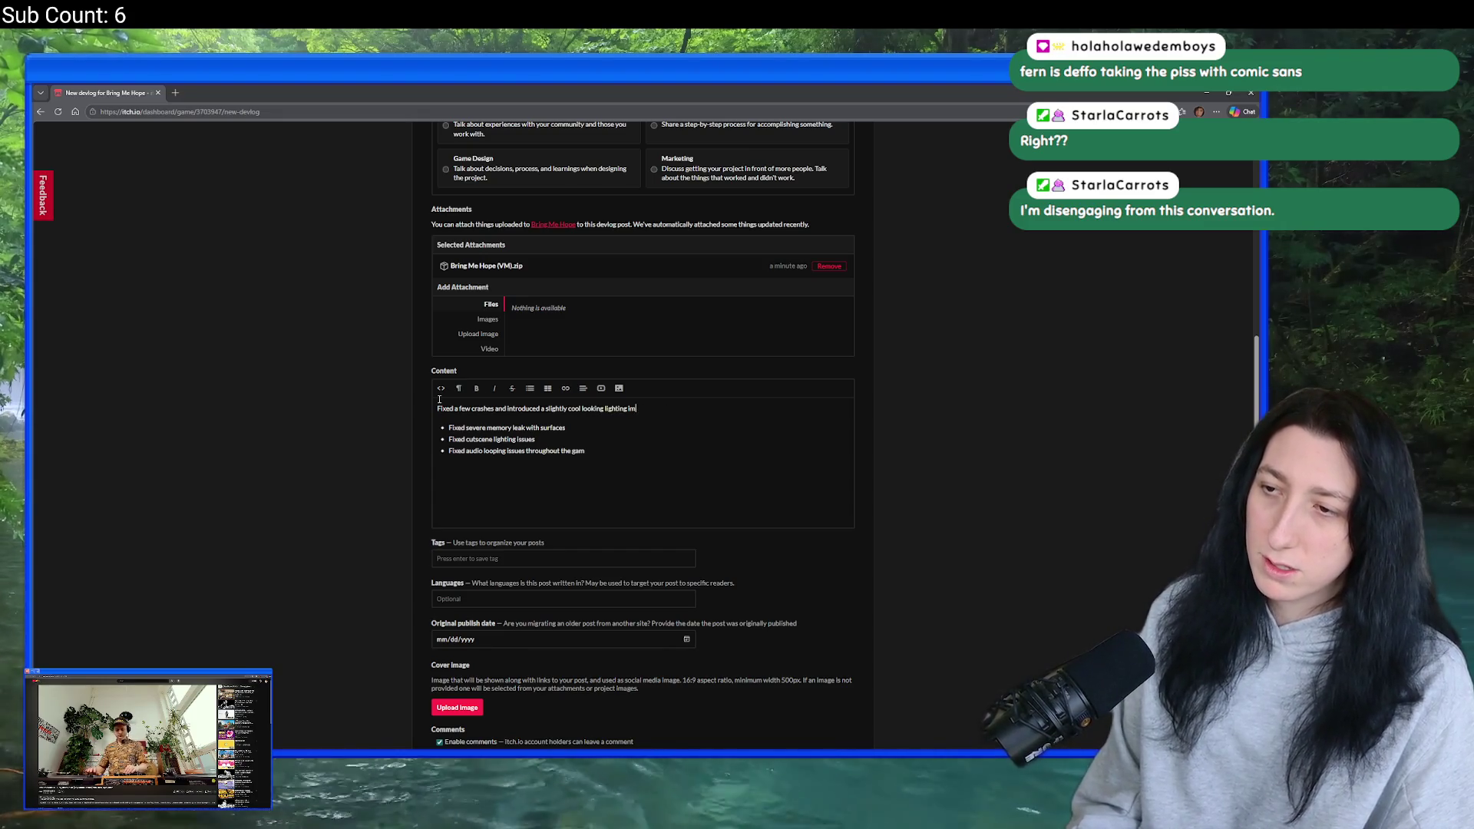
{"action": "type", "text": "hat you'll probably not notice."}
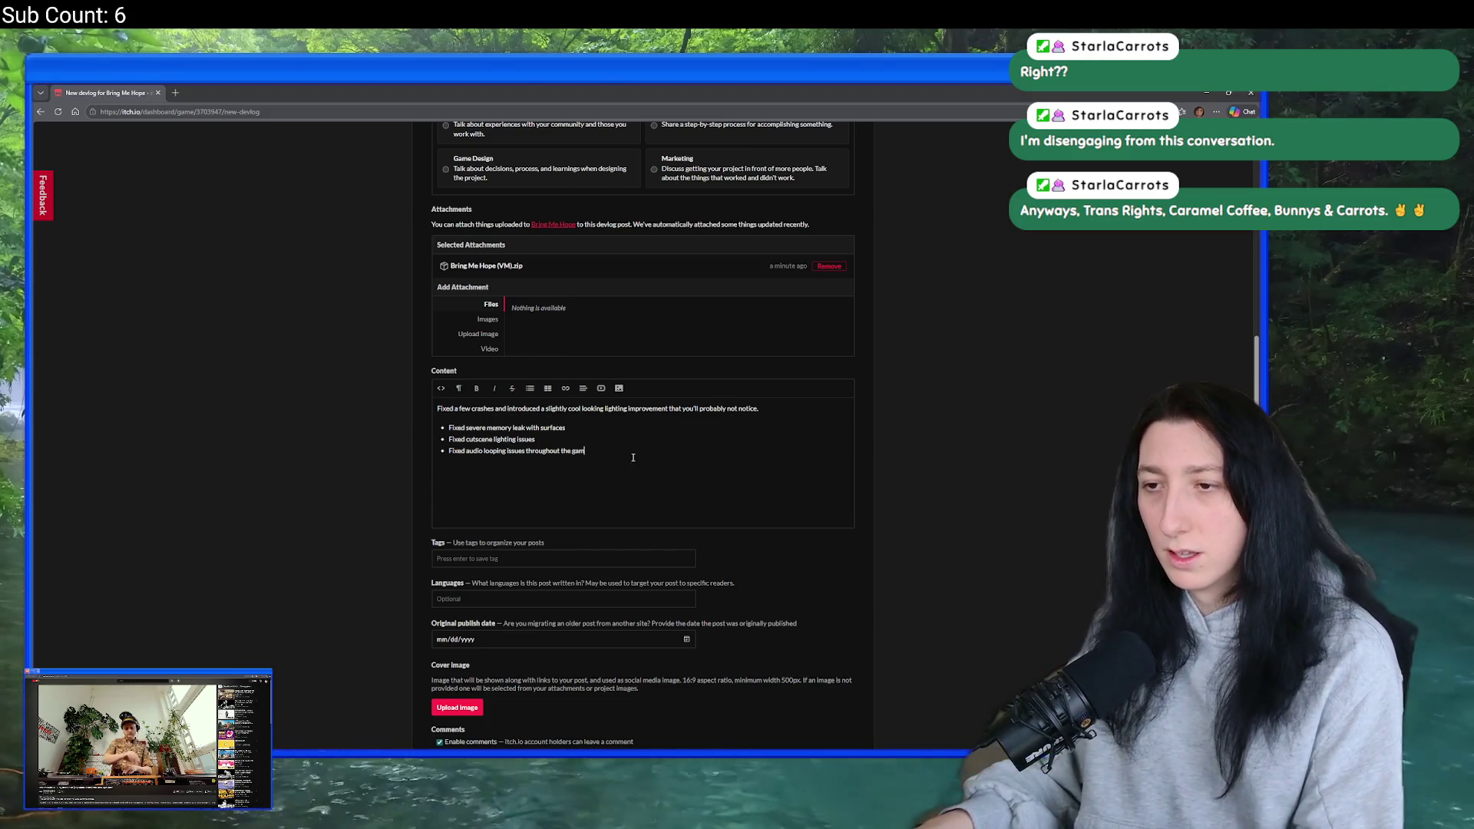
- Delete the old three-line bullet list and mark the post as published
{"action": "left_click_drag", "start_coordinate": [588, 452], "coordinate": [448, 427]}
{"action": "key", "text": "BackSpace"}
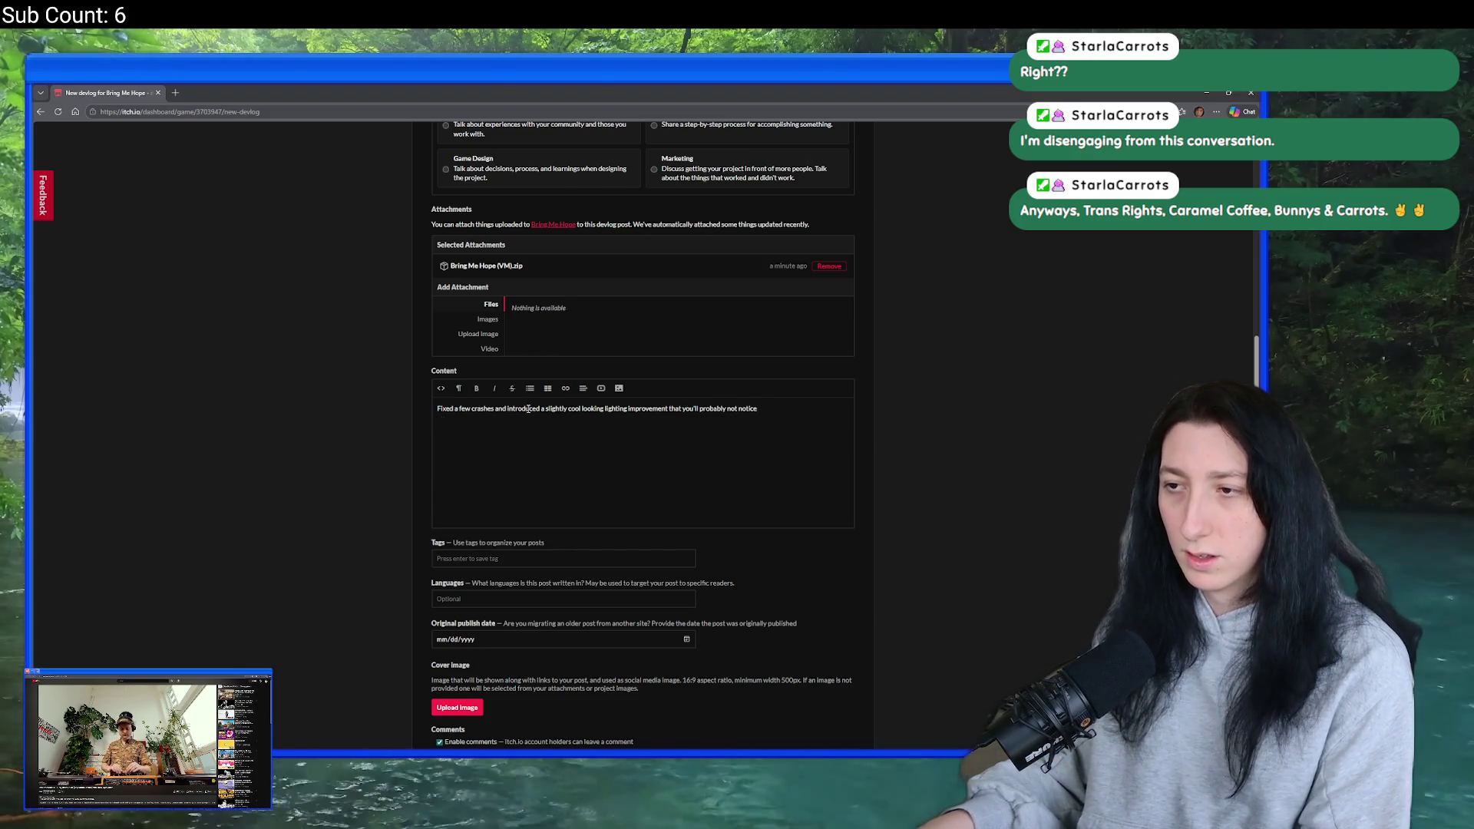
{"action": "scroll", "coordinate": [475, 487], "scroll_direction": "down", "scroll_amount": 2}
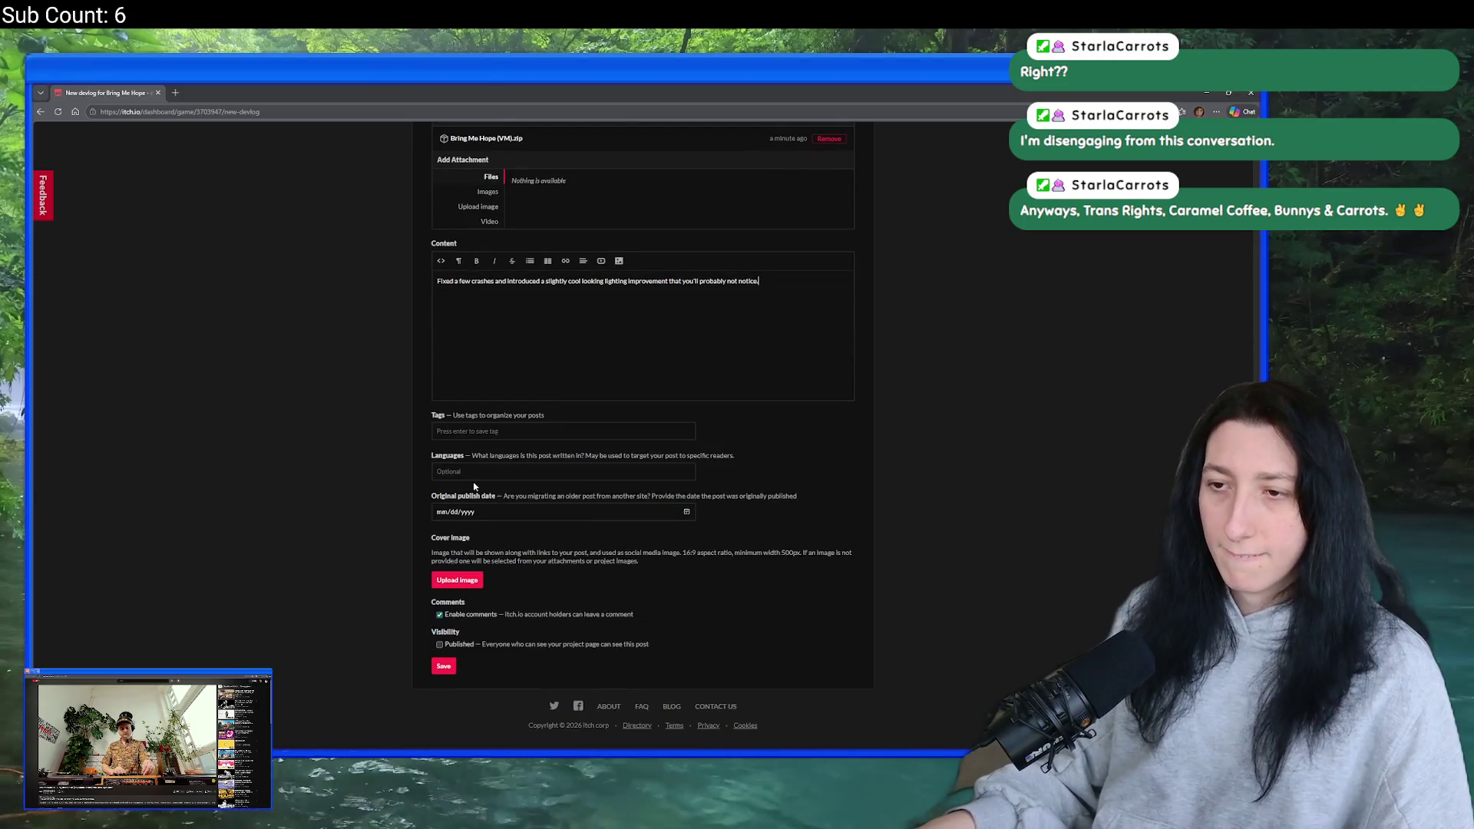
{"action": "left_click", "coordinate": [478, 472]}
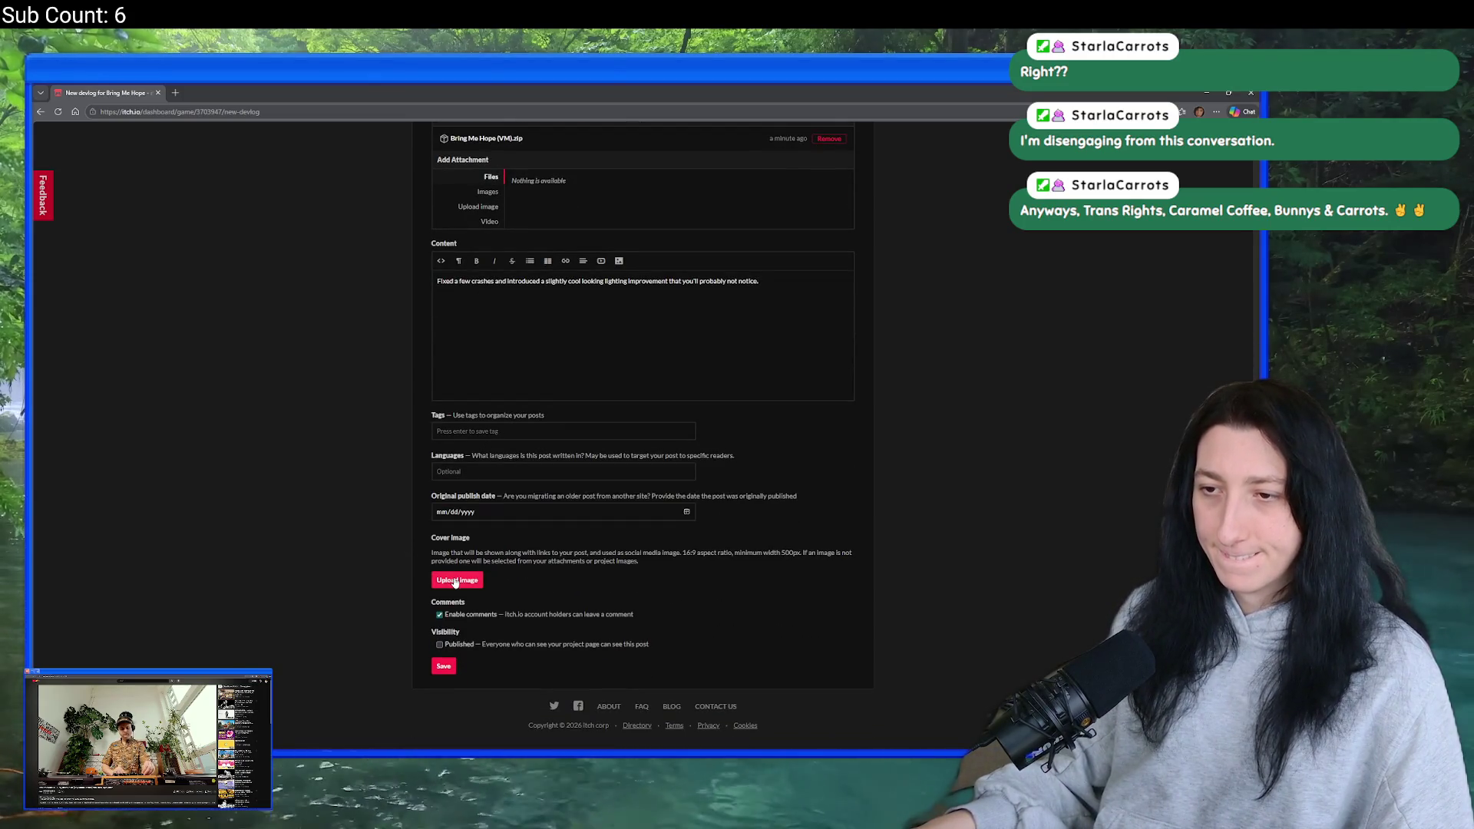
{"action": "left_click", "coordinate": [441, 644]}
- Save and publish the 0.3.22 devlog post, then return to its edit form
{"action": "left_click", "coordinate": [445, 665]}
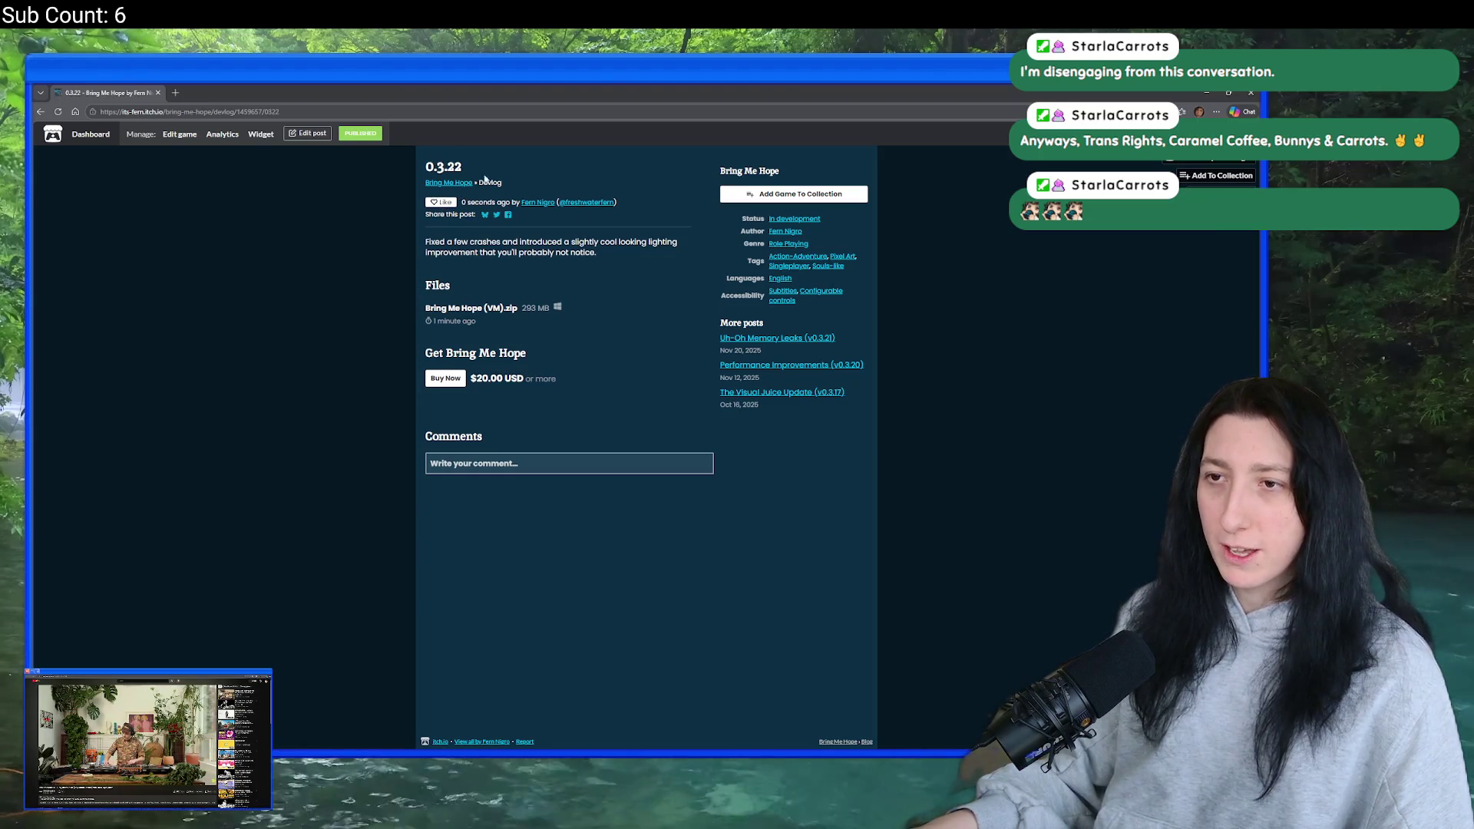
{"action": "right_click", "coordinate": [535, 284]}
{"action": "left_click", "coordinate": [481, 172]}
{"action": "left_click", "coordinate": [179, 133]}
{"action": "key", "text": "alt+Left"}
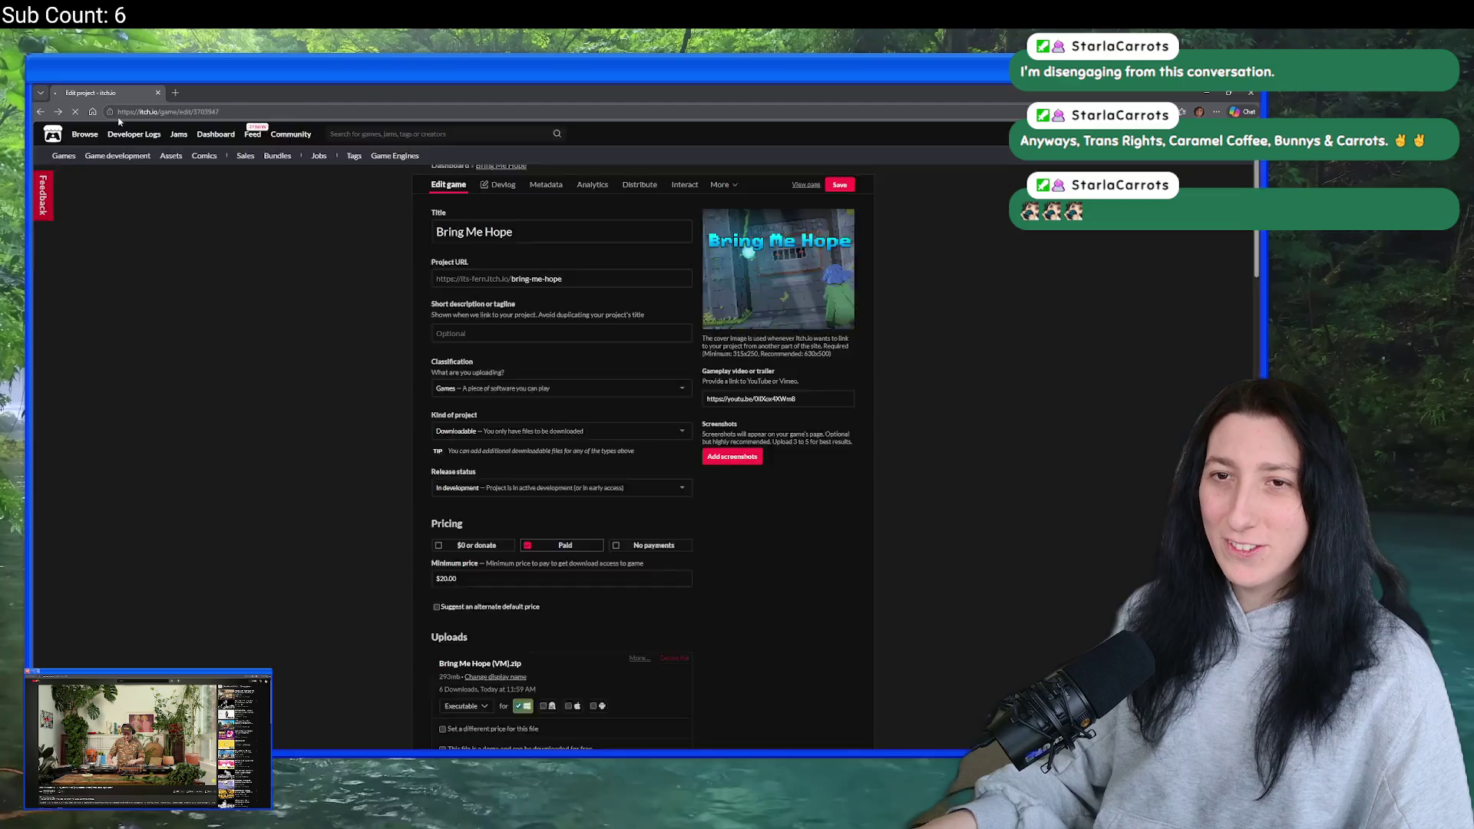
{"action": "key", "text": "alt+Left"}
- Retitle the post to 'Update 0.3.22' and save it
{"action": "left_click", "coordinate": [435, 252]}
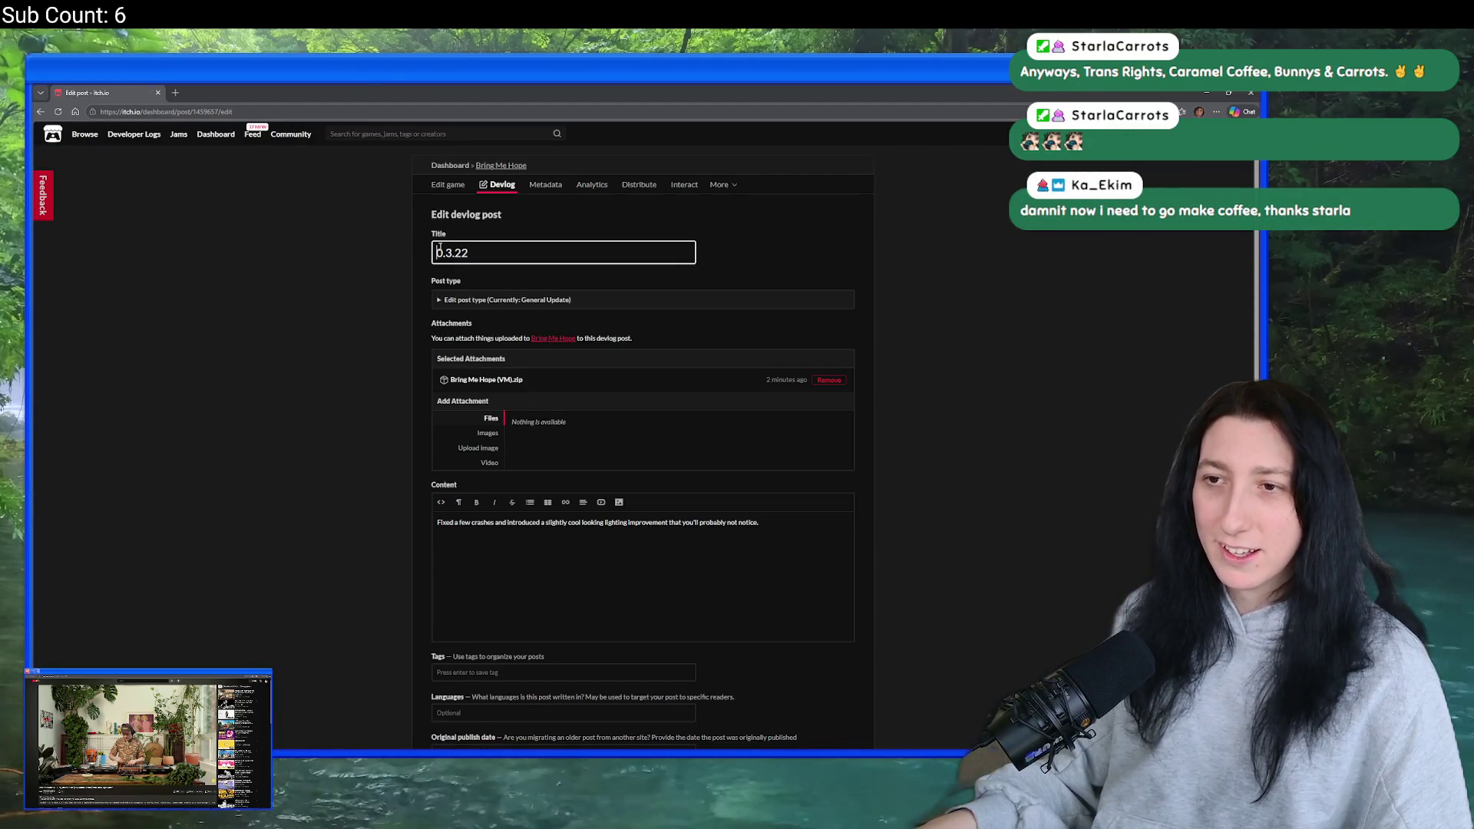
{"action": "type", "text": "Update"}
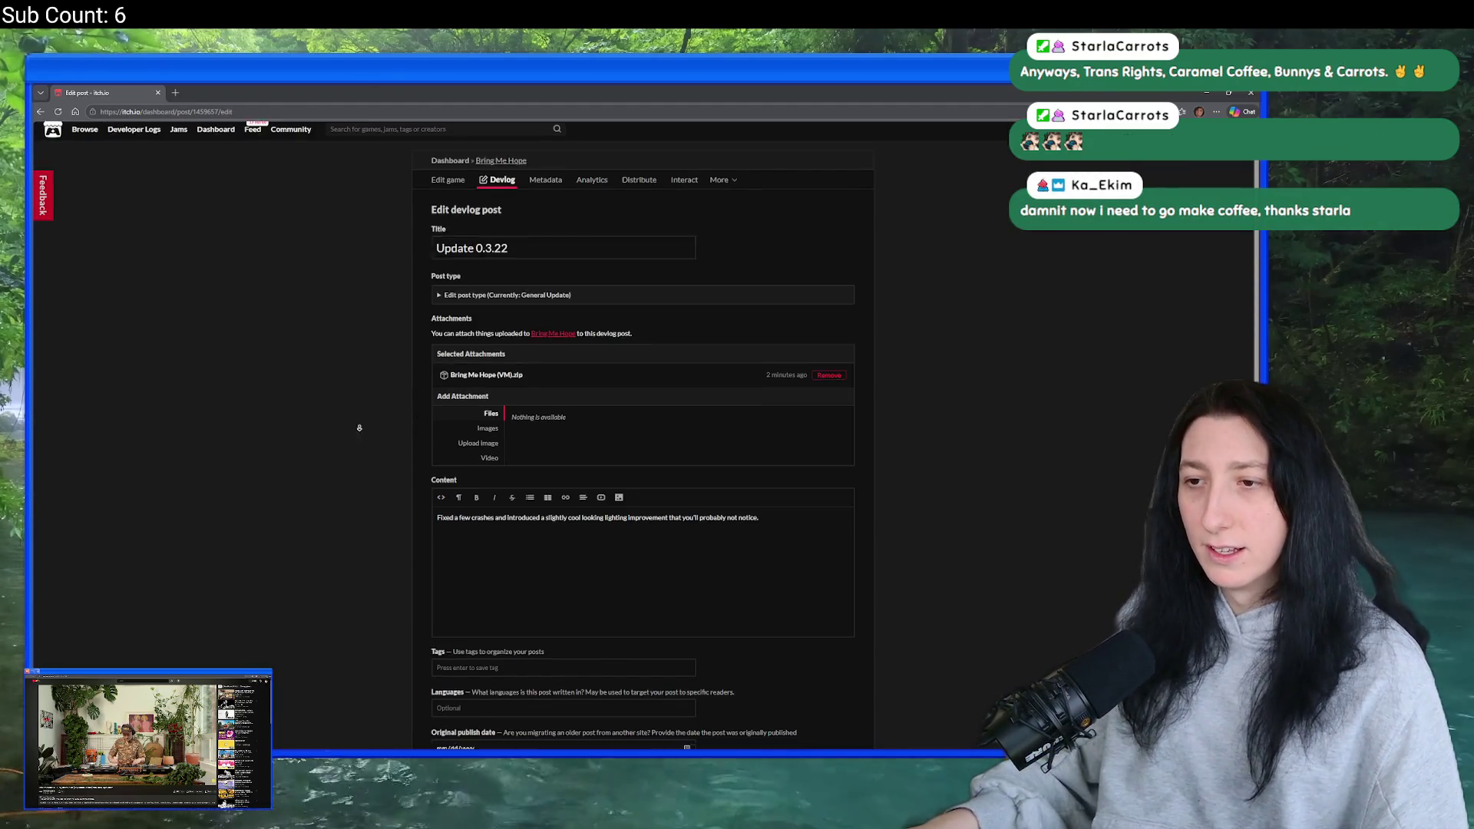
{"action": "scroll", "coordinate": [399, 538], "scroll_direction": "down", "scroll_amount": 5}
{"action": "left_click", "coordinate": [442, 665]}
- Confirm Update 0.3.22 heads the Bring Me Hope Development log, then return to GameMaker
{"action": "left_click", "coordinate": [449, 183]}
{"action": "scroll", "coordinate": [563, 459], "scroll_direction": "down", "scroll_amount": 10}
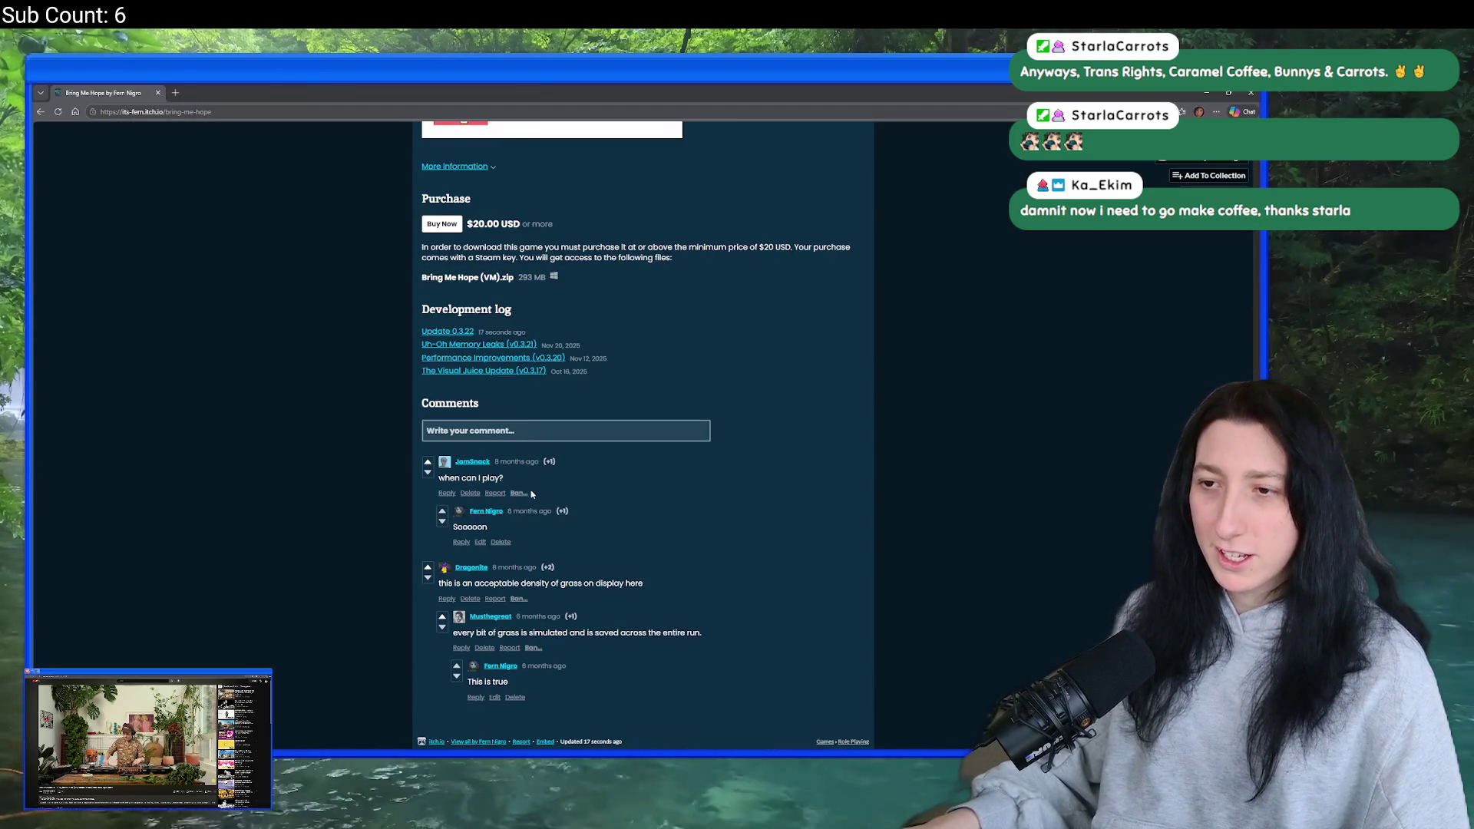
{"action": "scroll", "coordinate": [476, 491], "scroll_direction": "up", "scroll_amount": 2}
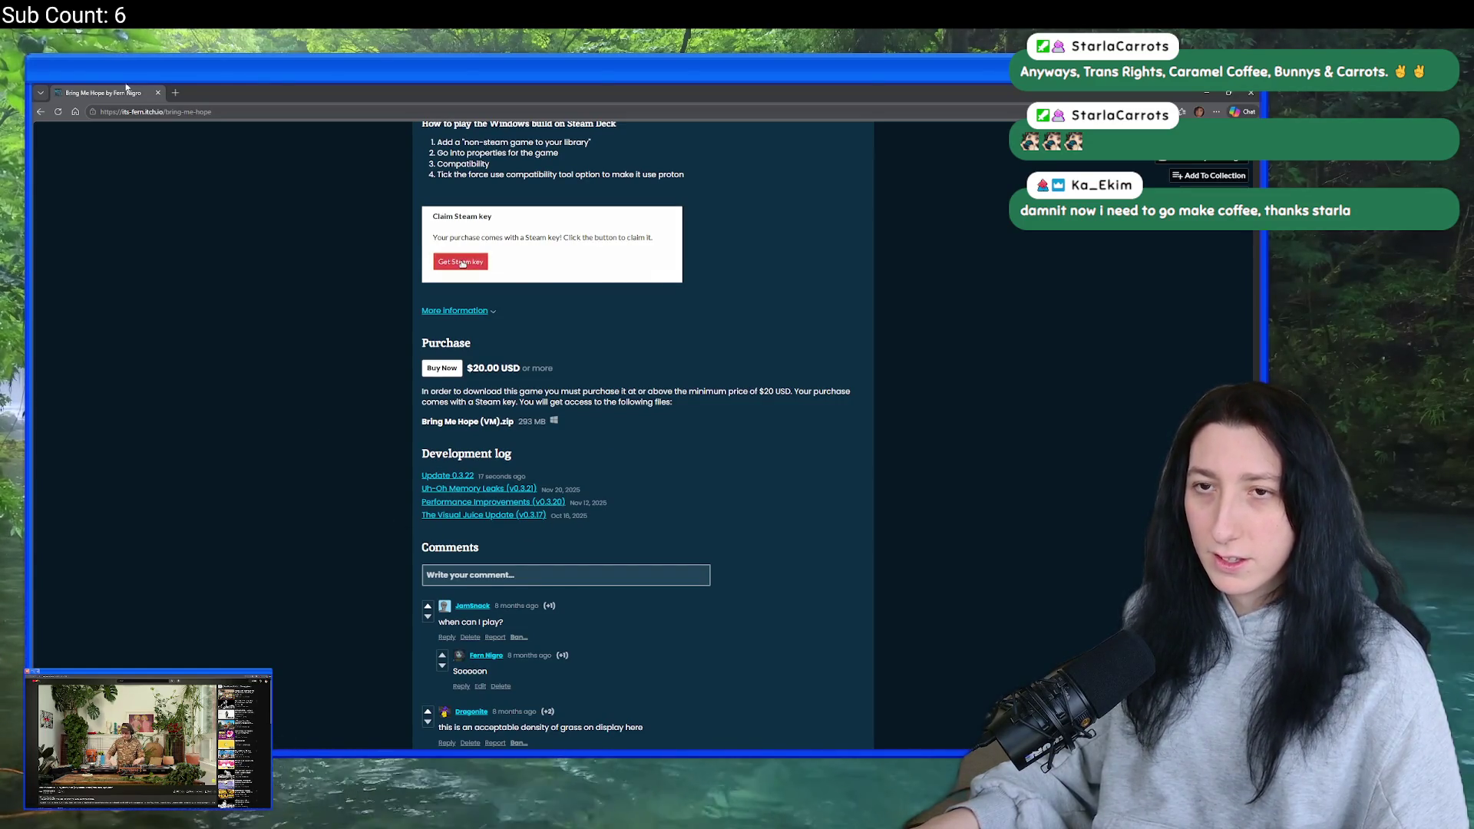
{"action": "key", "text": "alt+Tab"}
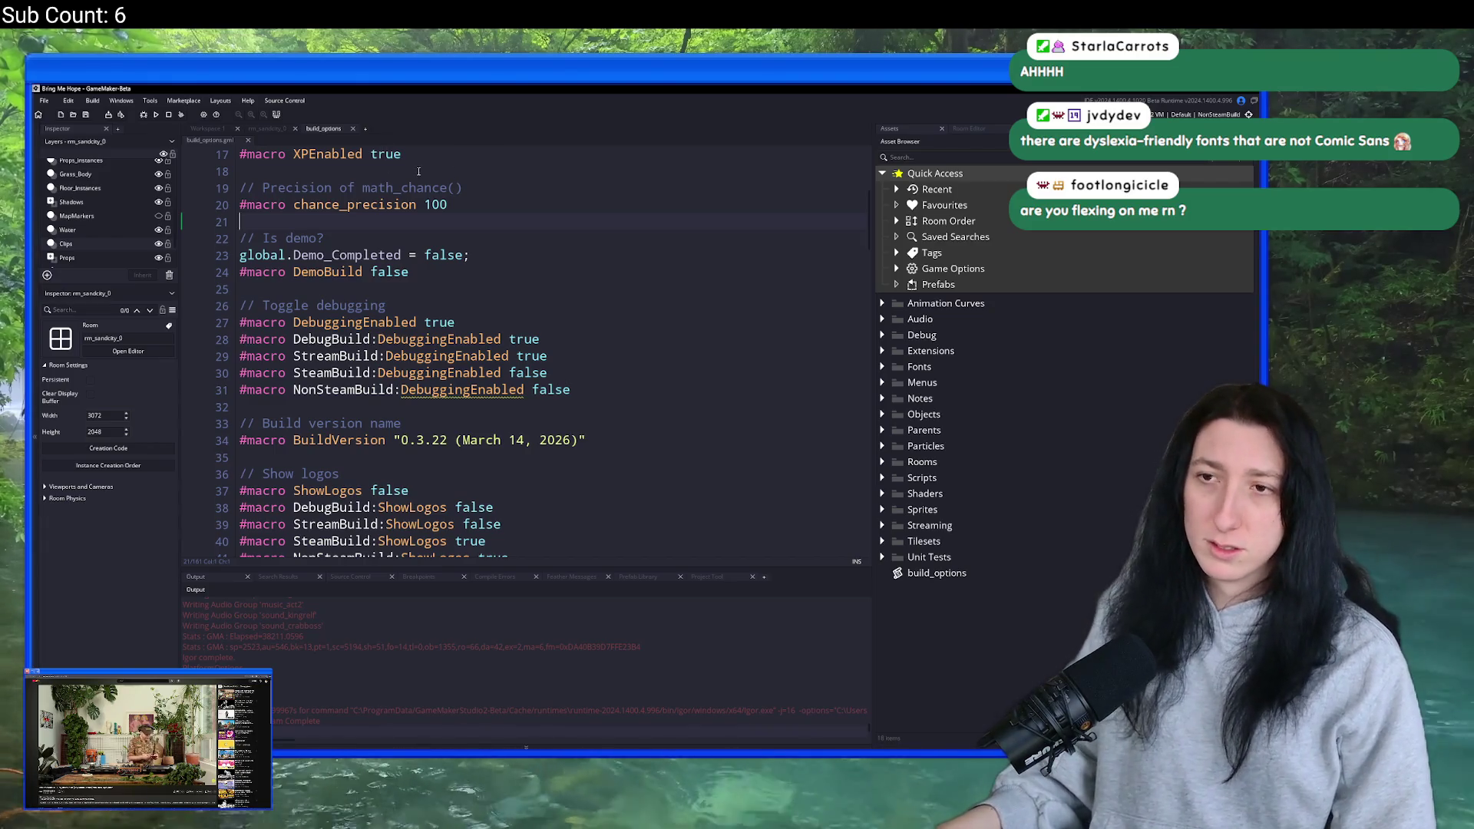
{"action": "left_click", "coordinate": [463, 188]}
{"action": "scroll", "coordinate": [557, 305], "scroll_direction": "up", "scroll_amount": 5}
{"action": "left_click", "coordinate": [632, 224]}
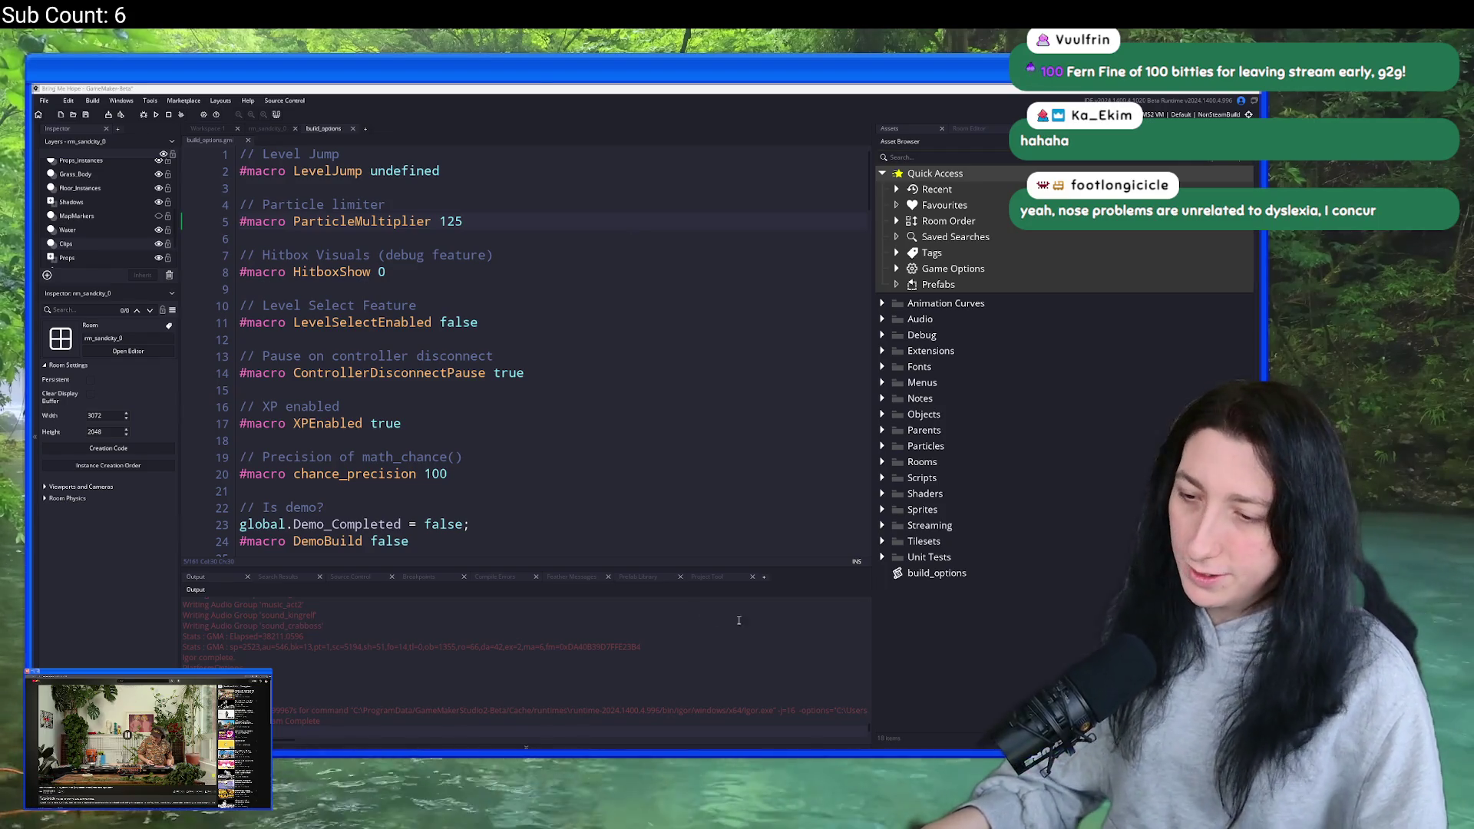
- Search for and launch FL Studio 2025, then snap the Codecks browser window to the left
{"action": "type", "text": "fl studio 2025"}
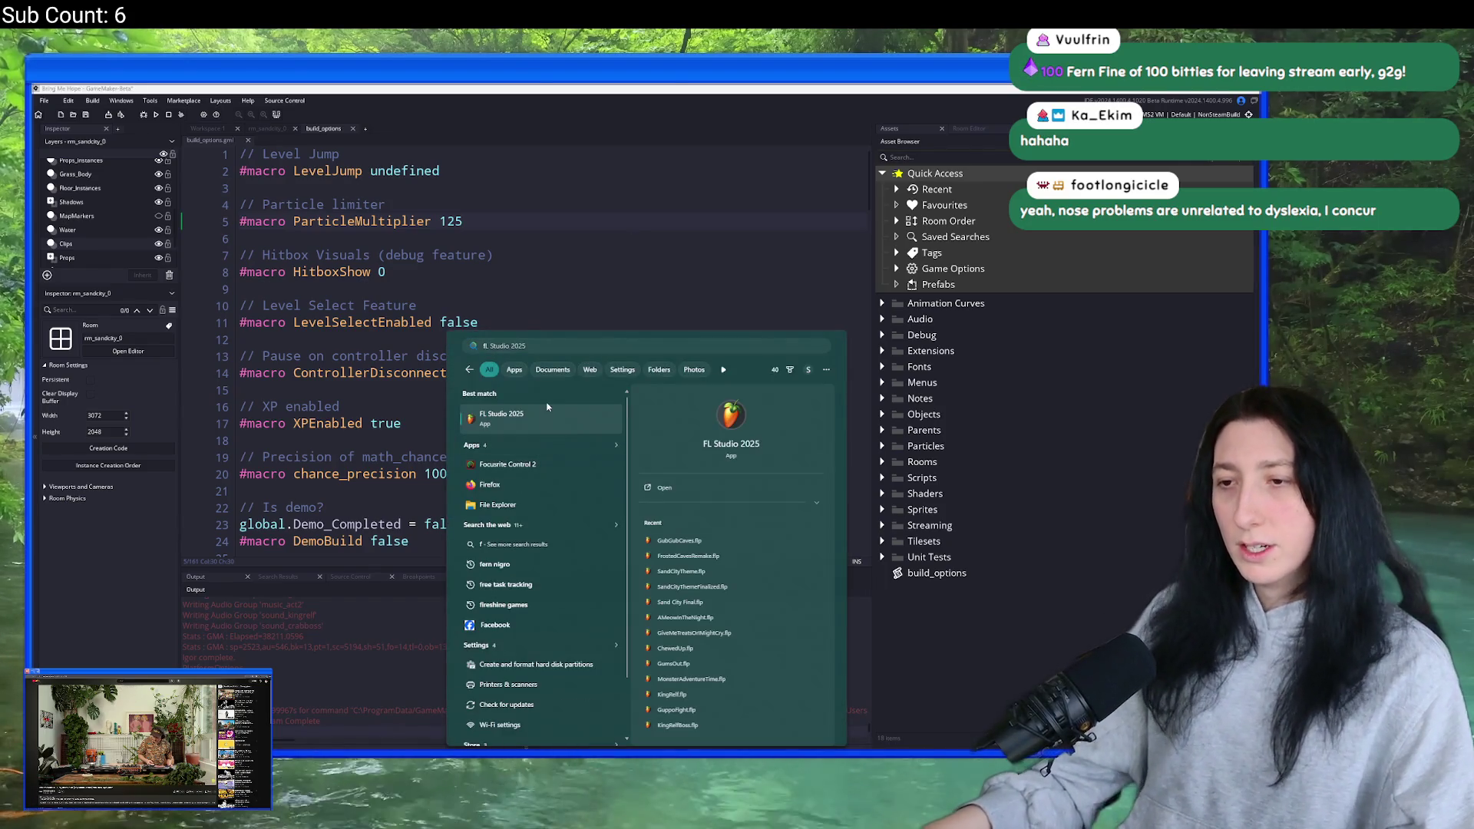
{"action": "left_click", "coordinate": [539, 414]}
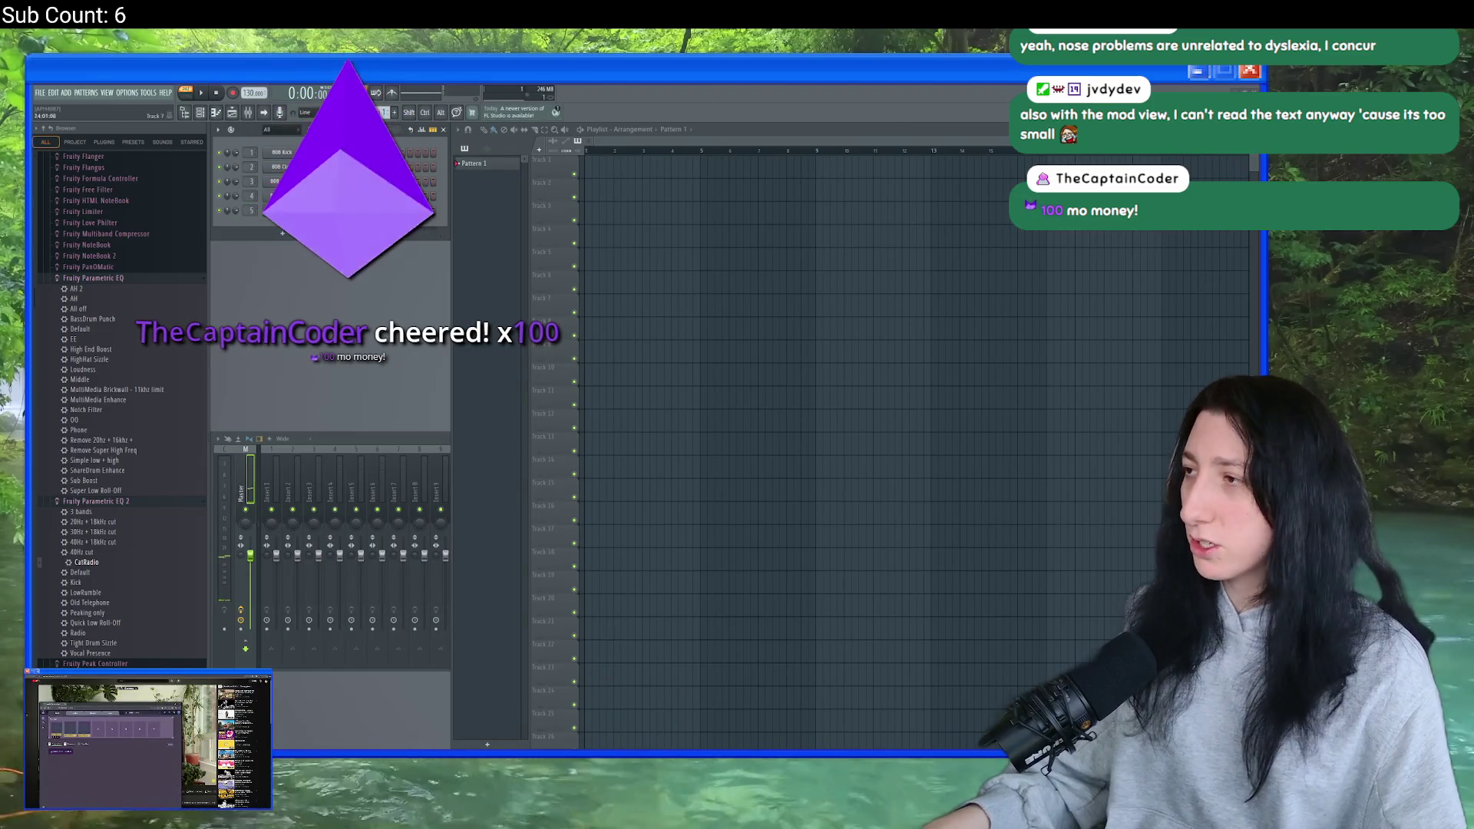
{"action": "key", "text": "super+Left"}
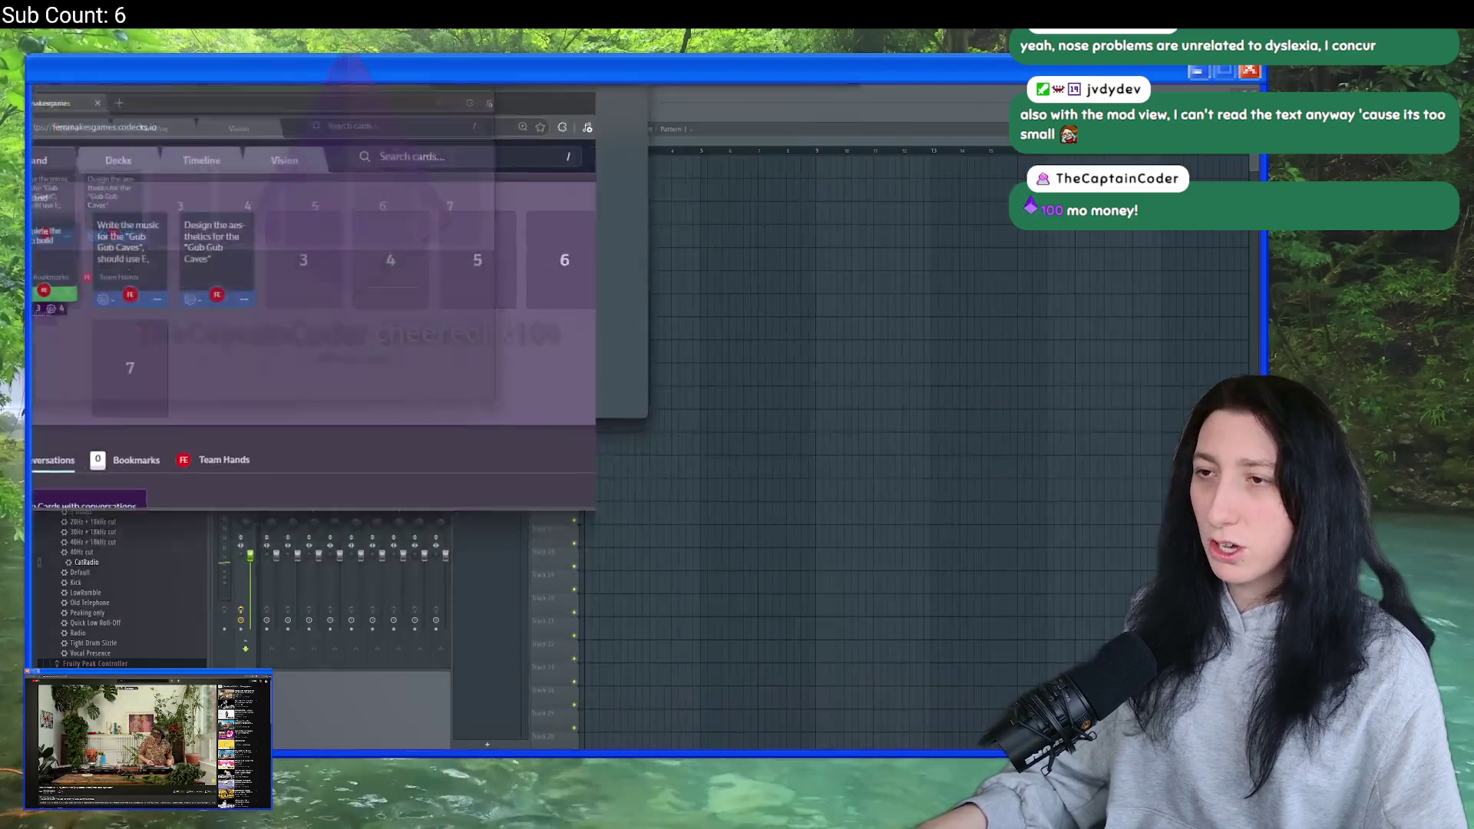
- Maximise Codecks, zoom to 150% and browse the Tasks and Future Tasks decks
{"action": "key", "text": "super+Up"}
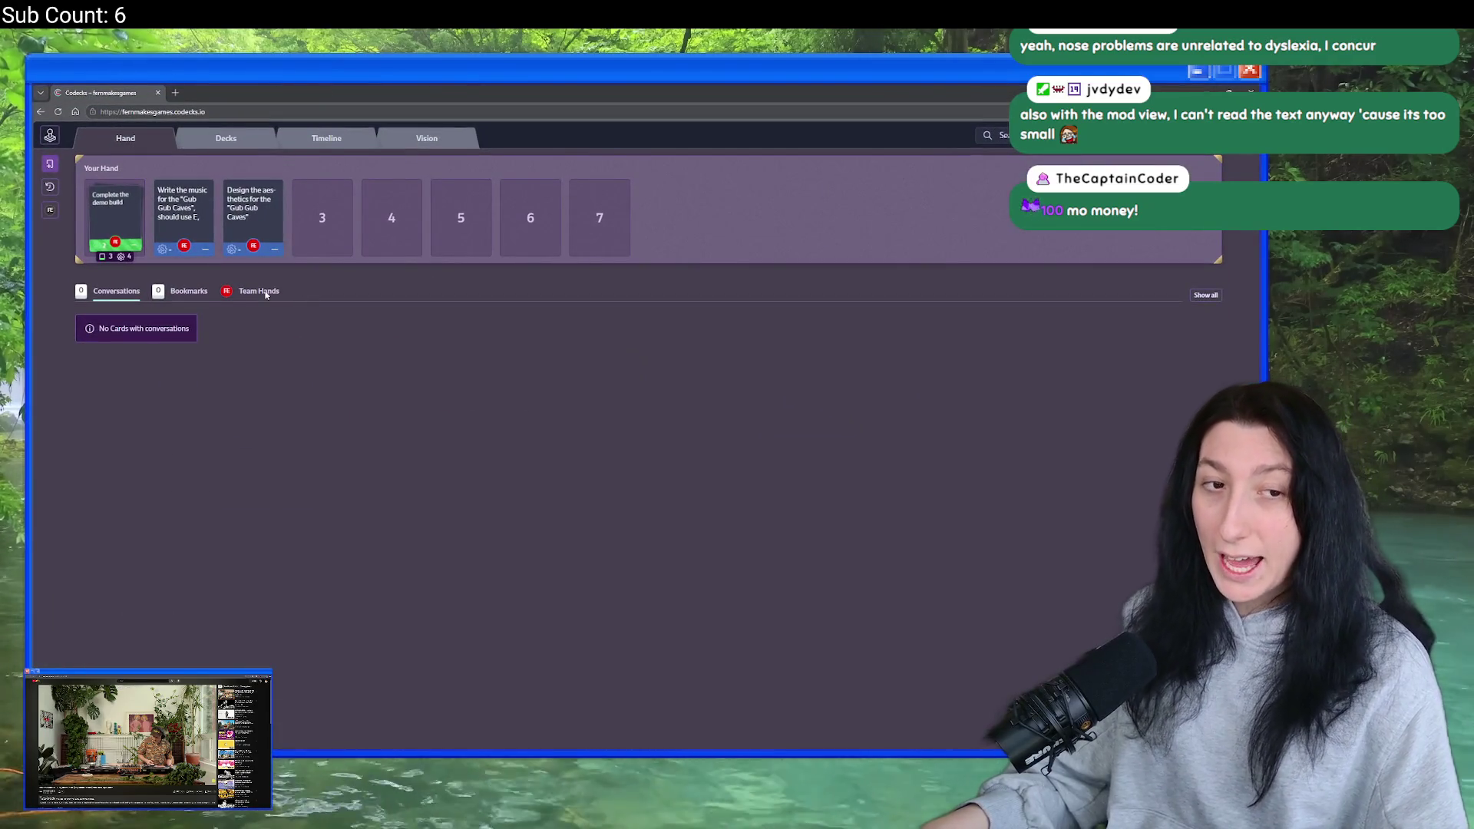
{"action": "left_click", "coordinate": [230, 142]}
{"action": "key", "text": "ctrl+plus"}
{"action": "key", "text": "ctrl+plus"}
{"action": "key", "text": "ctrl+plus"}
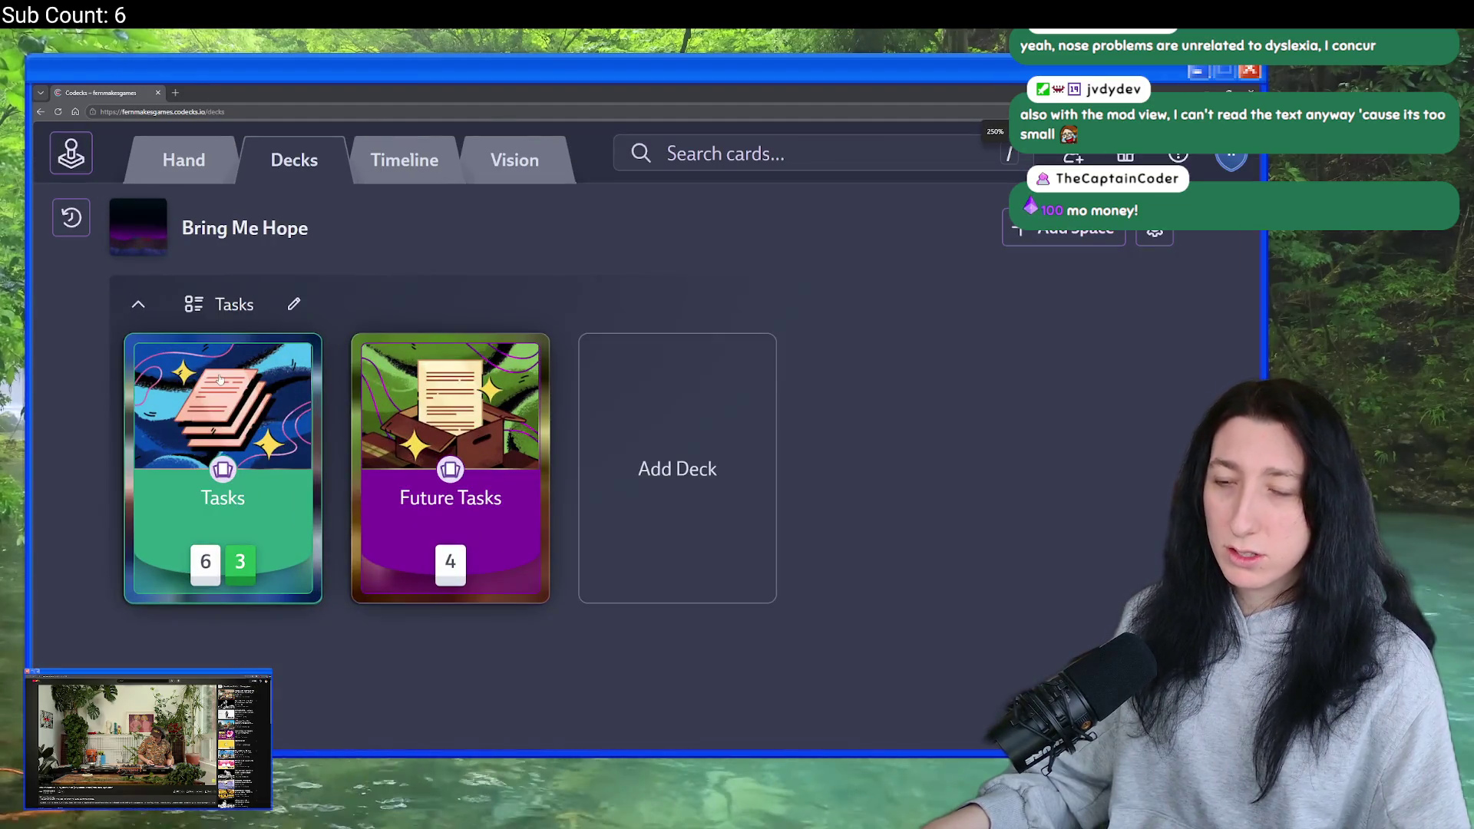
{"action": "left_click", "coordinate": [223, 430]}
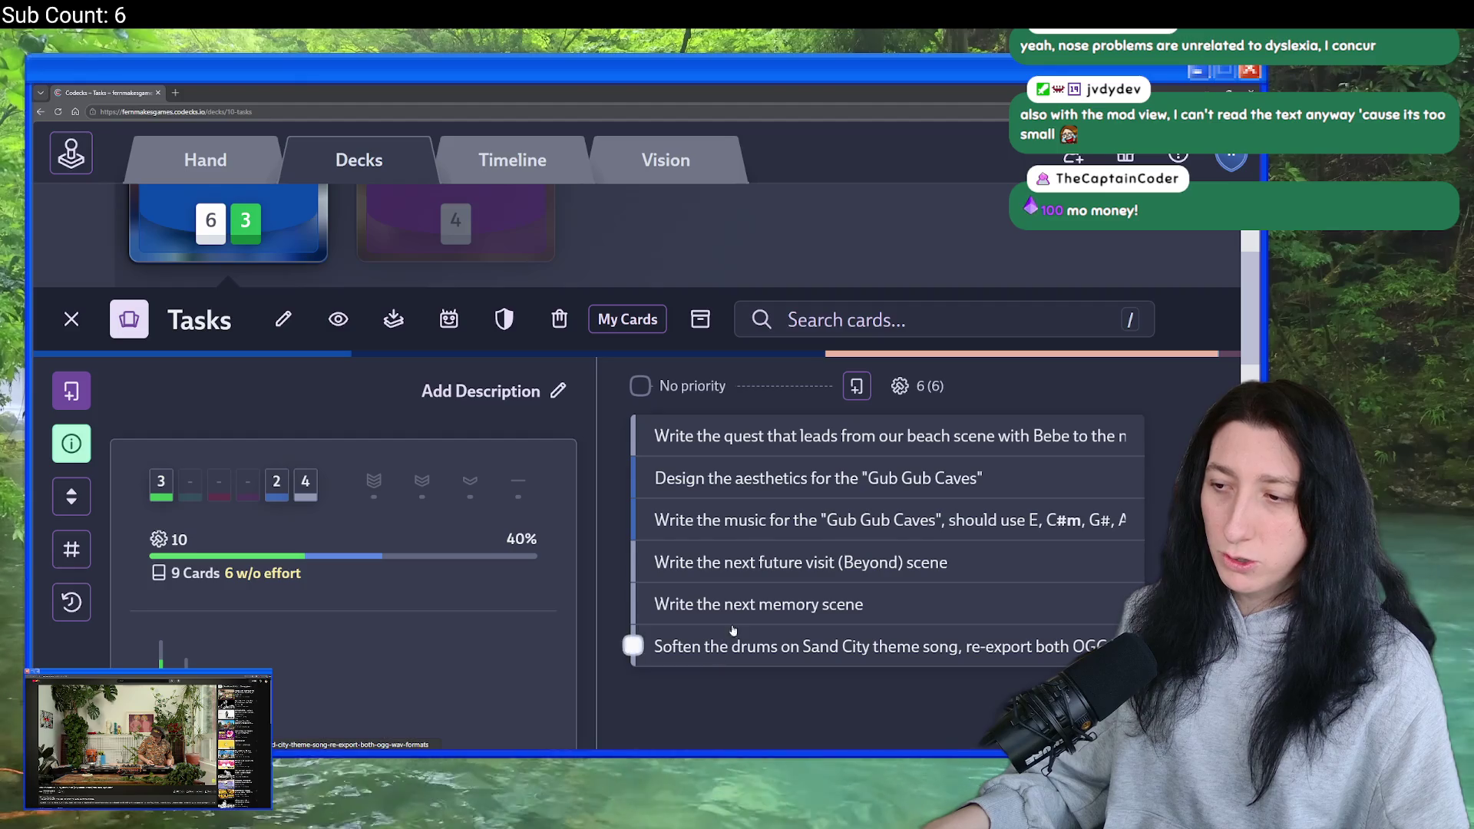
{"action": "left_click", "coordinate": [455, 226]}
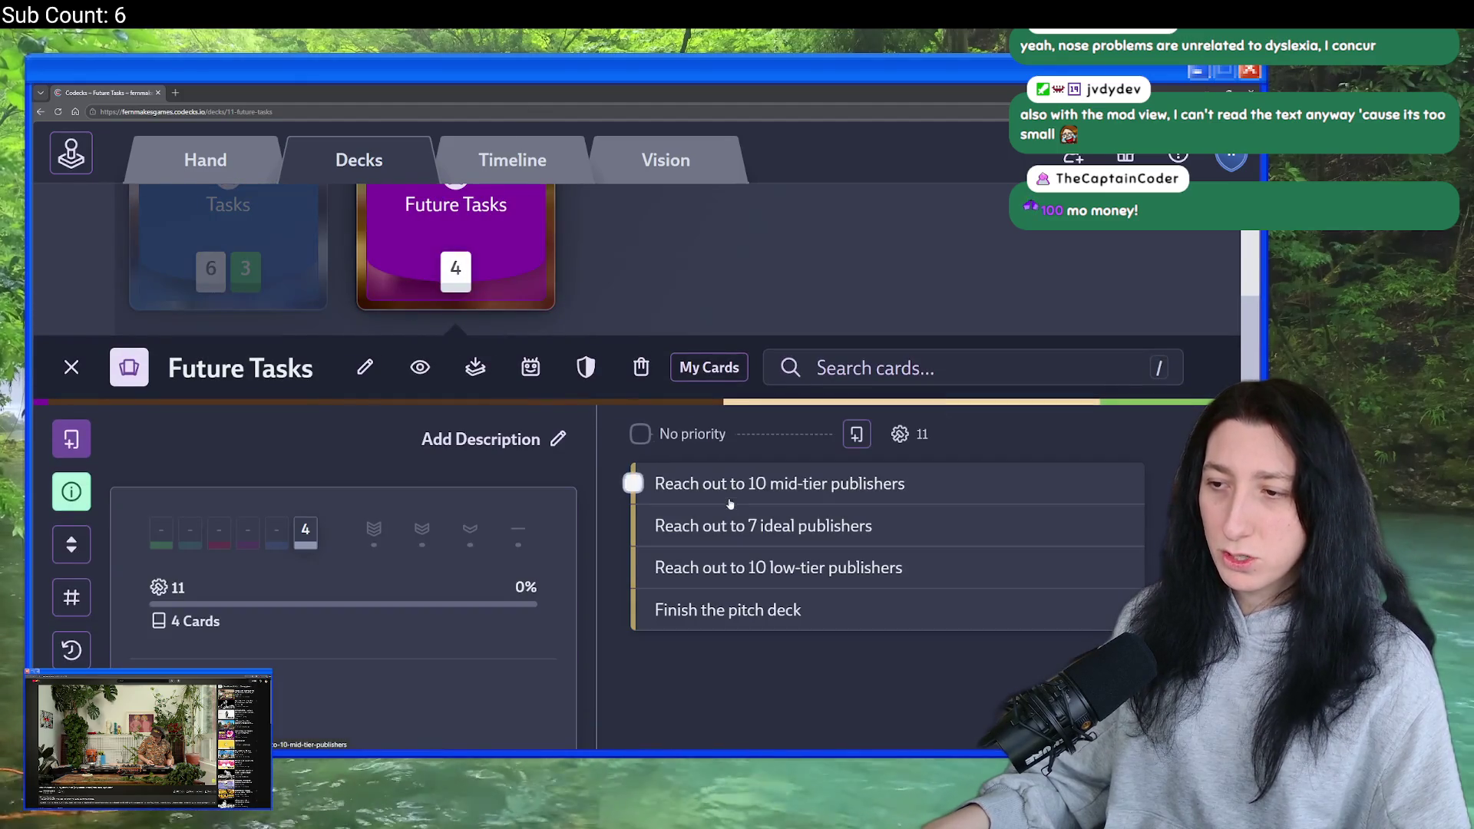
- Return to the hand, reposition the Gub Gub Caves music card and zoom out
{"action": "key", "text": "h"}
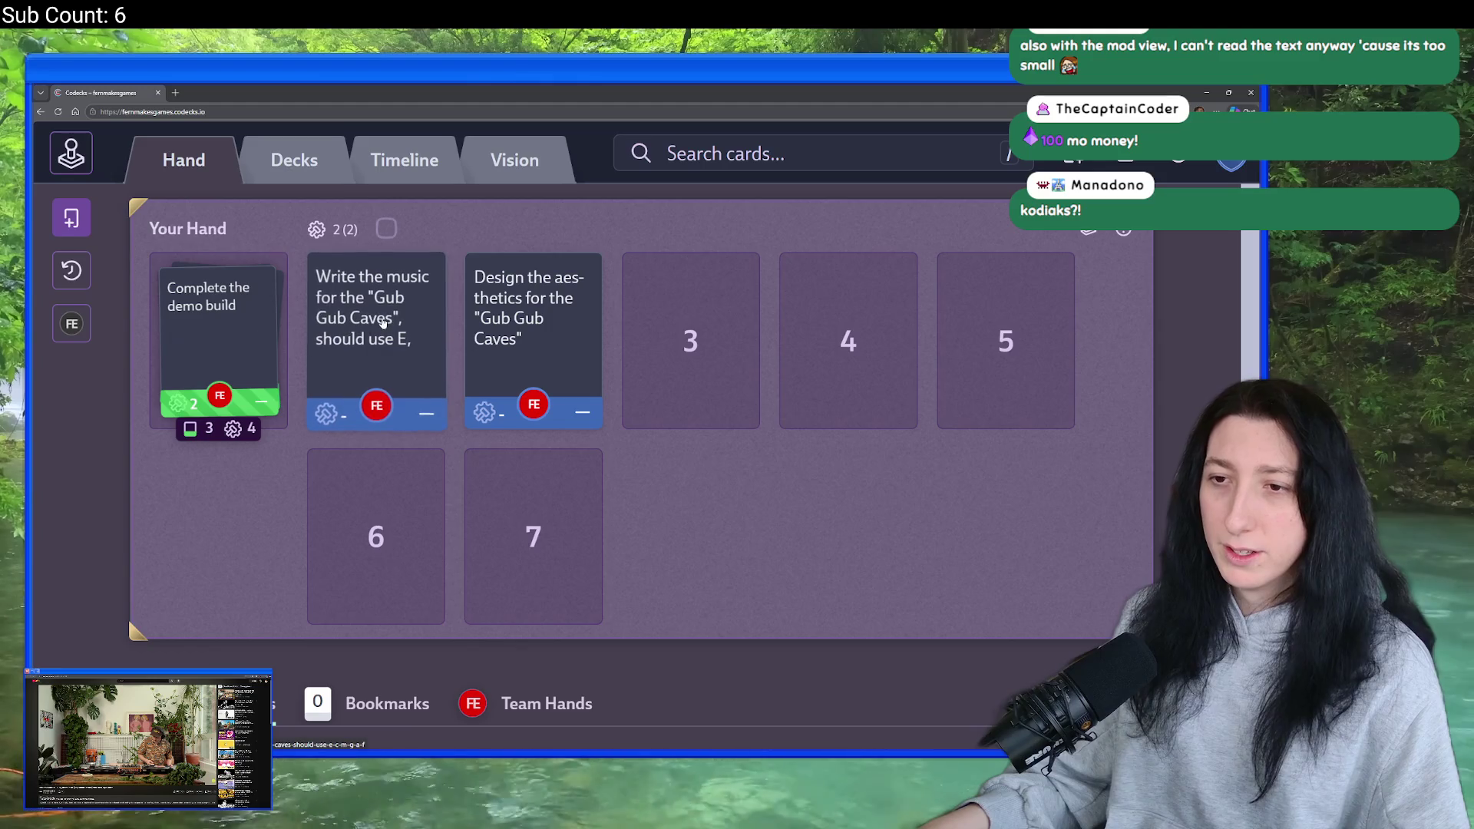
{"action": "left_click_drag", "start_coordinate": [470, 254], "coordinate": [476, 300]}
{"action": "left_click_drag", "start_coordinate": [361, 307], "coordinate": [361, 327]}
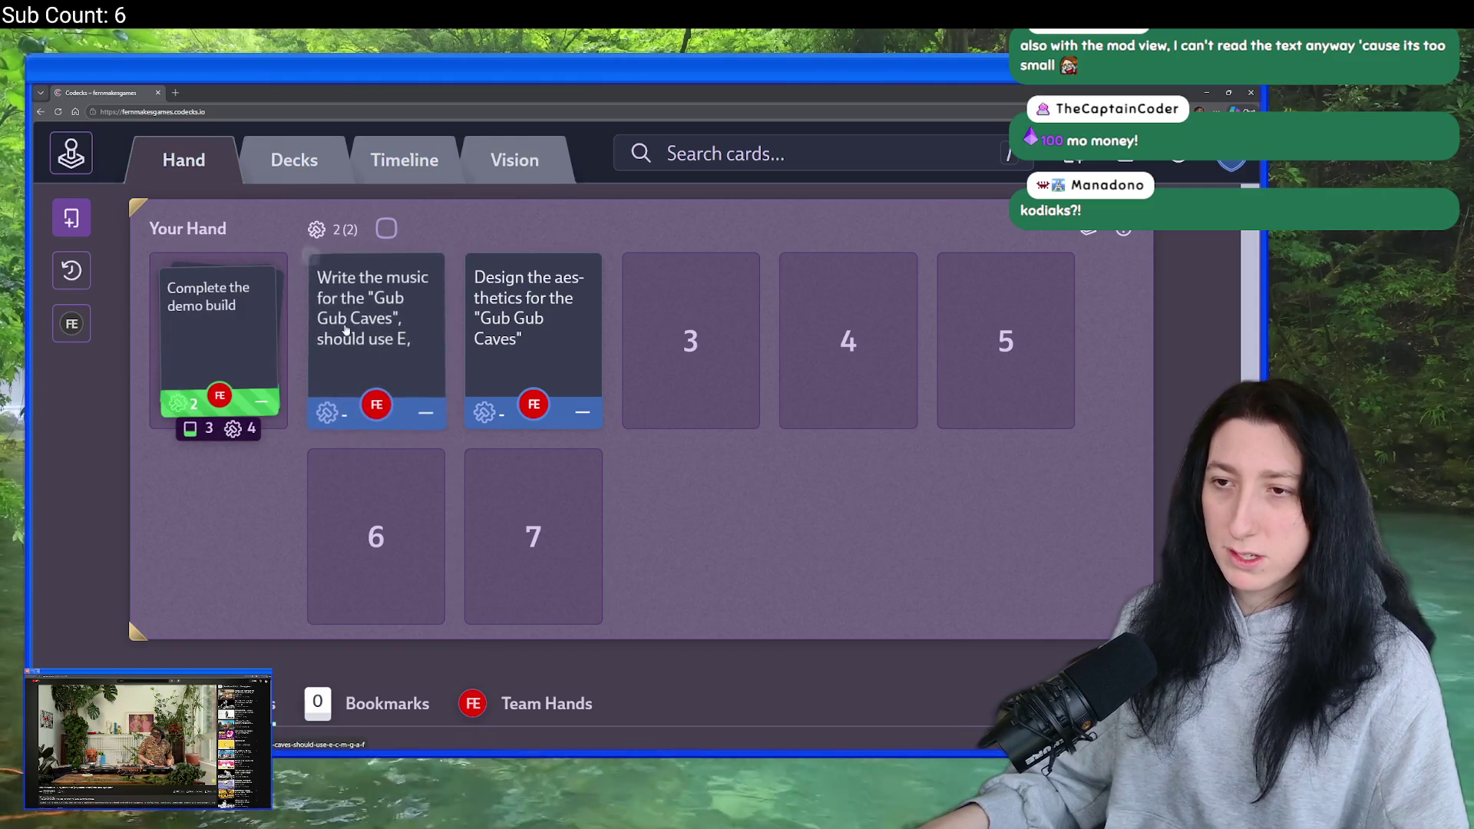
{"action": "key", "text": "ctrl+minus"}
{"action": "key", "text": "ctrl+minus"}
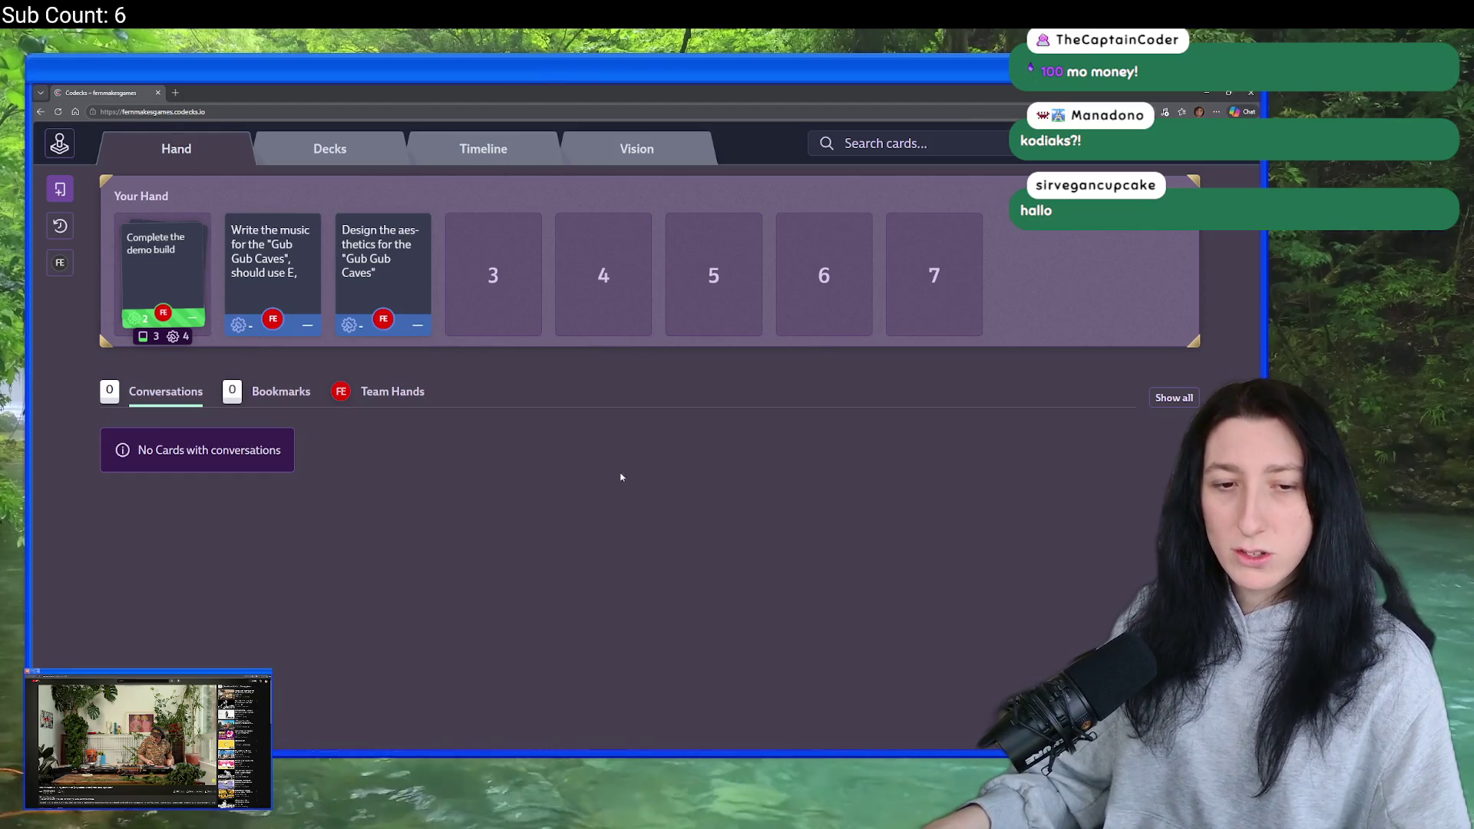
- Open the recent GubGubCaves.flp project in FL Studio
{"action": "key", "text": "alt+Tab"}
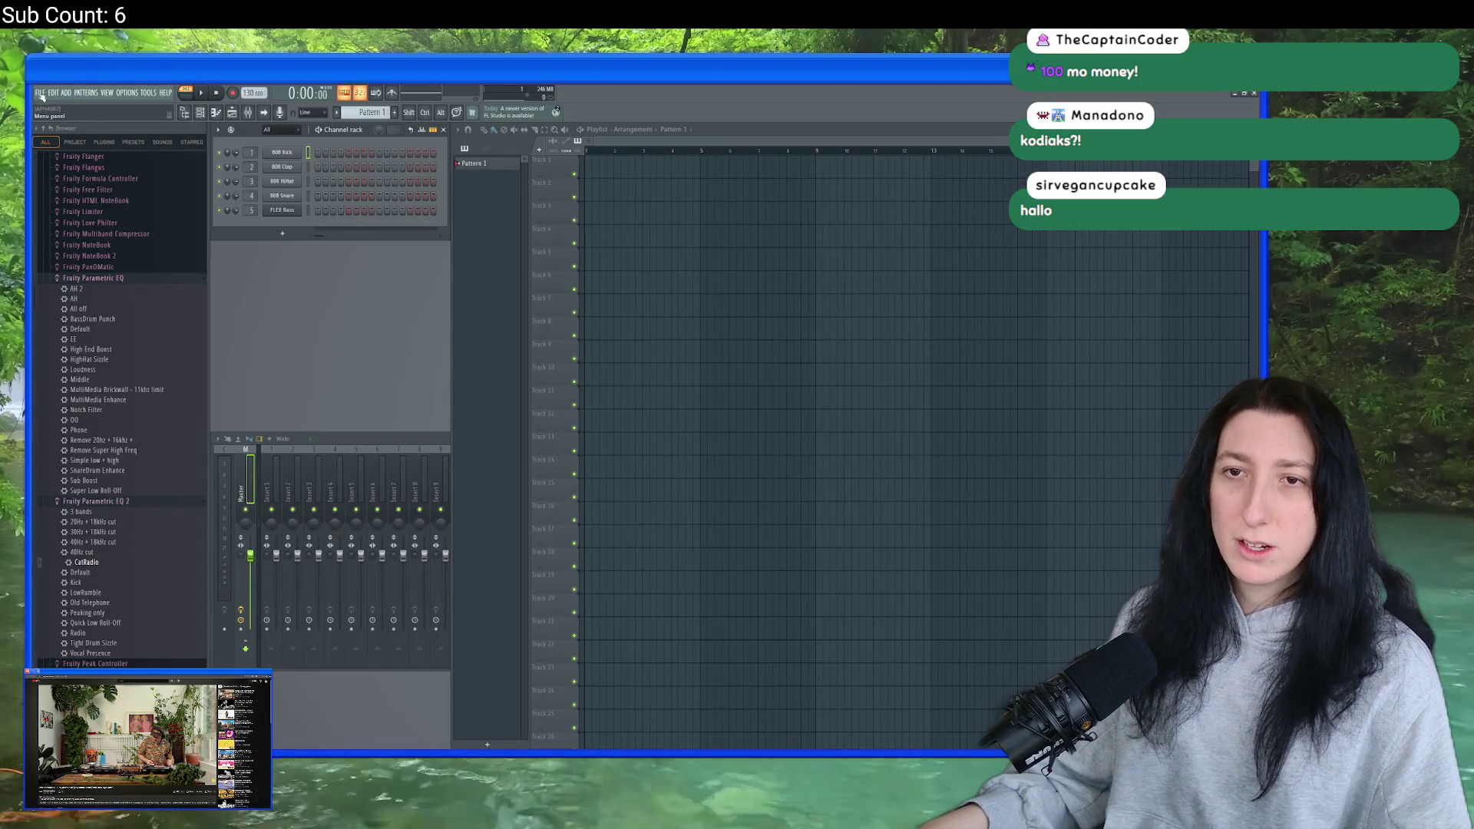
{"action": "left_click", "coordinate": [40, 93]}
{"action": "left_click", "coordinate": [85, 220]}
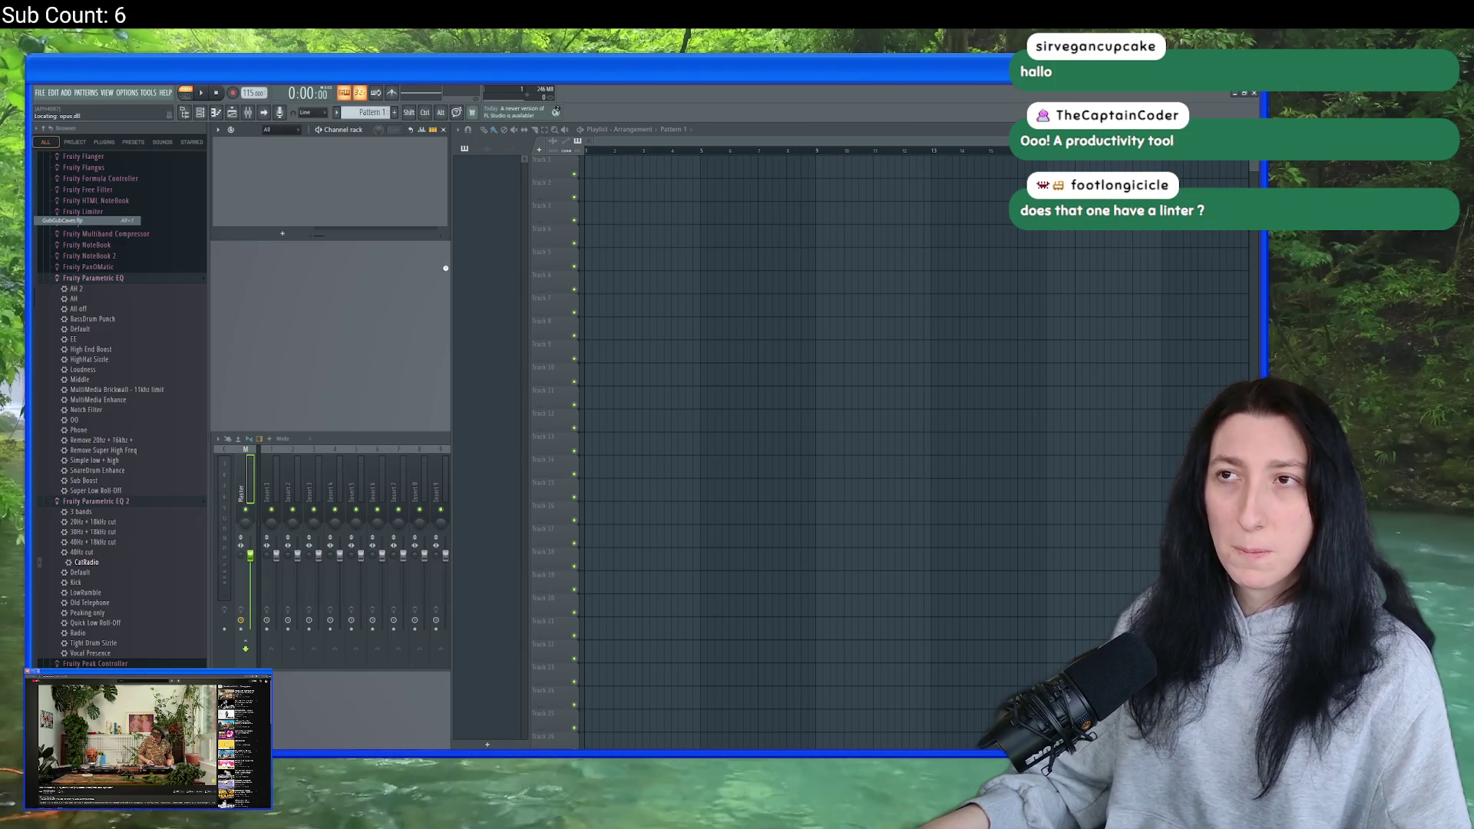
- Open the Gub Gub Caves music card's description for editing in Codecks, then return to FL Studio
{"action": "key", "text": "alt+Tab"}
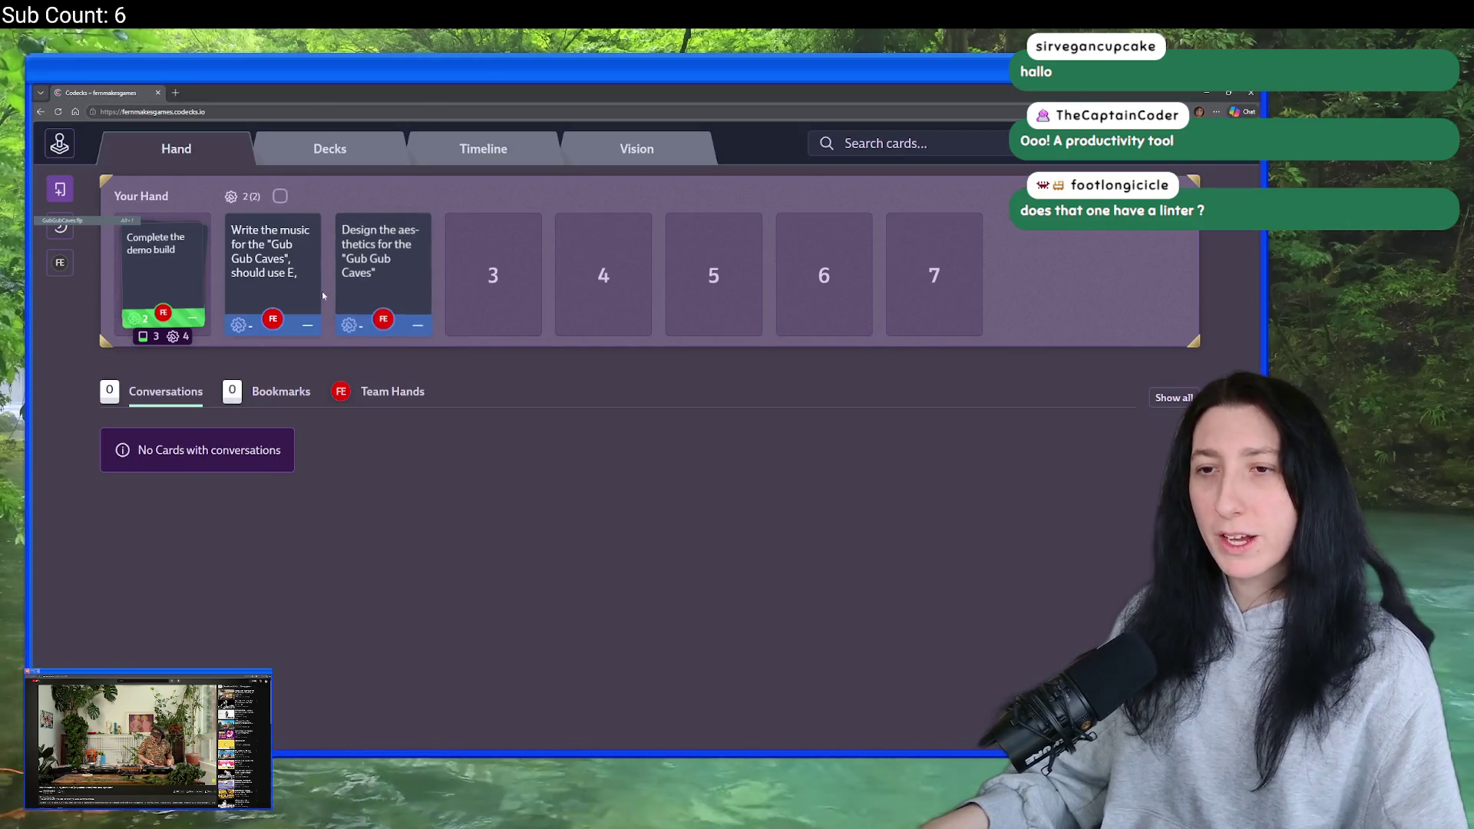
{"action": "left_click", "coordinate": [321, 292]}
{"action": "left_click", "coordinate": [178, 261]}
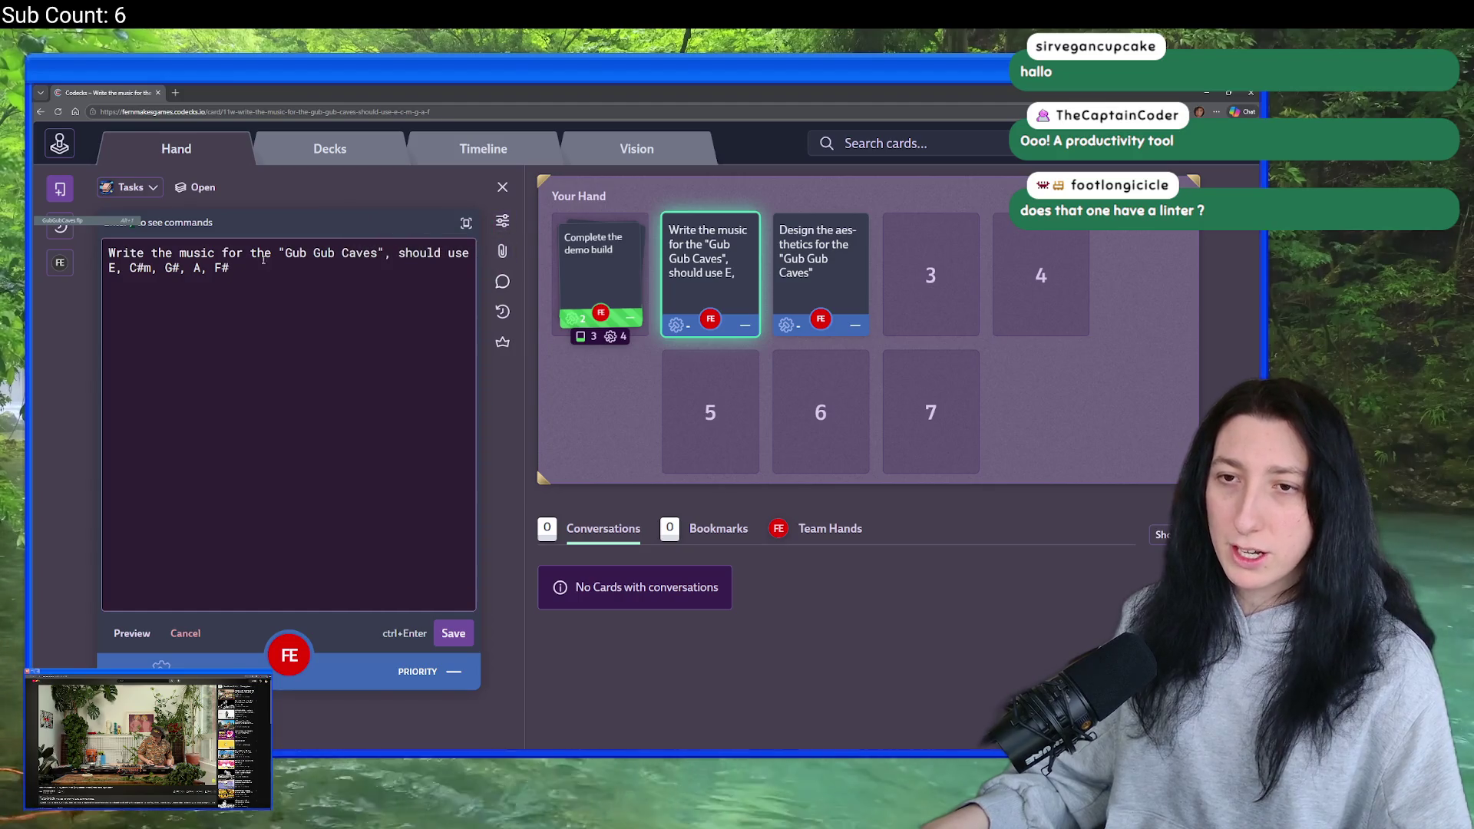
{"action": "key", "text": "alt+Tab"}
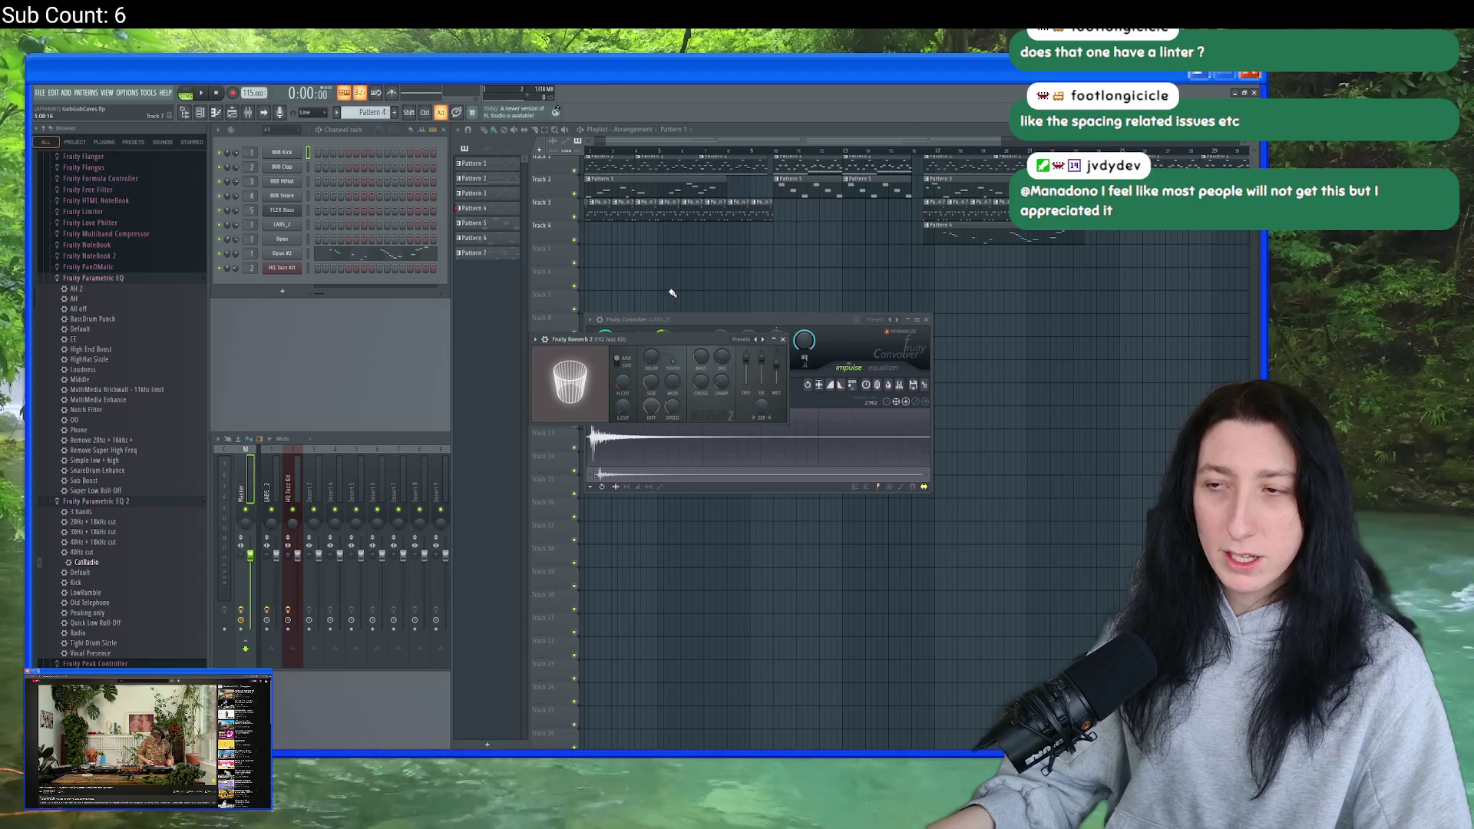
- Close the effect plugin windows and audition a Pattern 4 clip placed on Track 7
{"action": "left_click", "coordinate": [672, 301]}
{"action": "key", "text": "y"}
{"action": "left_click_drag", "start_coordinate": [676, 318], "coordinate": [692, 307]}
{"action": "left_click", "coordinate": [684, 311]}
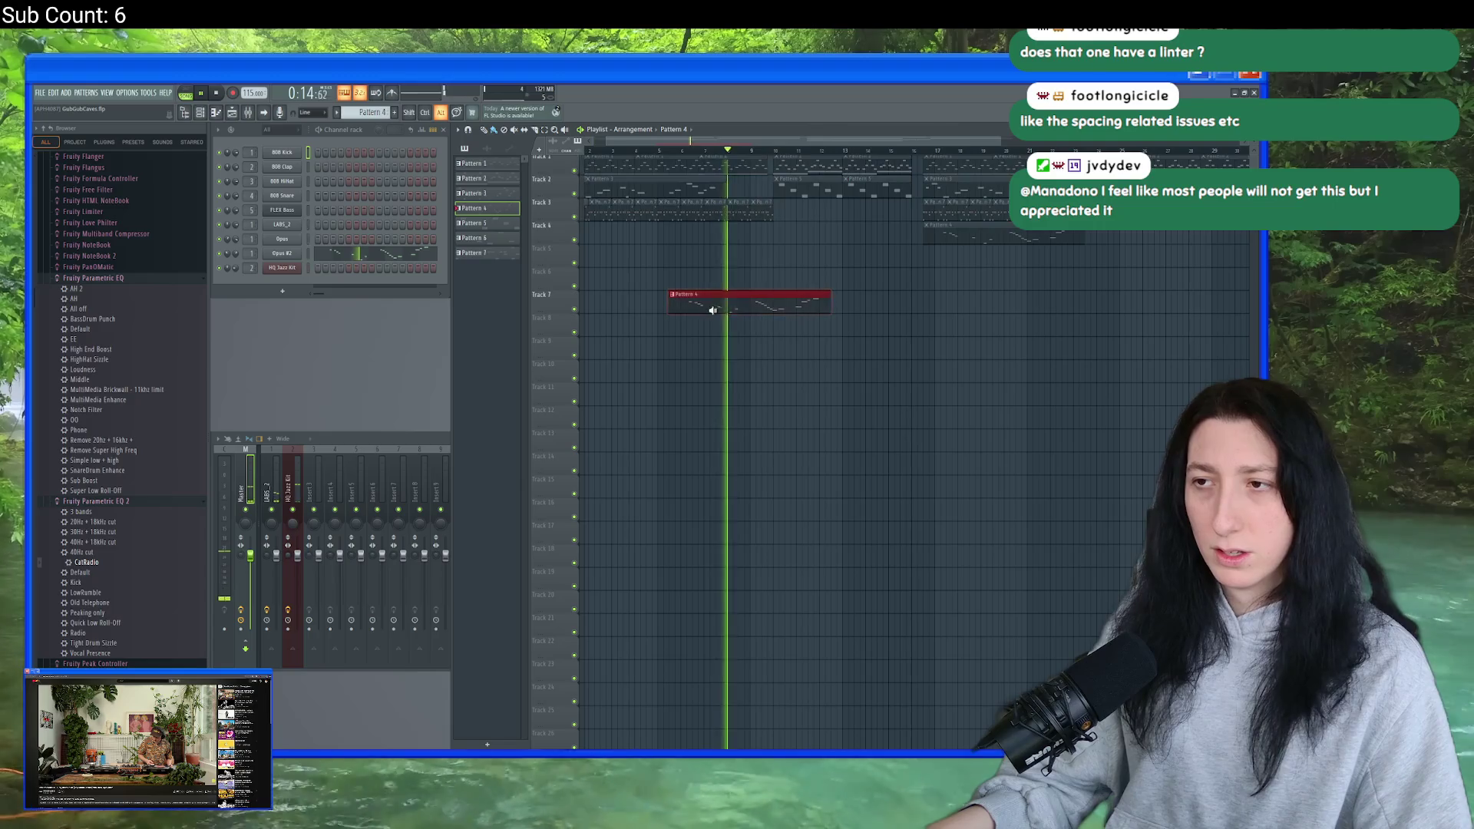
{"action": "scroll", "coordinate": [691, 310], "scroll_direction": "up", "scroll_amount": 1, "text": "alt"}
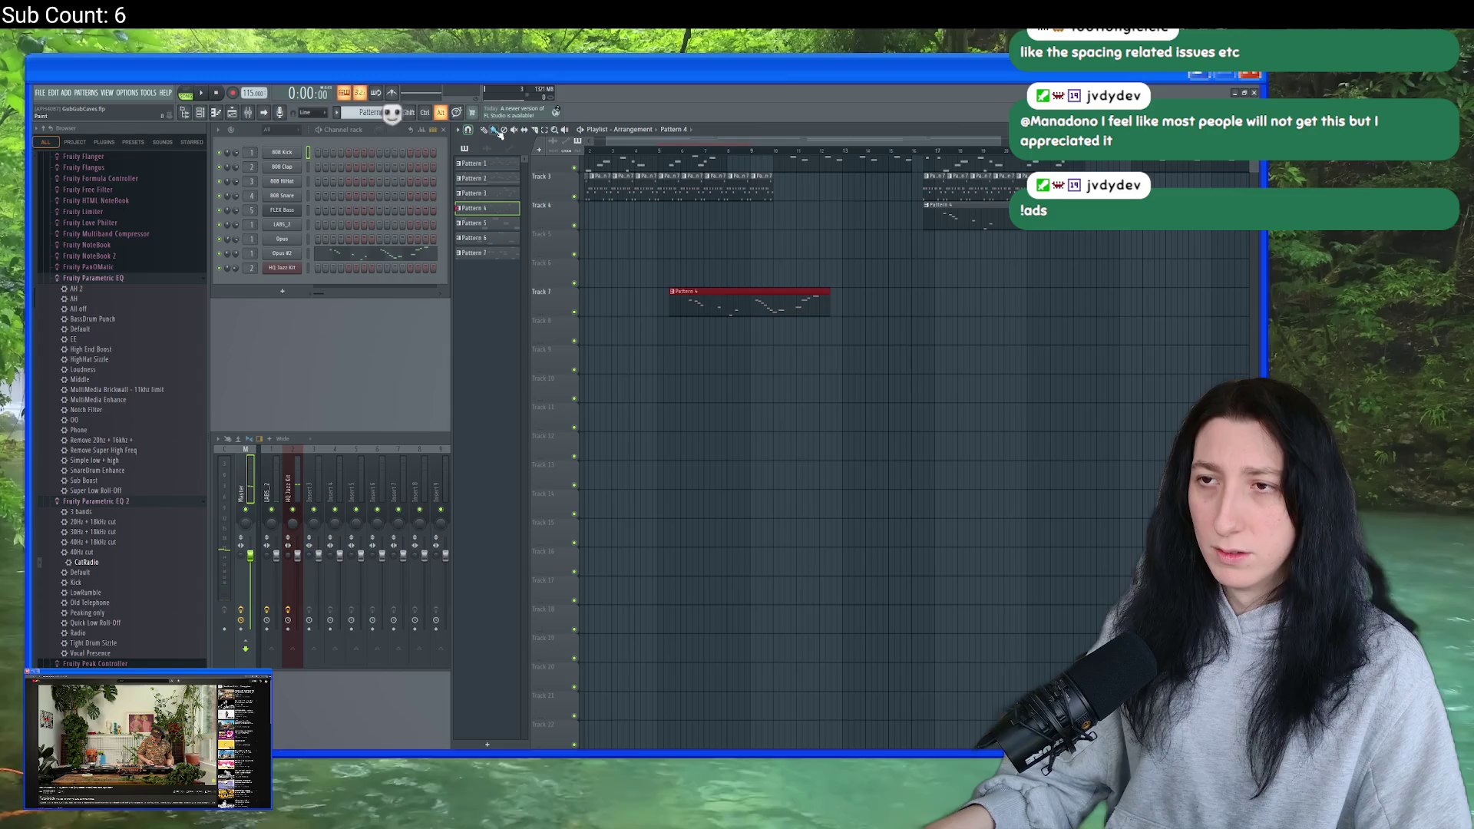
{"action": "mouse_move", "coordinate": [688, 307]}
{"action": "left_mouse_down"}
{"action": "mouse_move", "coordinate": [718, 308]}
{"action": "mouse_move", "coordinate": [719, 344]}
{"action": "left_mouse_up"}
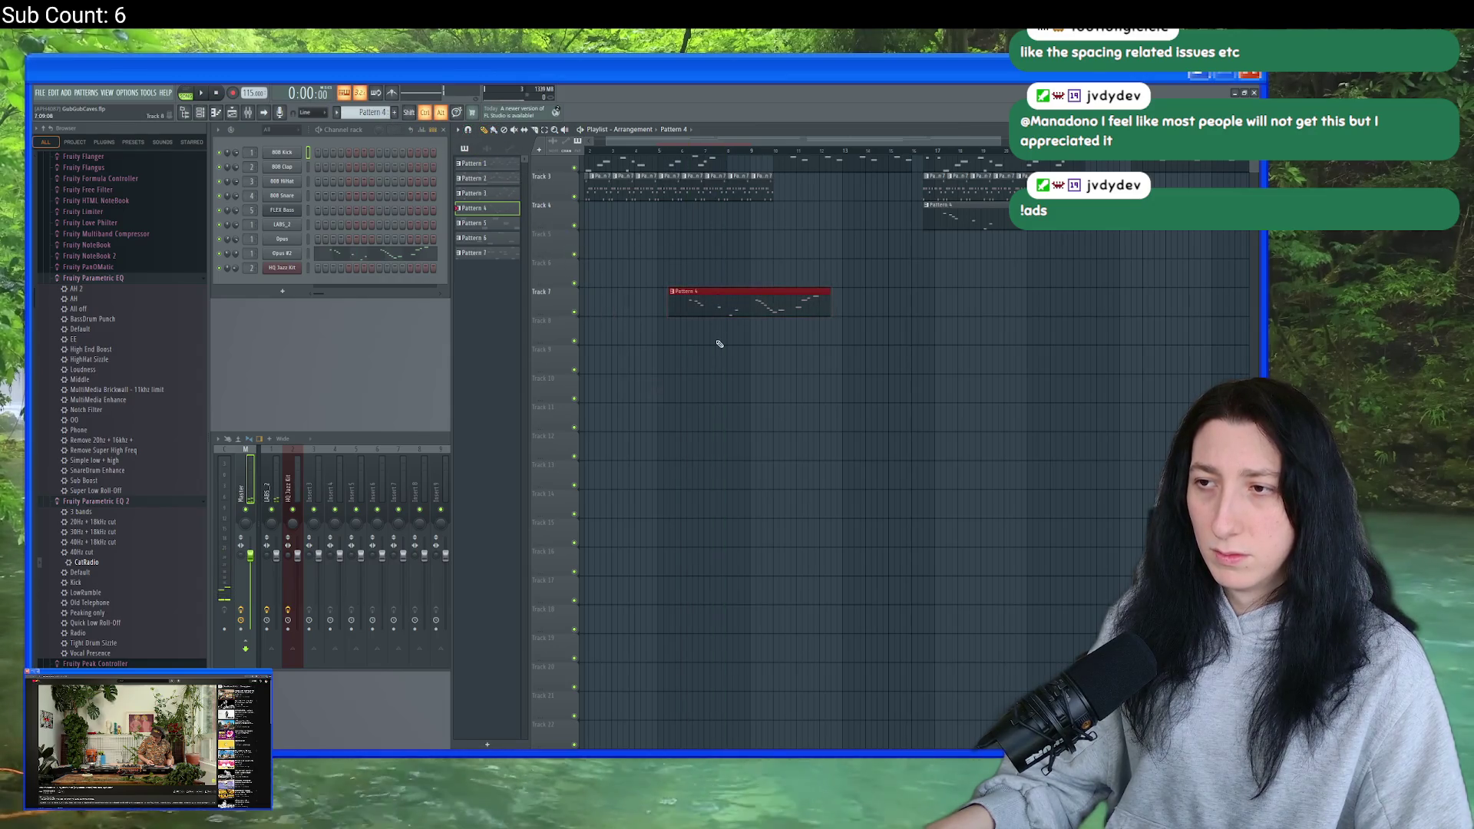
- Add a Pattern 4 clip on Track 5, show the pattern list, and audition it
{"action": "left_click", "coordinate": [637, 256]}
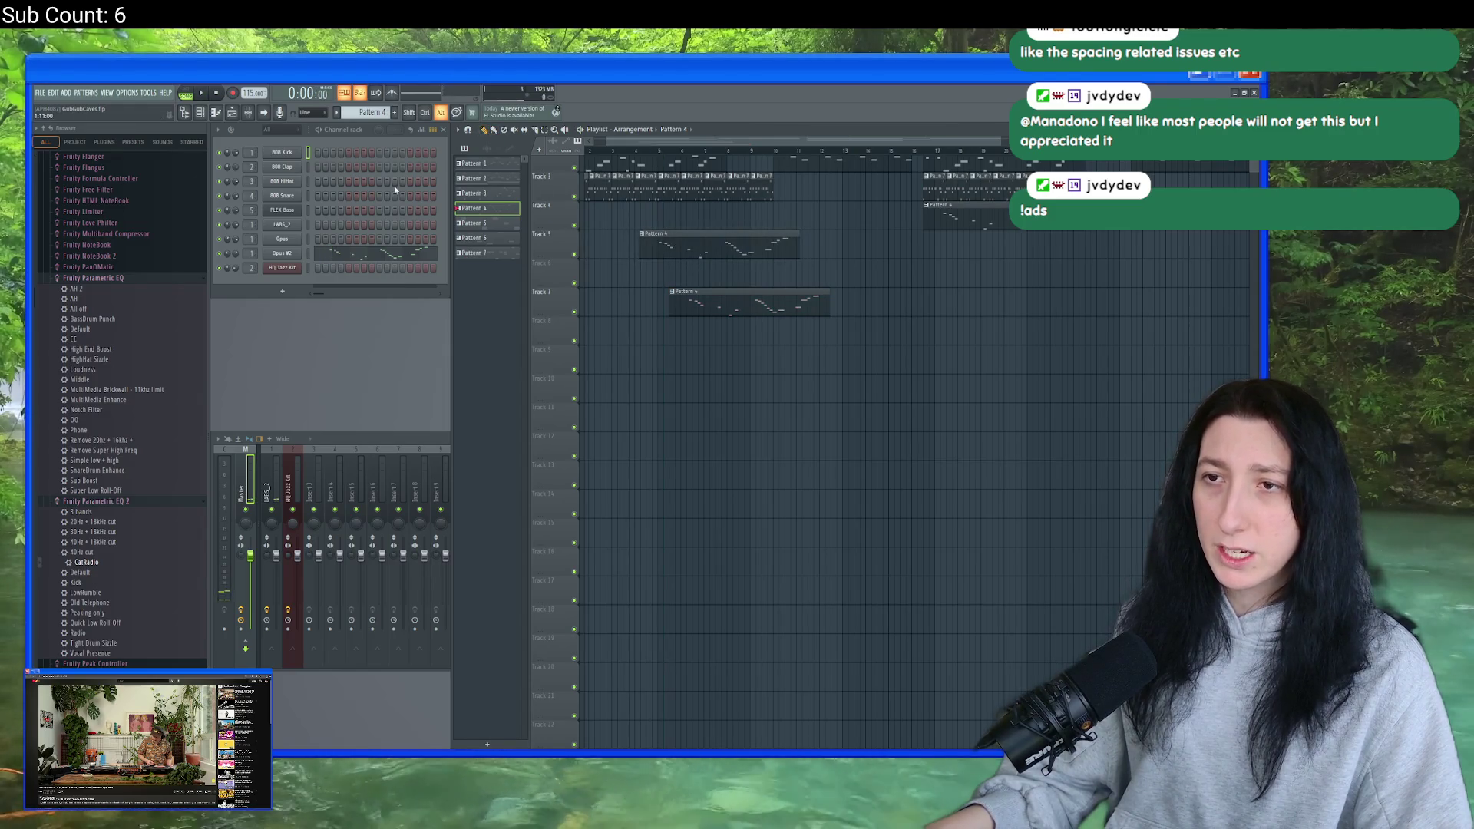
{"action": "left_click", "coordinate": [460, 130]}
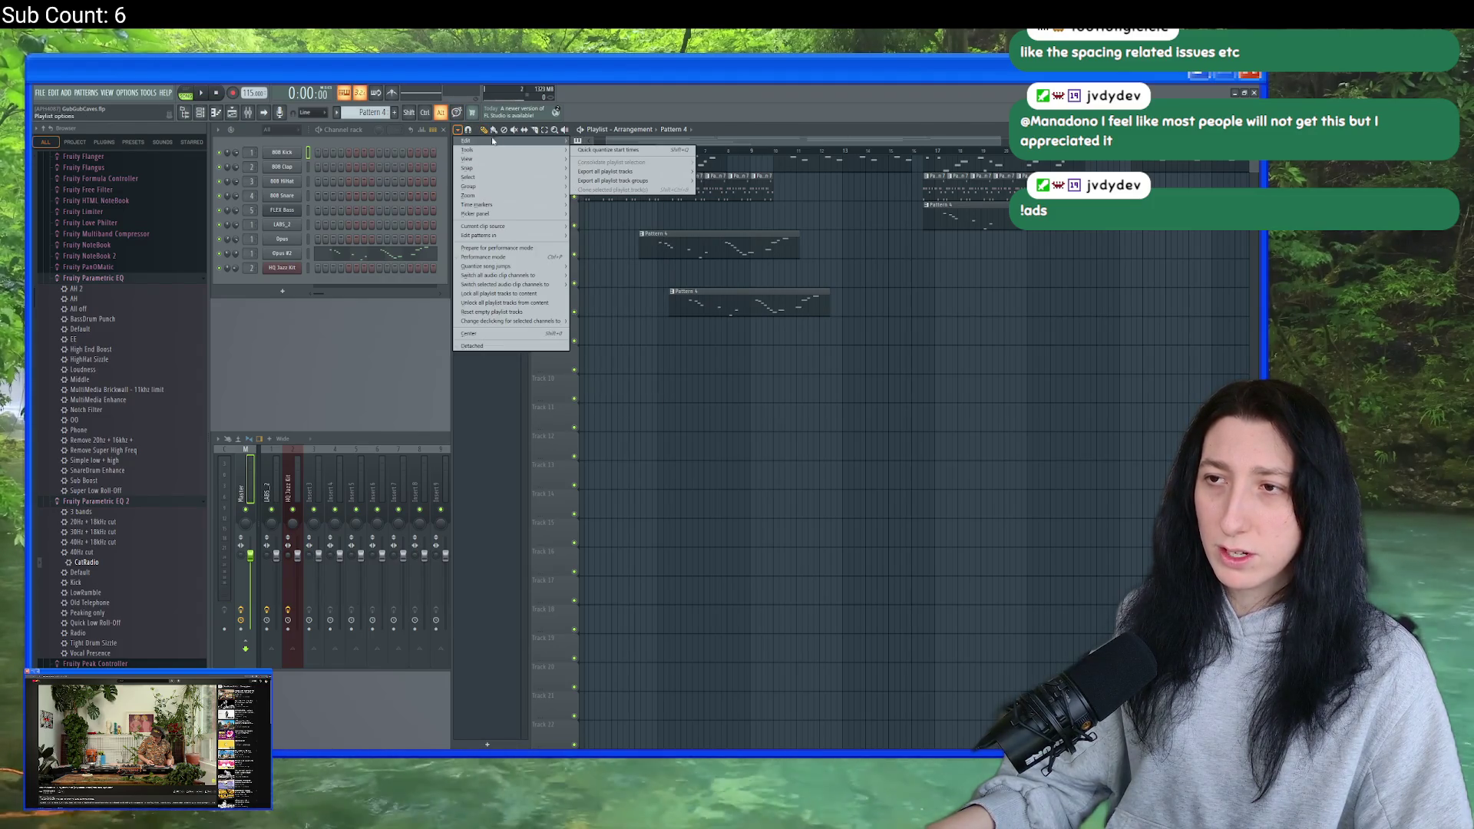
{"action": "left_click", "coordinate": [599, 192]}
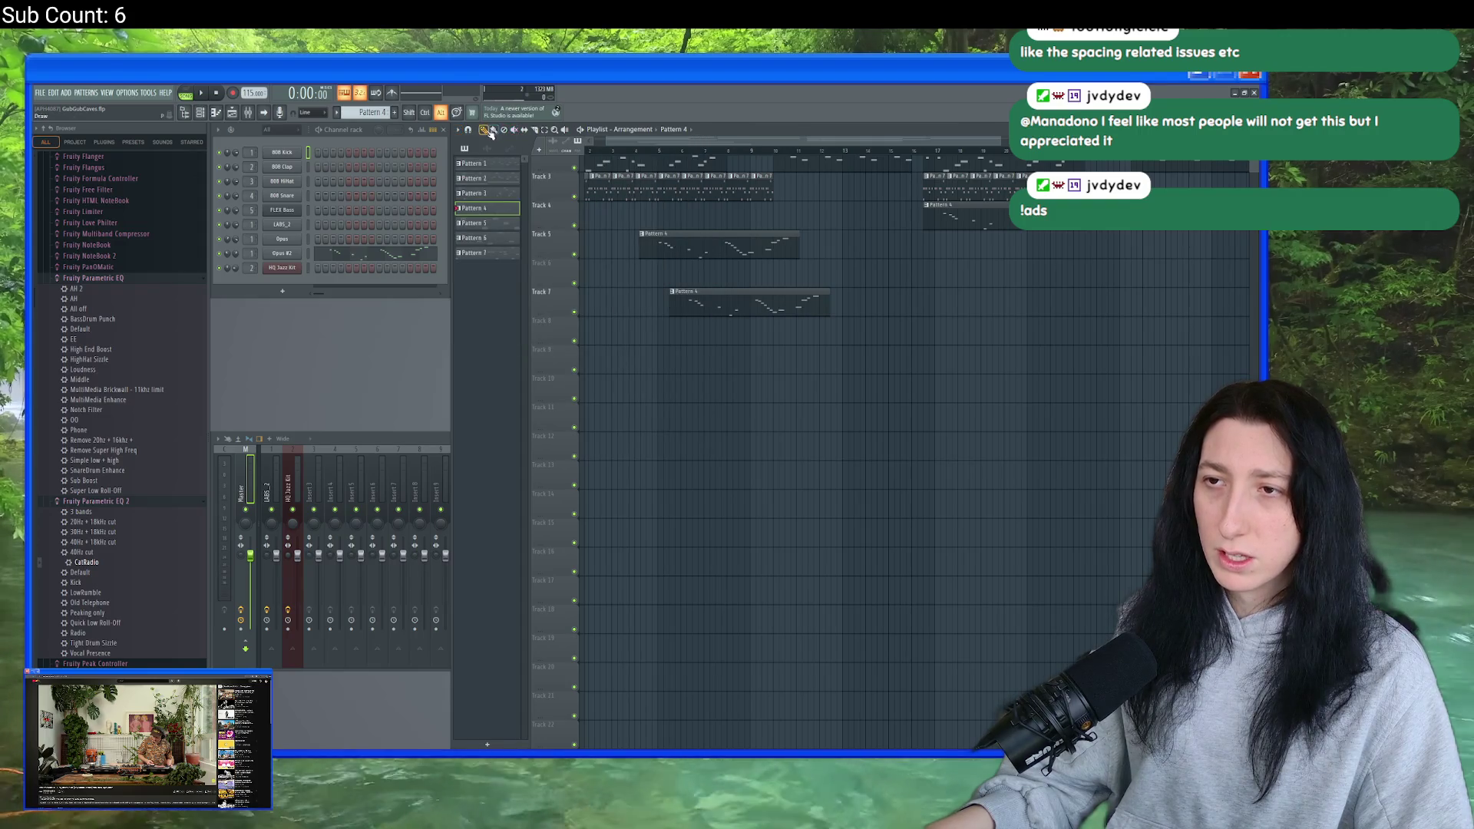
{"action": "left_click", "coordinate": [662, 234]}
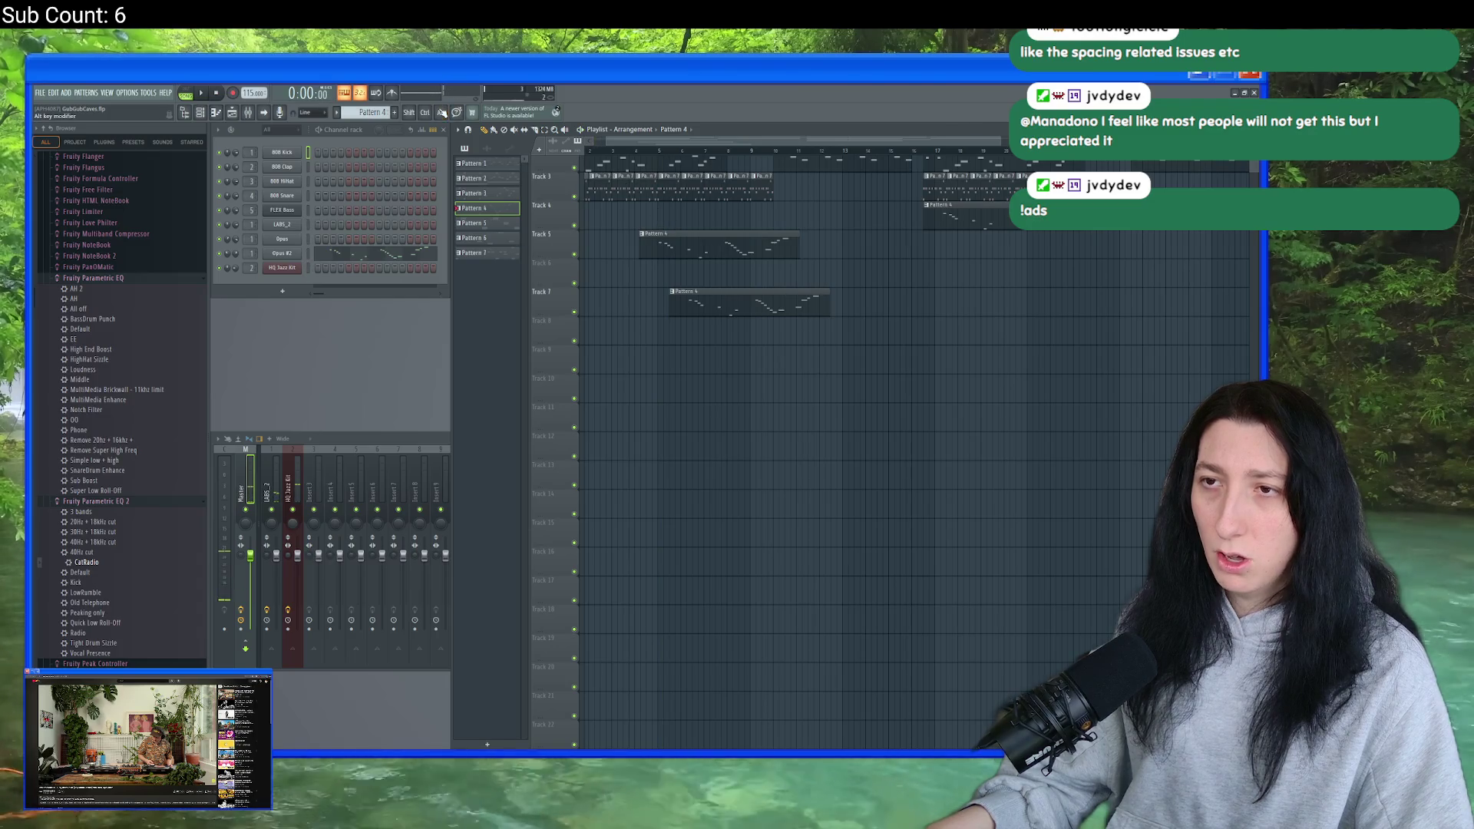
- Delete both Pattern 4 clips from Tracks 5 and 7 and stop playback
{"action": "right_click", "coordinate": [684, 246]}
{"action": "right_click", "coordinate": [703, 303]}
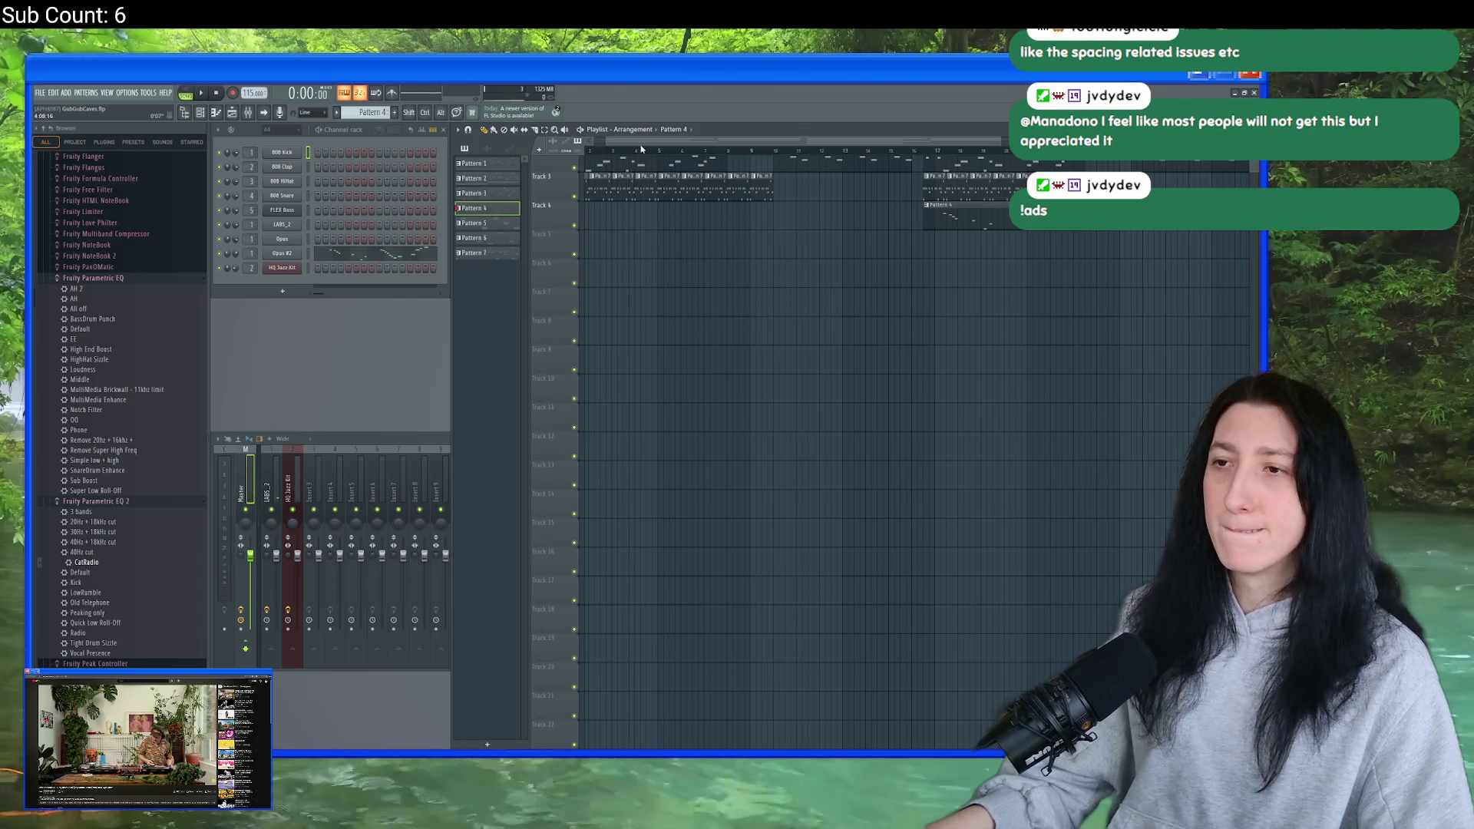
{"action": "scroll", "coordinate": [642, 148], "scroll_direction": "left", "scroll_amount": 1}
{"action": "scroll", "coordinate": [711, 329], "scroll_direction": "up", "scroll_amount": 2}
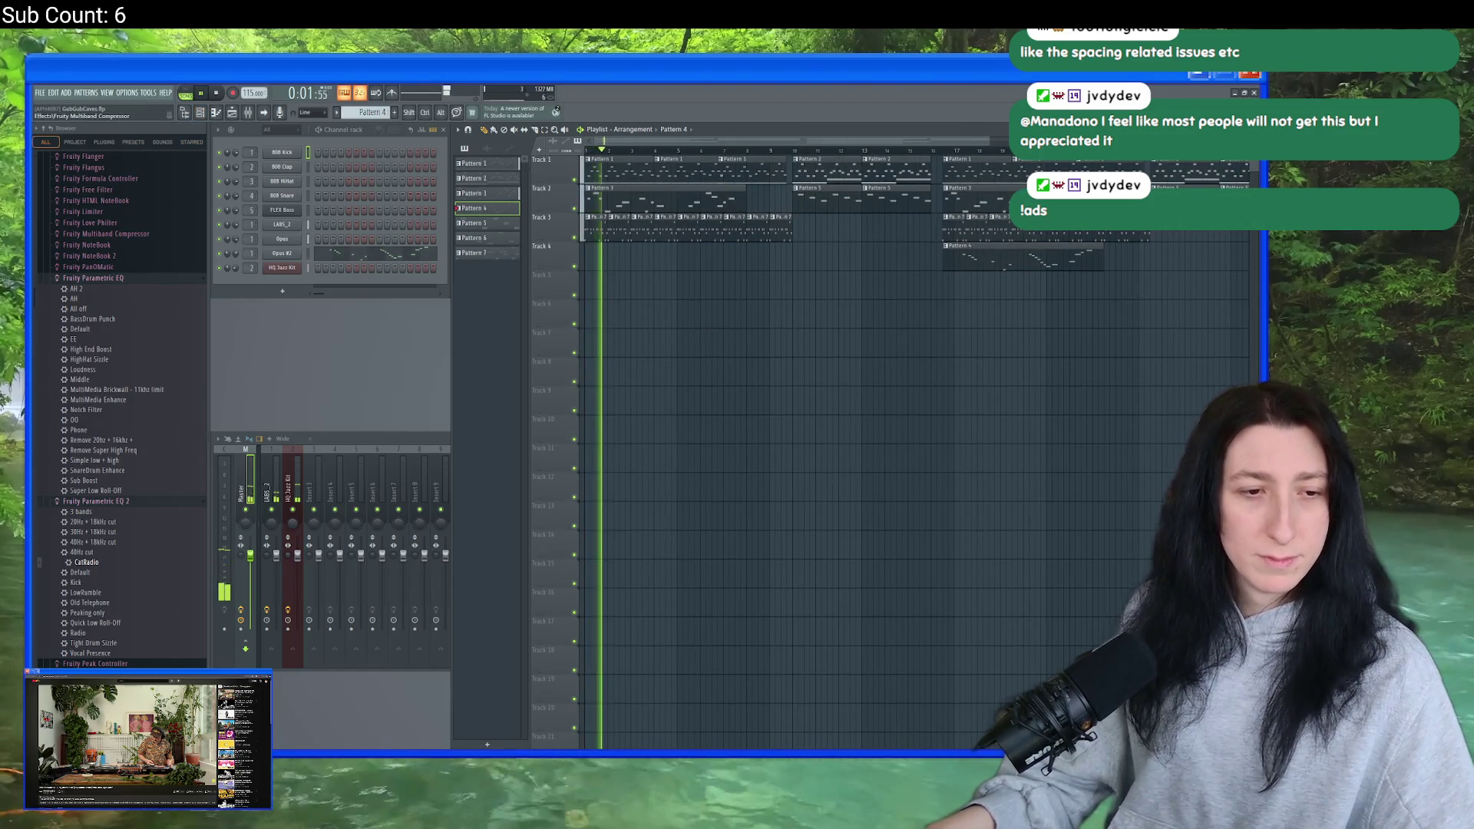
{"action": "key", "text": "space"}
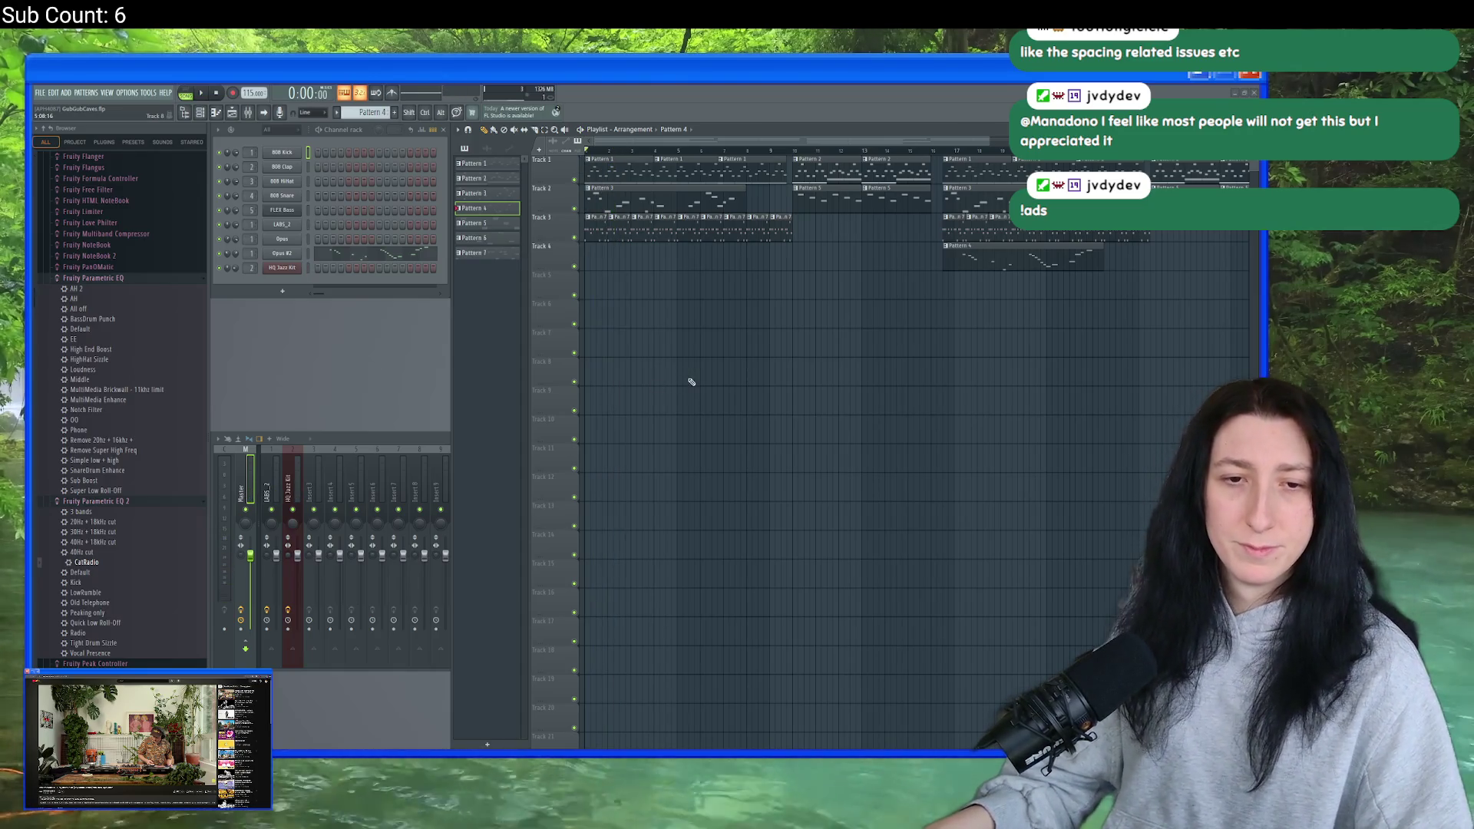
{"action": "left_click", "coordinate": [202, 93]}
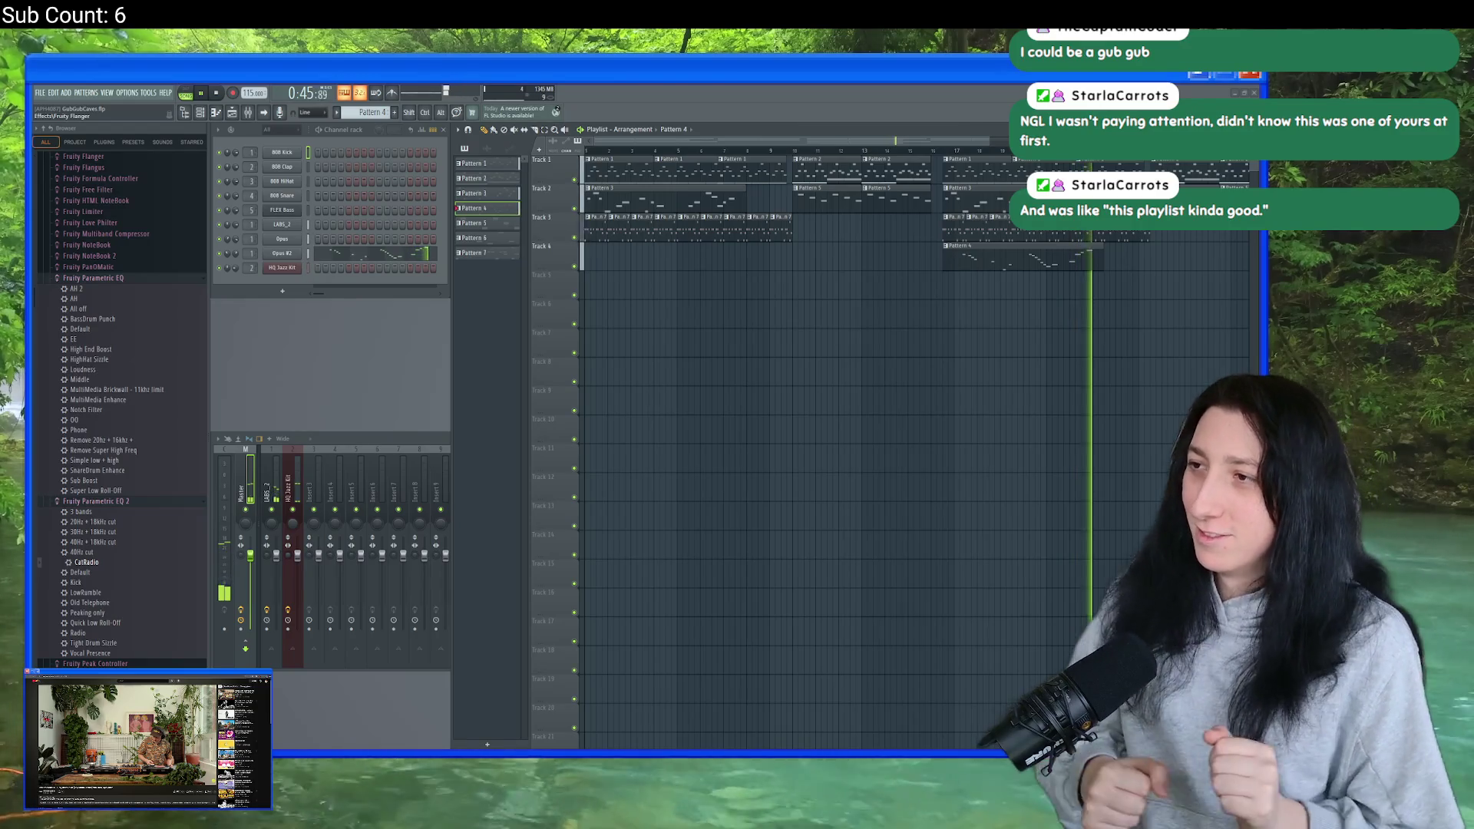
{"action": "scroll", "coordinate": [777, 488], "scroll_direction": "right", "scroll_amount": 2}
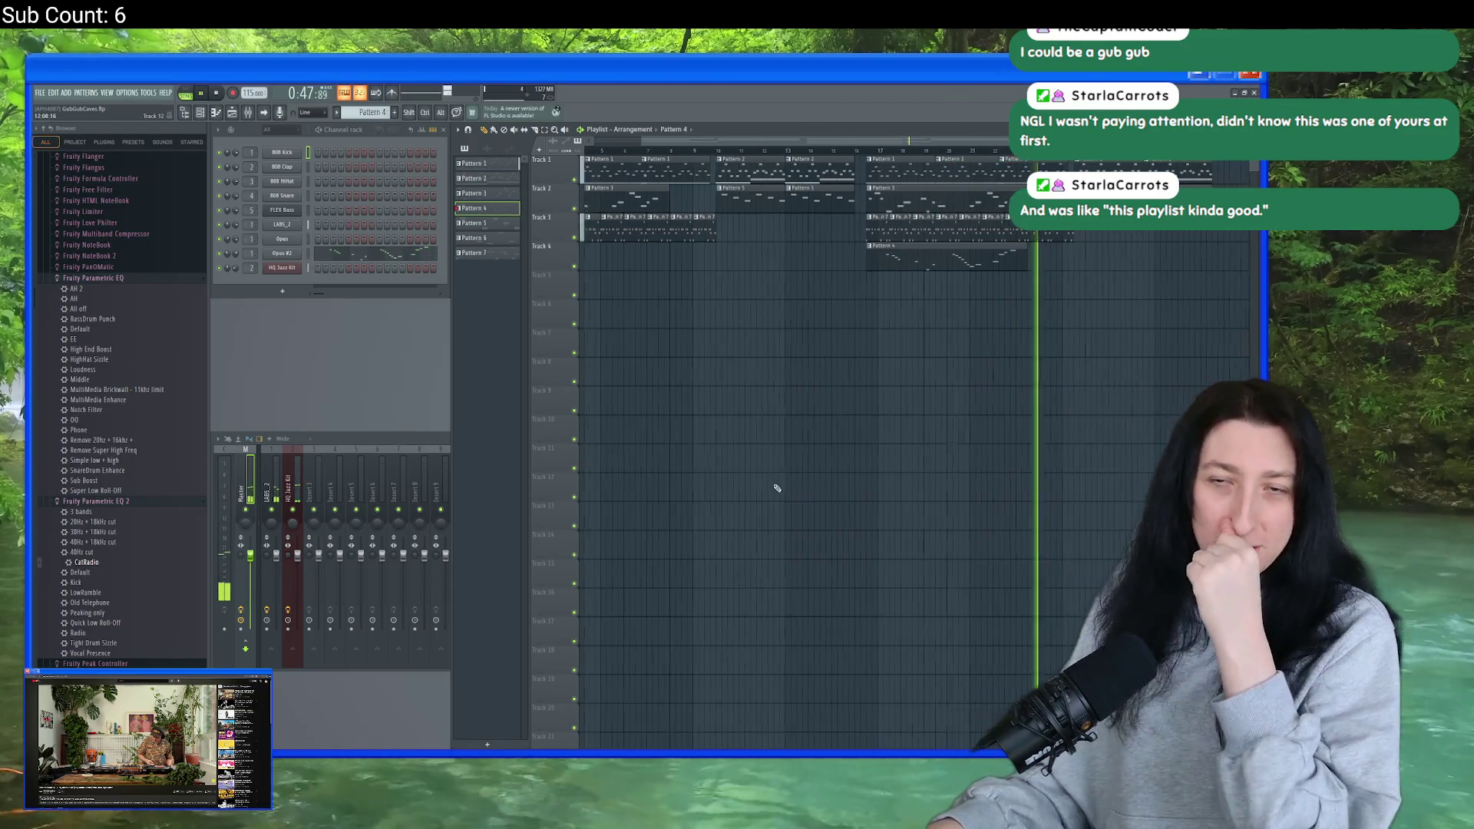
{"action": "scroll", "coordinate": [837, 398], "scroll_direction": "right", "scroll_amount": 2}
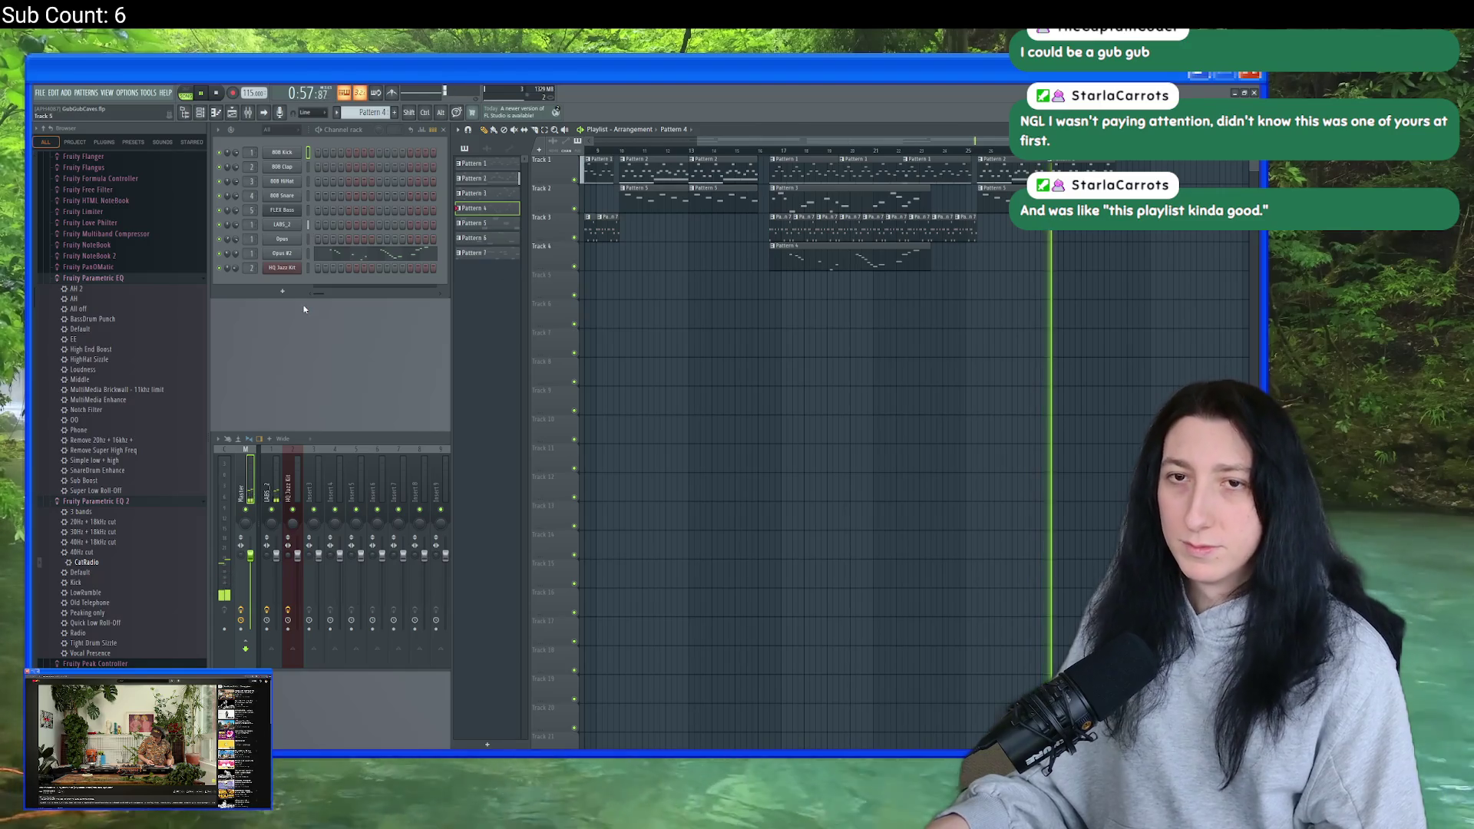
{"action": "left_click", "coordinate": [220, 96]}
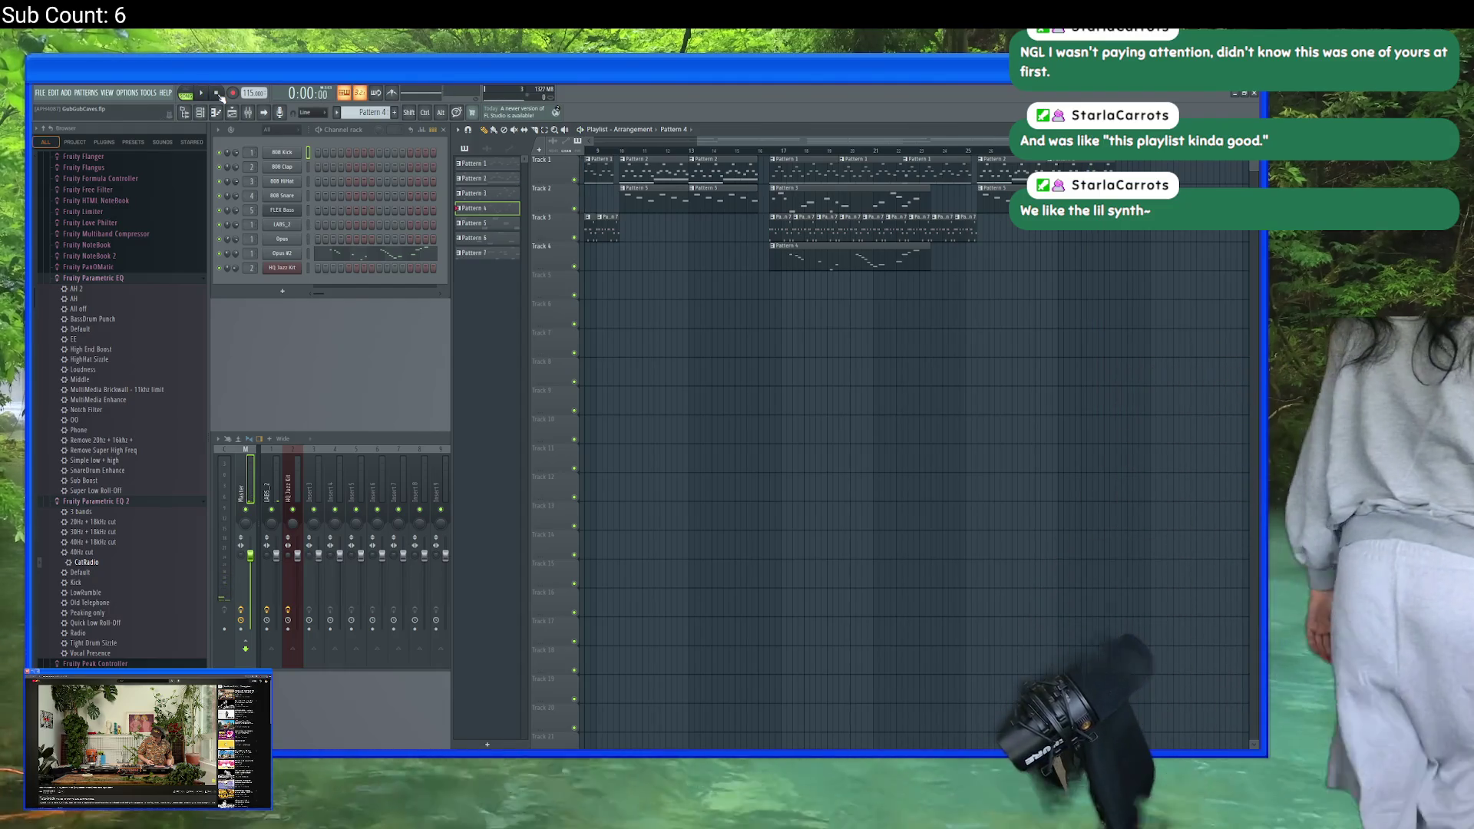
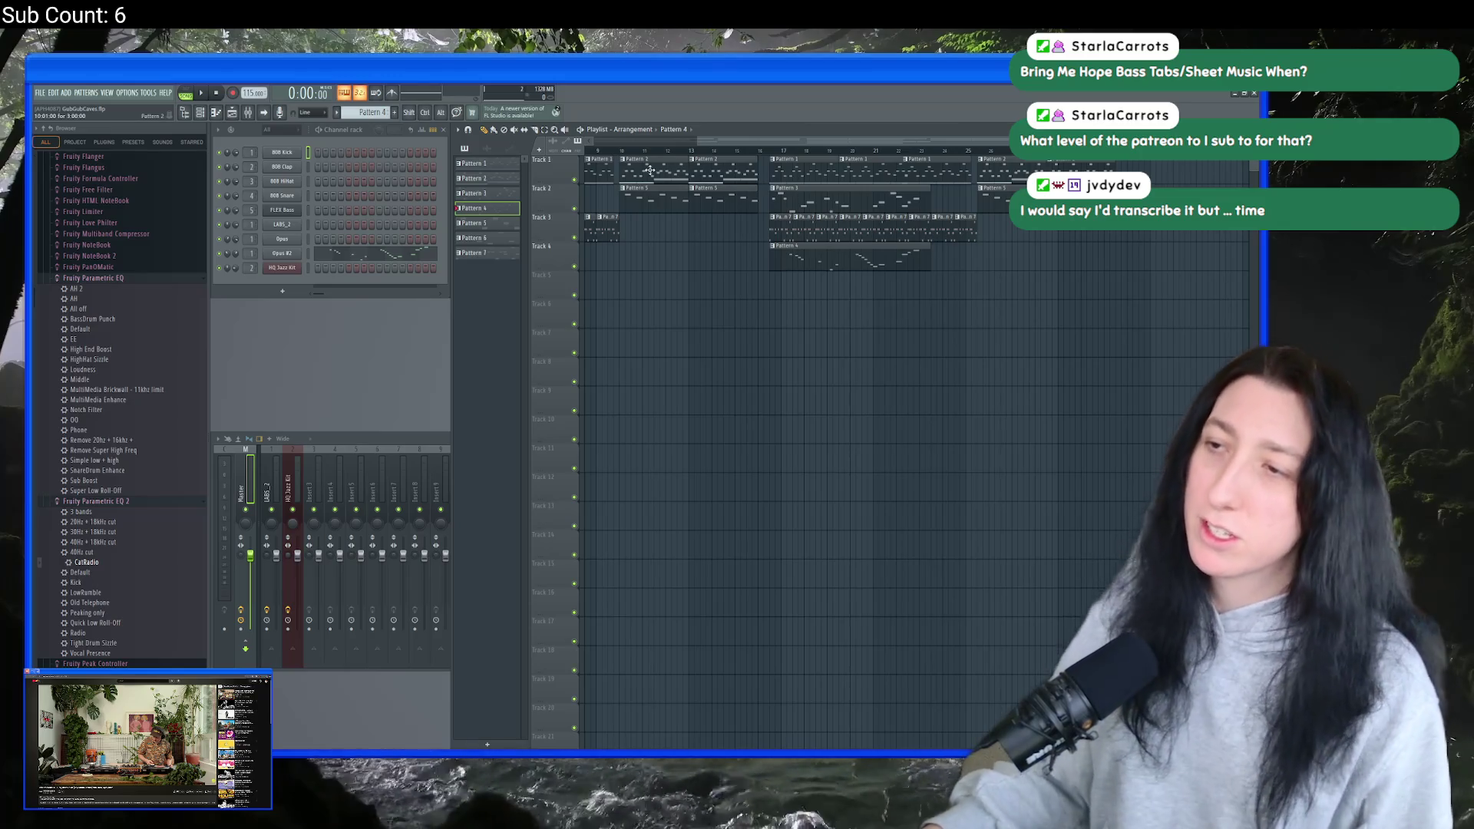
- Audition Pattern 2's LABS_2 melody in the piano roll in PAT mode
{"action": "left_click", "coordinate": [650, 169]}
{"action": "right_click", "coordinate": [292, 224]}
{"action": "left_click", "coordinate": [315, 224]}
{"action": "left_click", "coordinate": [187, 95]}
{"action": "key", "text": "space"}
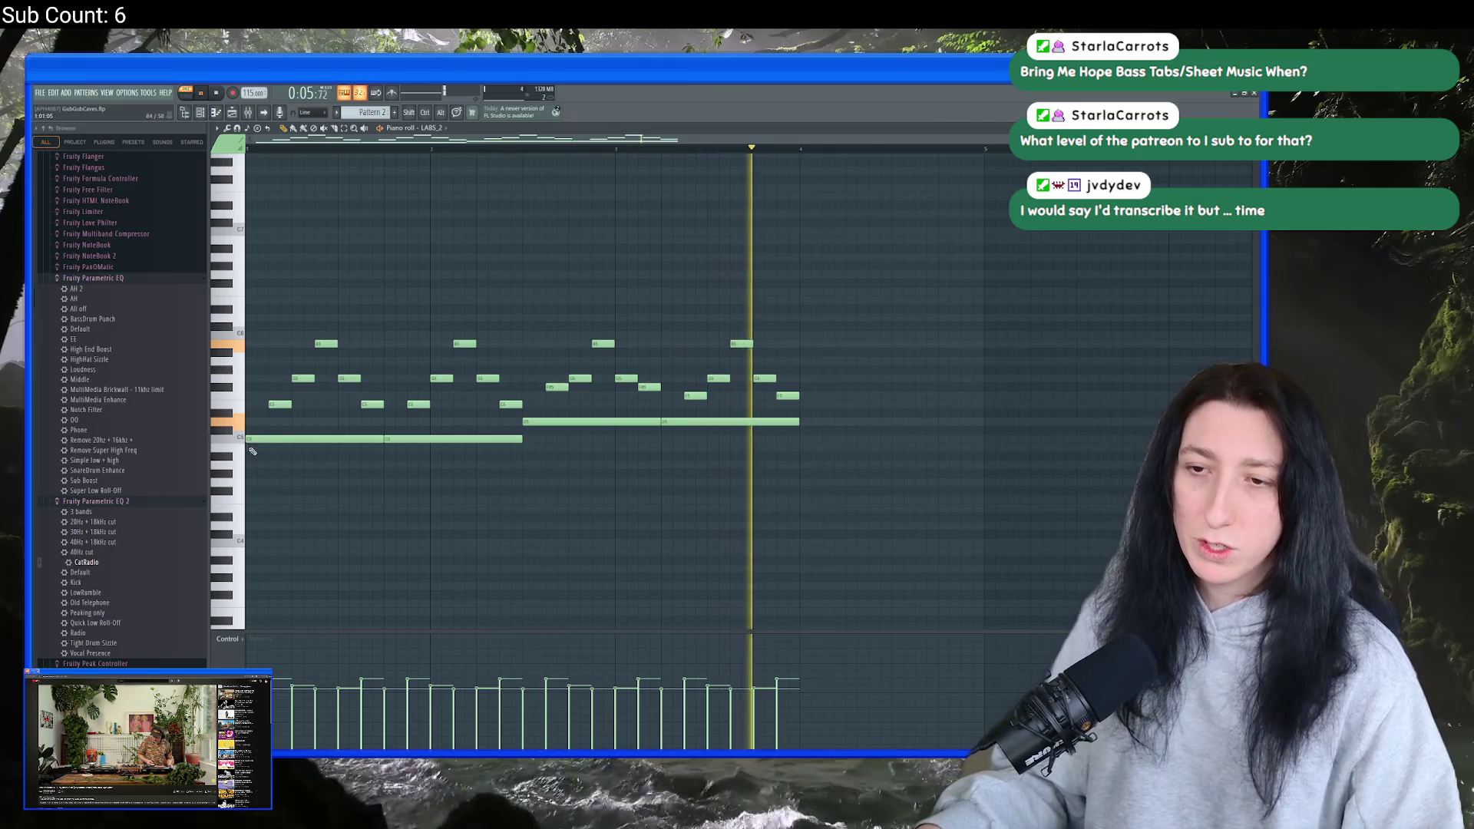
{"action": "scroll", "coordinate": [269, 430], "scroll_direction": "up", "scroll_amount": 2, "text": "ctrl"}
{"action": "scroll", "coordinate": [384, 407], "scroll_direction": "down", "scroll_amount": 1}
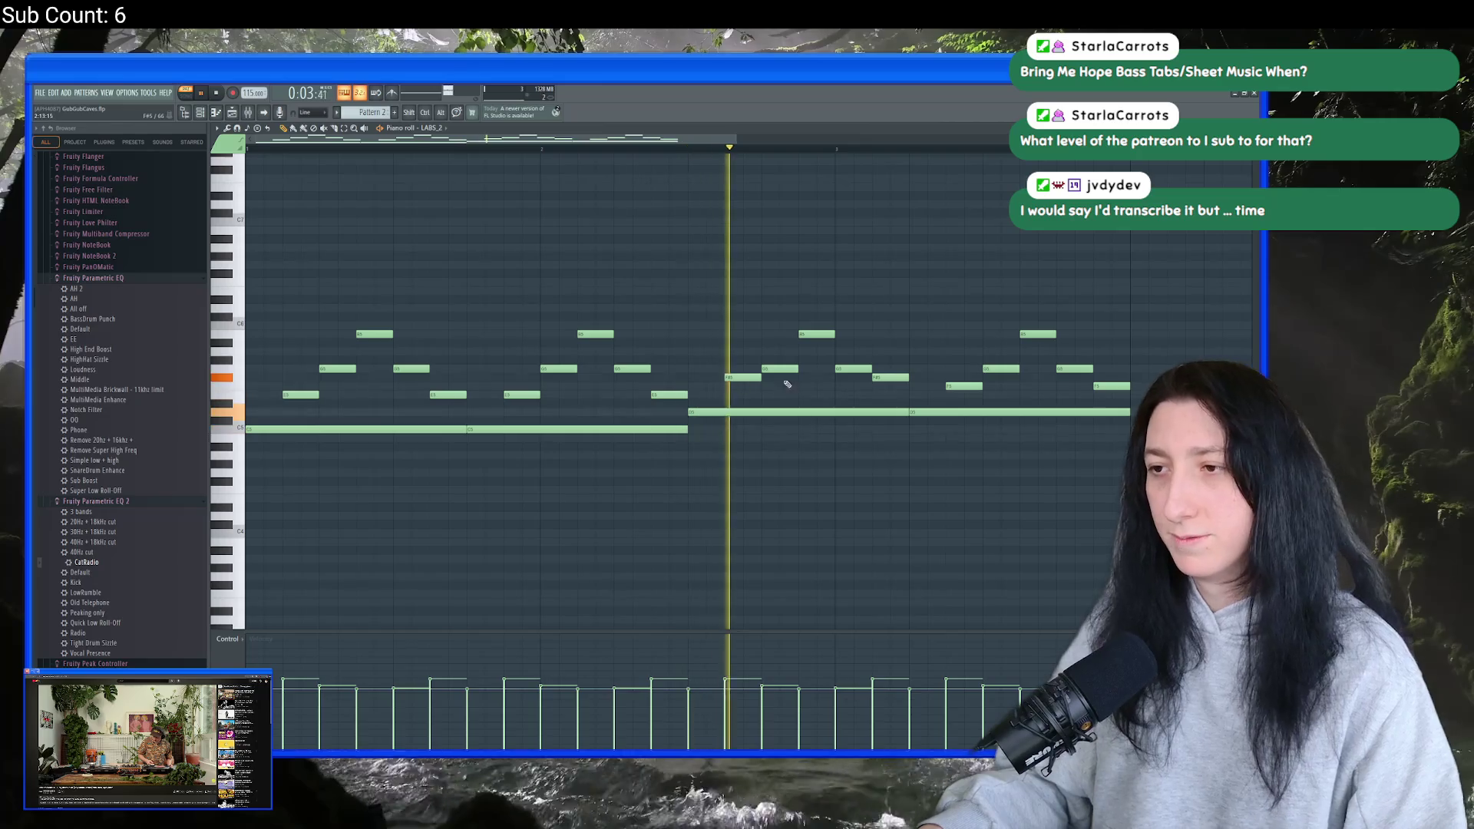
{"action": "key", "text": "space"}
{"action": "key", "text": "F7"}
- Play Pattern 1's LABS_2 melody in the piano roll, then stop and close it
{"action": "left_click", "coordinate": [474, 163]}
{"action": "right_click", "coordinate": [282, 224]}
{"action": "left_click", "coordinate": [311, 230]}
{"action": "key", "text": "space"}
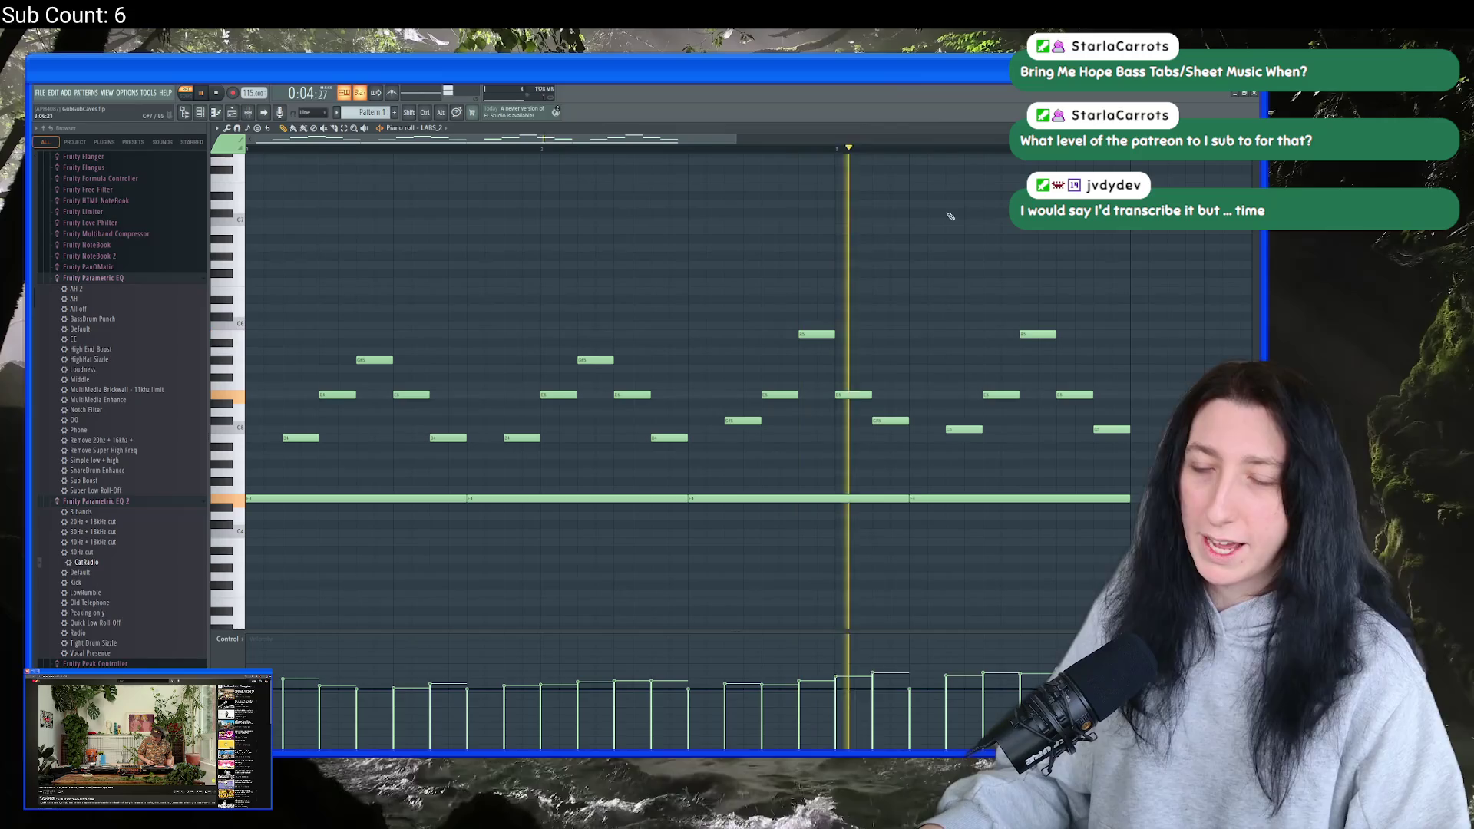
{"action": "key", "text": "space"}
{"action": "key", "text": "F7"}
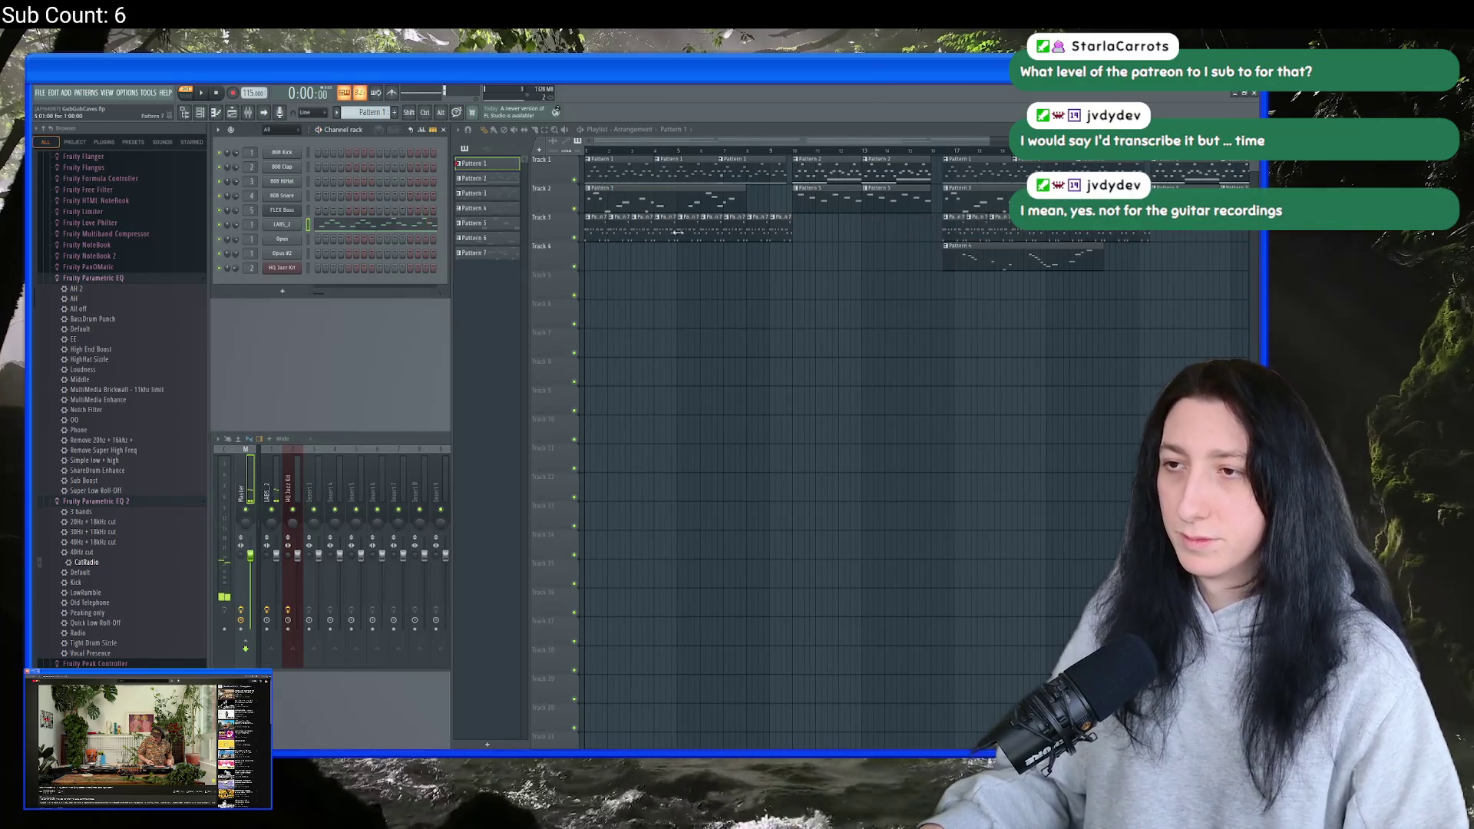
- Play Pattern 3's Opus melody in the piano roll, zoomed out to more bars, then close it
{"action": "left_click", "coordinate": [473, 193]}
{"action": "right_click", "coordinate": [307, 233]}
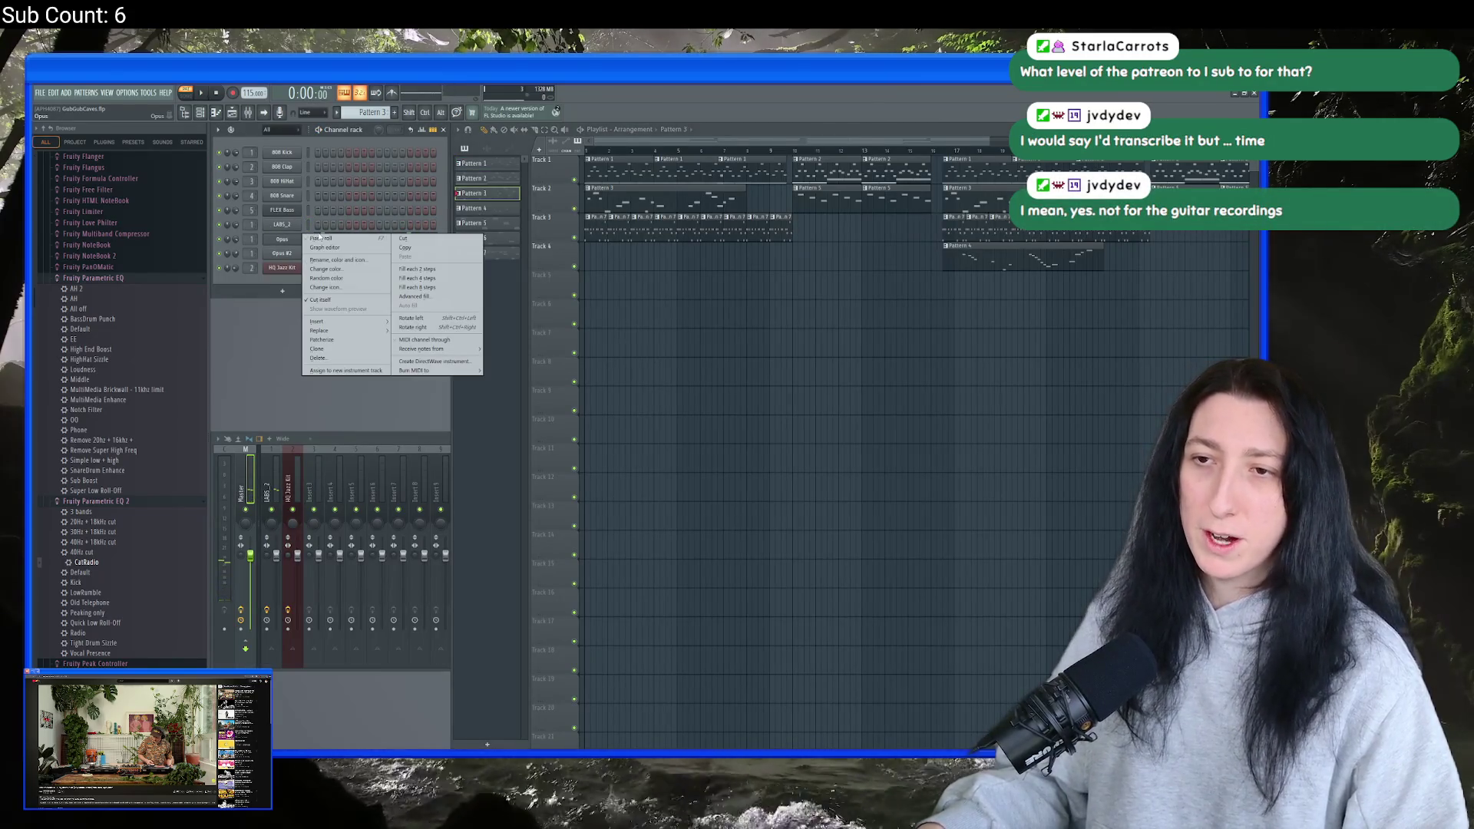
{"action": "left_click", "coordinate": [321, 238]}
{"action": "key", "text": "space"}
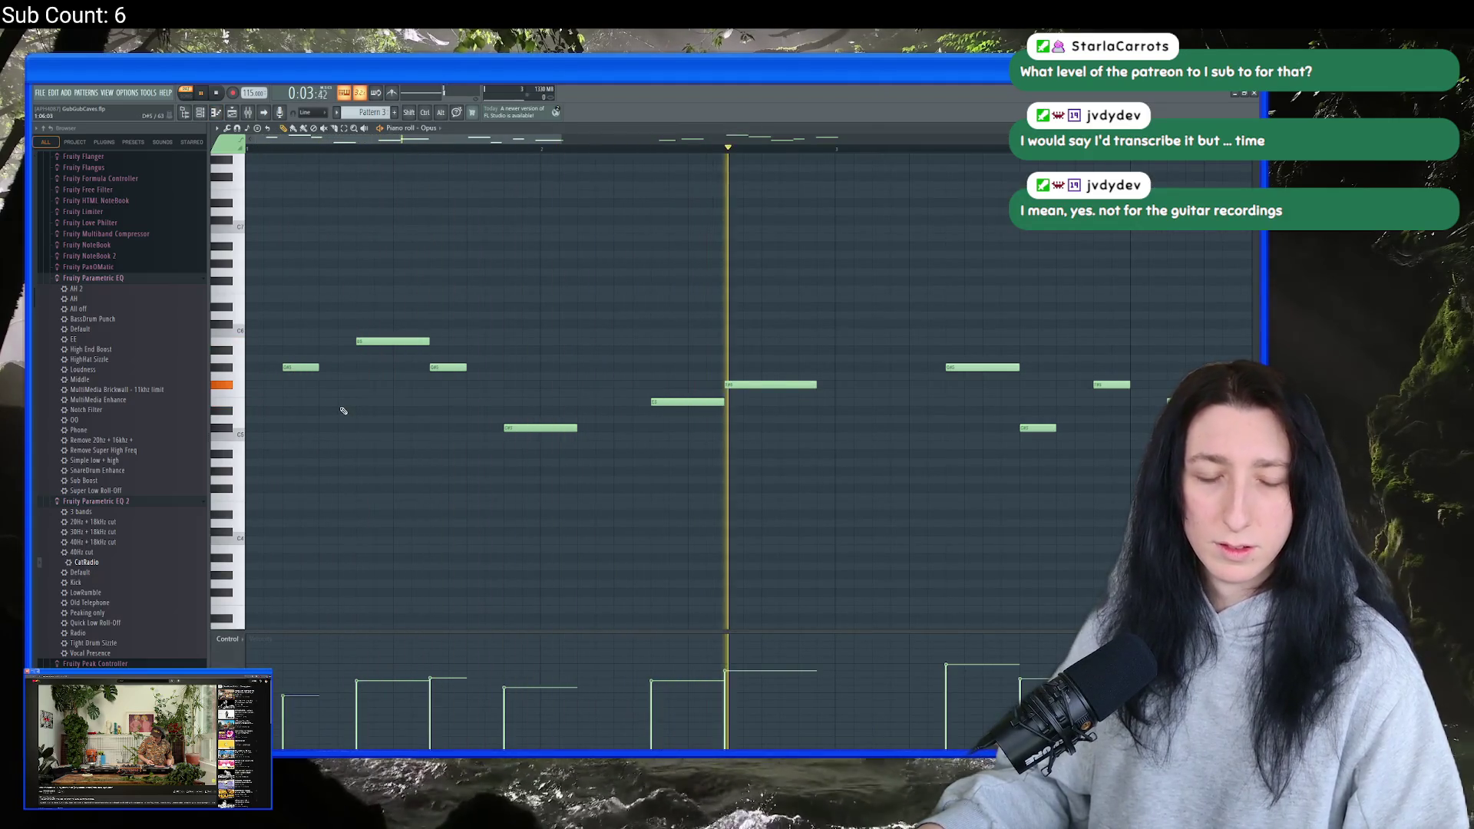
{"action": "scroll", "coordinate": [510, 319], "scroll_direction": "down", "scroll_amount": 1}
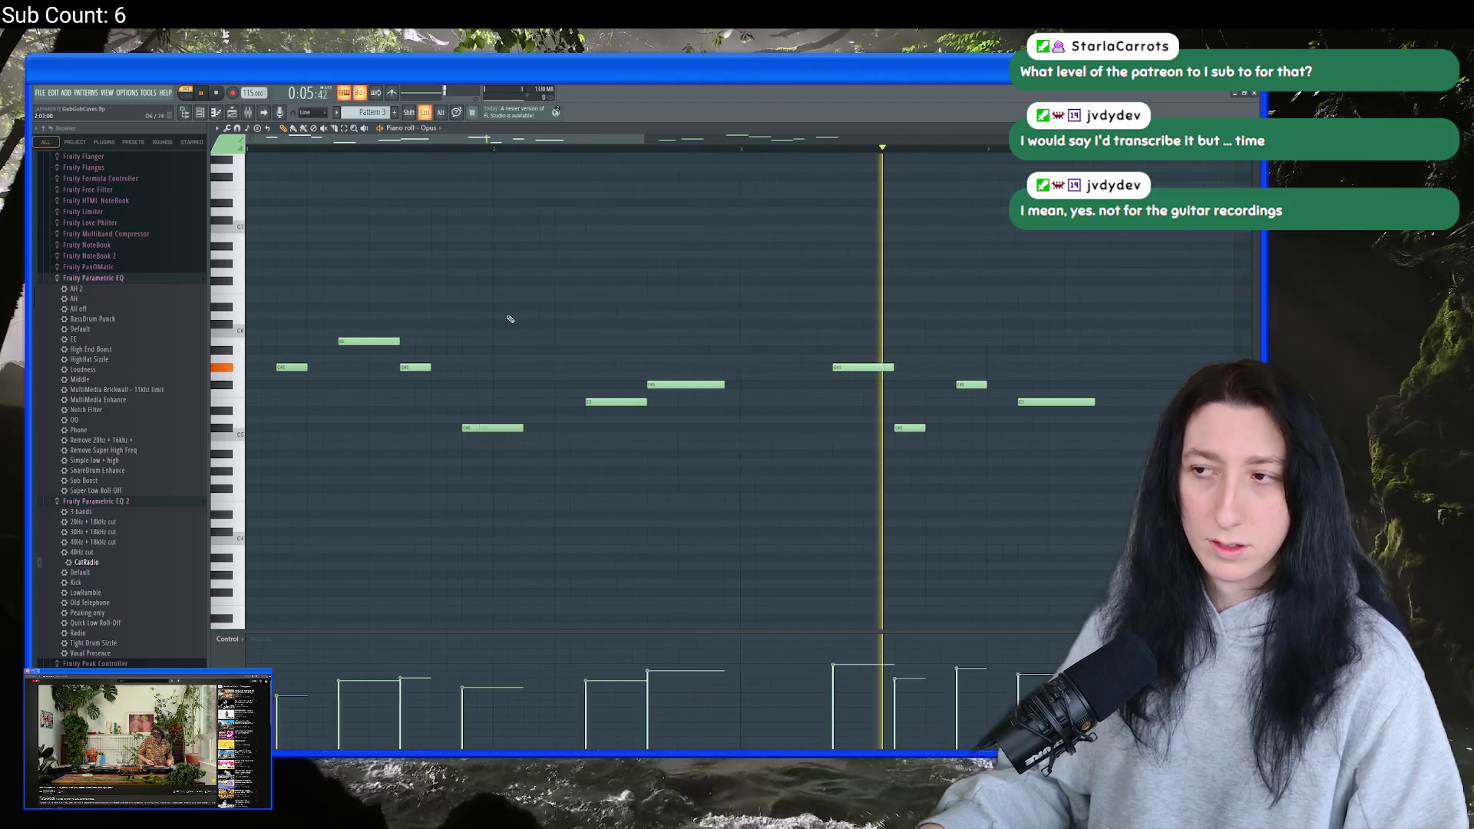
{"action": "scroll", "coordinate": [510, 319], "scroll_direction": "down", "scroll_amount": 1}
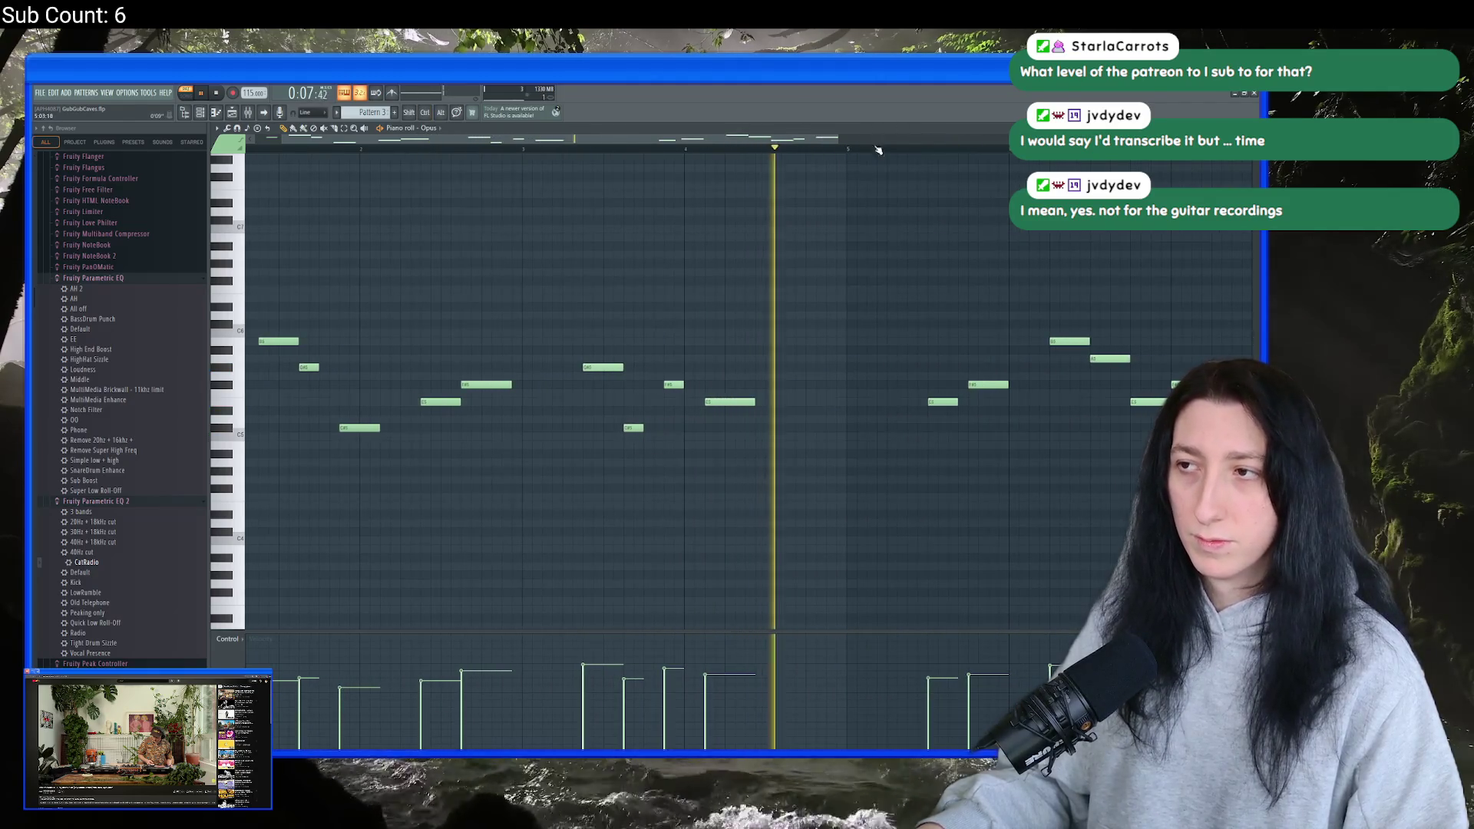
{"action": "scroll", "coordinate": [848, 230], "scroll_direction": "down", "scroll_amount": 1}
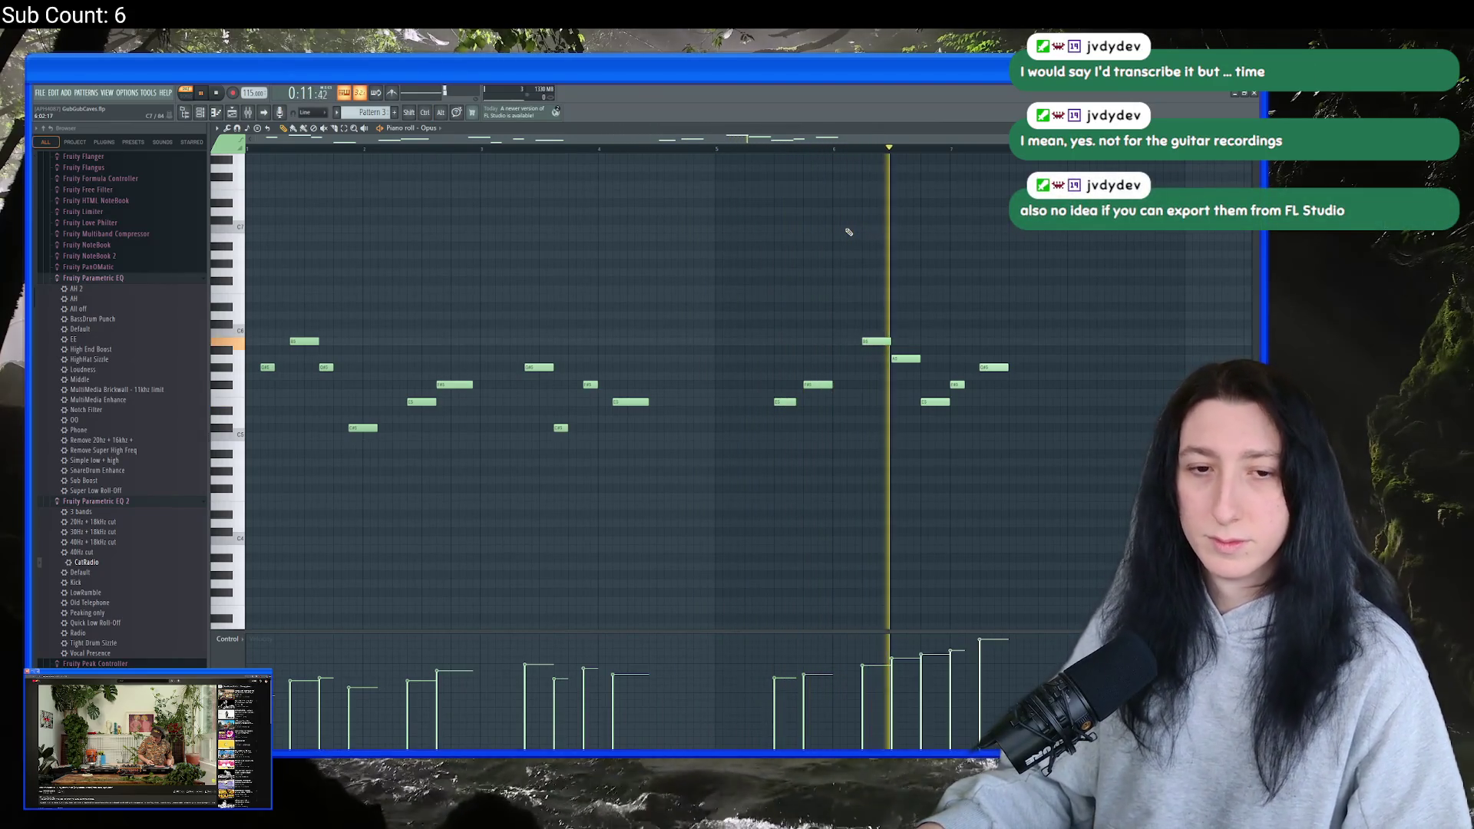
{"action": "key", "text": "F7"}
- Stop playback, cancel the GubGubCaves.mid MIDI export, and remove the stray Pattern 3 clip on Track 8
{"action": "key", "text": "space"}
{"action": "left_click", "coordinate": [40, 93]}
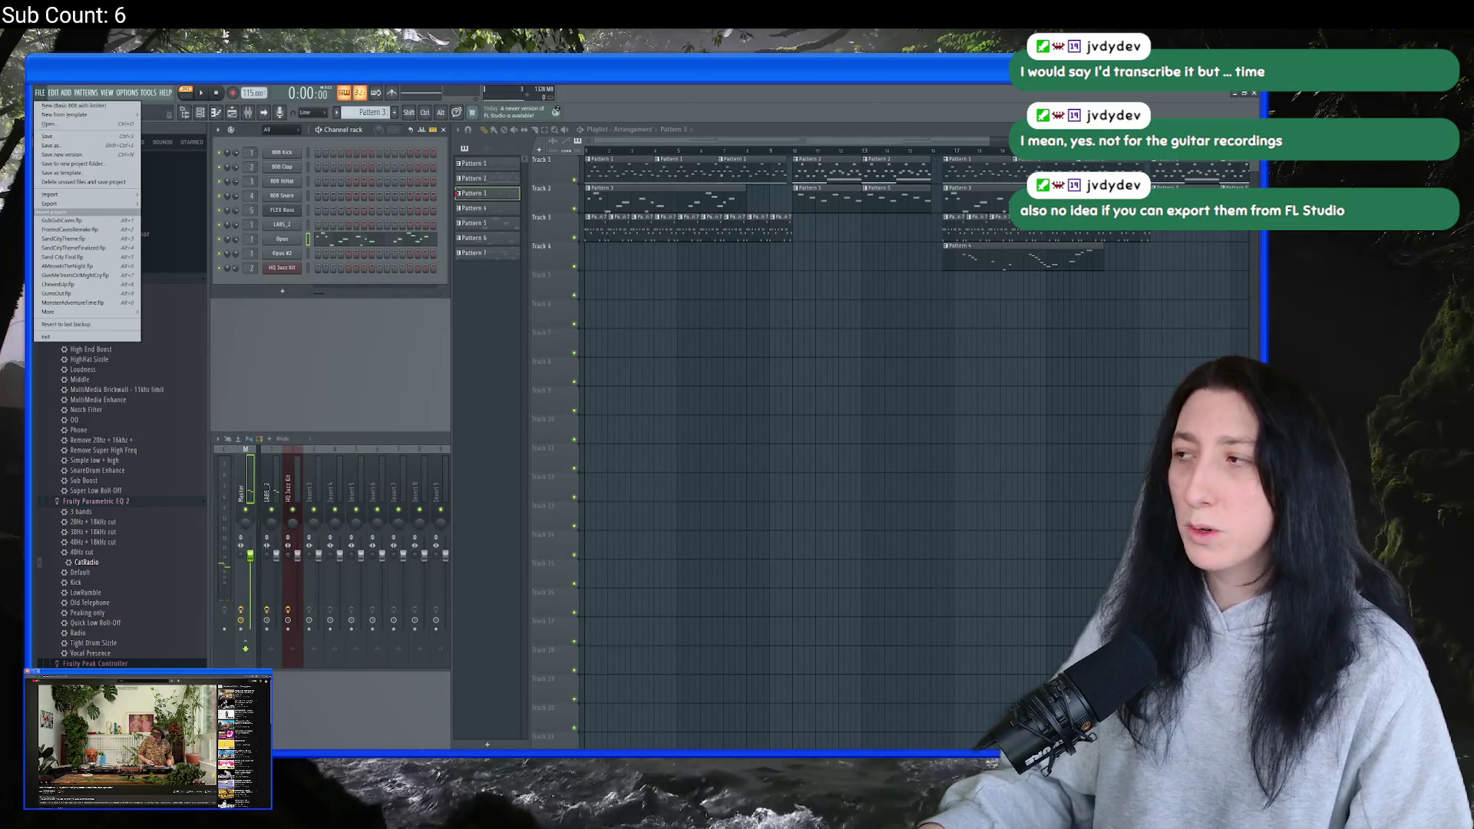
{"action": "left_click", "coordinate": [40, 92]}
{"action": "left_click", "coordinate": [40, 92]}
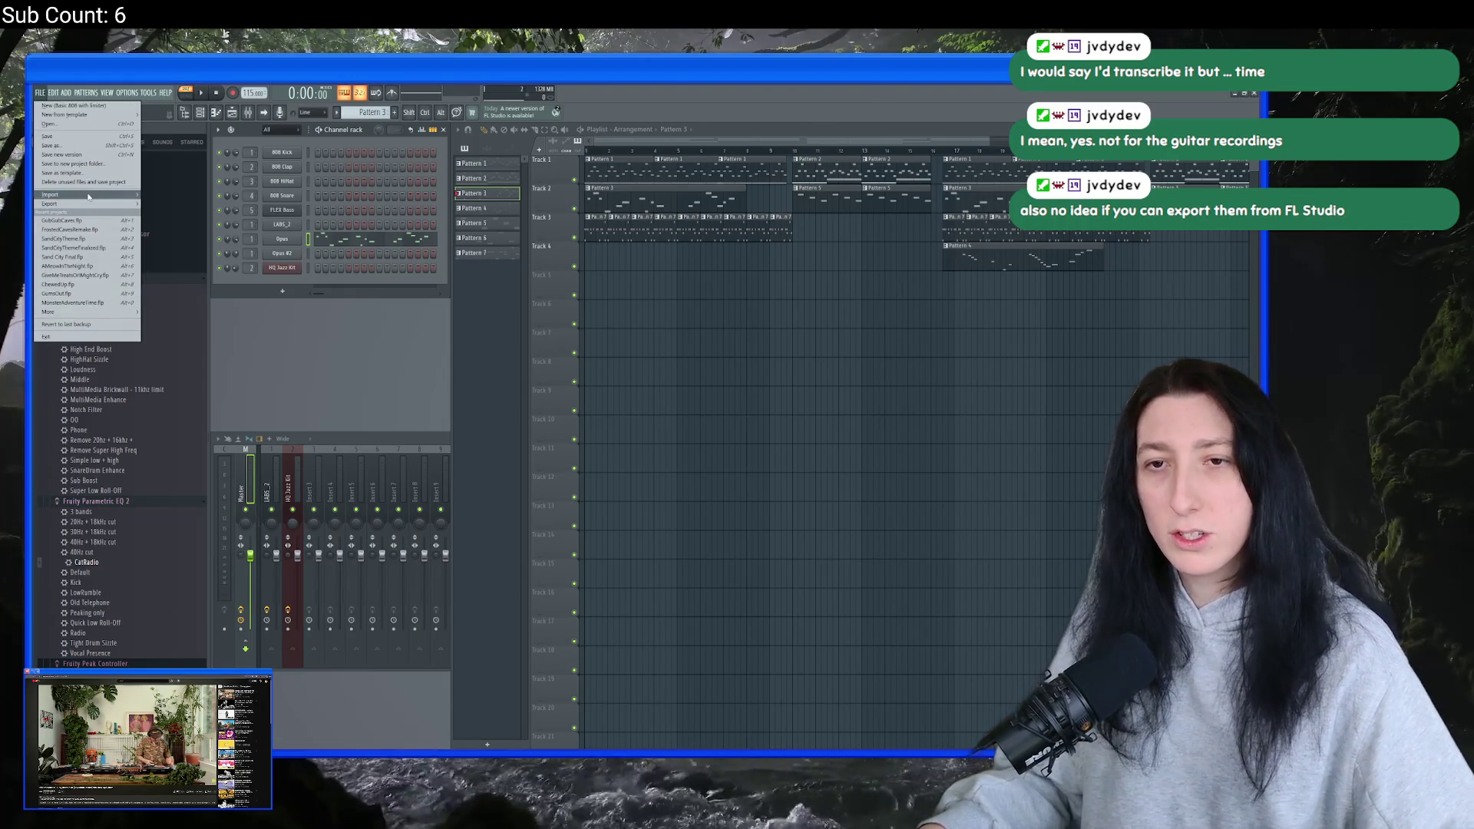
{"action": "mouse_move", "coordinate": [88, 204]}
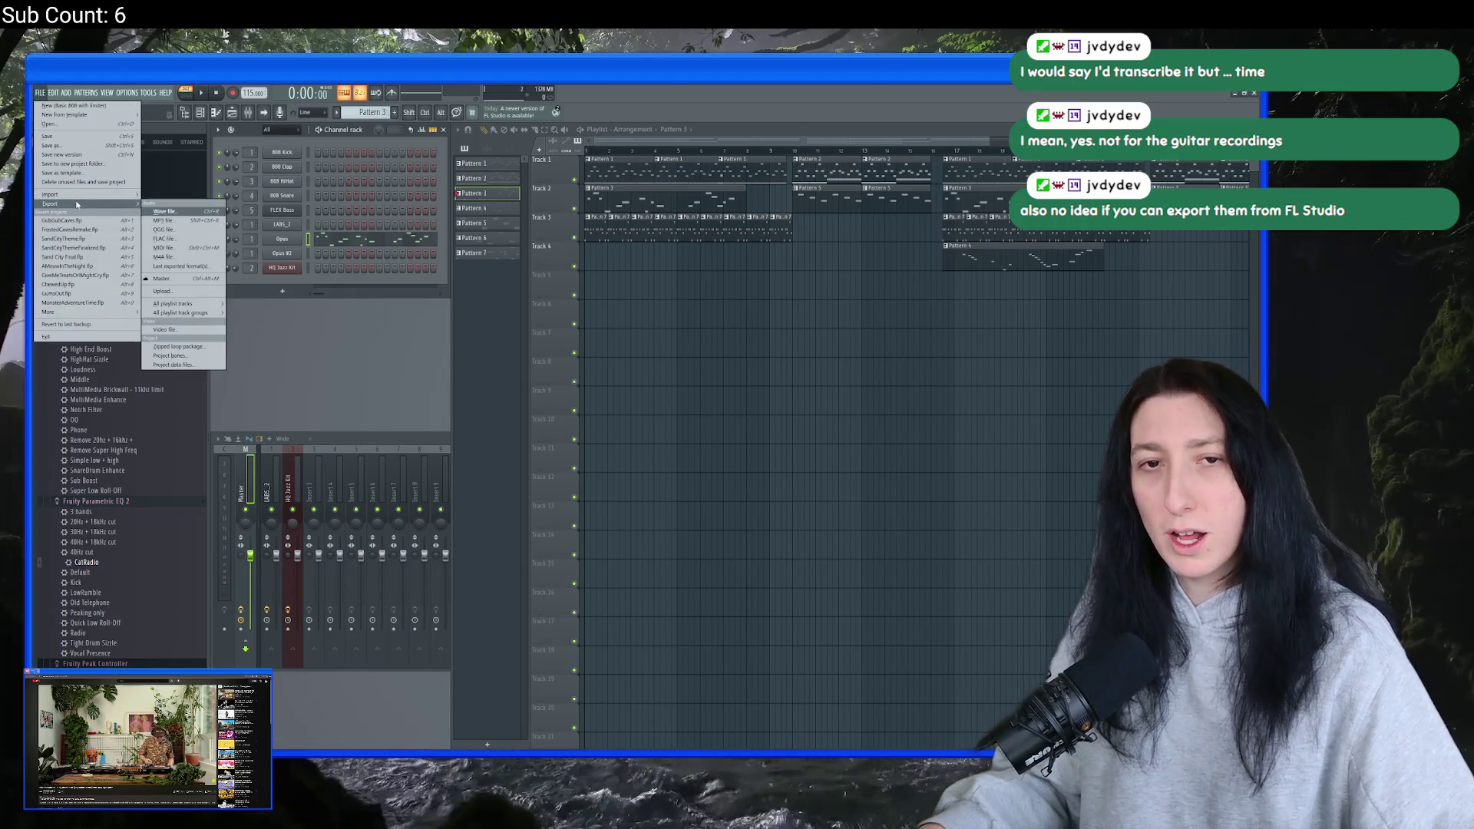
{"action": "left_click", "coordinate": [199, 249]}
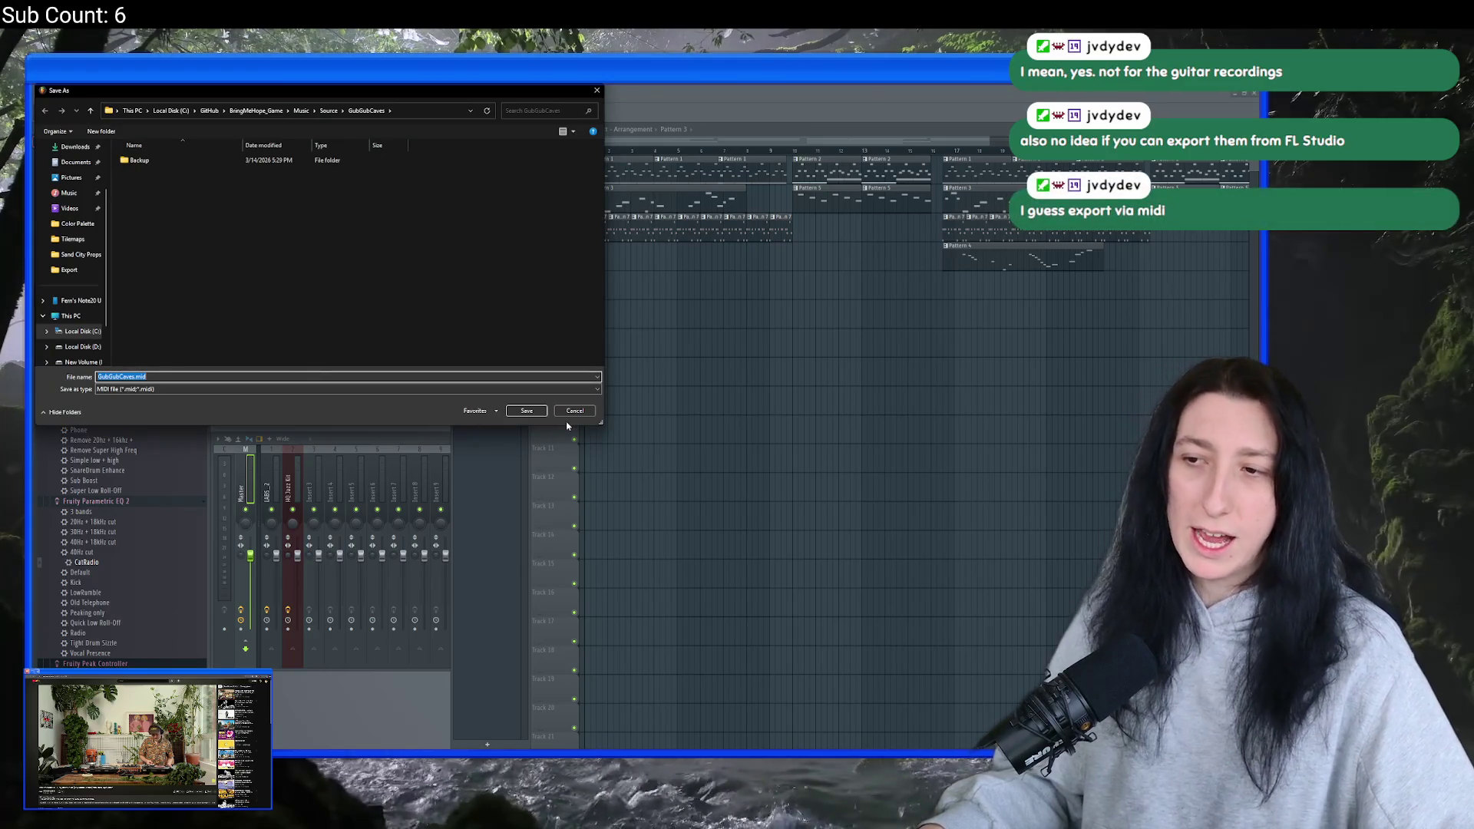
{"action": "left_click", "coordinate": [572, 410]}
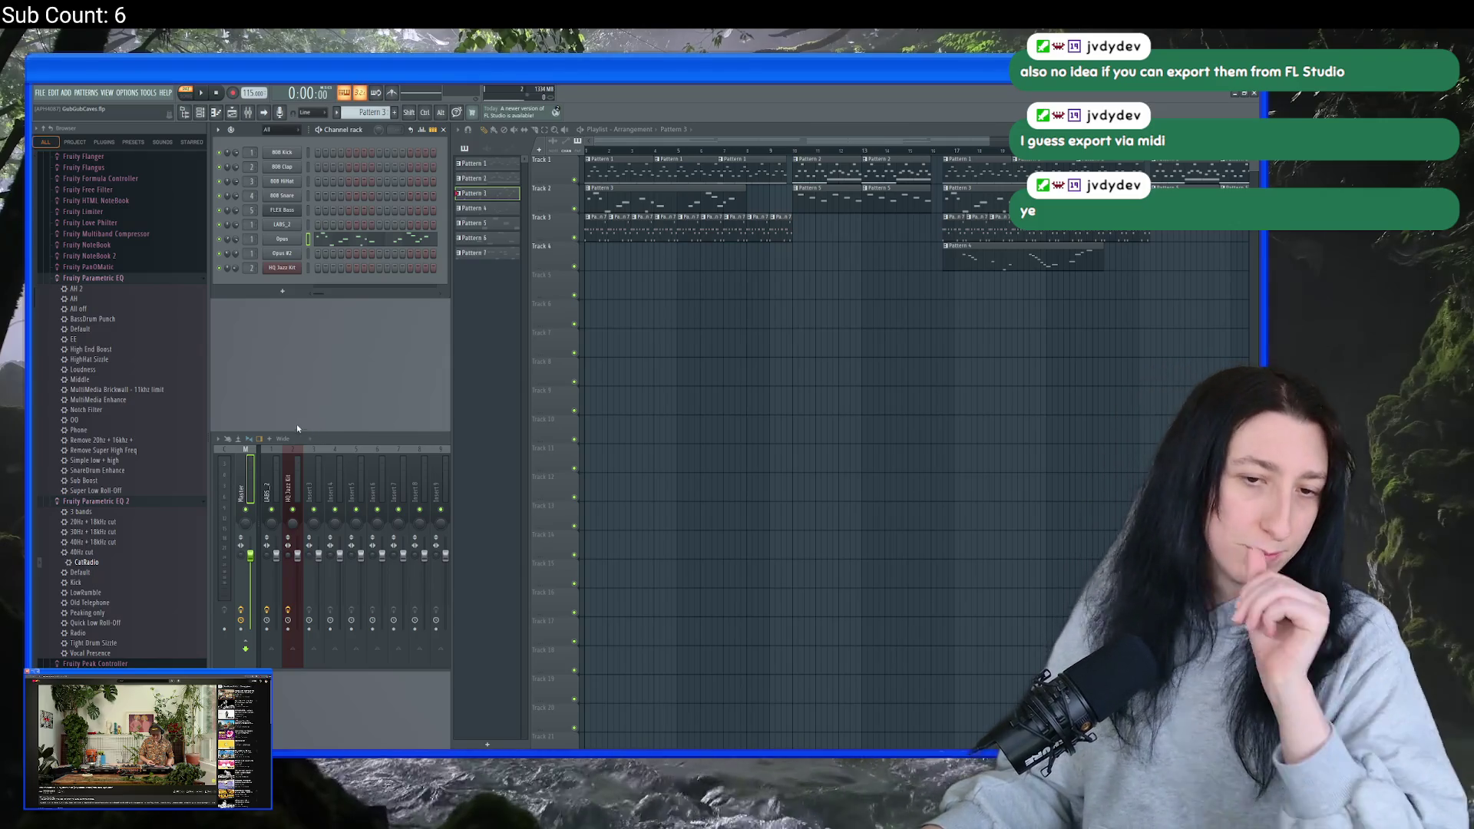
{"action": "left_click", "coordinate": [818, 372]}
{"action": "right_click", "coordinate": [860, 376]}
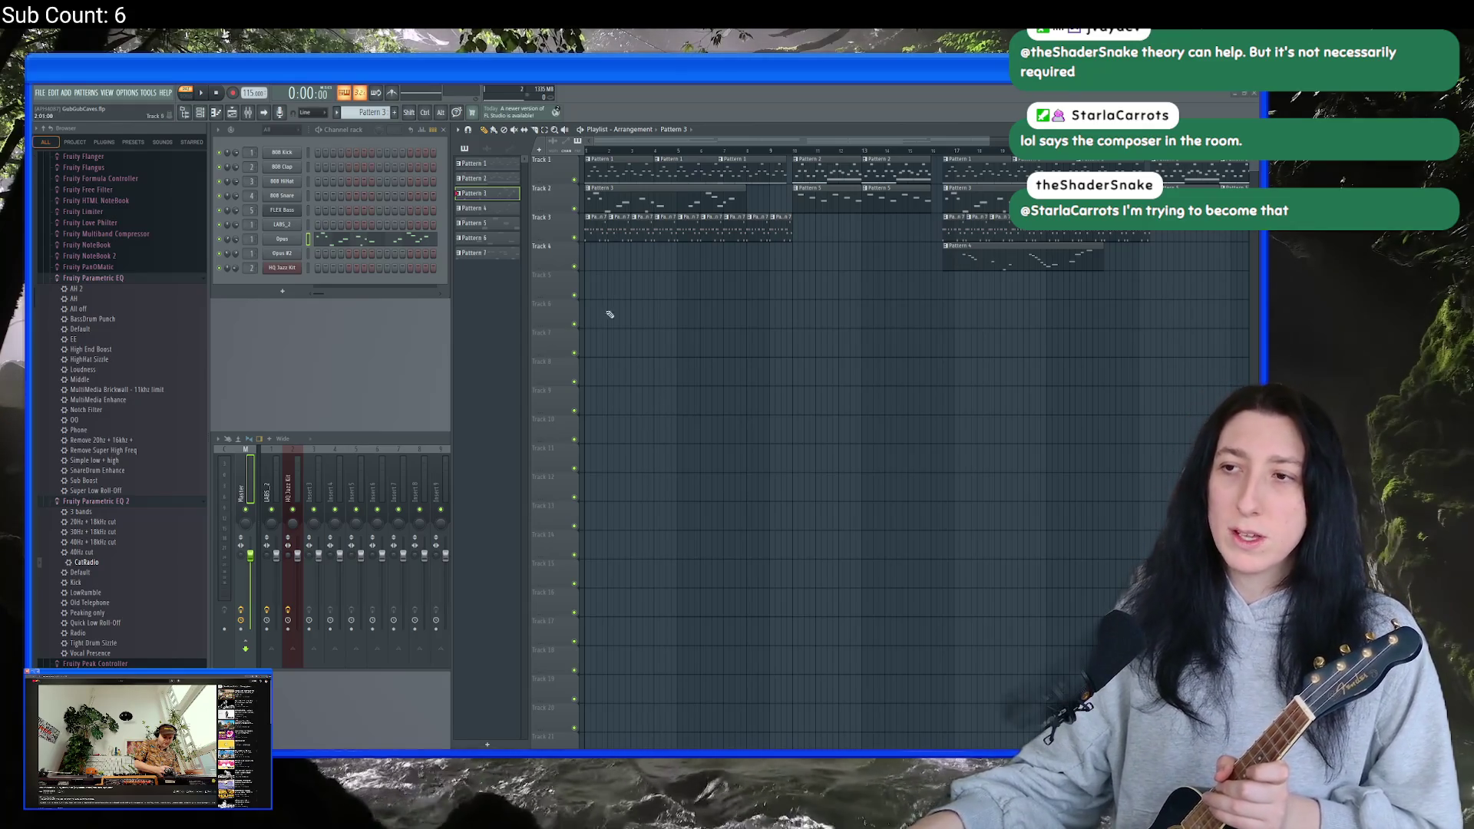
{"action": "left_click", "coordinate": [484, 163]}
- Play Pattern 1's LABS_2 melody in the piano roll, then close it
{"action": "right_click", "coordinate": [311, 225]}
{"action": "left_click", "coordinate": [326, 230]}
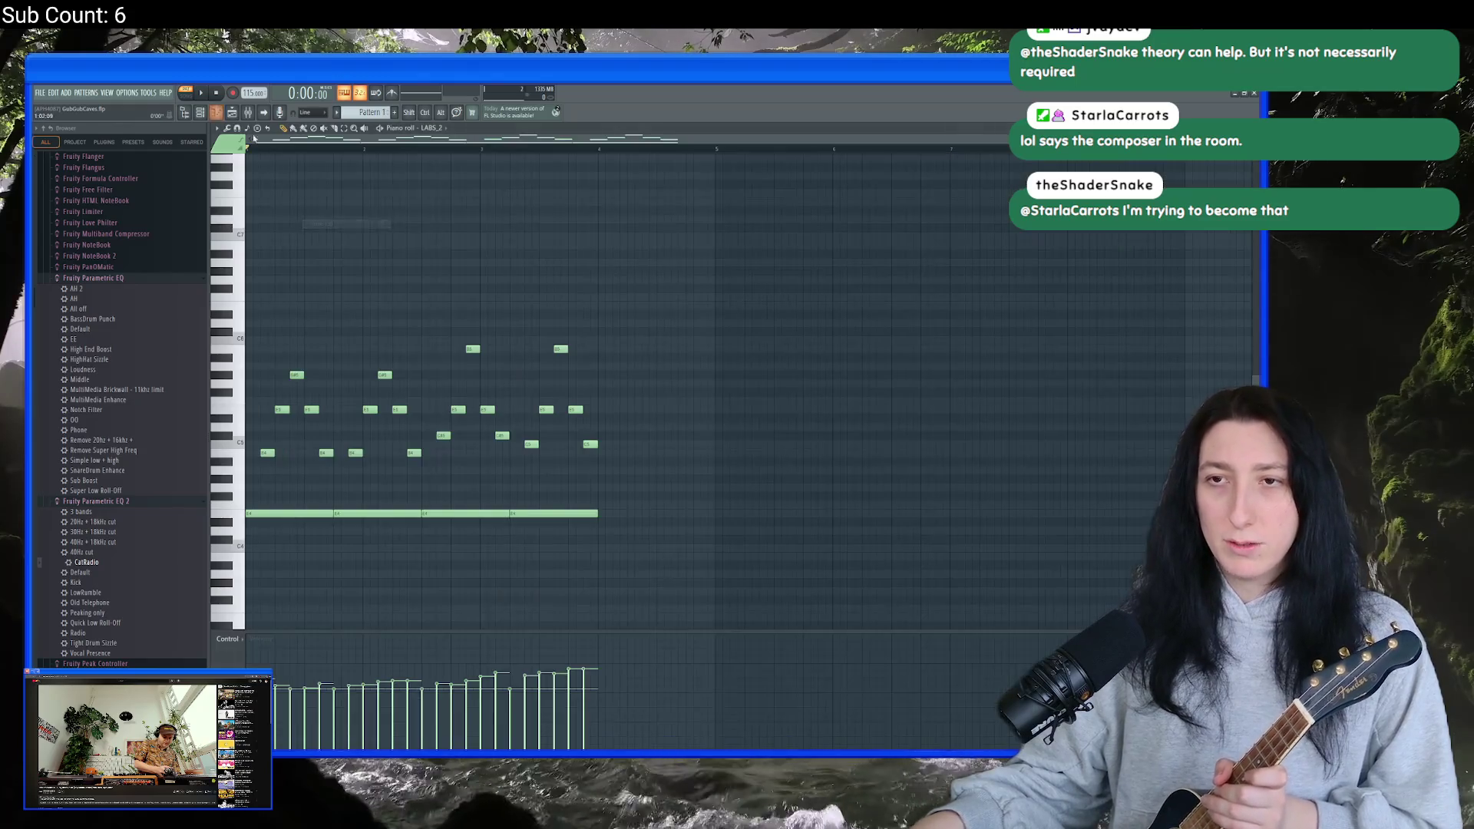
{"action": "left_click", "coordinate": [203, 93]}
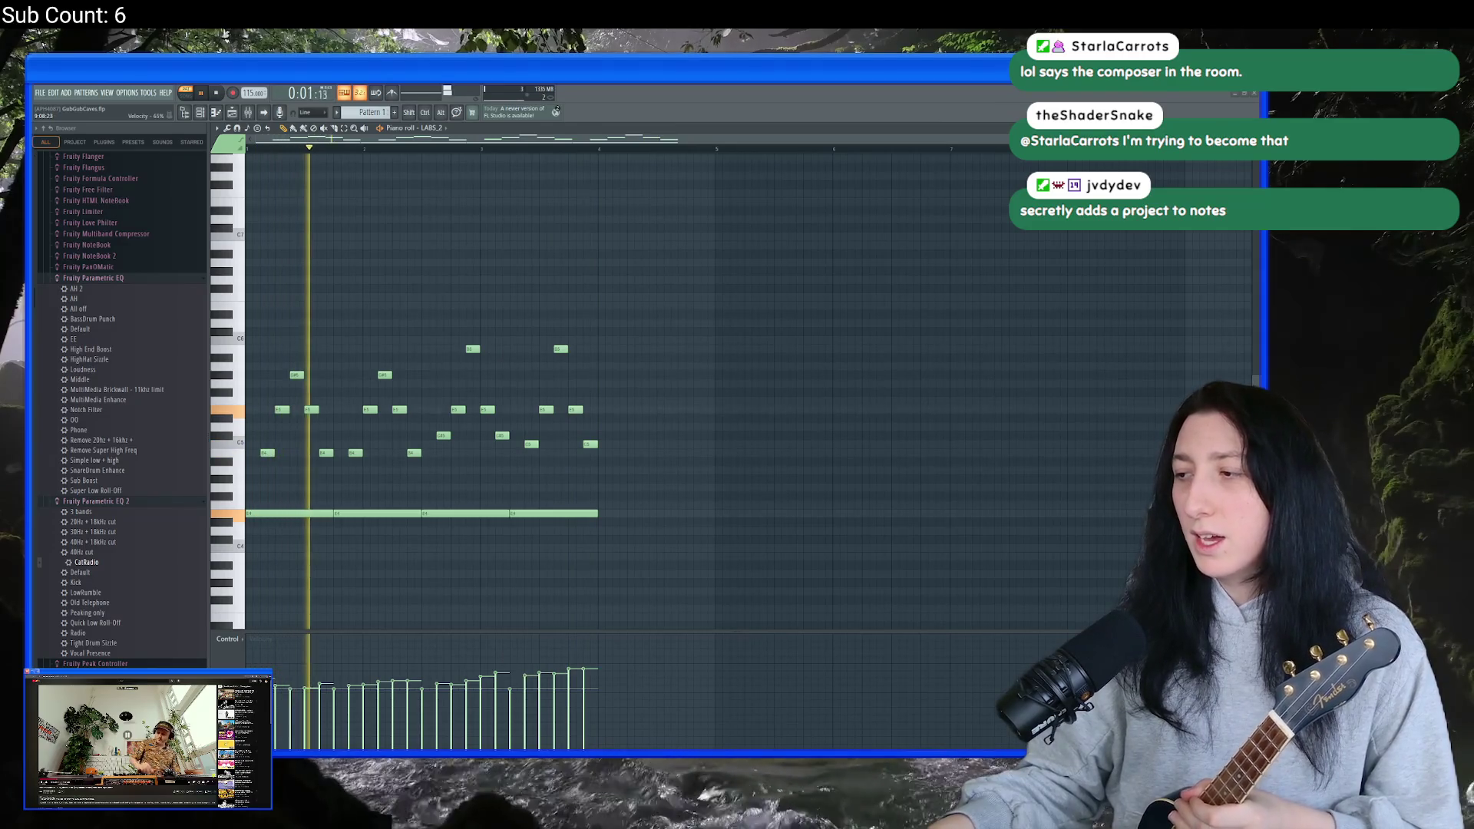
{"action": "key", "text": "F7"}
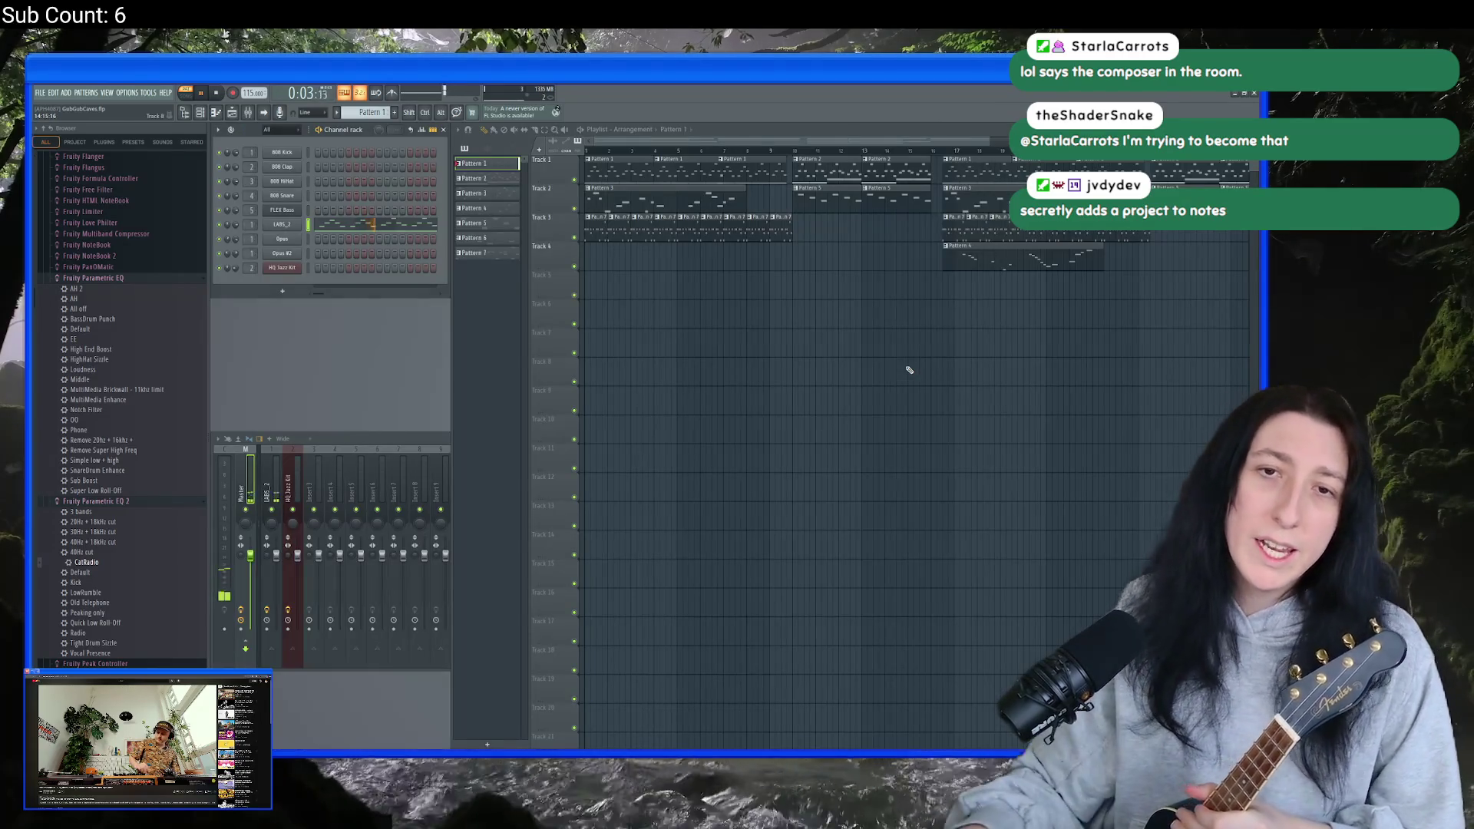
- Switch to SONG mode starting near bar 10 and open Pattern 2's LABS_2 piano roll
{"action": "left_click", "coordinate": [216, 92]}
{"action": "left_click", "coordinate": [185, 93]}
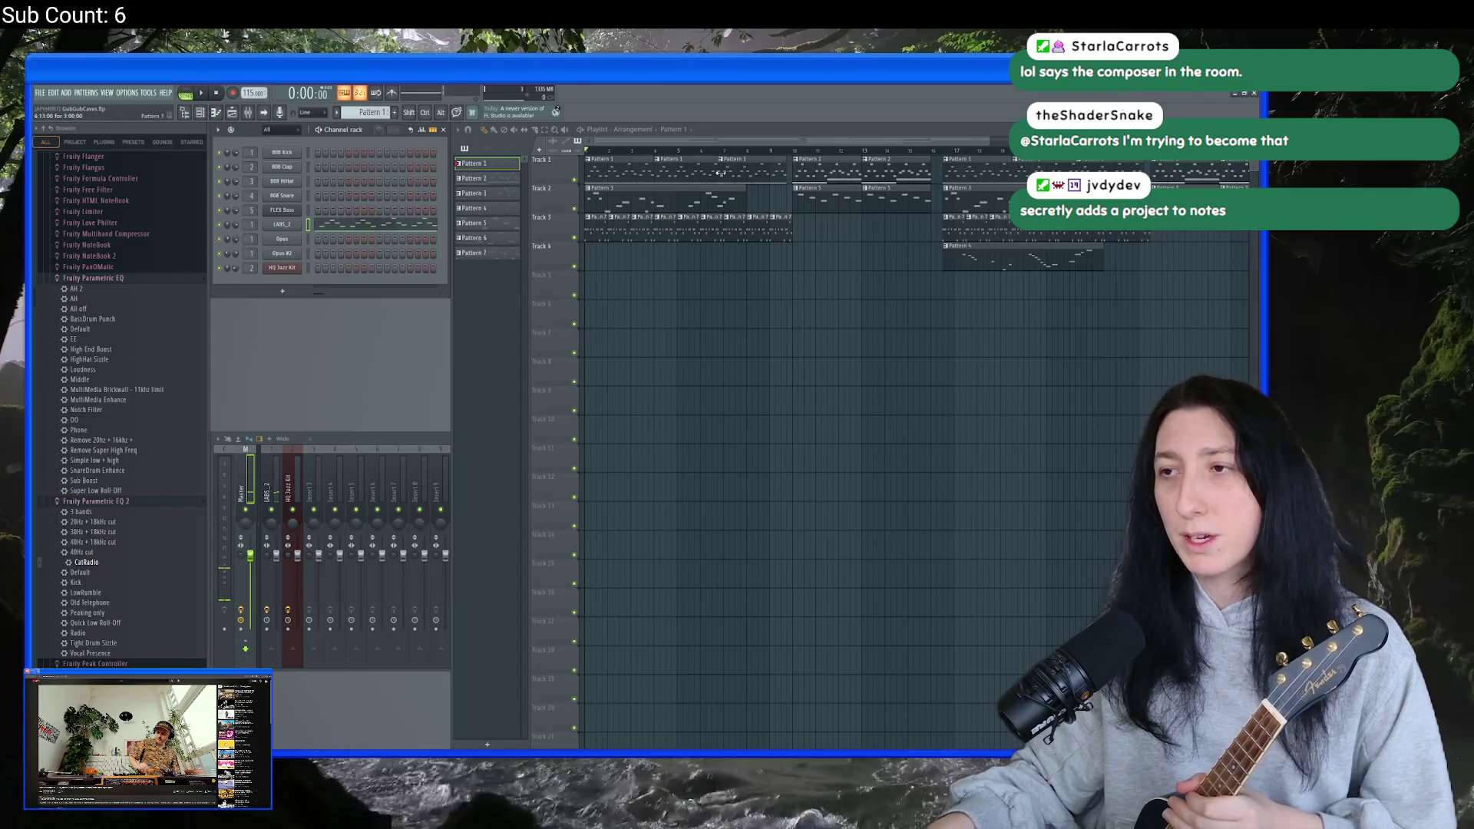
{"action": "left_click", "coordinate": [785, 151]}
{"action": "left_click_drag", "start_coordinate": [789, 153], "coordinate": [794, 152]}
{"action": "left_click", "coordinate": [798, 159]}
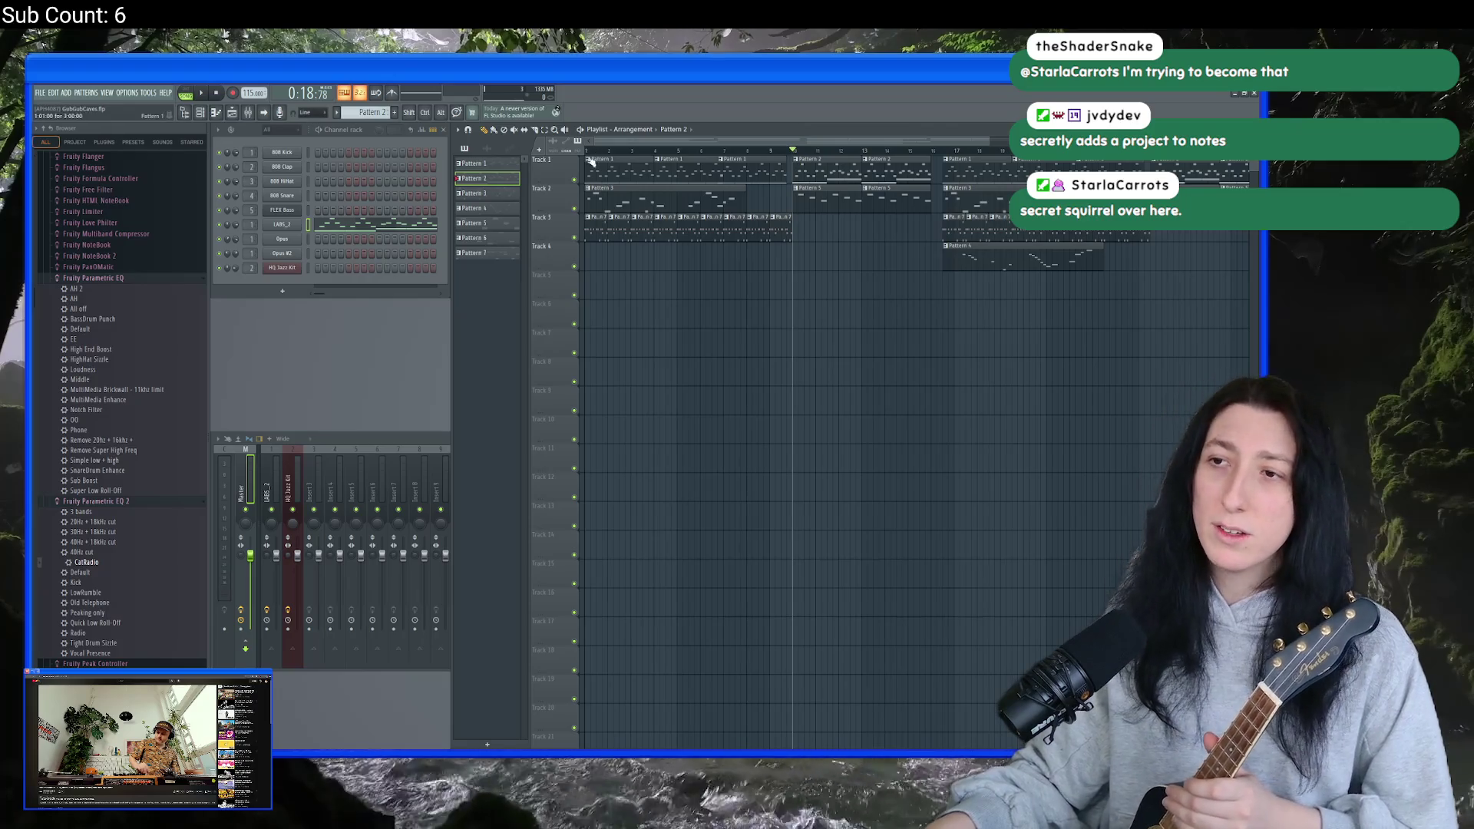
{"action": "right_click", "coordinate": [307, 222]}
{"action": "left_click", "coordinate": [320, 225]}
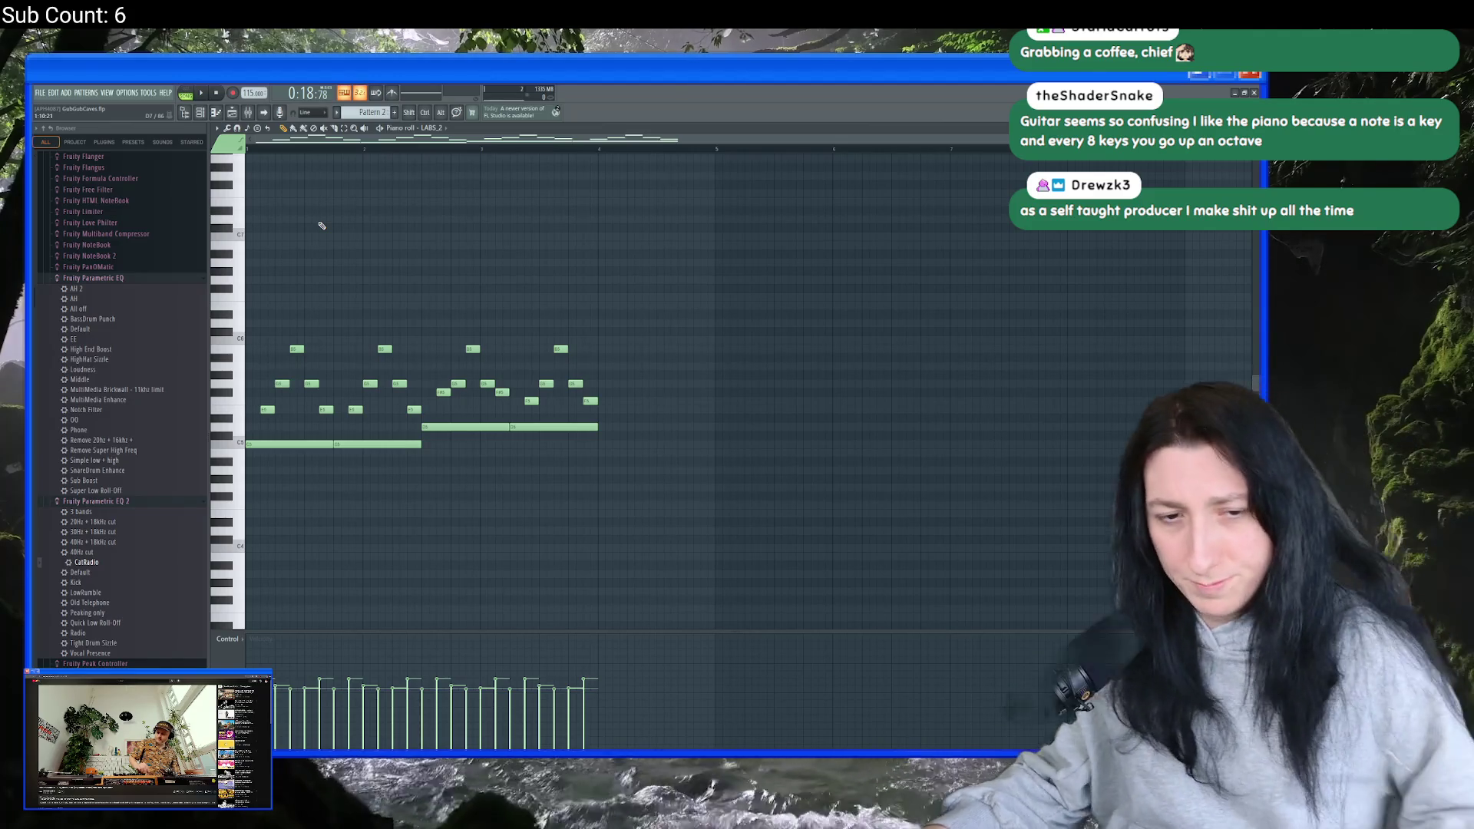
- Play the song with Pattern 2's LABS_2 melody, then close the piano roll
{"action": "key", "text": "space"}
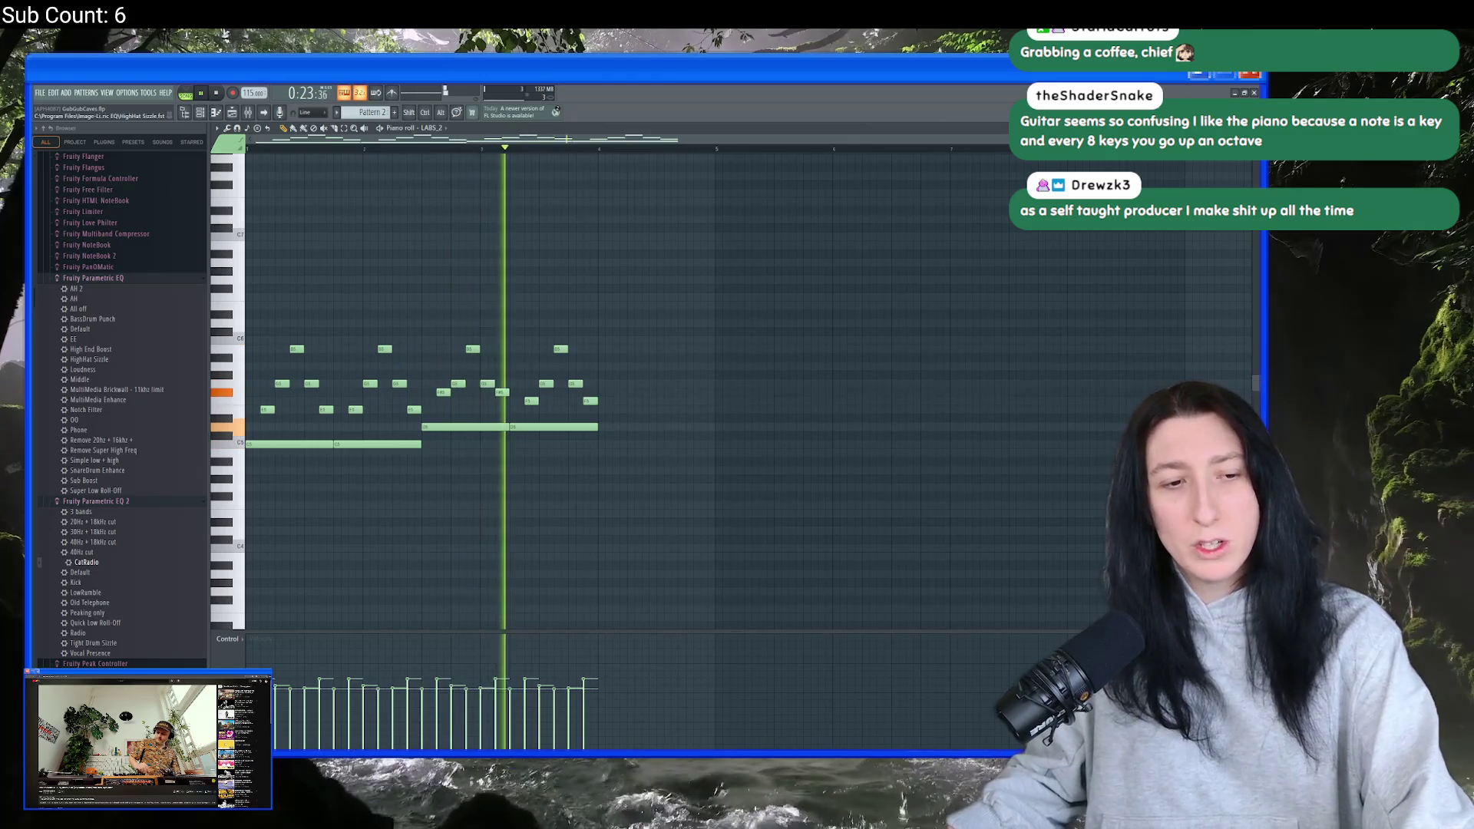
{"action": "key", "text": "F7"}
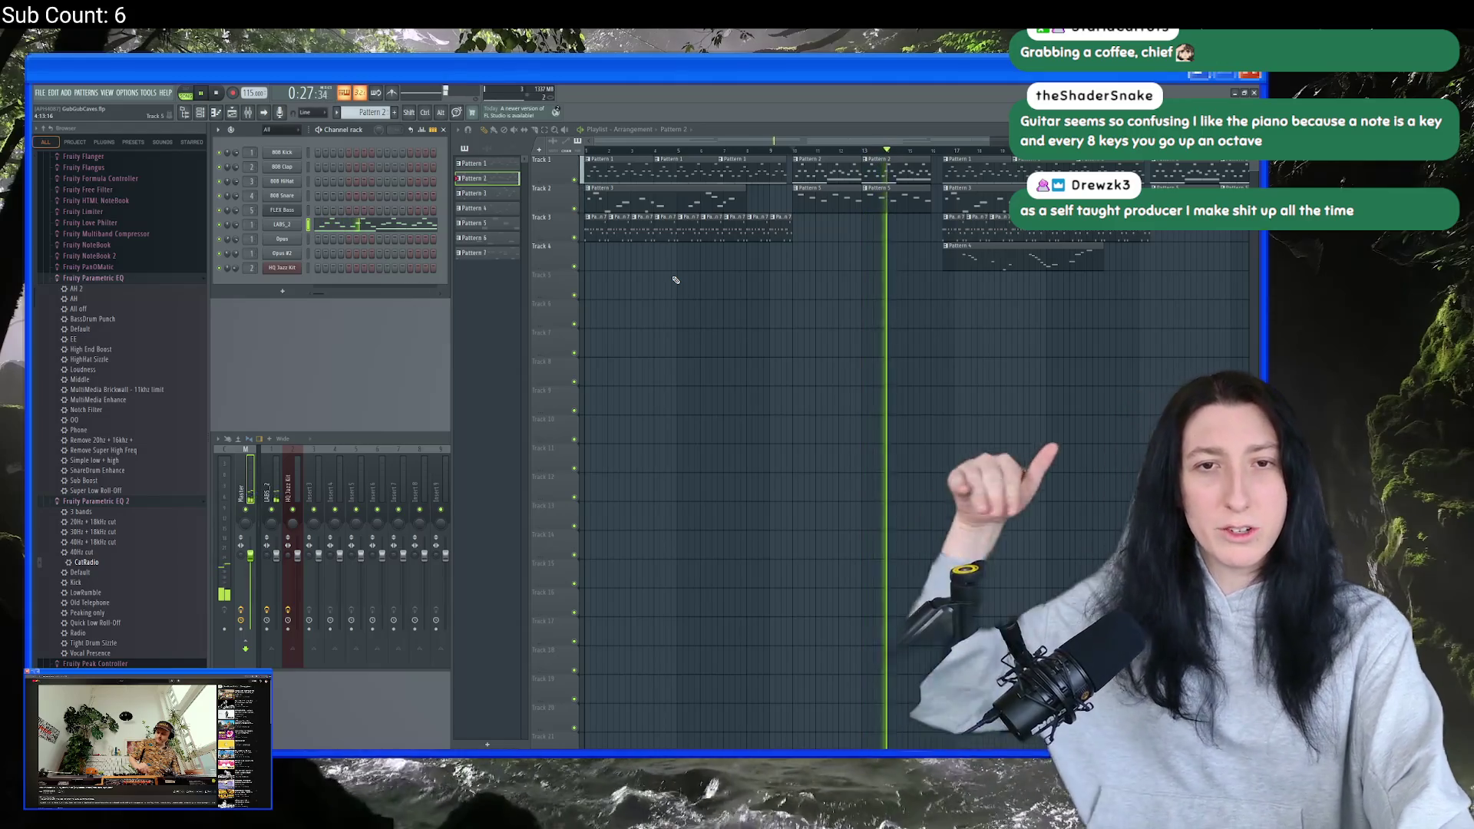
- Stop playback and select the playlist clips across Tracks 1 to 5
{"action": "left_click", "coordinate": [218, 93]}
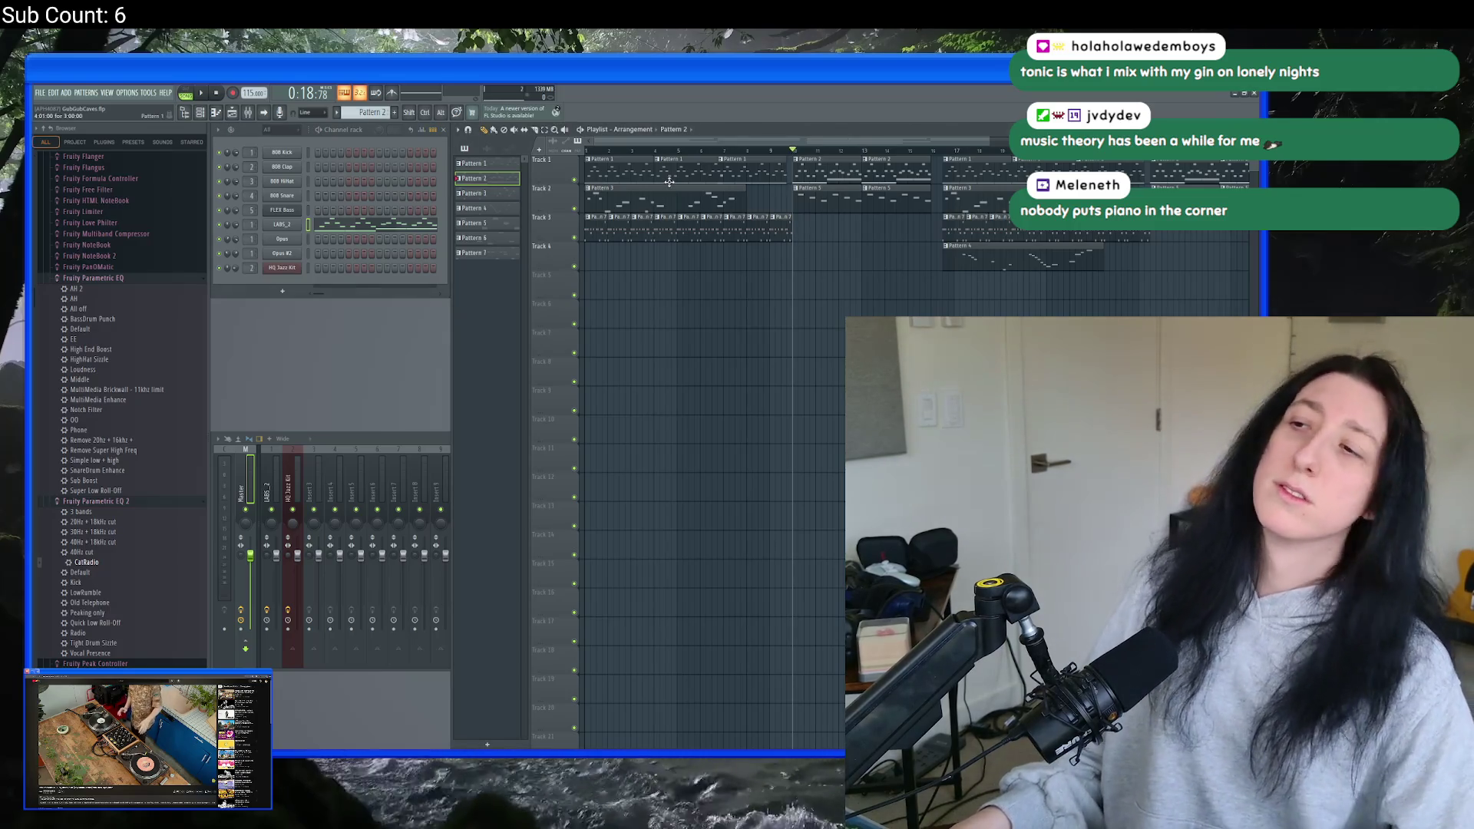
{"action": "scroll", "coordinate": [802, 243], "scroll_direction": "down", "scroll_amount": 3, "text": "ctrl"}
{"action": "scroll", "coordinate": [759, 283], "scroll_direction": "down", "scroll_amount": 2, "text": "ctrl"}
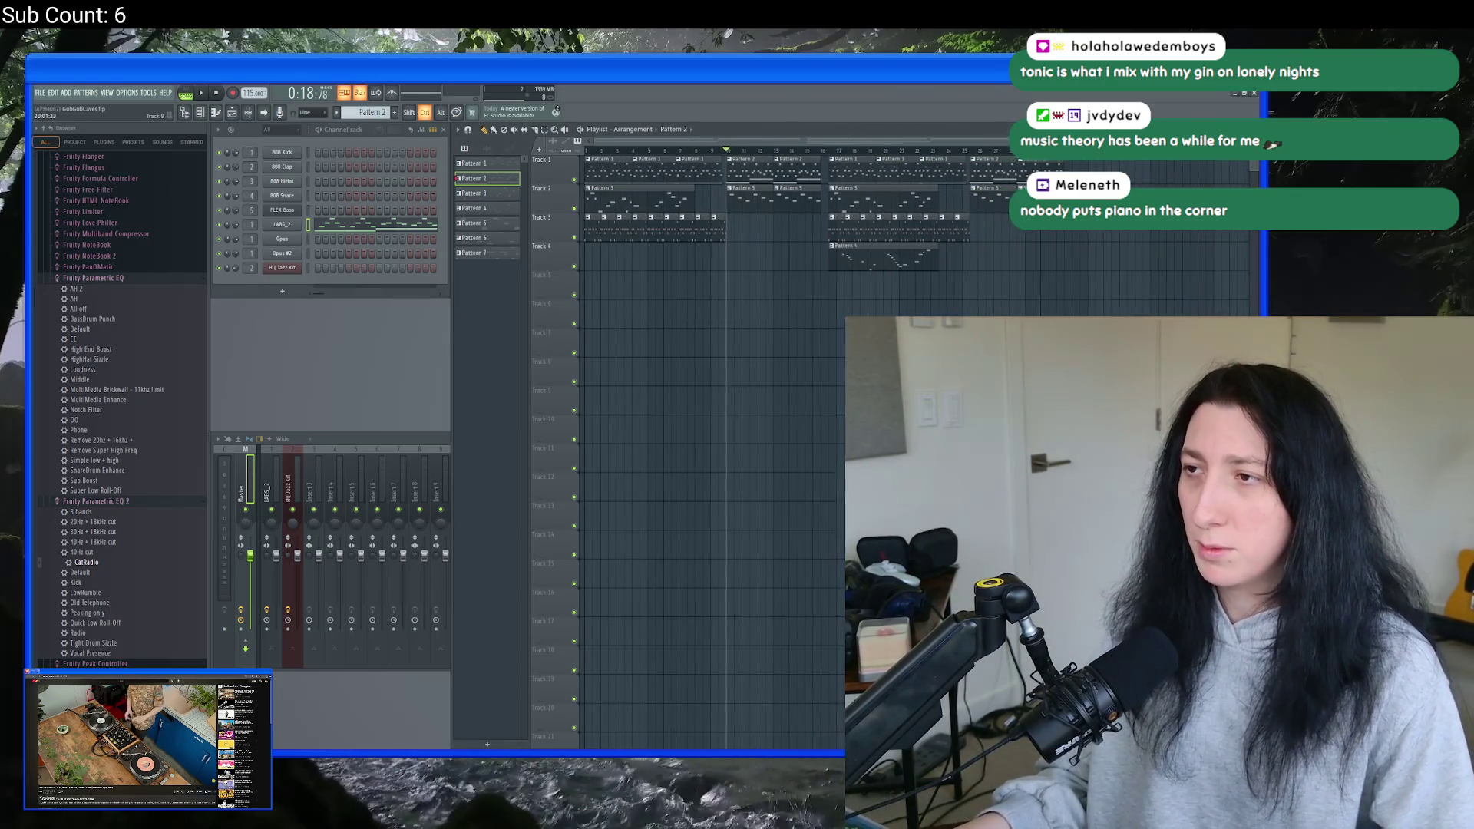
{"action": "left_click_drag", "start_coordinate": [1013, 295], "coordinate": [833, 157]}
{"action": "scroll", "coordinate": [758, 304], "scroll_direction": "up", "scroll_amount": 5, "text": "ctrl"}
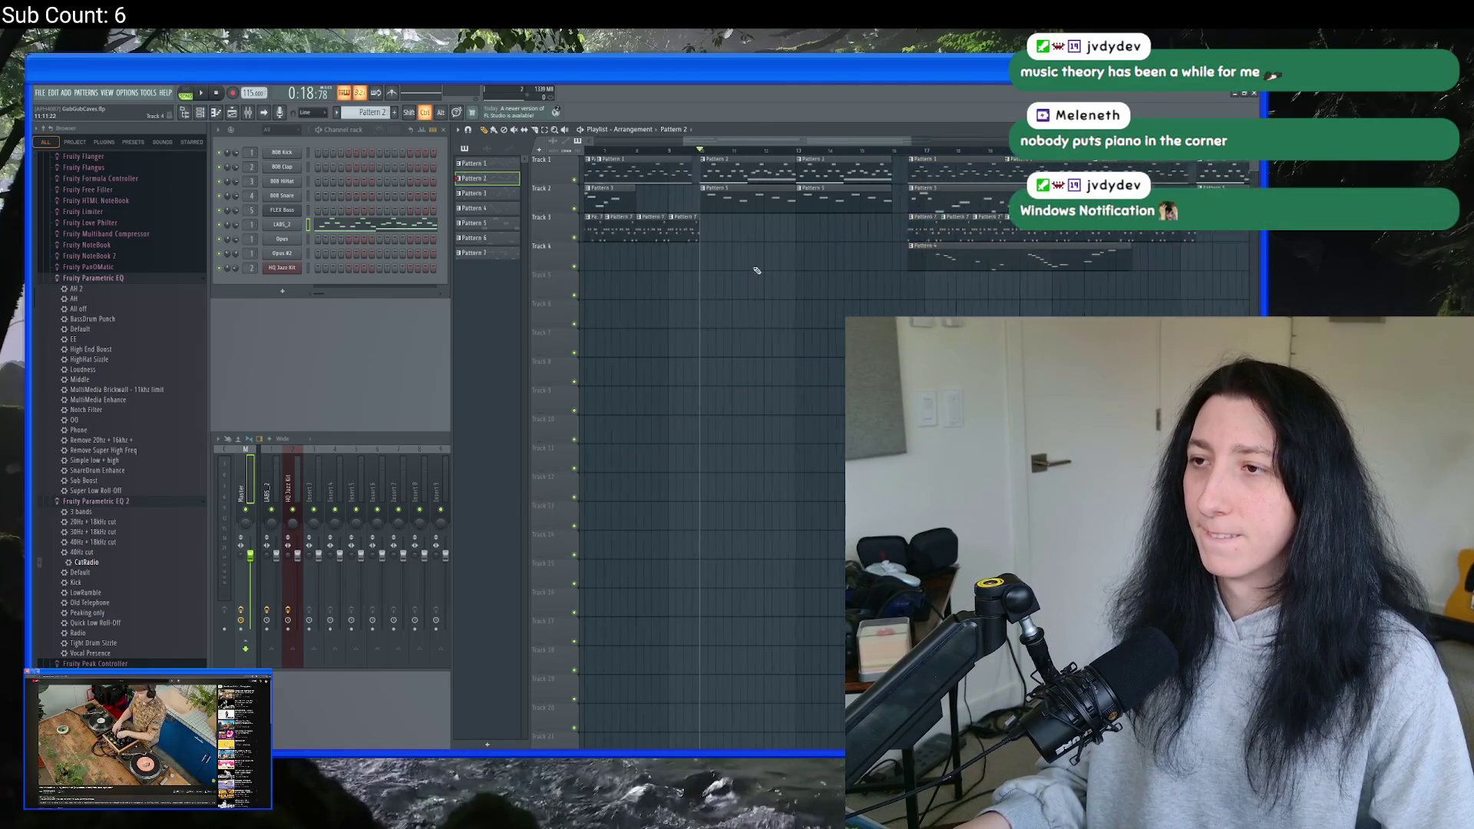
{"action": "scroll", "coordinate": [1002, 268], "scroll_direction": "down", "scroll_amount": 5, "text": "ctrl"}
{"action": "scroll", "coordinate": [844, 179], "scroll_direction": "up", "scroll_amount": 1, "text": "ctrl"}
{"action": "scroll", "coordinate": [837, 166], "scroll_direction": "up", "scroll_amount": 2, "text": "ctrl"}
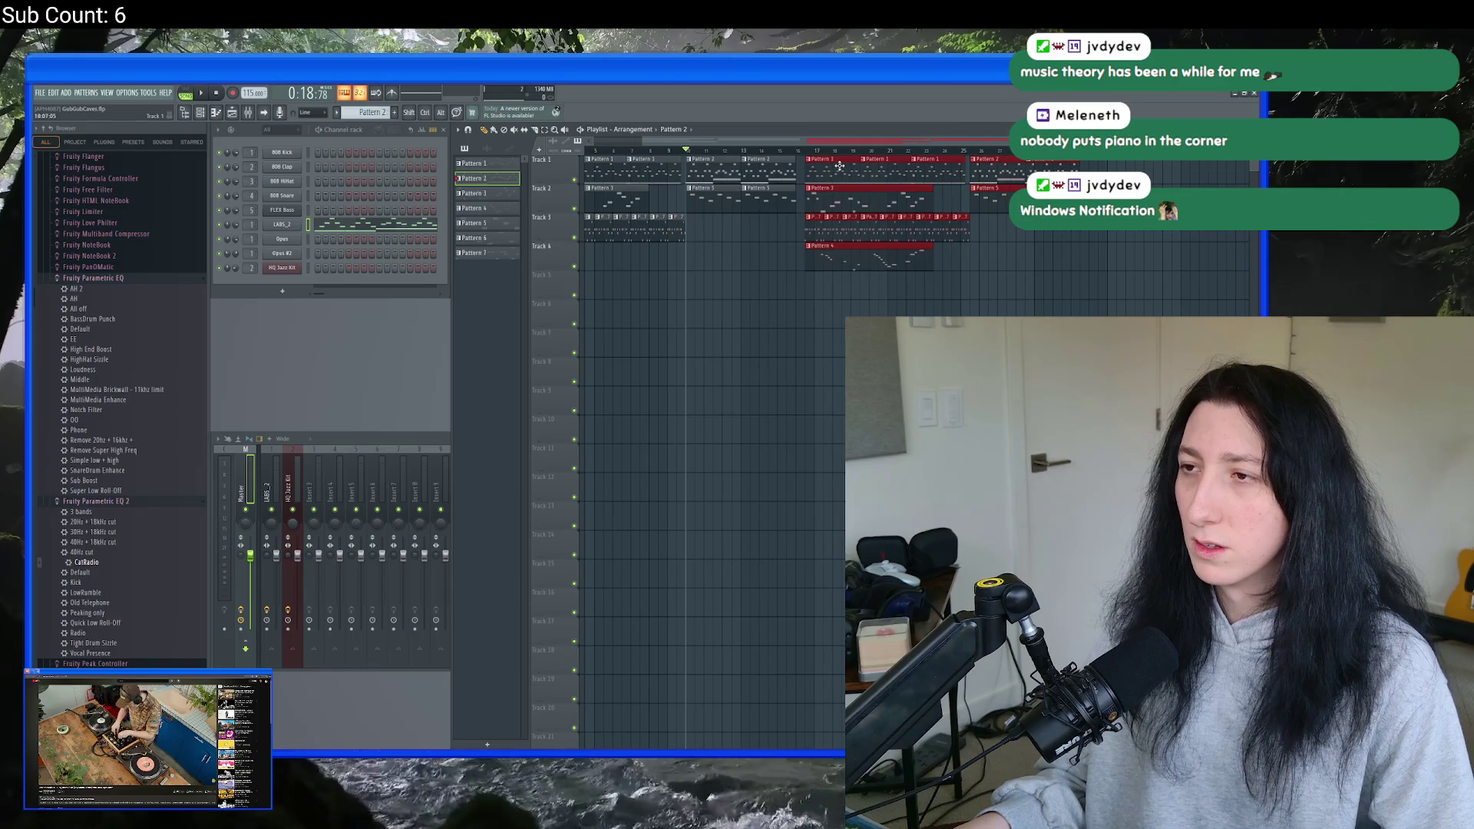
- Make Pattern 1 active and select the clips from bar 17 onward
{"action": "left_click", "coordinate": [840, 167]}
{"action": "scroll", "coordinate": [701, 219], "scroll_direction": "up", "scroll_amount": 1, "text": "ctrl"}
{"action": "scroll", "coordinate": [866, 167], "scroll_direction": "up", "scroll_amount": 3, "text": "ctrl"}
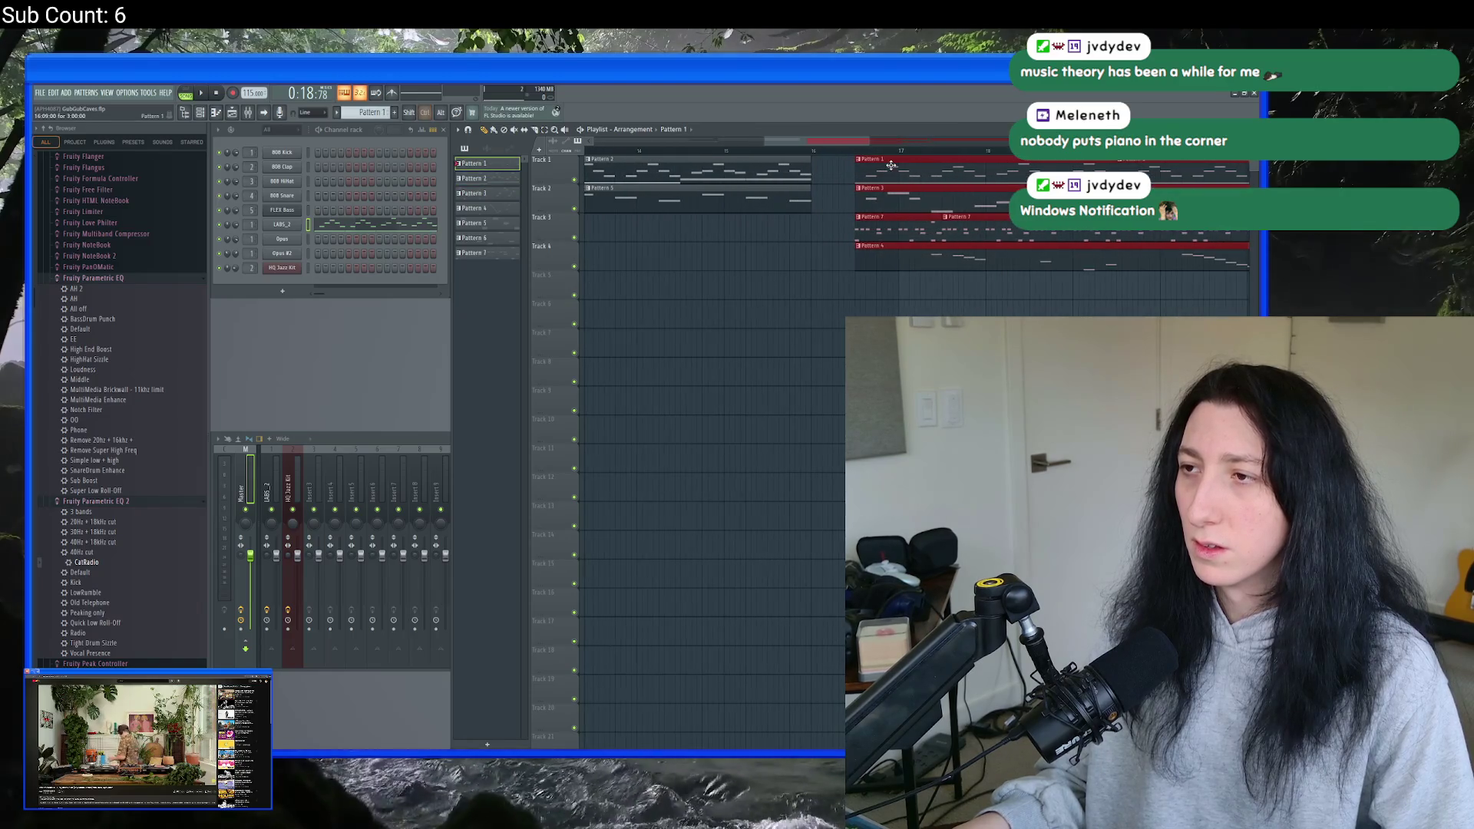
{"action": "scroll", "coordinate": [767, 343], "scroll_direction": "down", "scroll_amount": 5, "text": "ctrl"}
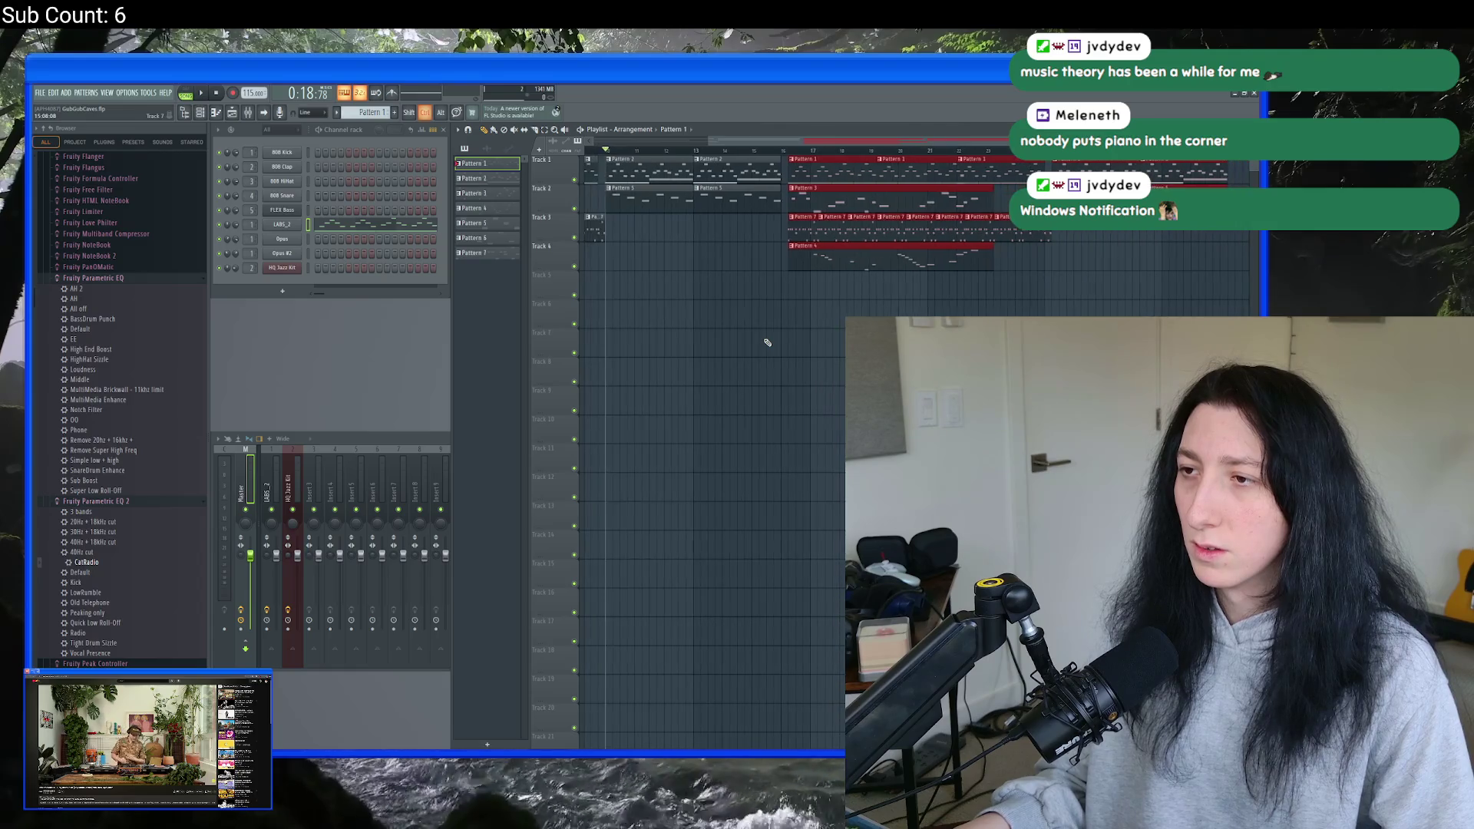
{"action": "mouse_move", "coordinate": [800, 154]}
{"action": "left_mouse_down"}
{"action": "mouse_move", "coordinate": [1054, 265]}
{"action": "mouse_move", "coordinate": [1236, 92]}
{"action": "left_mouse_up"}
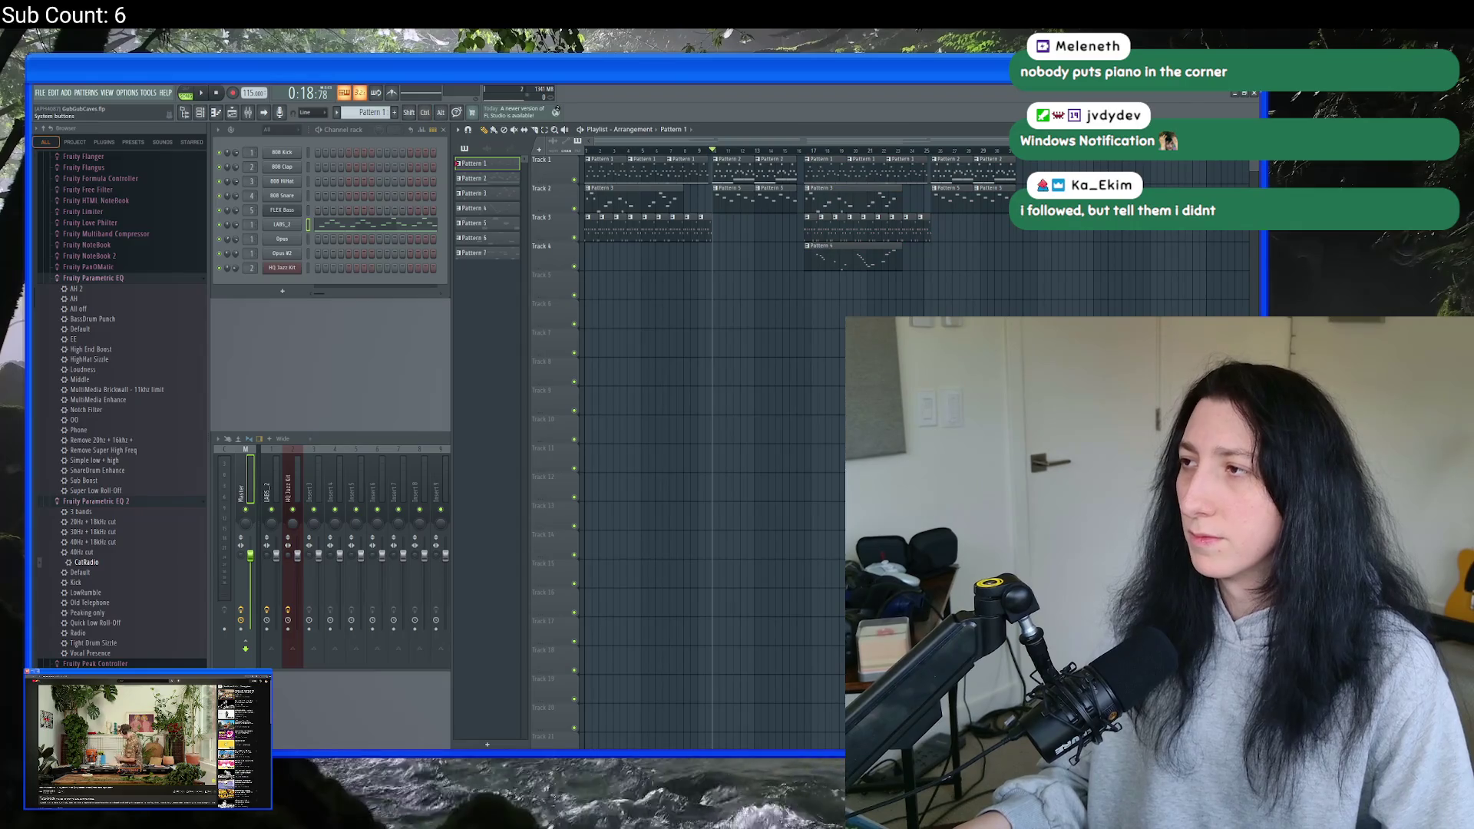
{"action": "left_click", "coordinate": [1255, 93]}
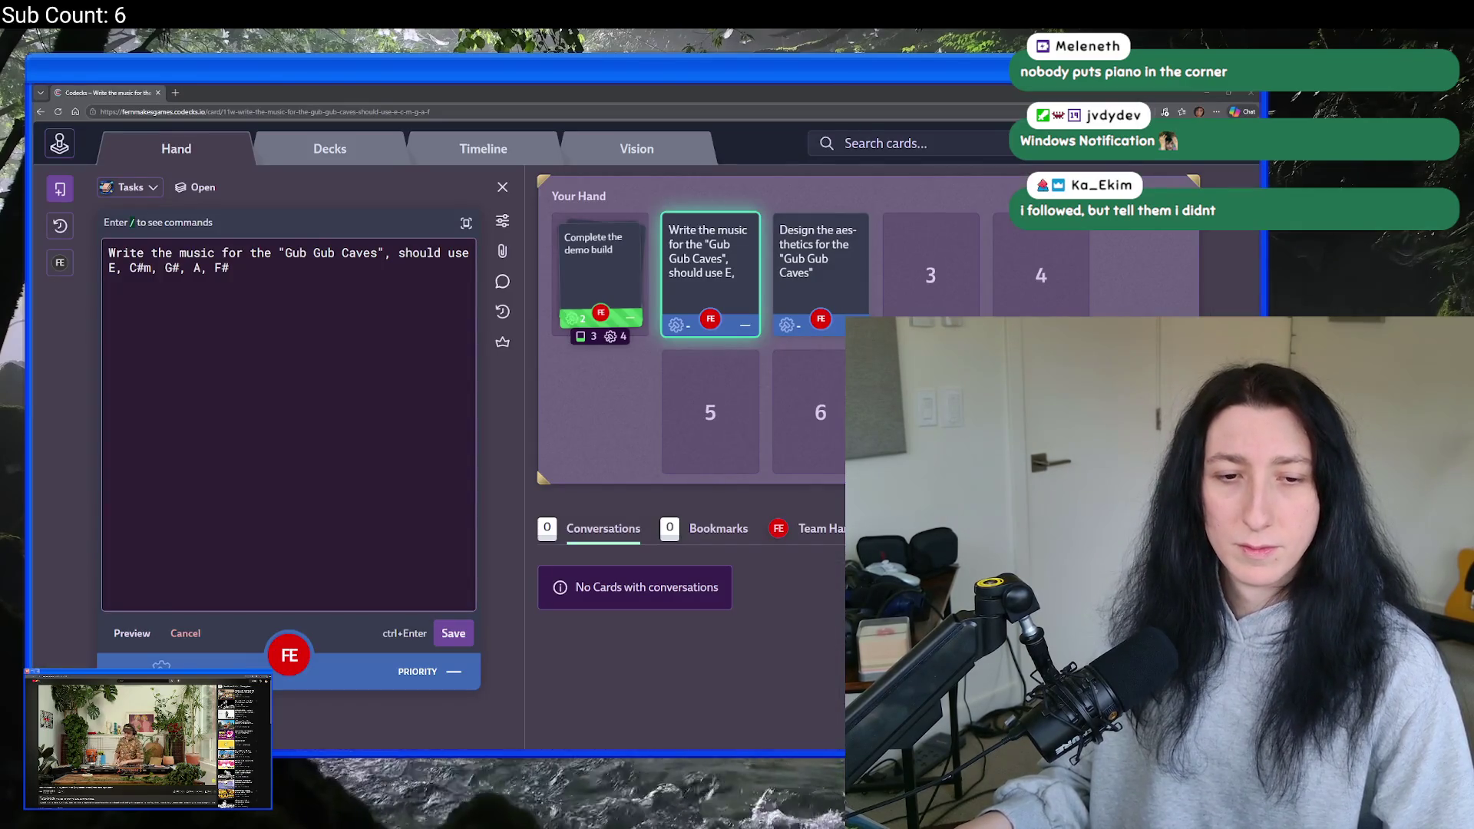
- Zoom out the Codecks page, restore the browser to a smaller window, and bring GameMaker forward
{"action": "key", "text": "ctrl+minus"}
{"action": "key", "text": "ctrl+minus"}
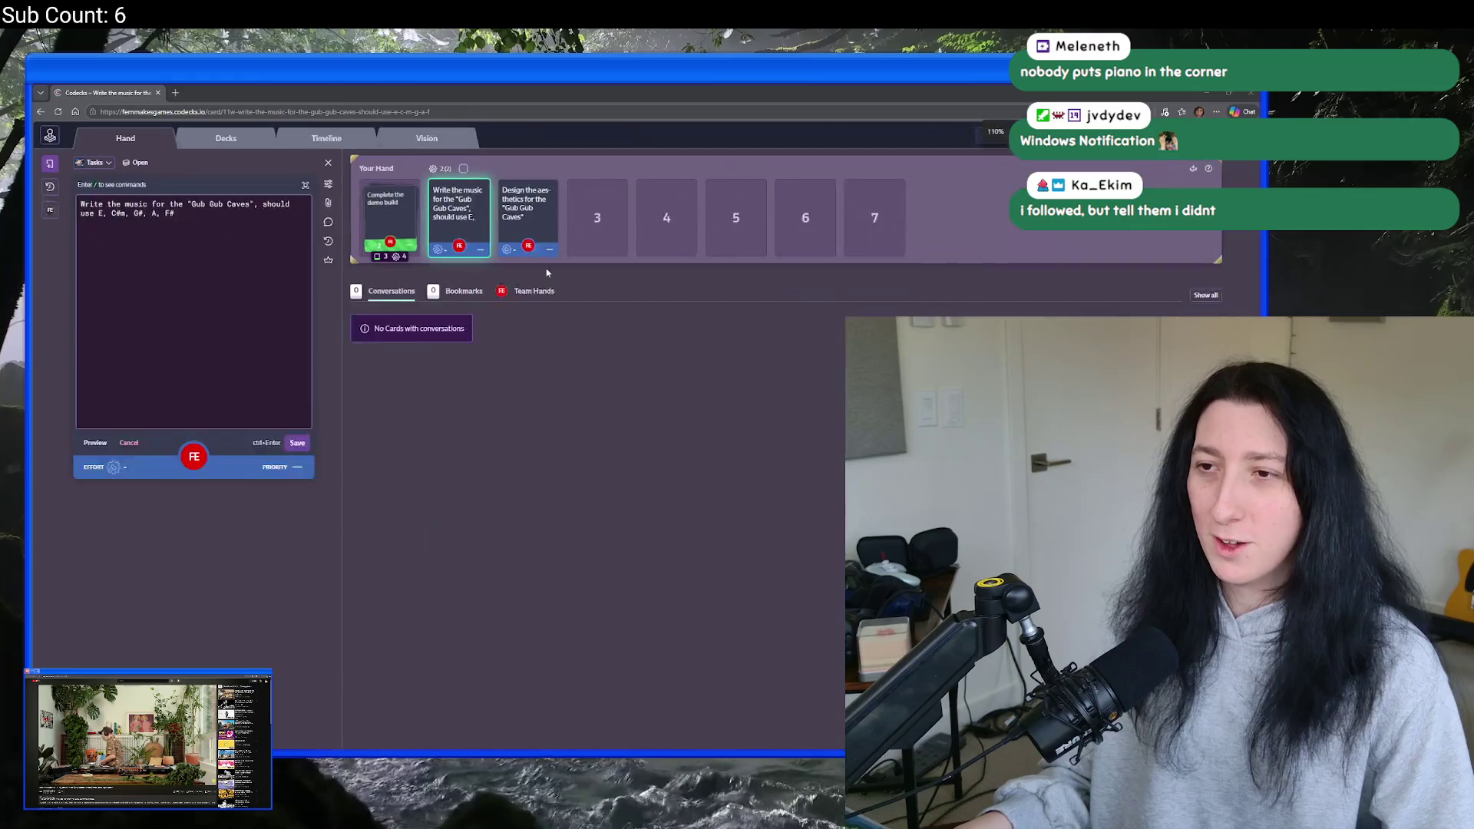
{"action": "key", "text": "ctrl+plus"}
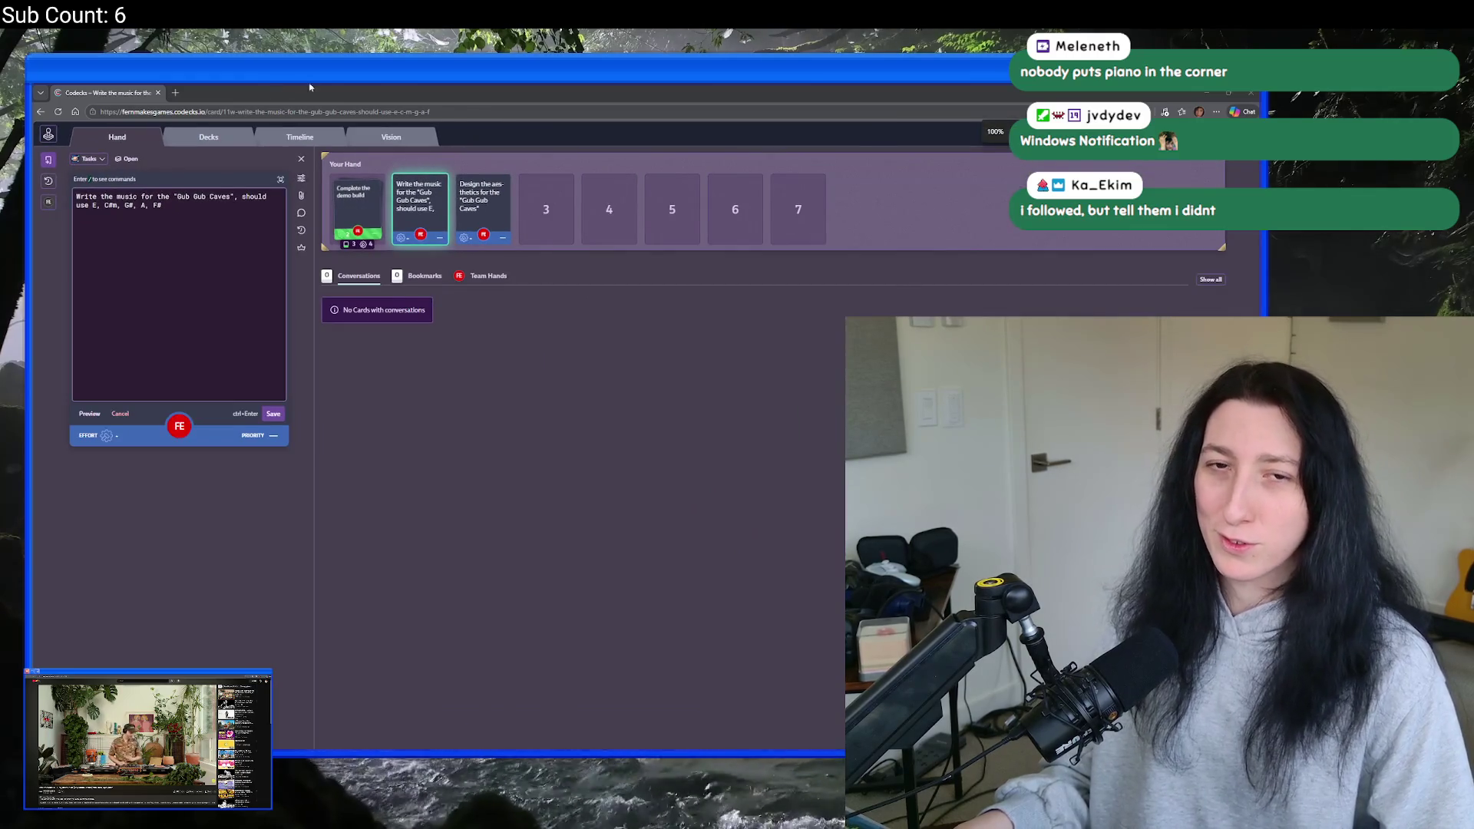
{"action": "double_click", "coordinate": [540, 87]}
{"action": "left_click", "coordinate": [540, 88]}
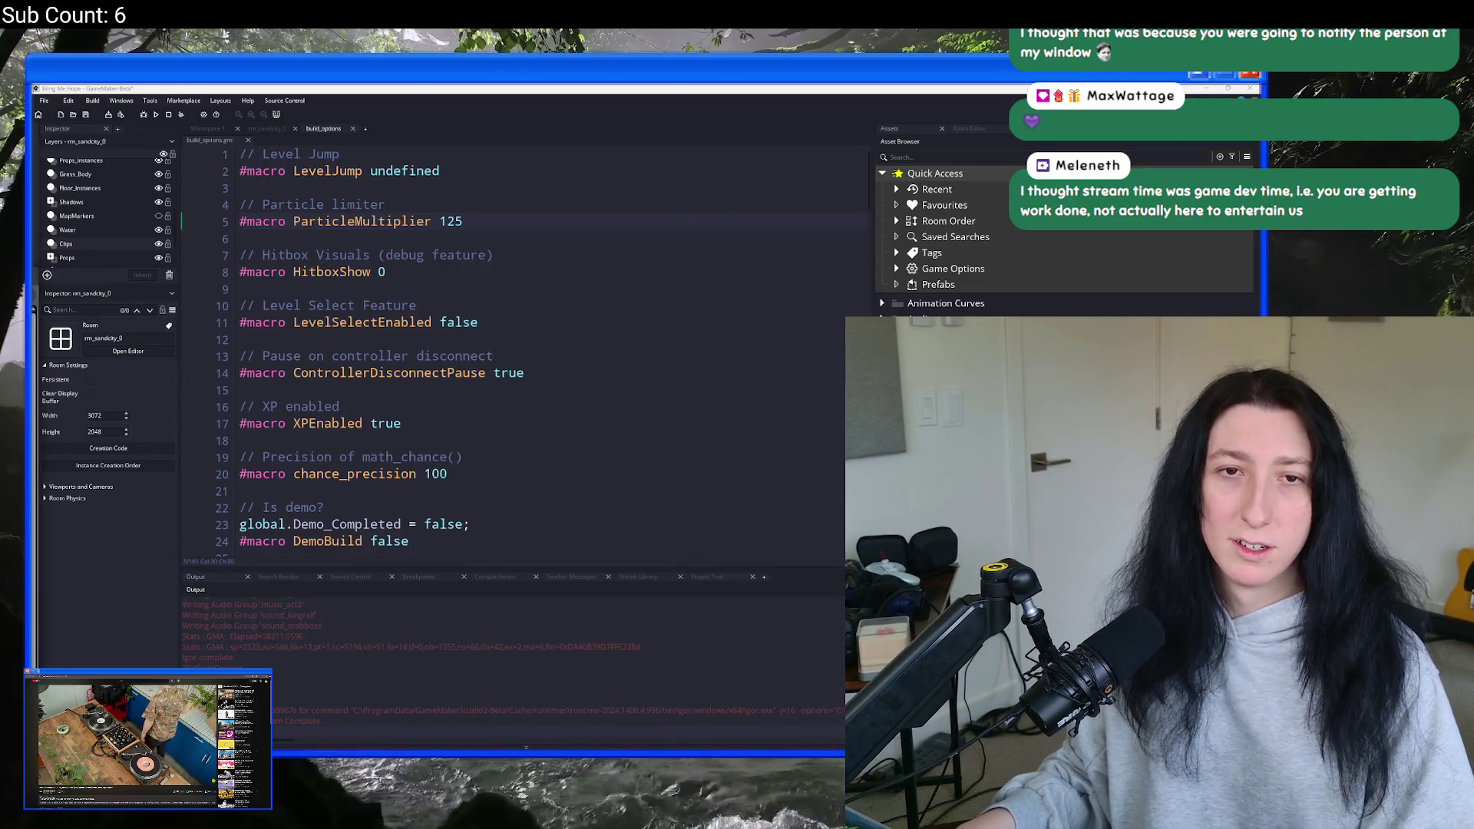
- Watch the You Wouldn't Steal a Car video fullscreen, then return to the search results
{"action": "key", "text": "alt+Tab"}
{"action": "left_click", "coordinate": [616, 238]}
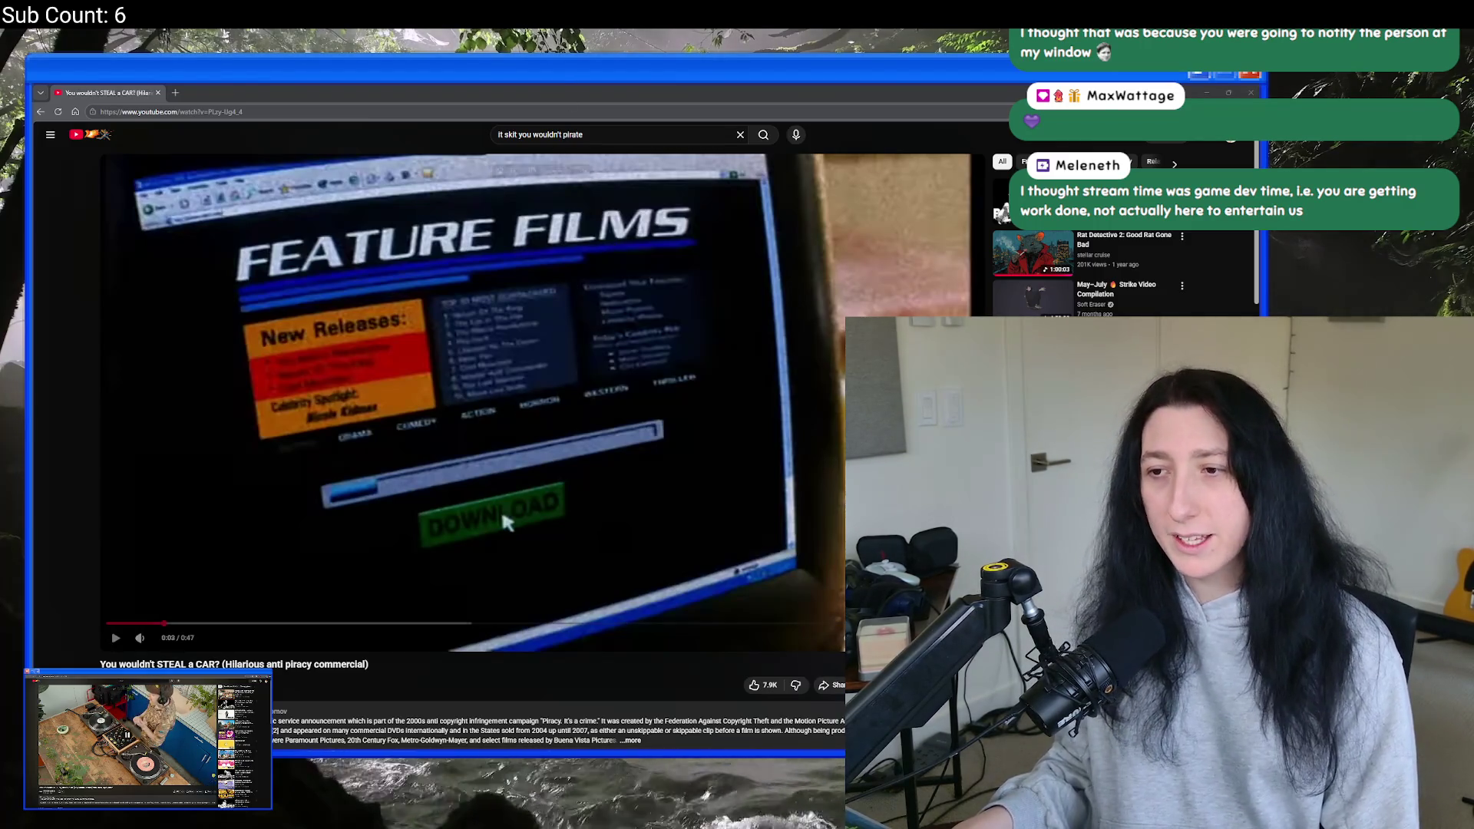
{"action": "key", "text": "f"}
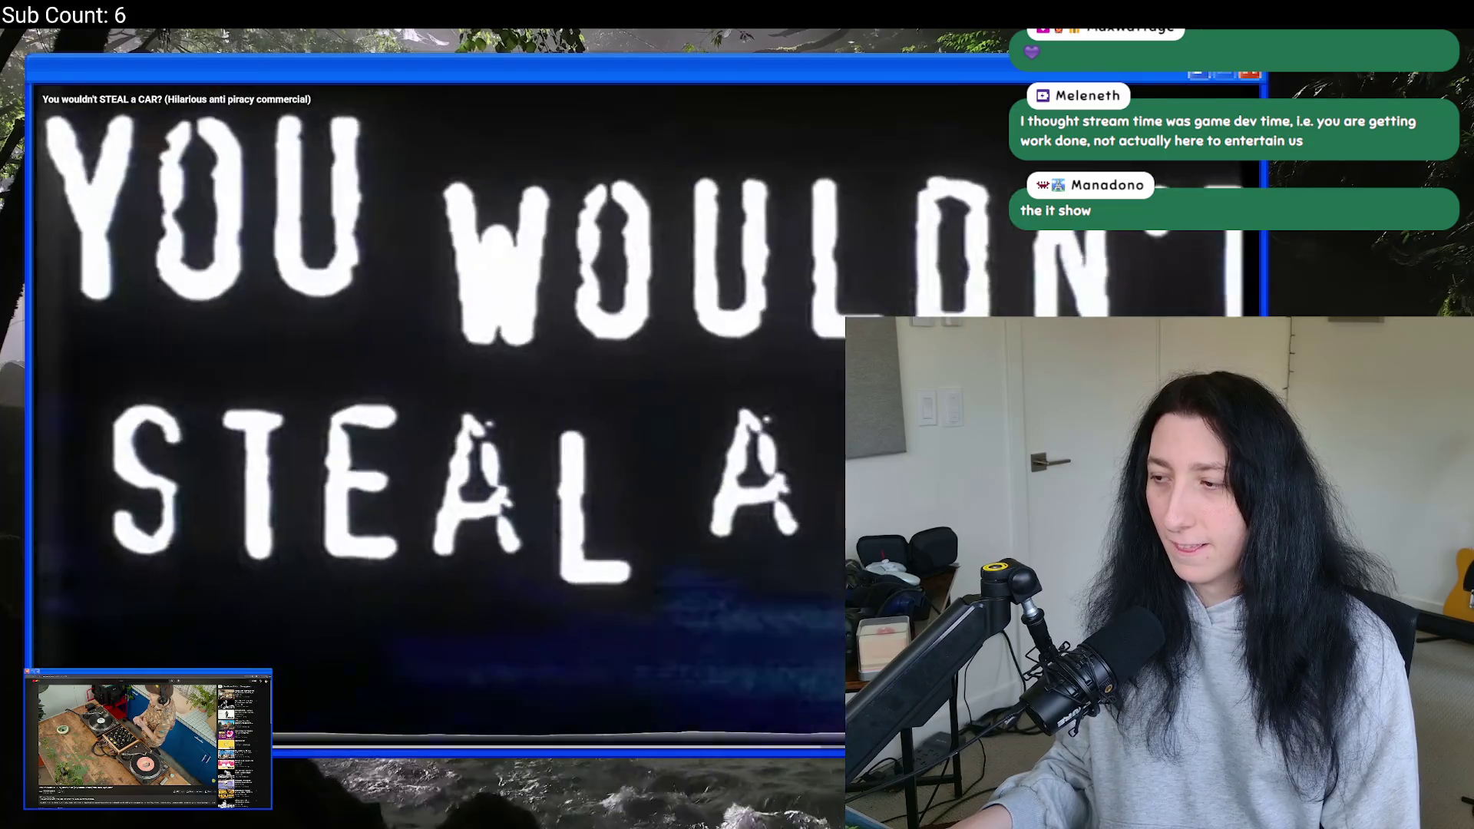
{"action": "key", "text": "space"}
{"action": "key", "text": "Escape"}
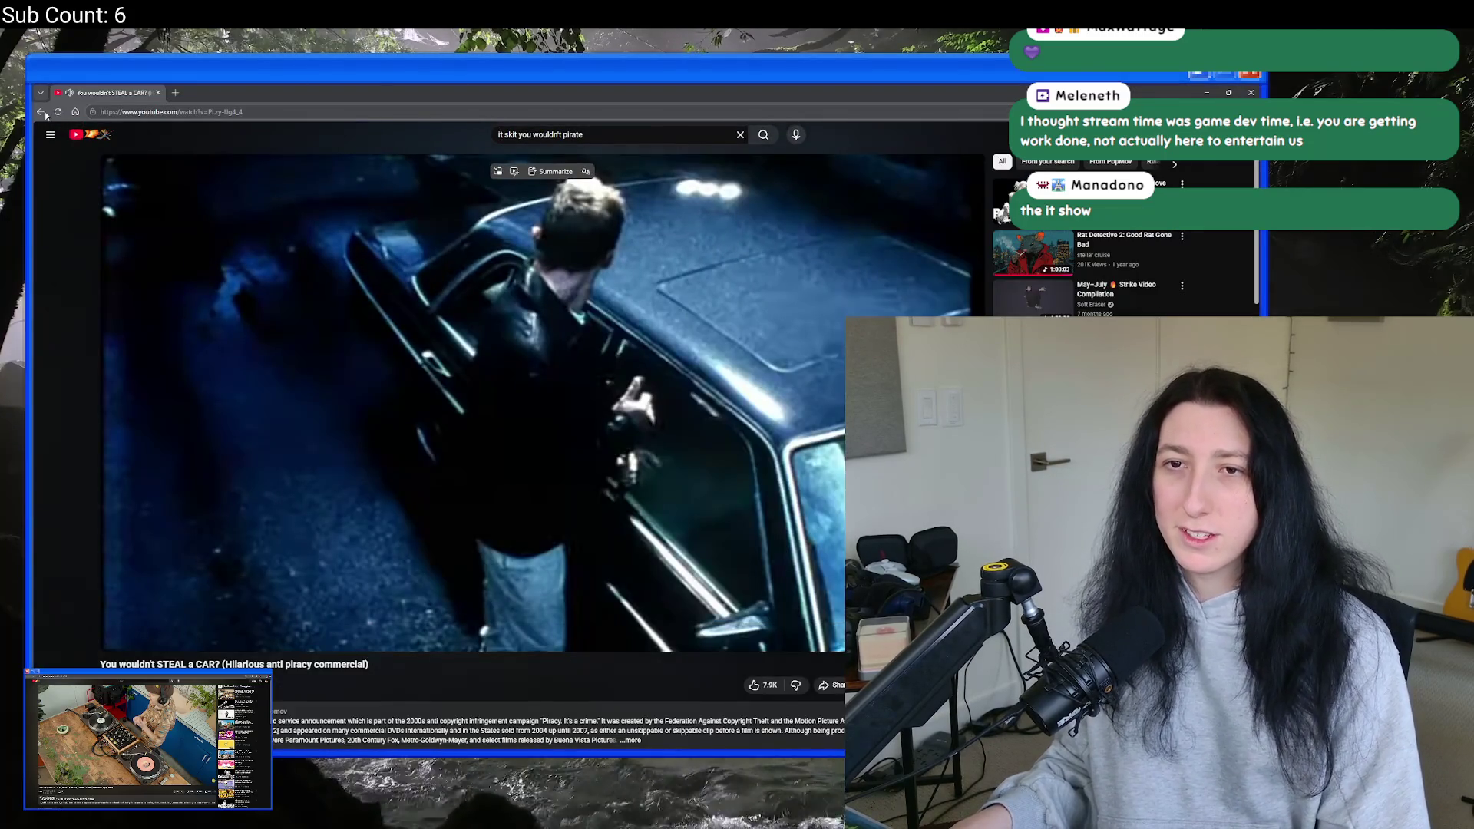
{"action": "key", "text": "alt+Left"}
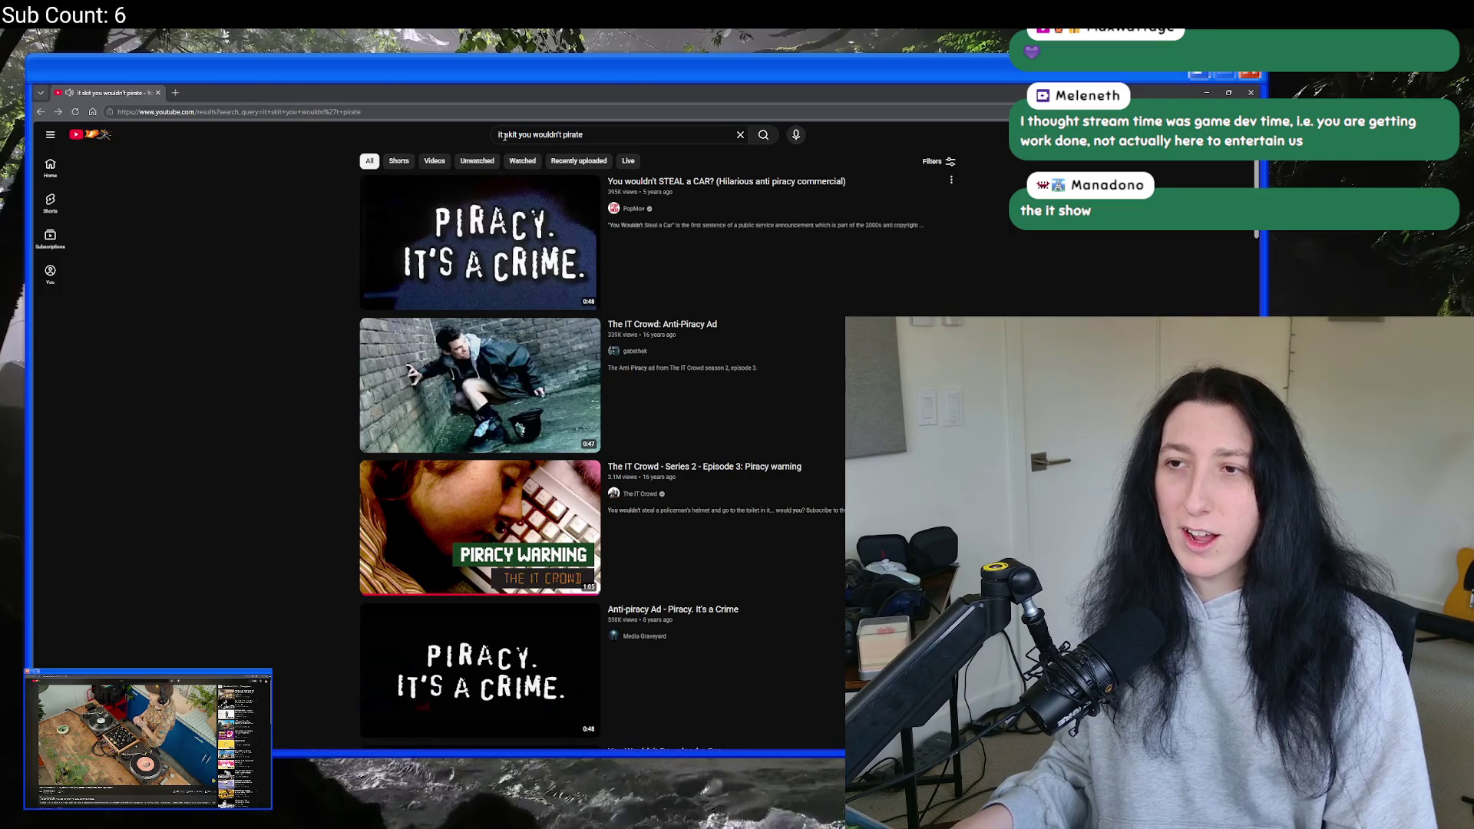
- Add "cr" to the search and play The IT Crowd Piracy warning video fullscreen
{"action": "left_click", "coordinate": [505, 136]}
{"action": "type", "text": "cr"}
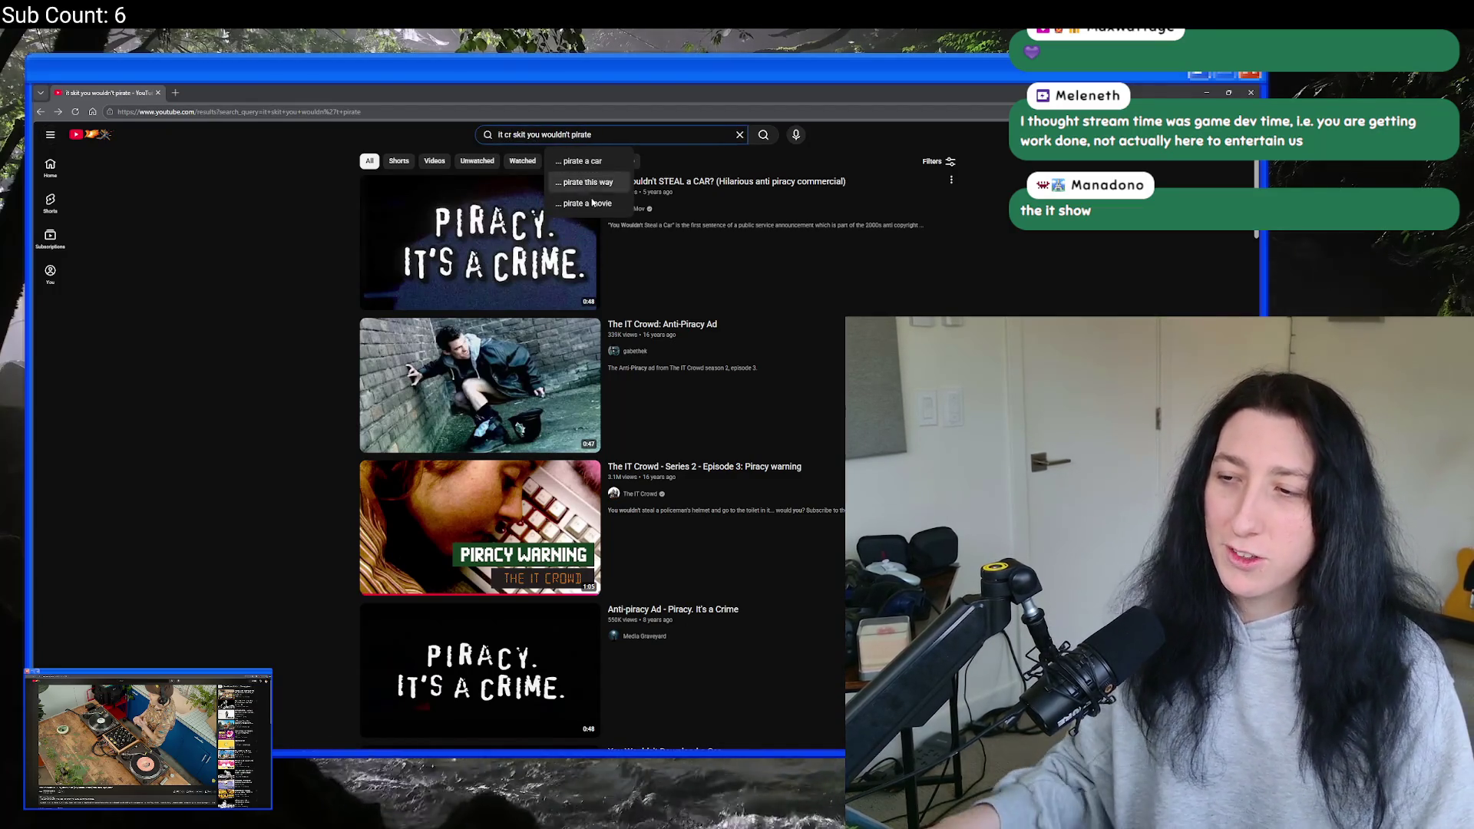
{"action": "left_click", "coordinate": [533, 228]}
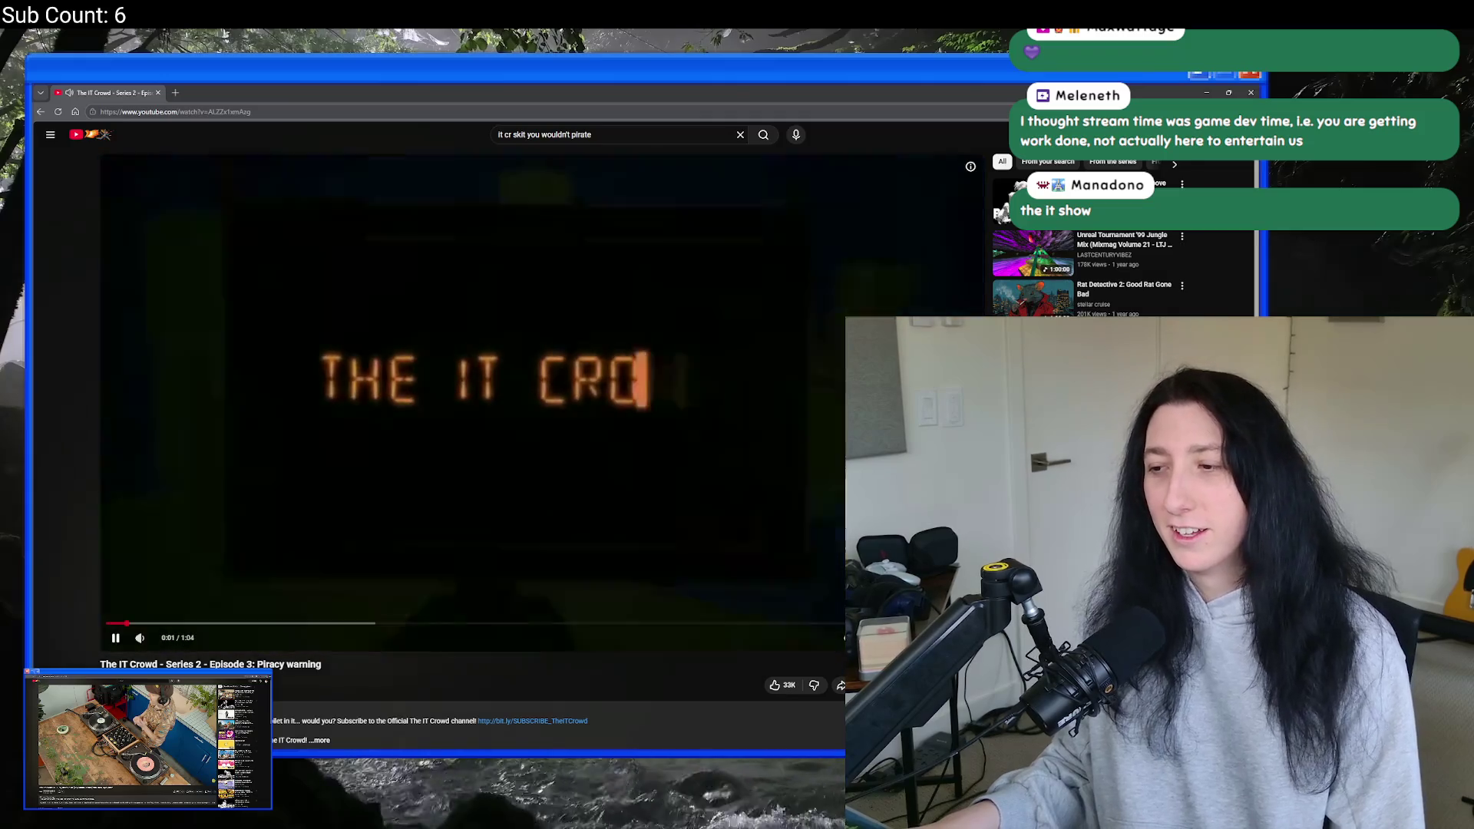
{"action": "double_click", "coordinate": [620, 496]}
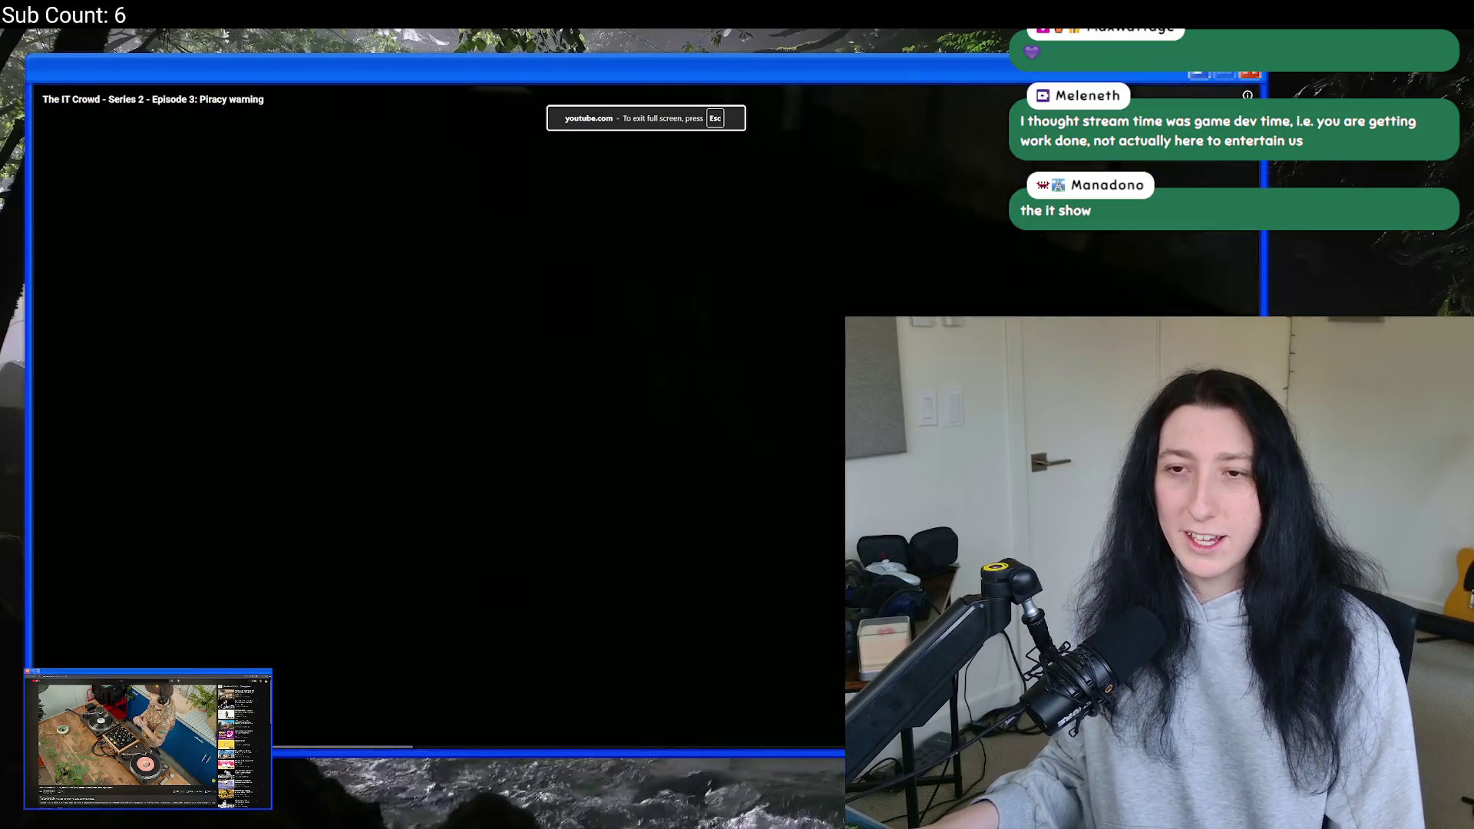
{"action": "left_click", "coordinate": [619, 496]}
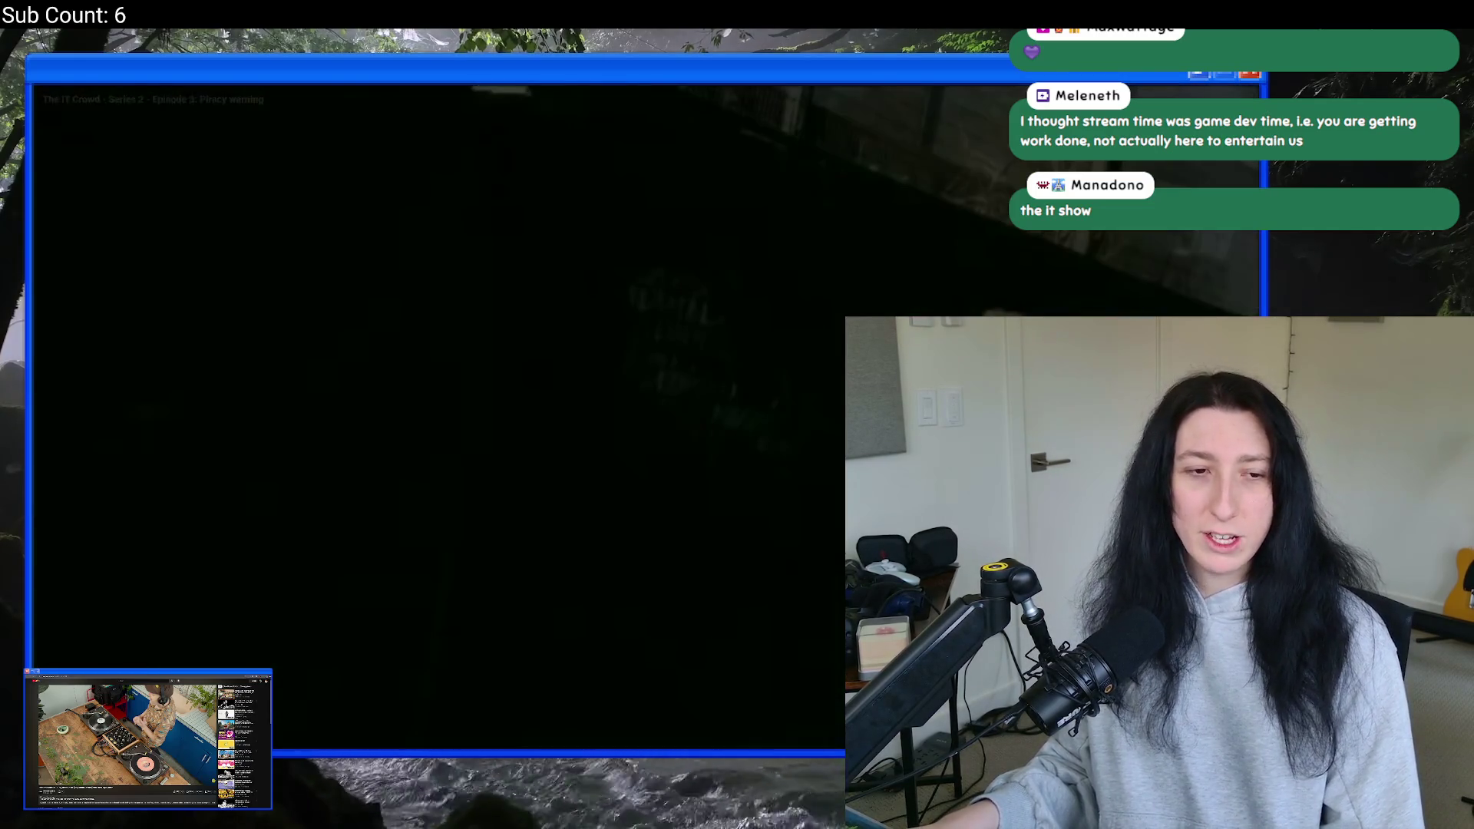
- Watch the clip, pause it, leave fullscreen and switch back to GameMaker
{"action": "key", "text": "alt+Tab"}
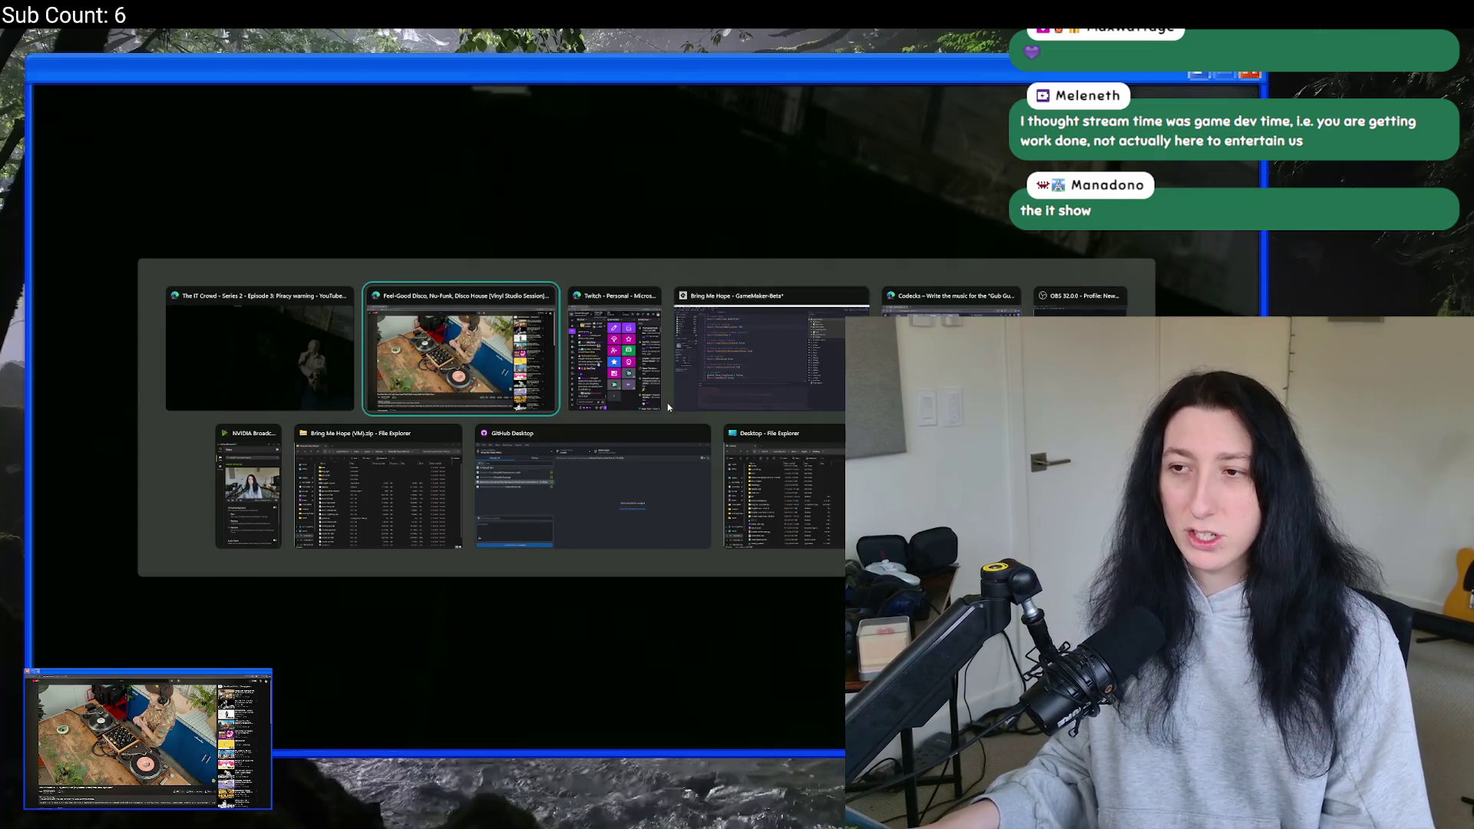
{"action": "key", "text": "Escape"}
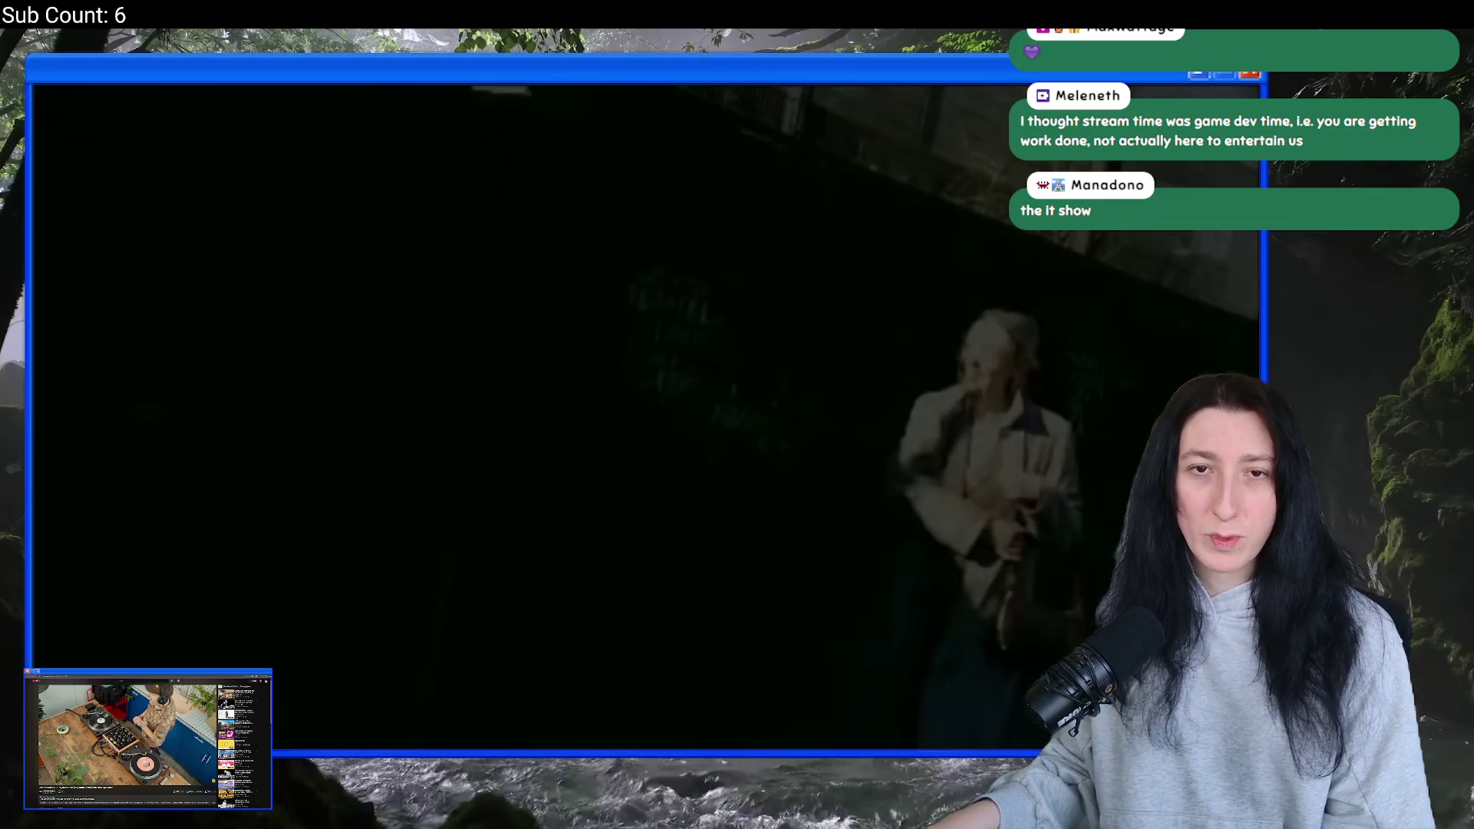
{"action": "key", "text": "space"}
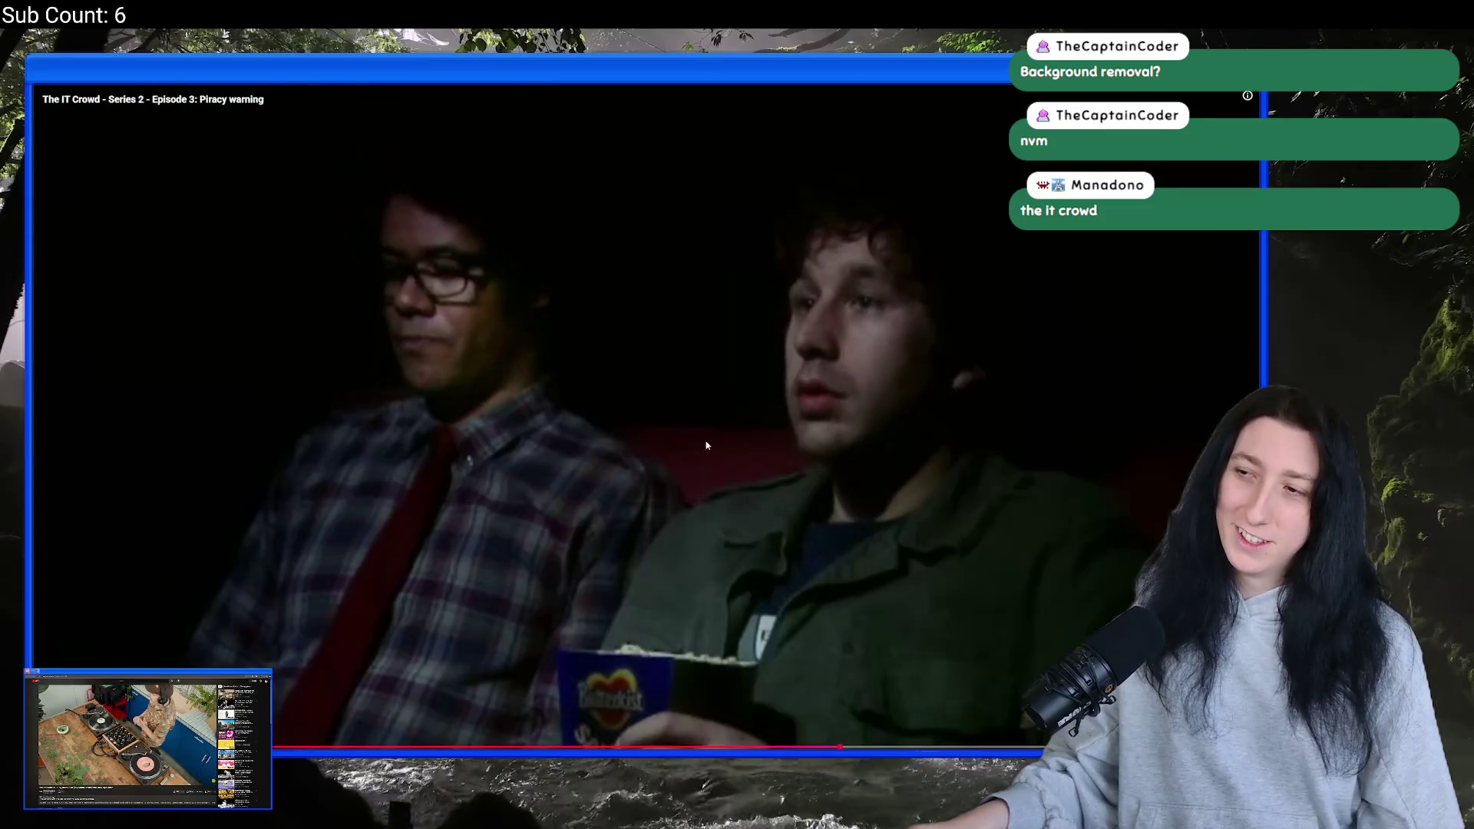
{"action": "left_click", "coordinate": [689, 427]}
{"action": "key", "text": "Escape"}
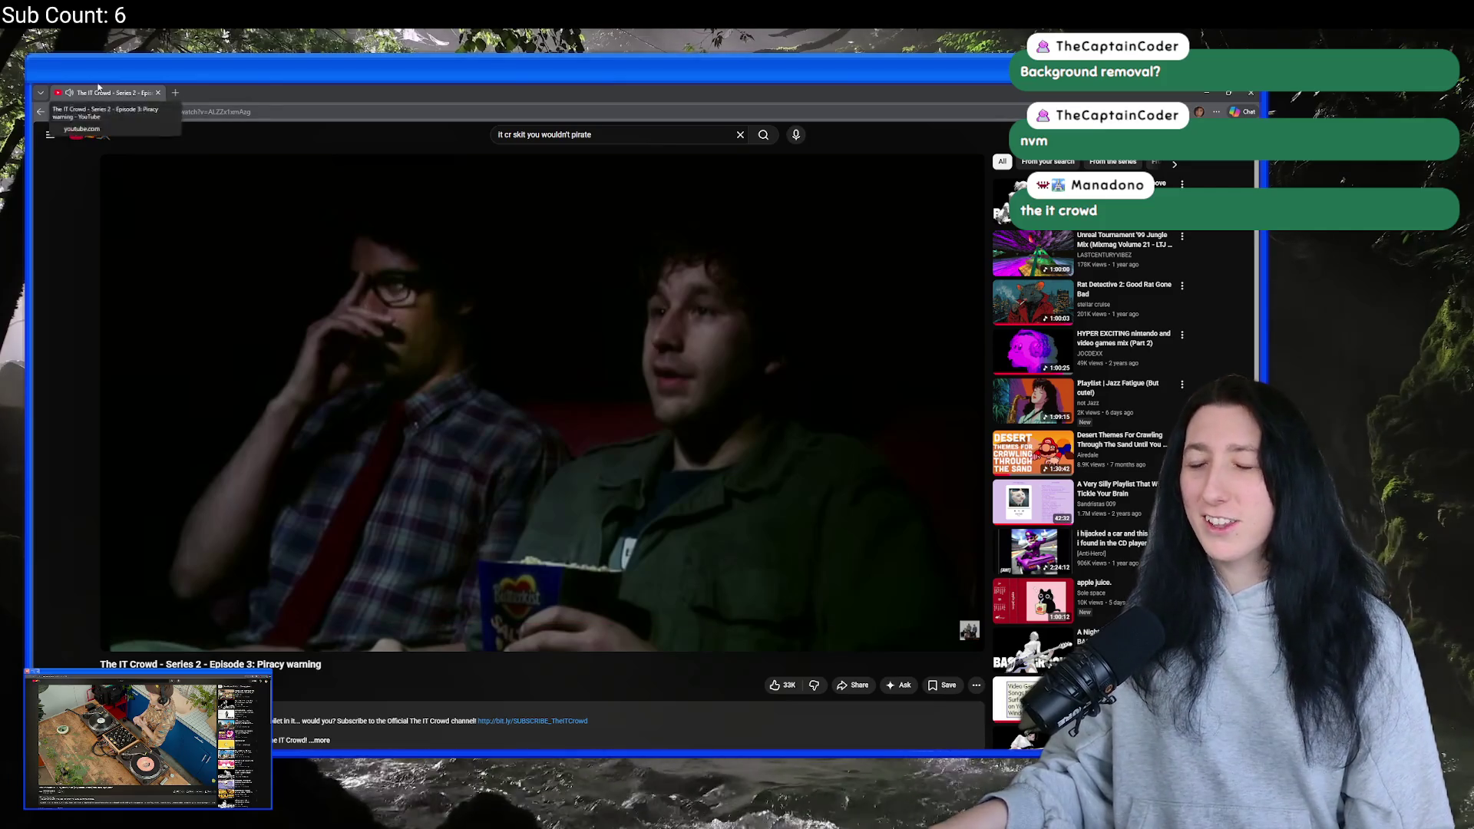
{"action": "key", "text": "alt+Tab"}
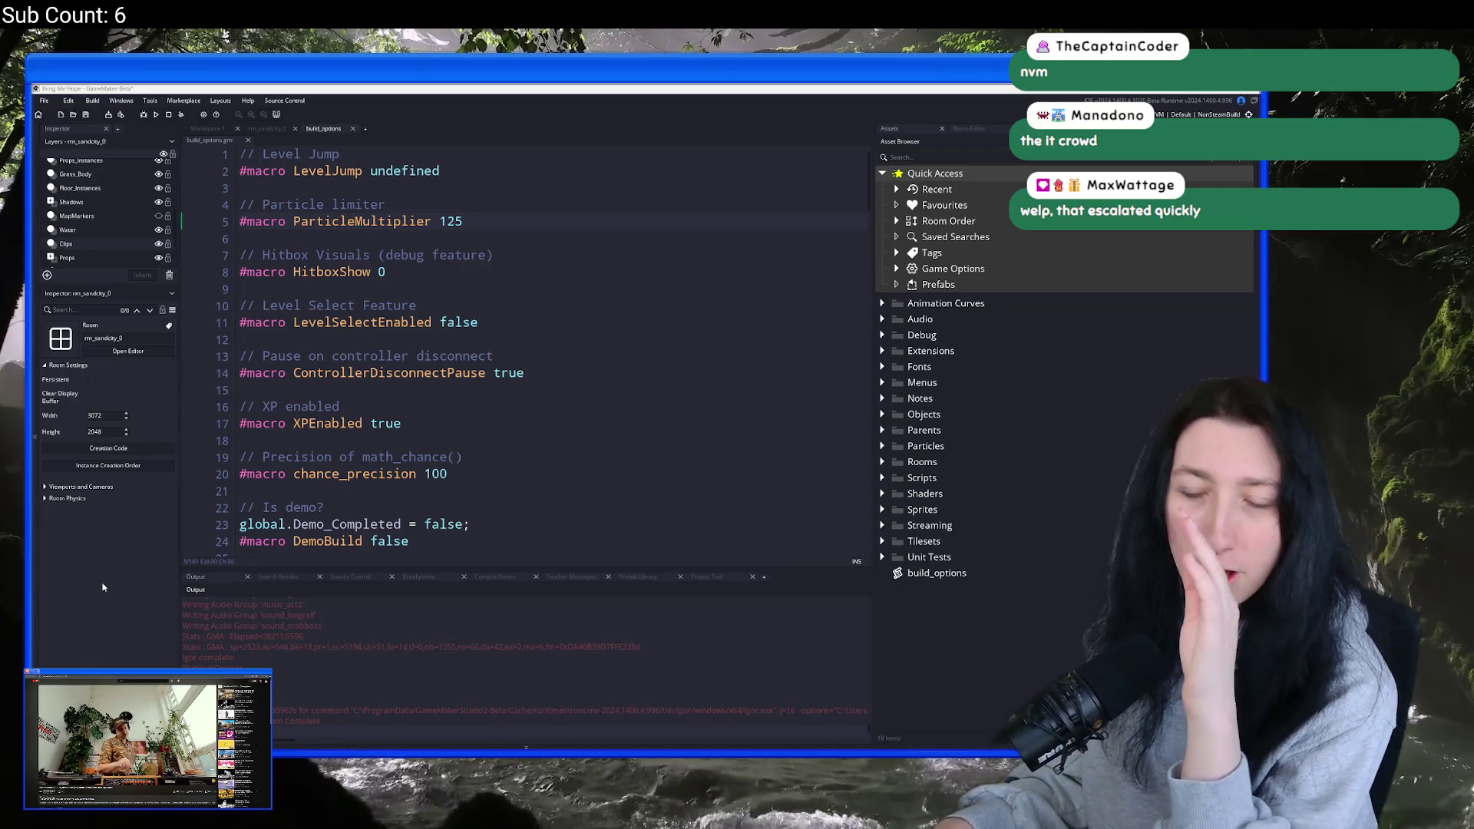
- Check the build version line in build_options, then close the script and bring up asset search
{"action": "scroll", "coordinate": [297, 481], "scroll_direction": "down", "scroll_amount": 3}
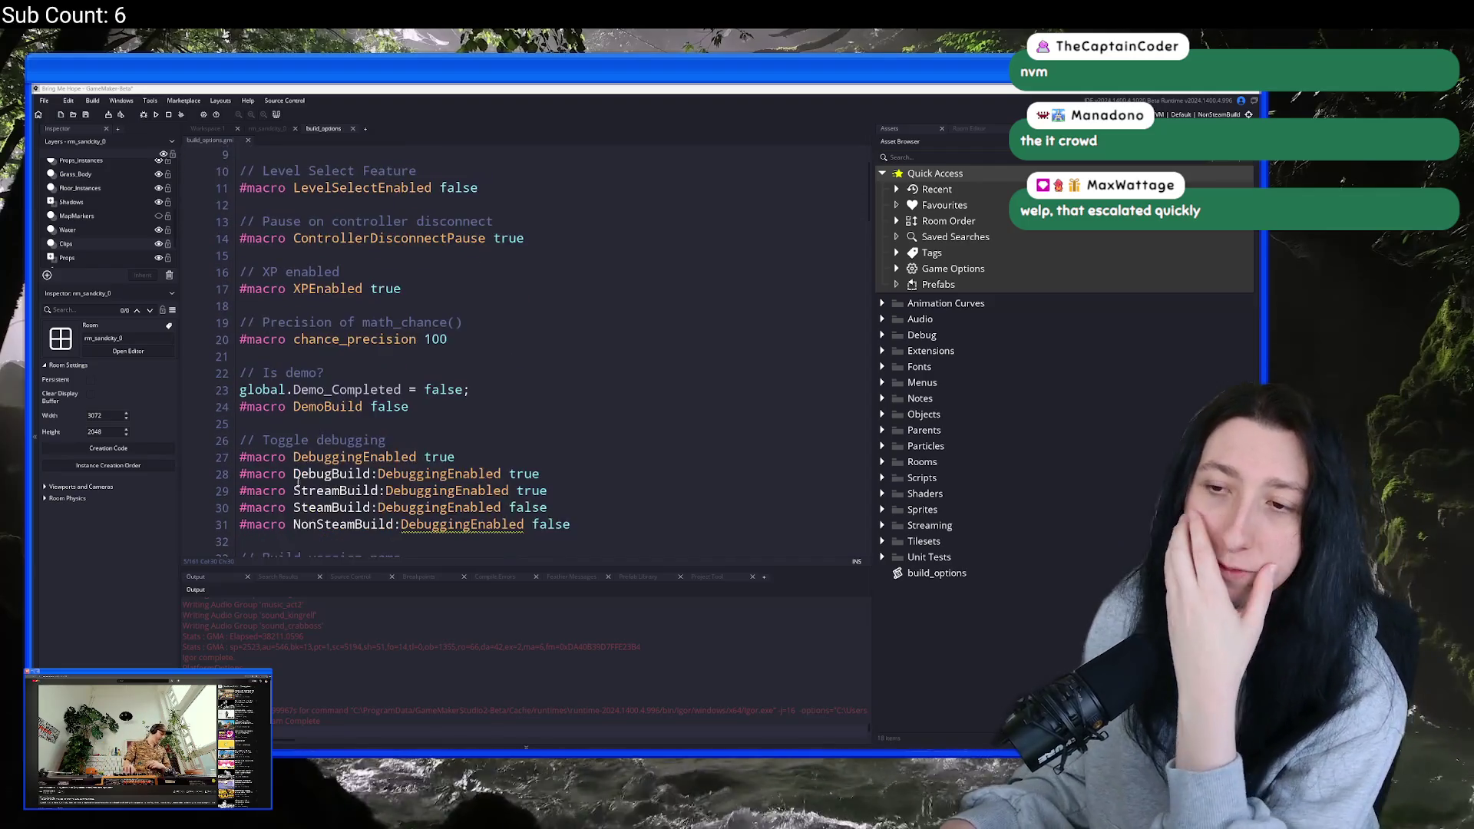
{"action": "scroll", "coordinate": [298, 481], "scroll_direction": "down", "scroll_amount": 2}
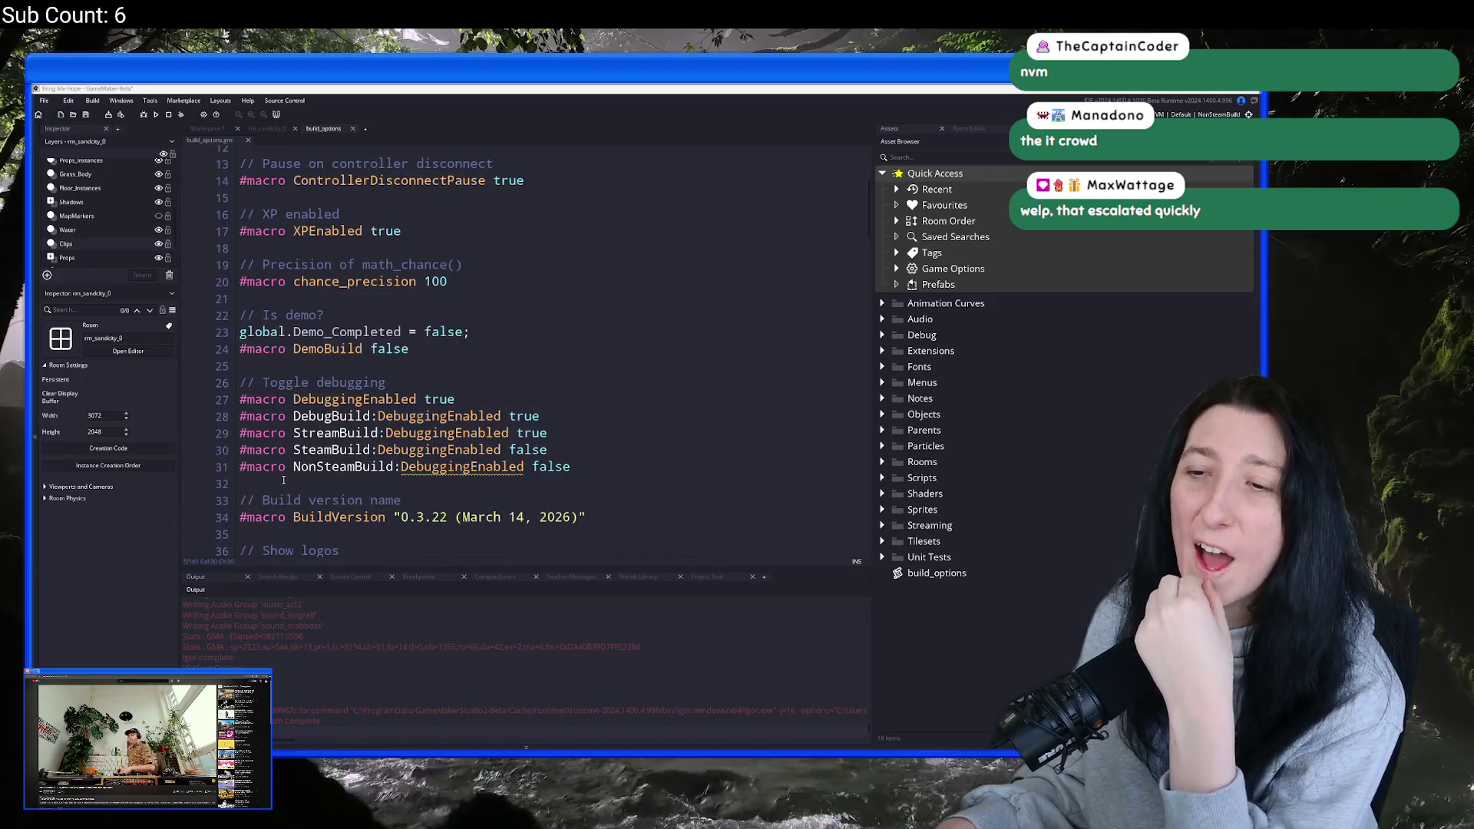
{"action": "scroll", "coordinate": [406, 399], "scroll_direction": "down", "scroll_amount": 3}
{"action": "left_click", "coordinate": [407, 400]}
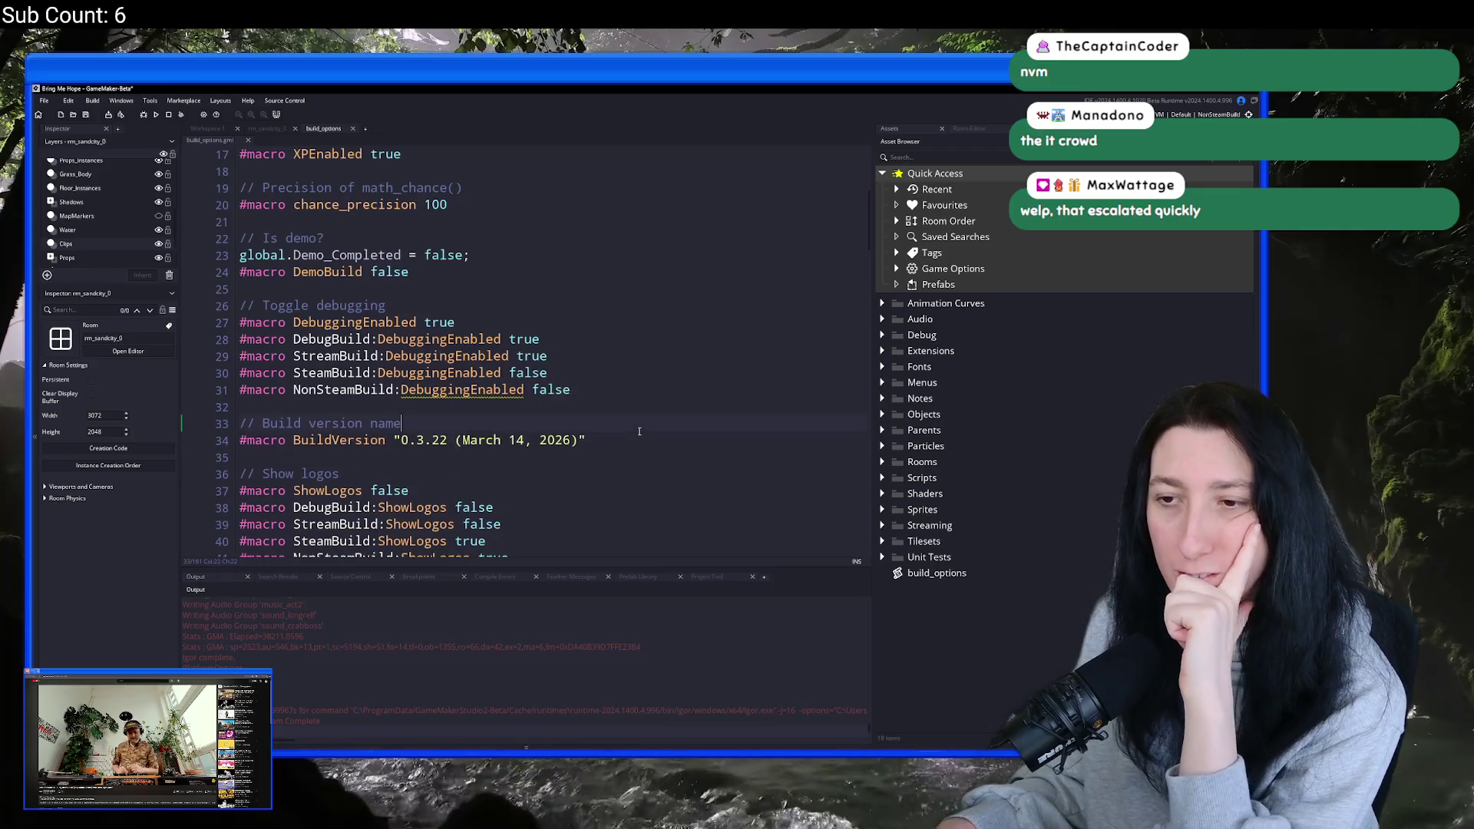
{"action": "scroll", "coordinate": [384, 307], "scroll_direction": "down", "scroll_amount": 2}
{"action": "middle_click", "coordinate": [331, 128]}
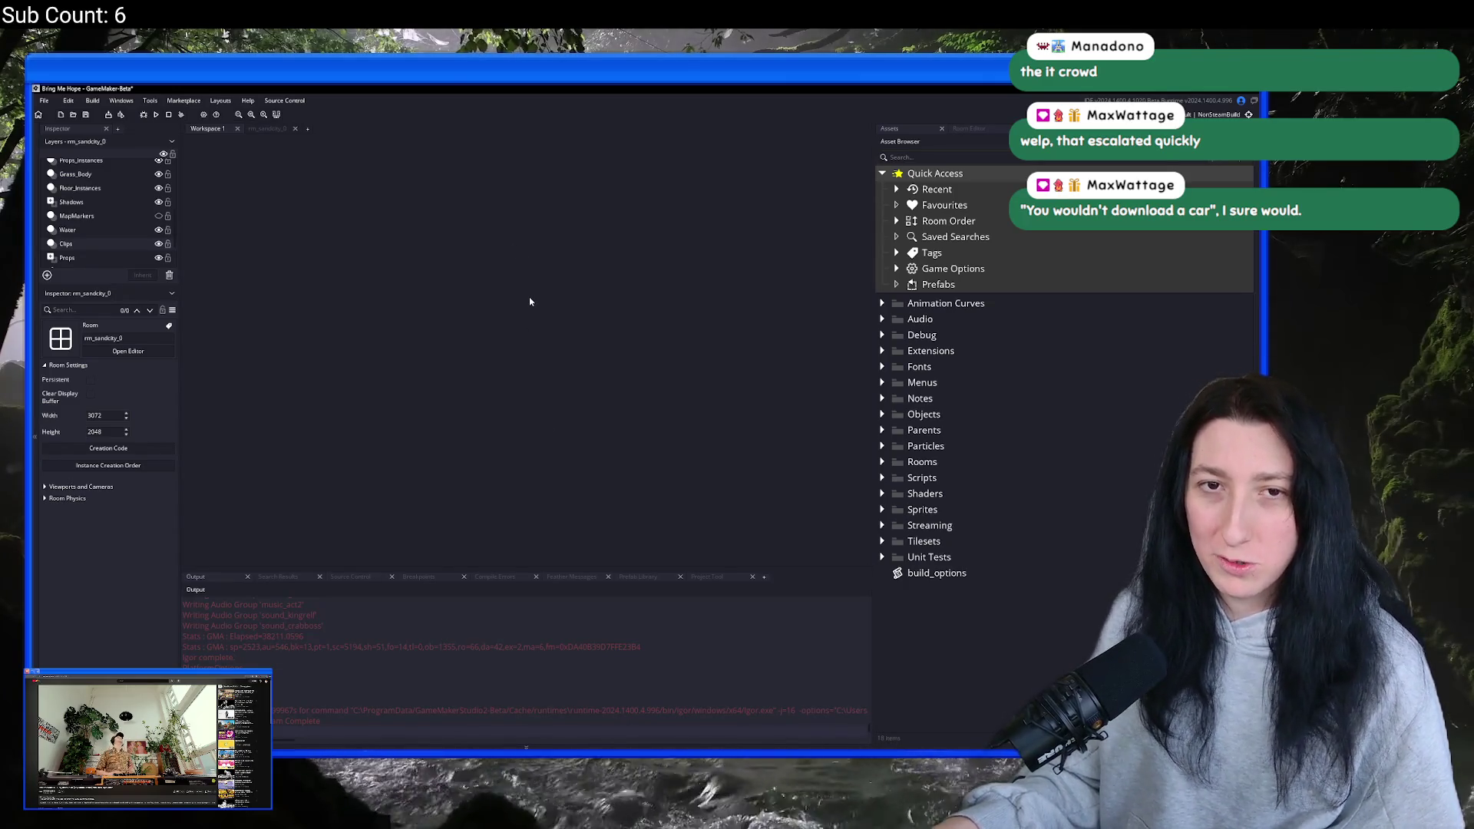
{"action": "key", "text": "ctrl+t"}
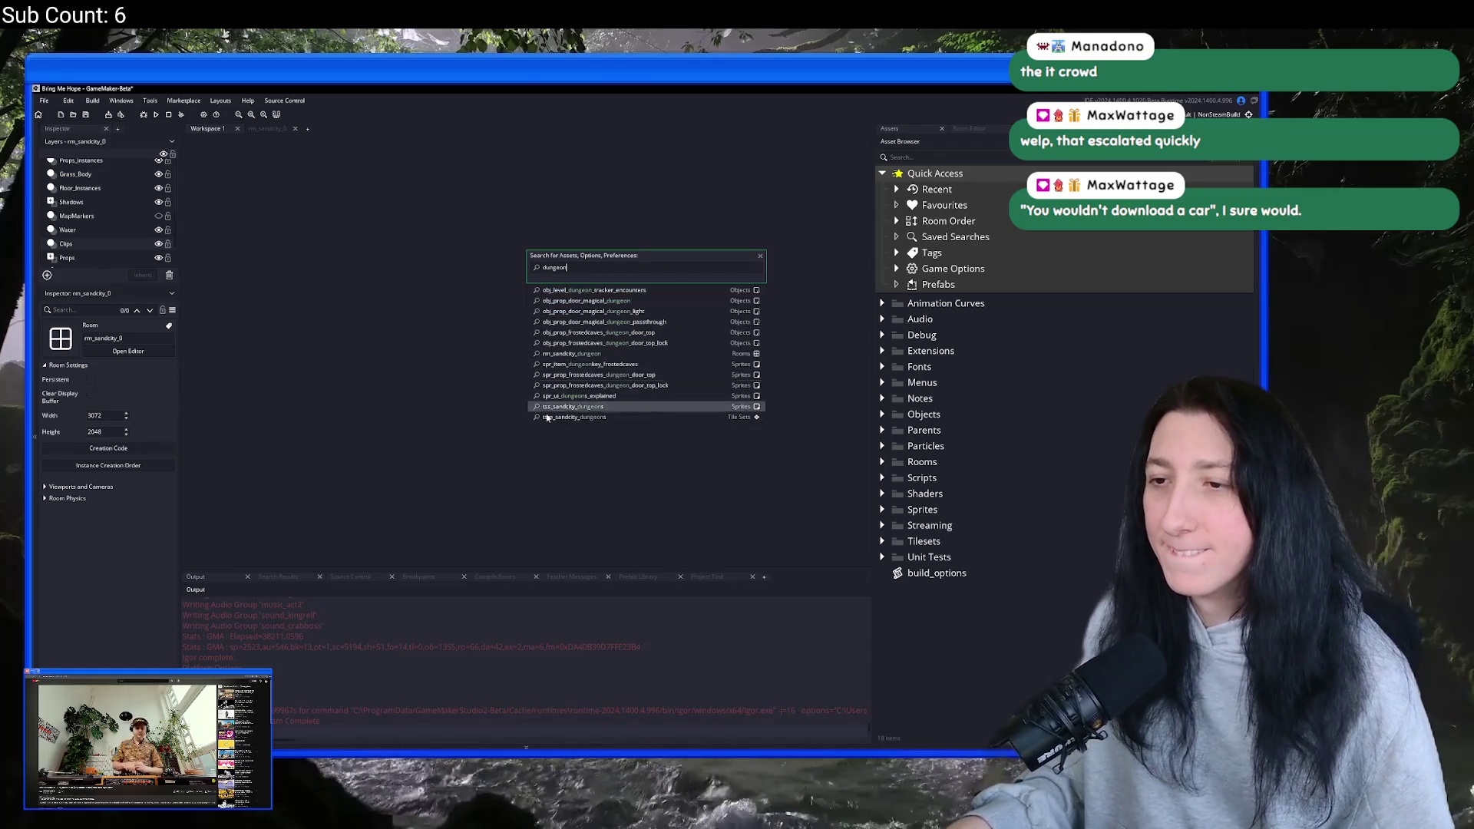
- Open the rm_sandcity_dungeon room in the room editor and build and run the game
{"action": "left_click", "coordinate": [578, 353]}
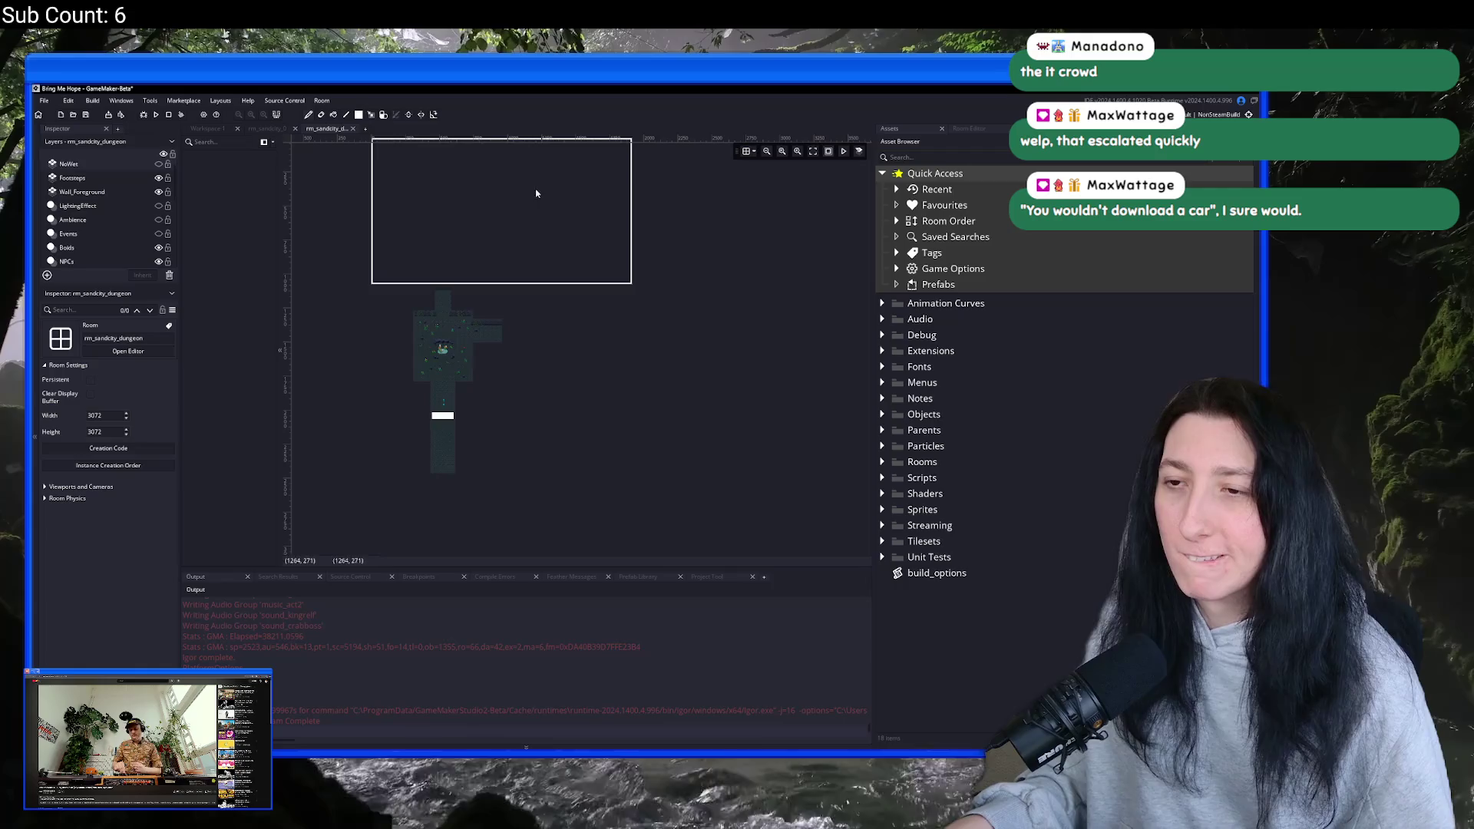
{"action": "scroll", "coordinate": [443, 347], "scroll_direction": "up", "scroll_amount": 1}
{"action": "scroll", "coordinate": [491, 345], "scroll_direction": "down", "scroll_amount": 1}
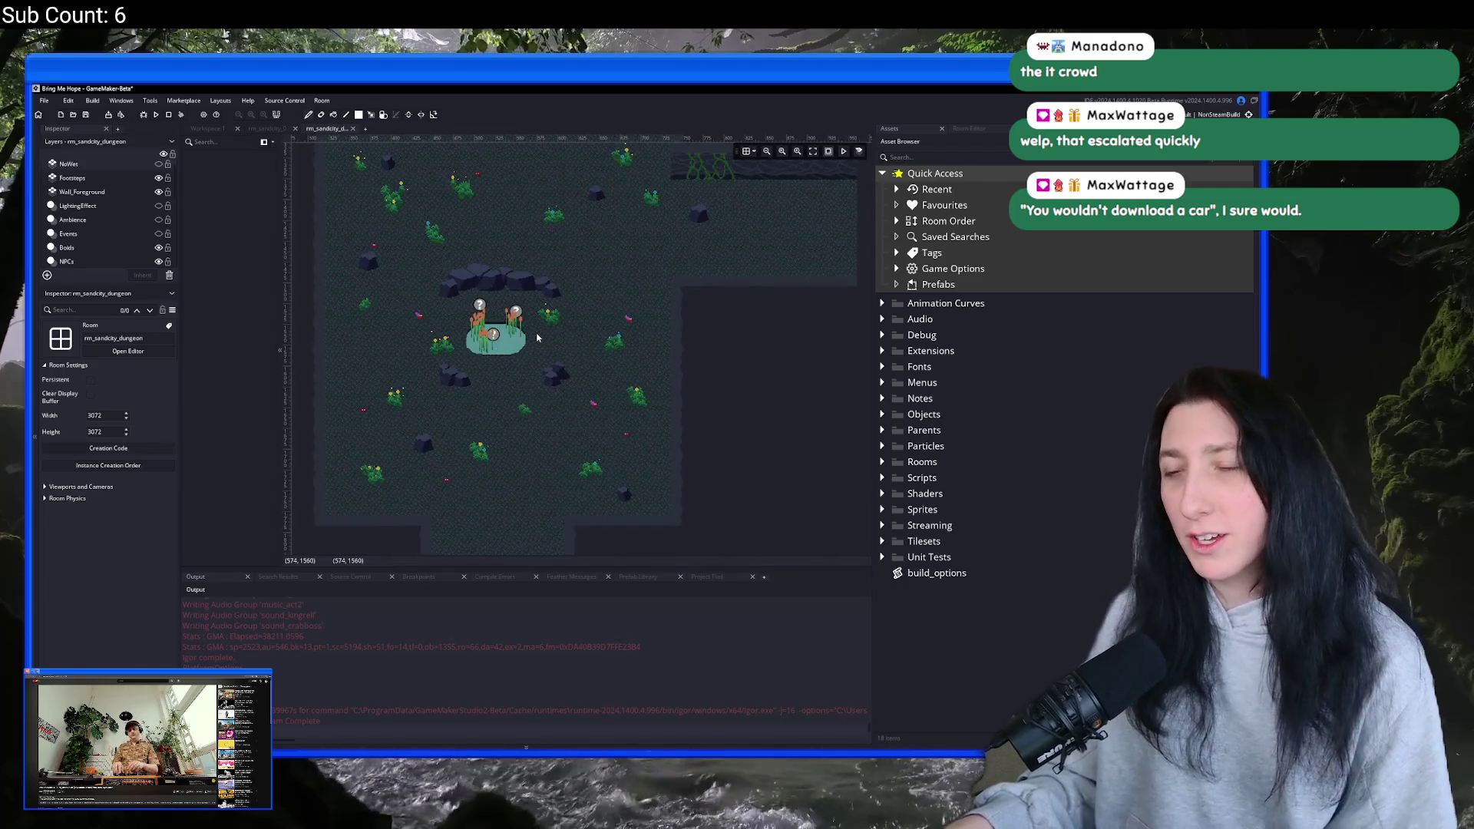
{"action": "key", "text": "F5"}
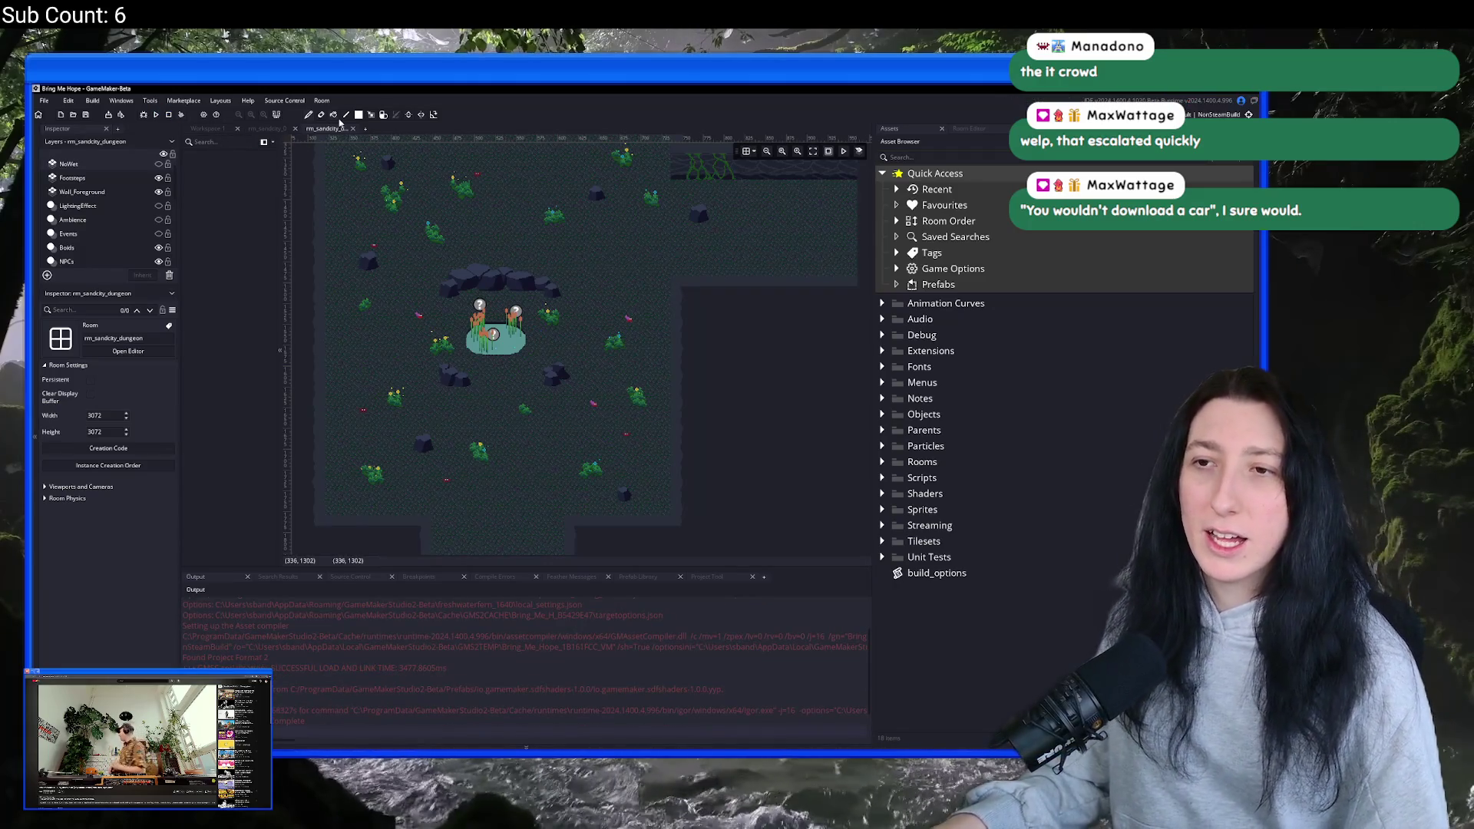
{"action": "key", "text": "ctrl+t"}
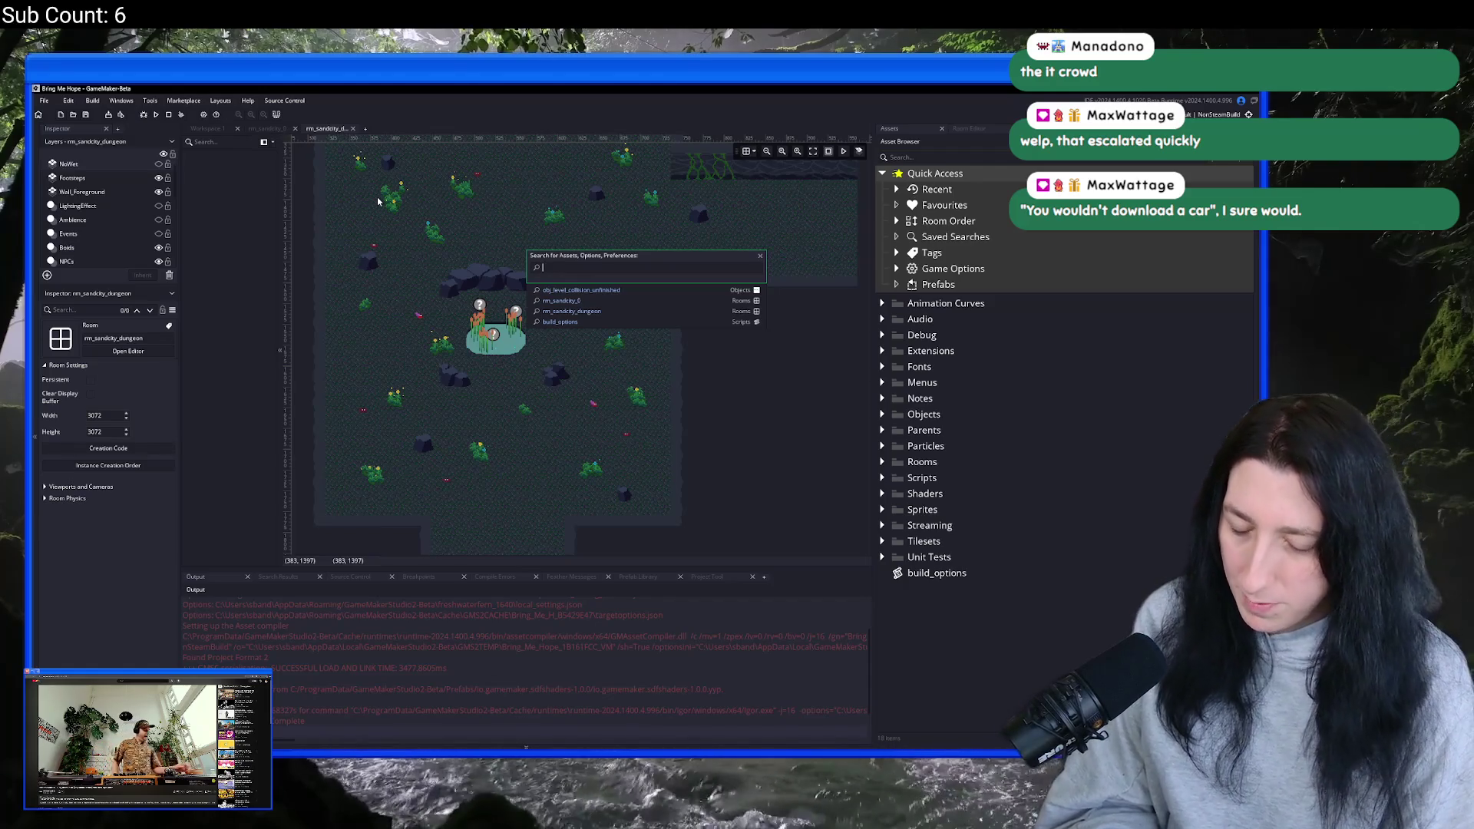
- Replace 'undefined' on build_options line 2 with rm_sandcity_dungeon, then return to the room editor
{"action": "type", "text": "build_op"}
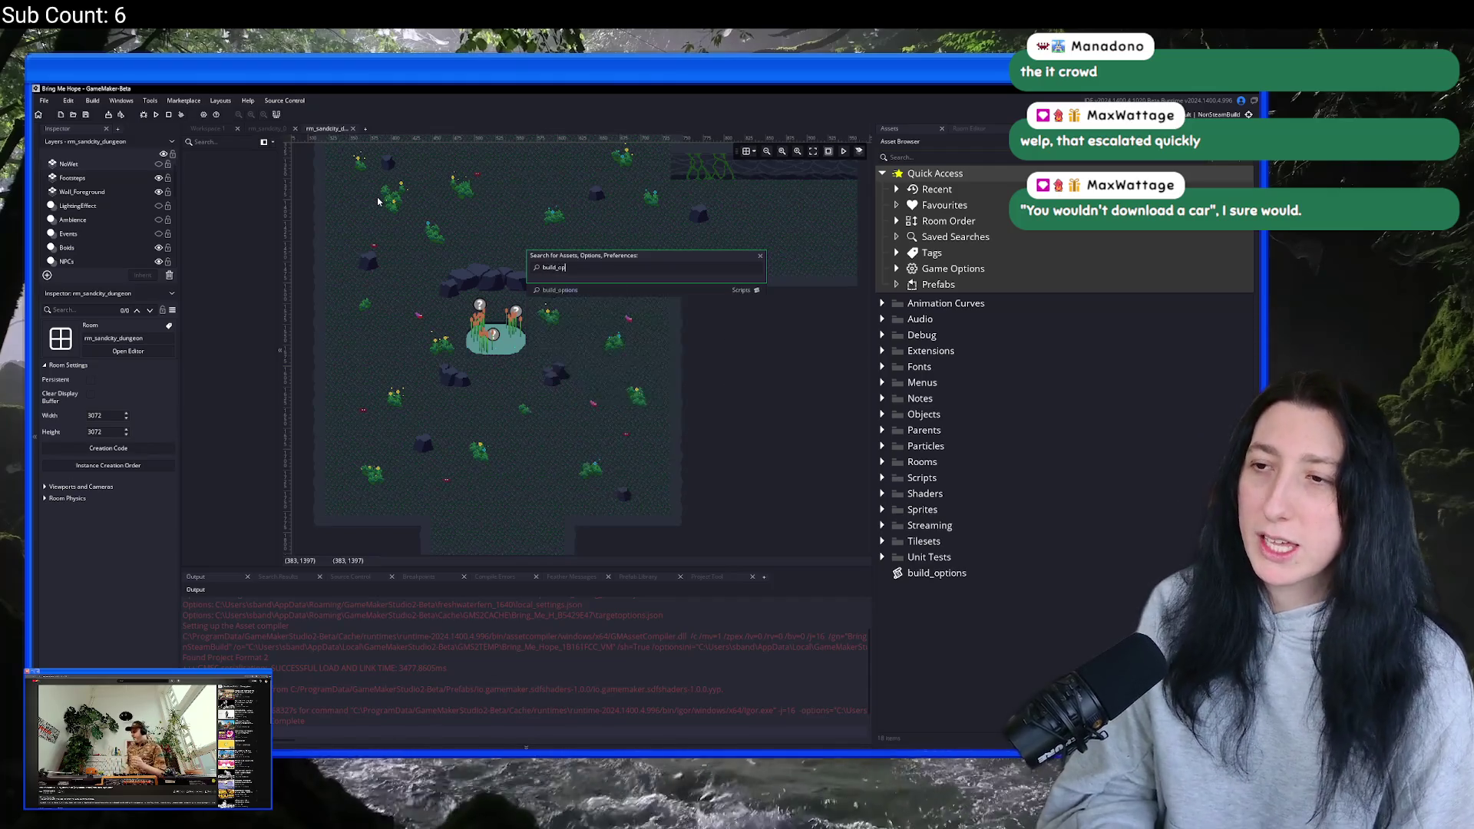
{"action": "key", "text": "Return"}
{"action": "double_click", "coordinate": [558, 246]}
{"action": "type", "text": "rm_sandcity_dungeon"}
{"action": "left_click", "coordinate": [318, 128]}
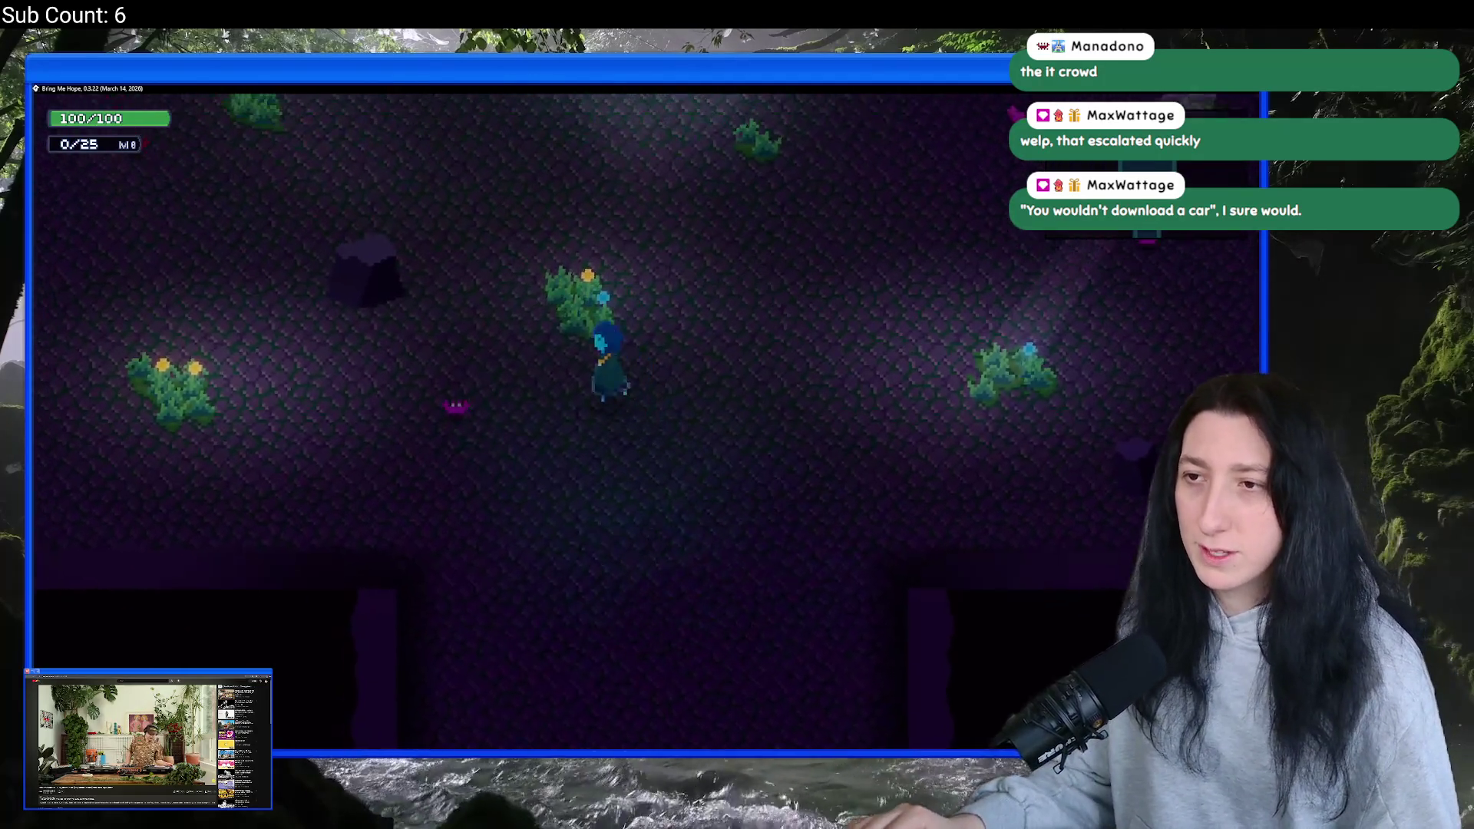
- Walk the character through the cave toward the pond, rocks, wall and yellow flowers
{"action": "key", "text": "w"}
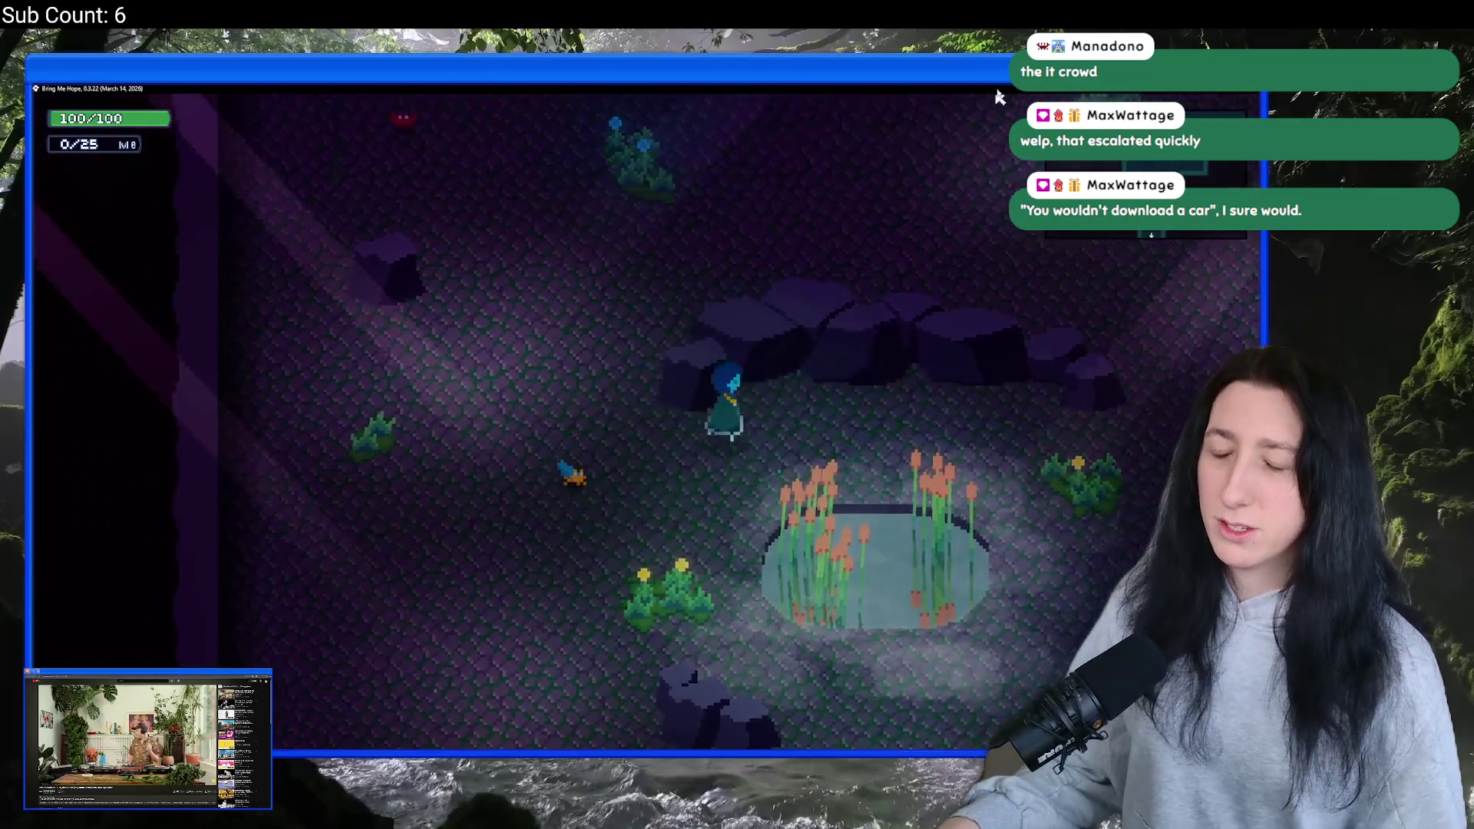
{"action": "key", "text": "d"}
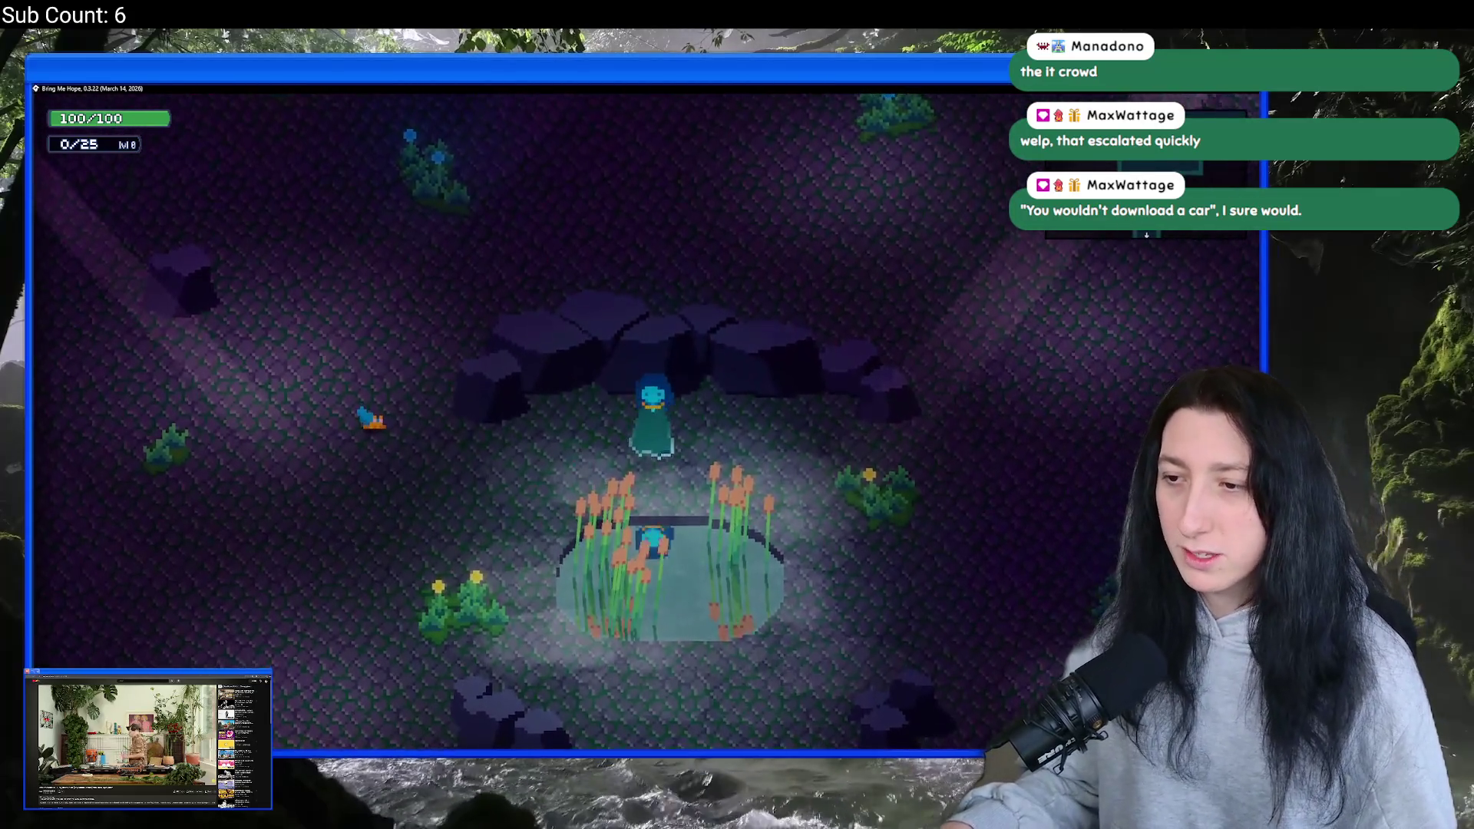
{"action": "key", "text": "s"}
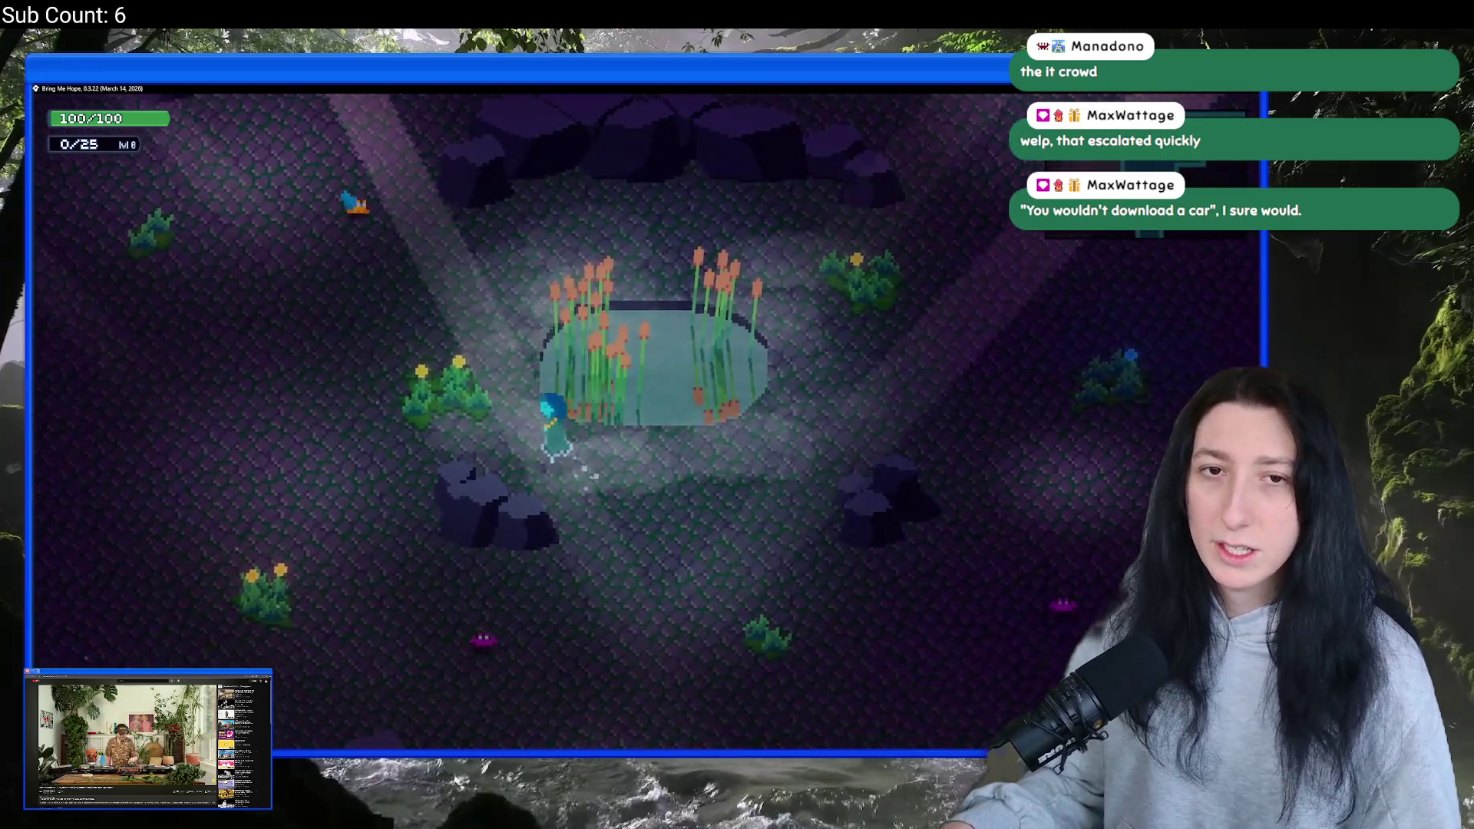
{"action": "key", "text": "w"}
{"action": "key", "text": "a"}
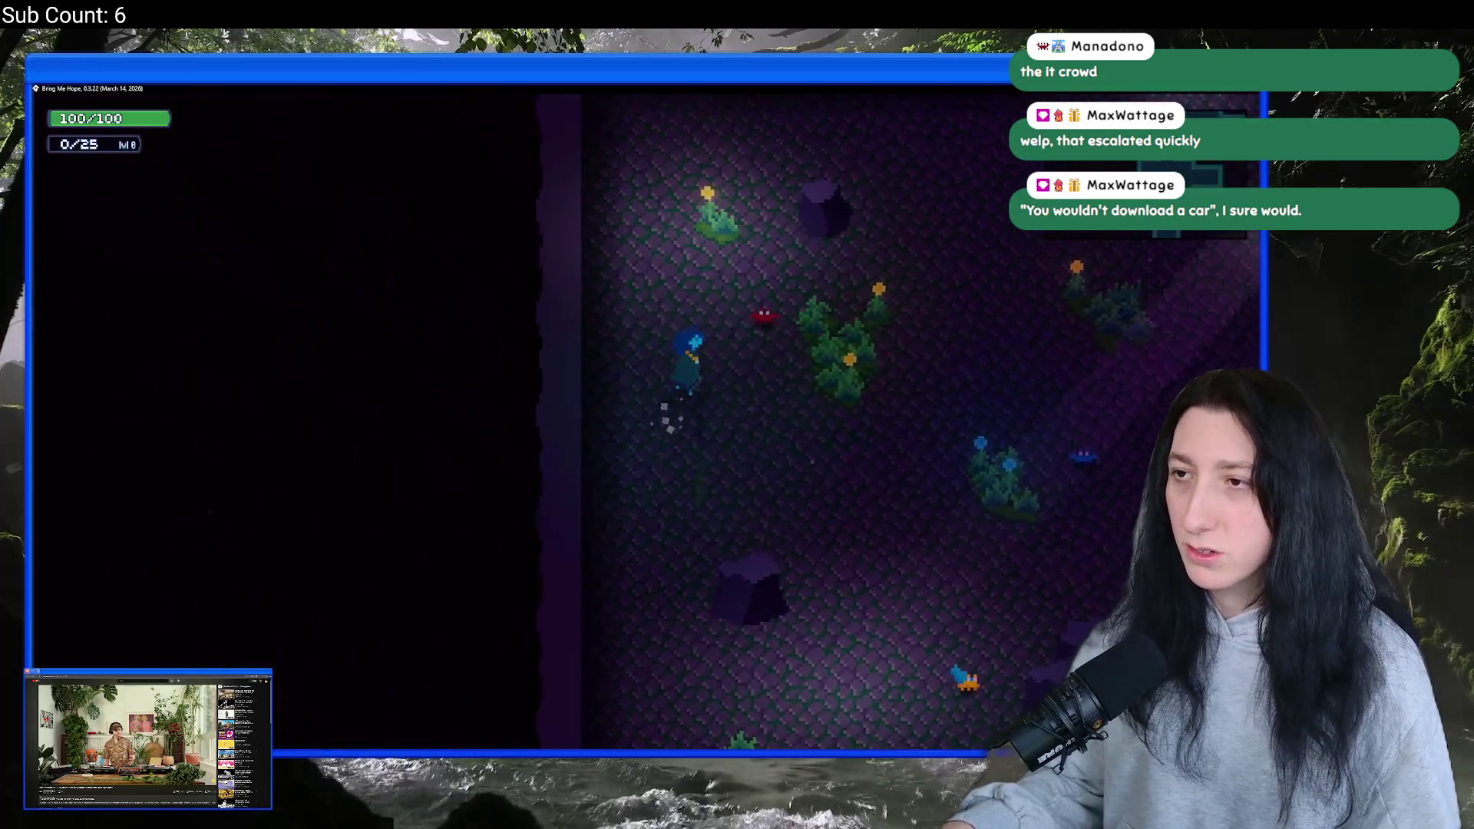
{"action": "key", "text": "w"}
{"action": "key", "text": "d"}
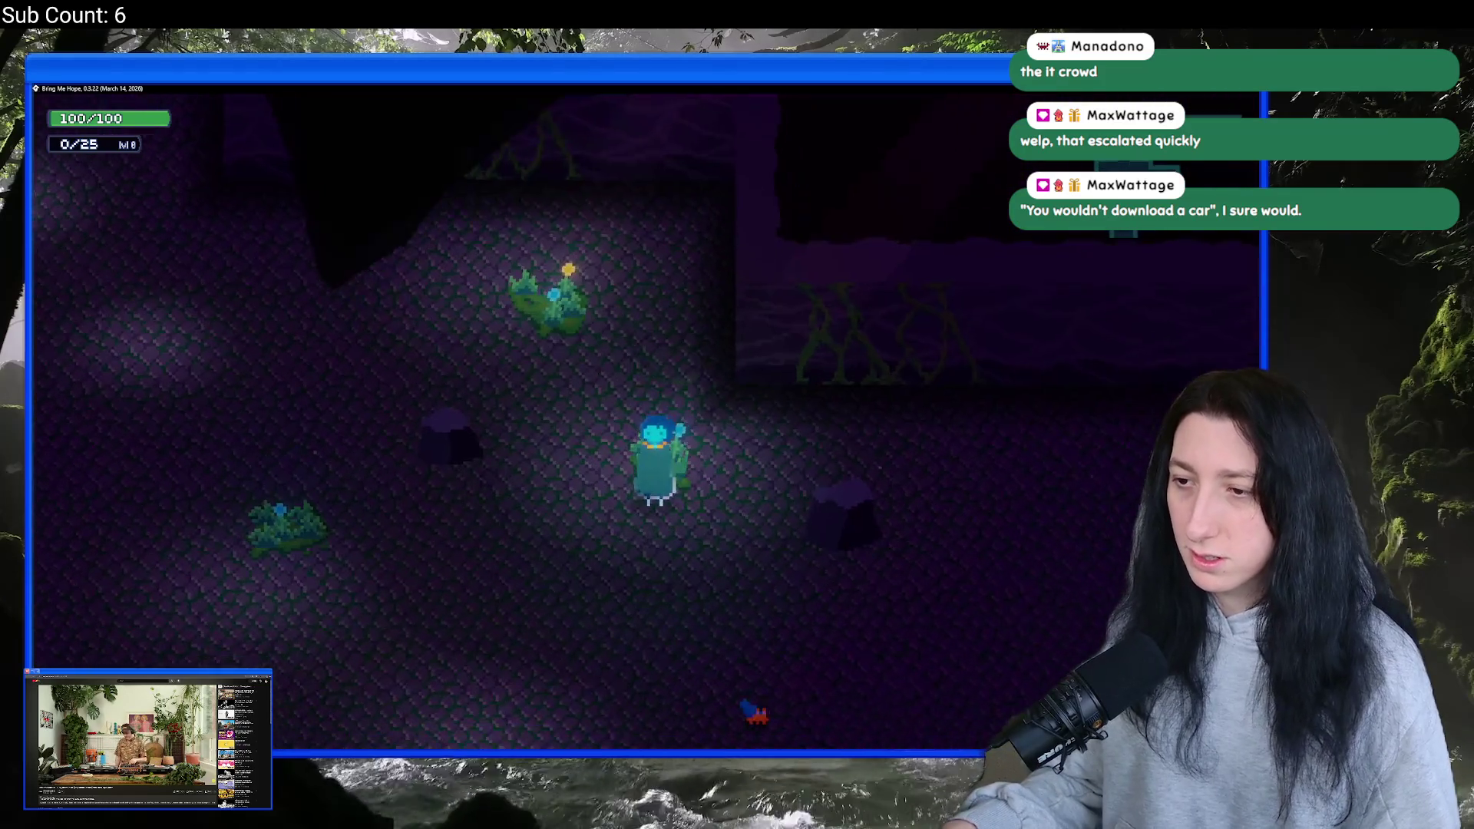
{"action": "key", "text": "s"}
{"action": "key", "text": "w"}
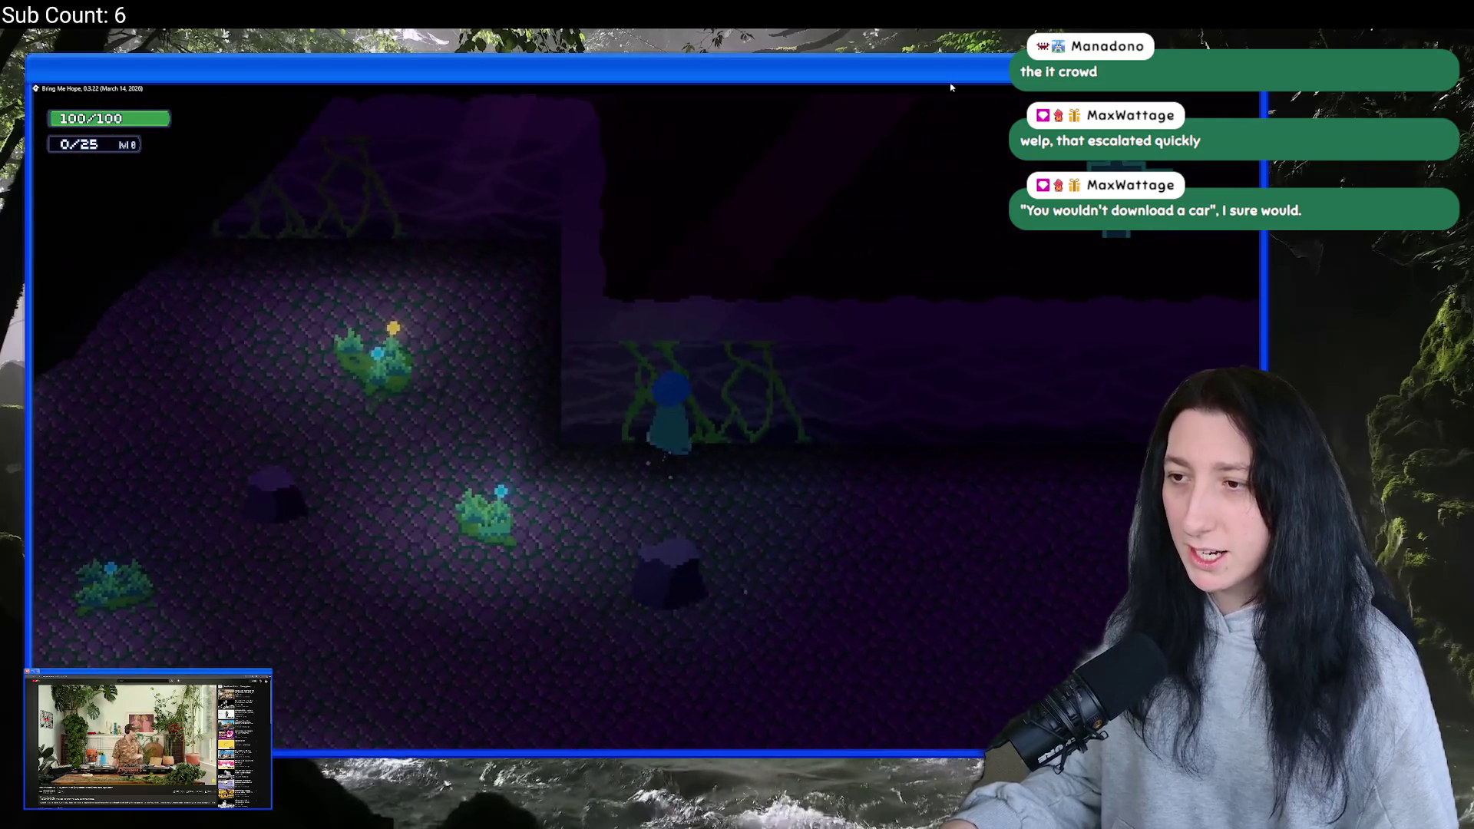
{"action": "key", "text": "s"}
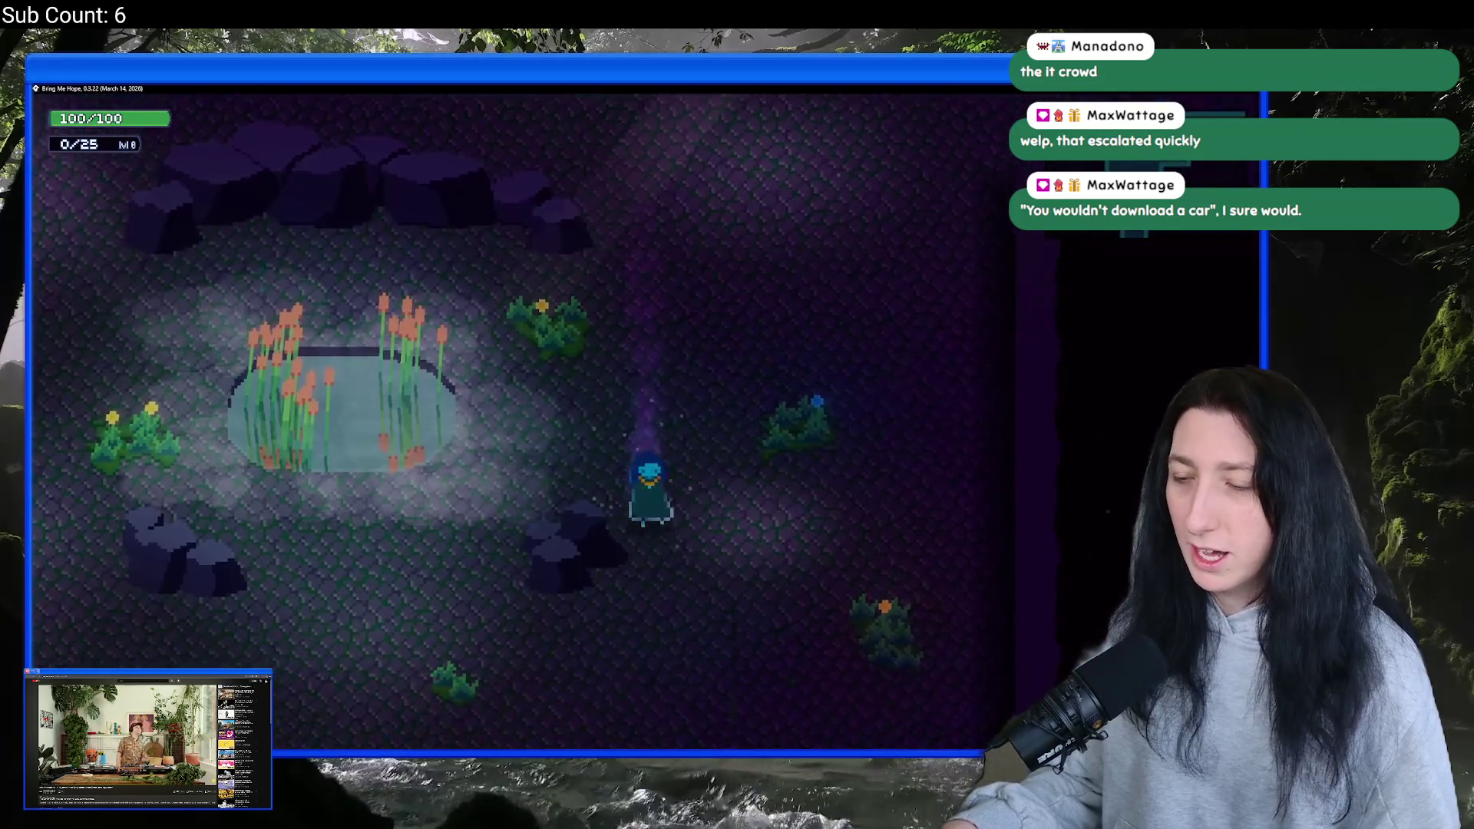
{"action": "key", "text": "d"}
{"action": "key", "text": "w"}
{"action": "key", "text": "a"}
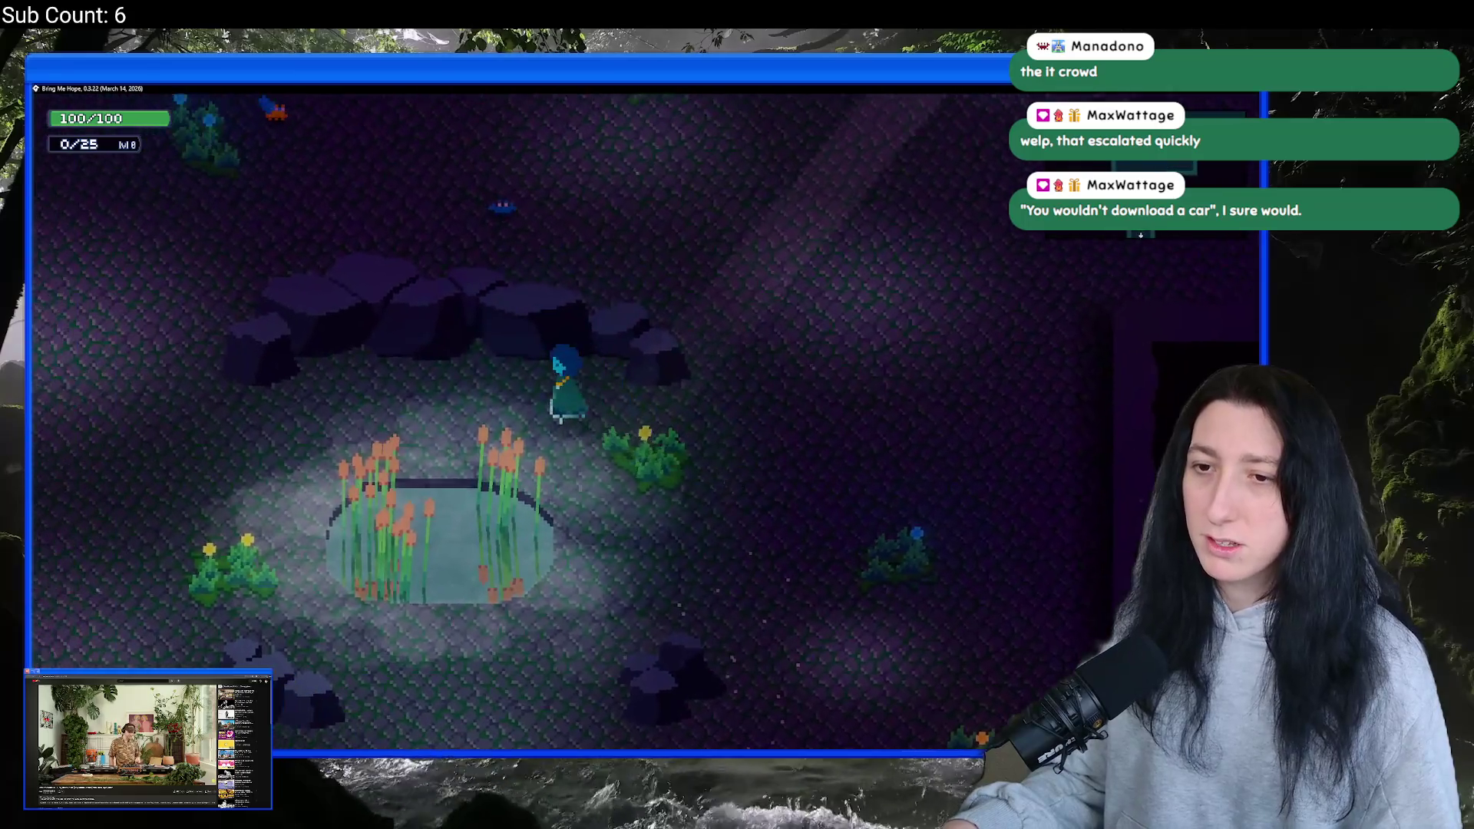
{"action": "key", "text": "a"}
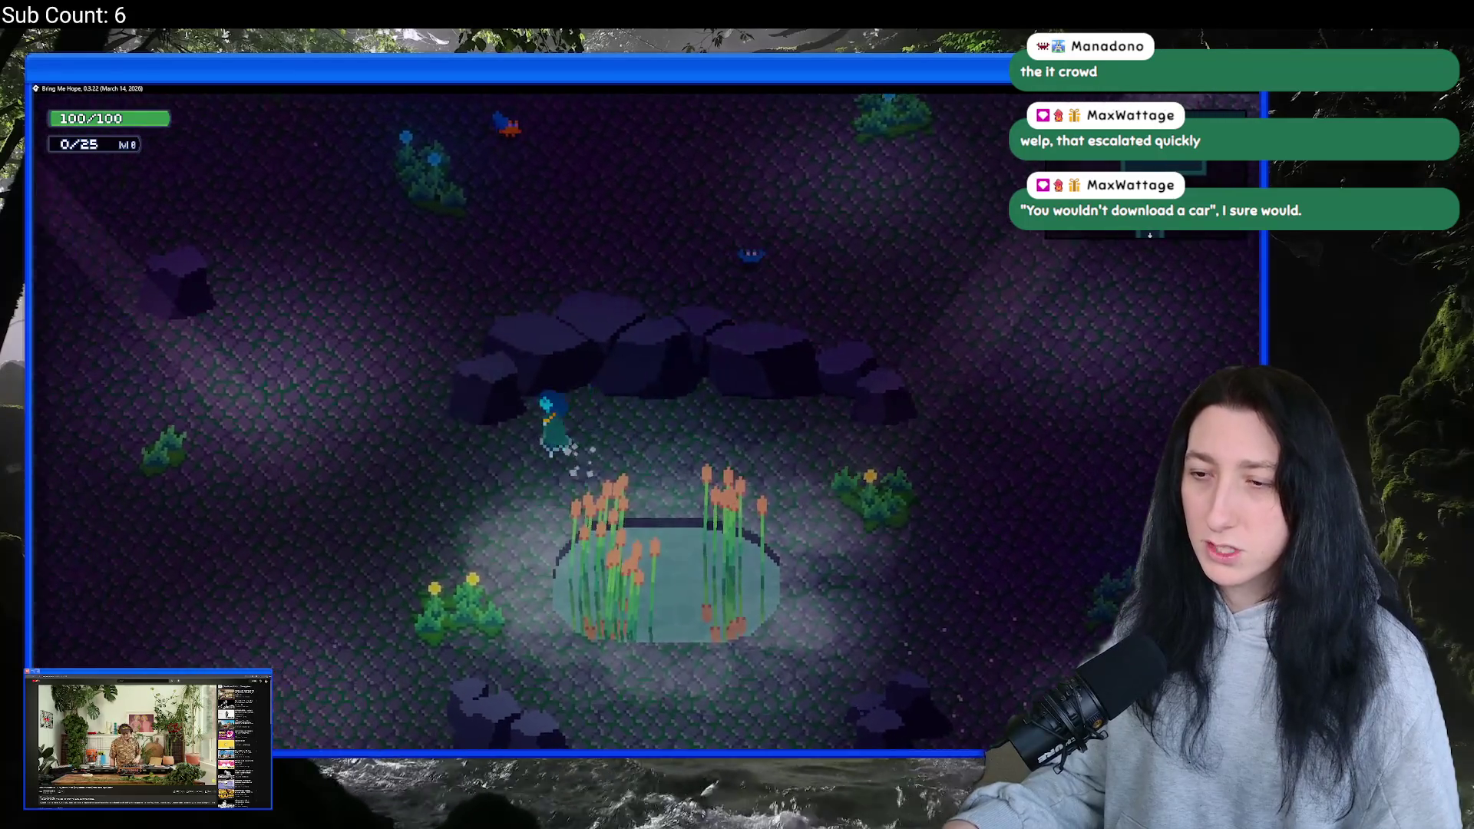
{"action": "key", "text": "s"}
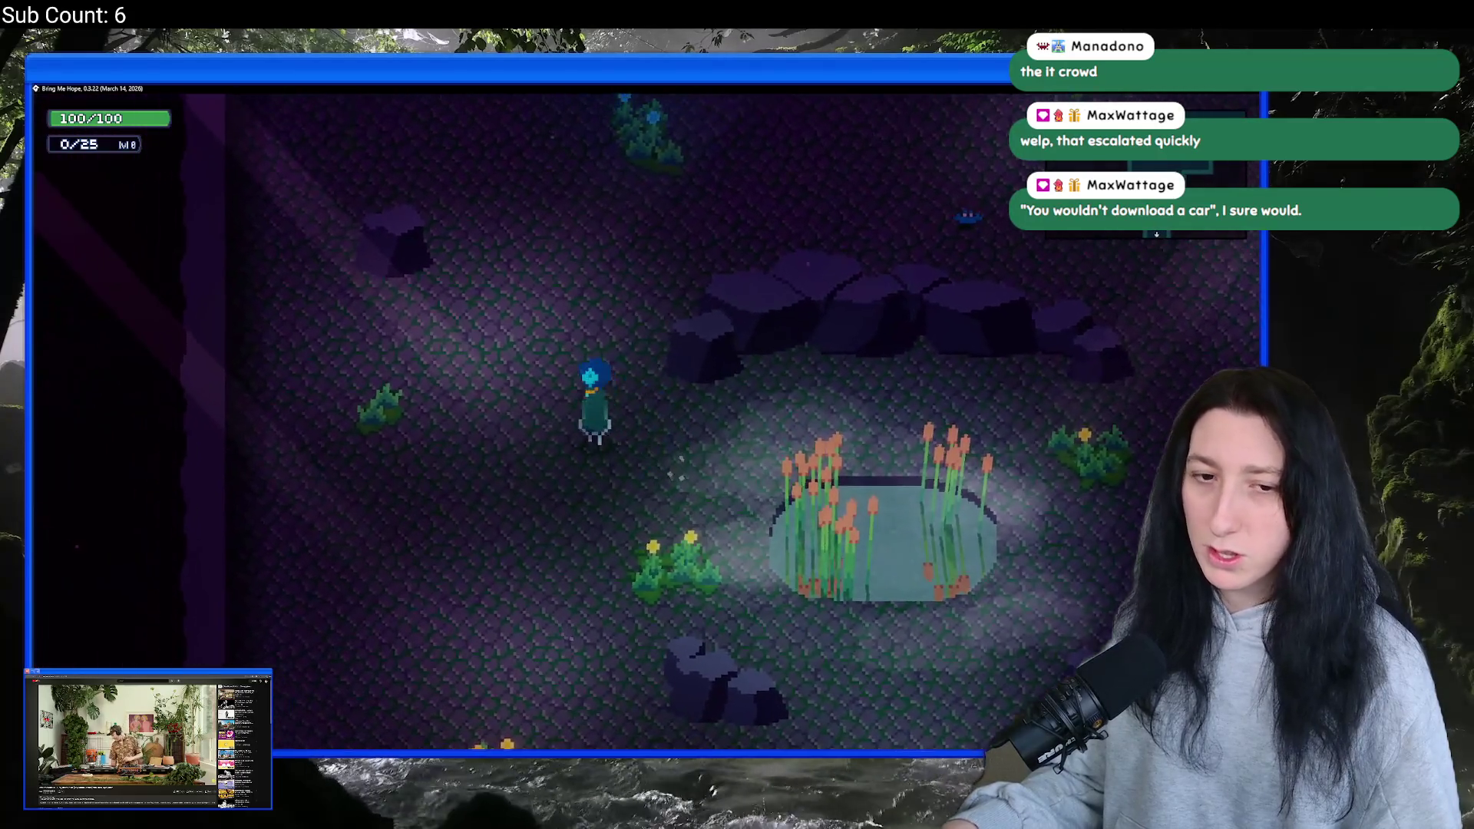
{"action": "key", "text": "s"}
{"action": "key", "text": "d"}
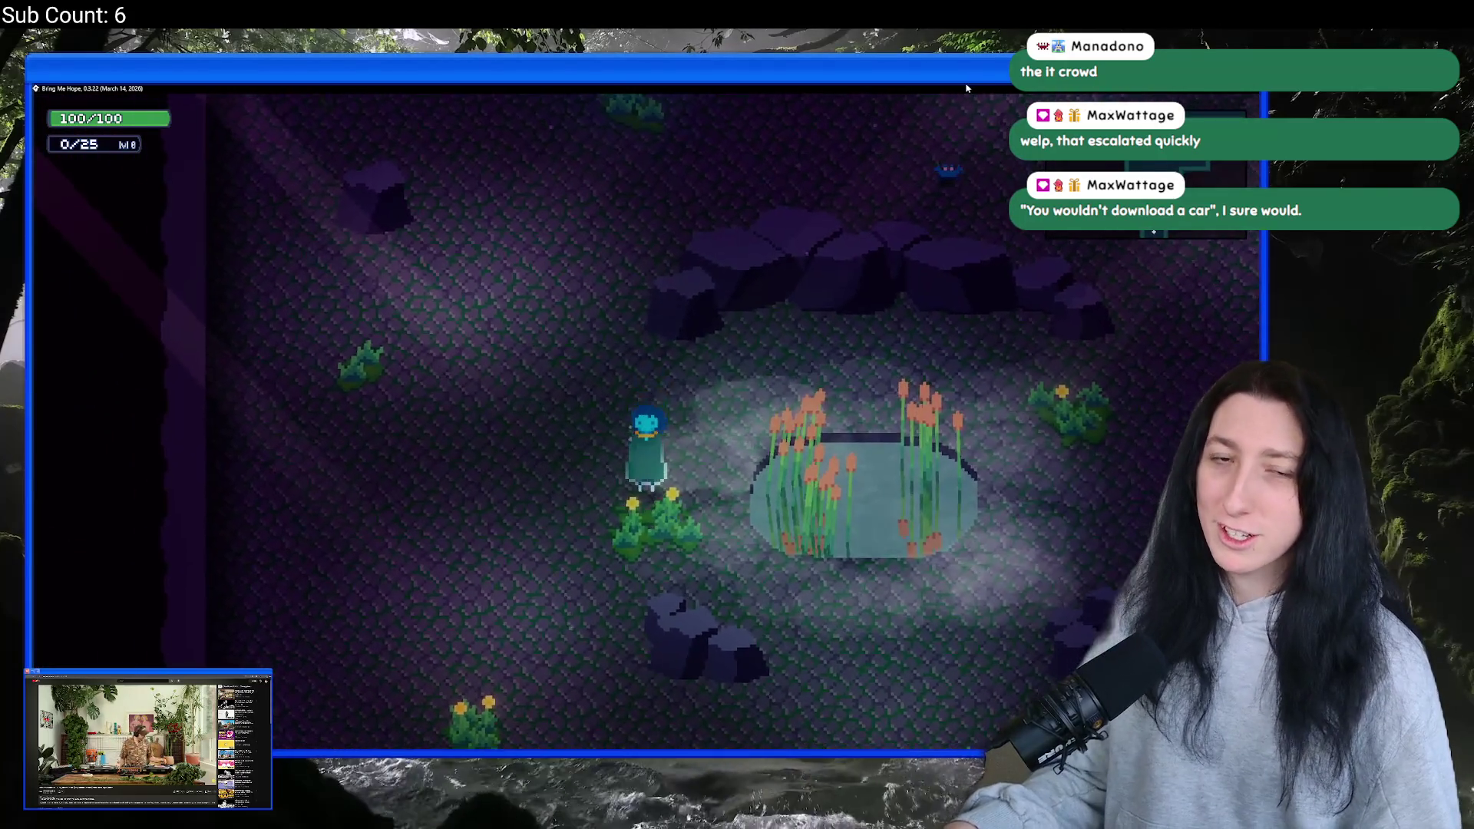
- Walk the character around the reed pond, ending on its right side
{"action": "key", "text": "d"}
{"action": "key", "text": "w"}
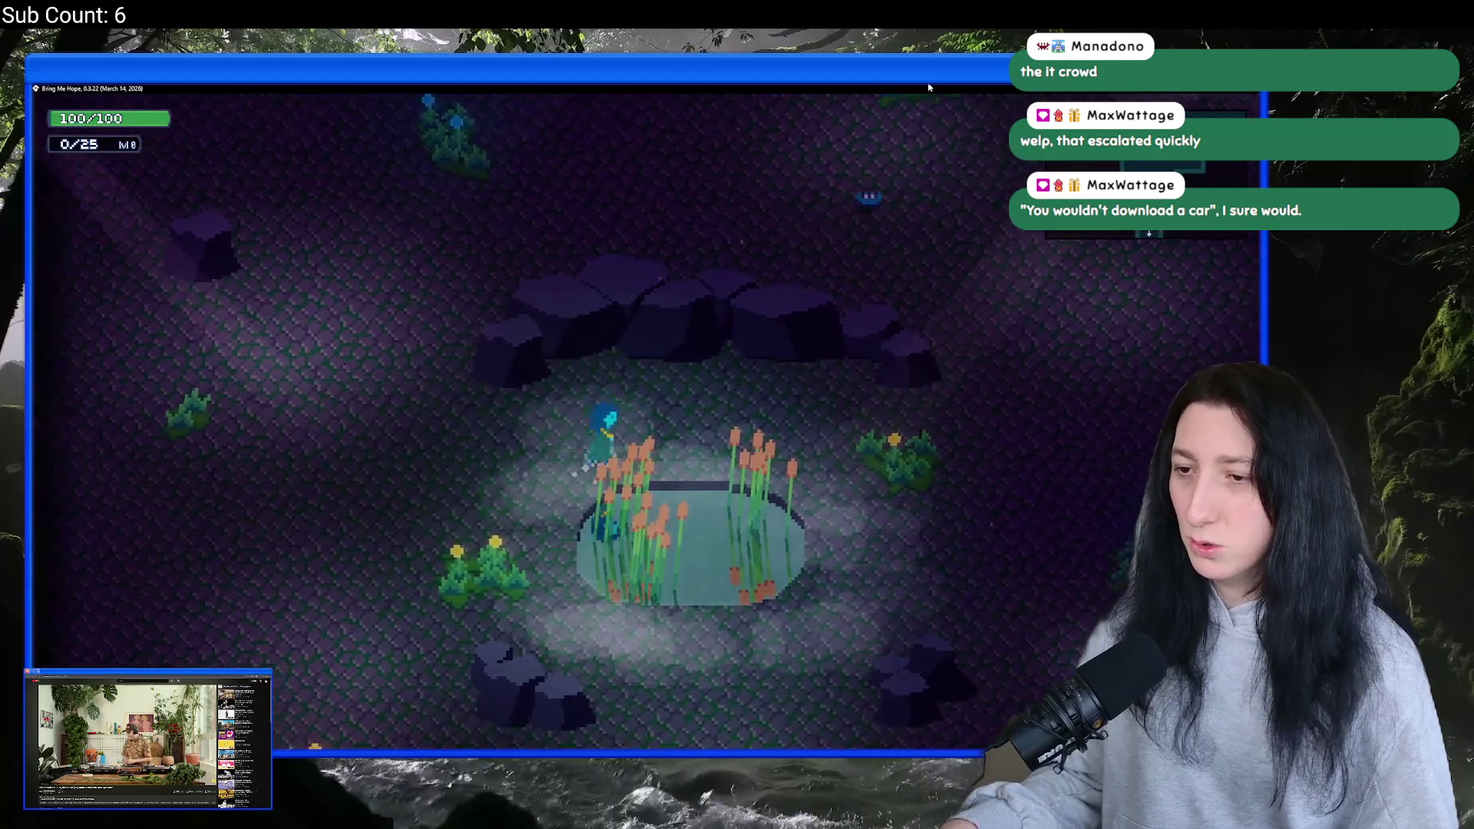
{"action": "key", "text": "d"}
{"action": "key", "text": "w"}
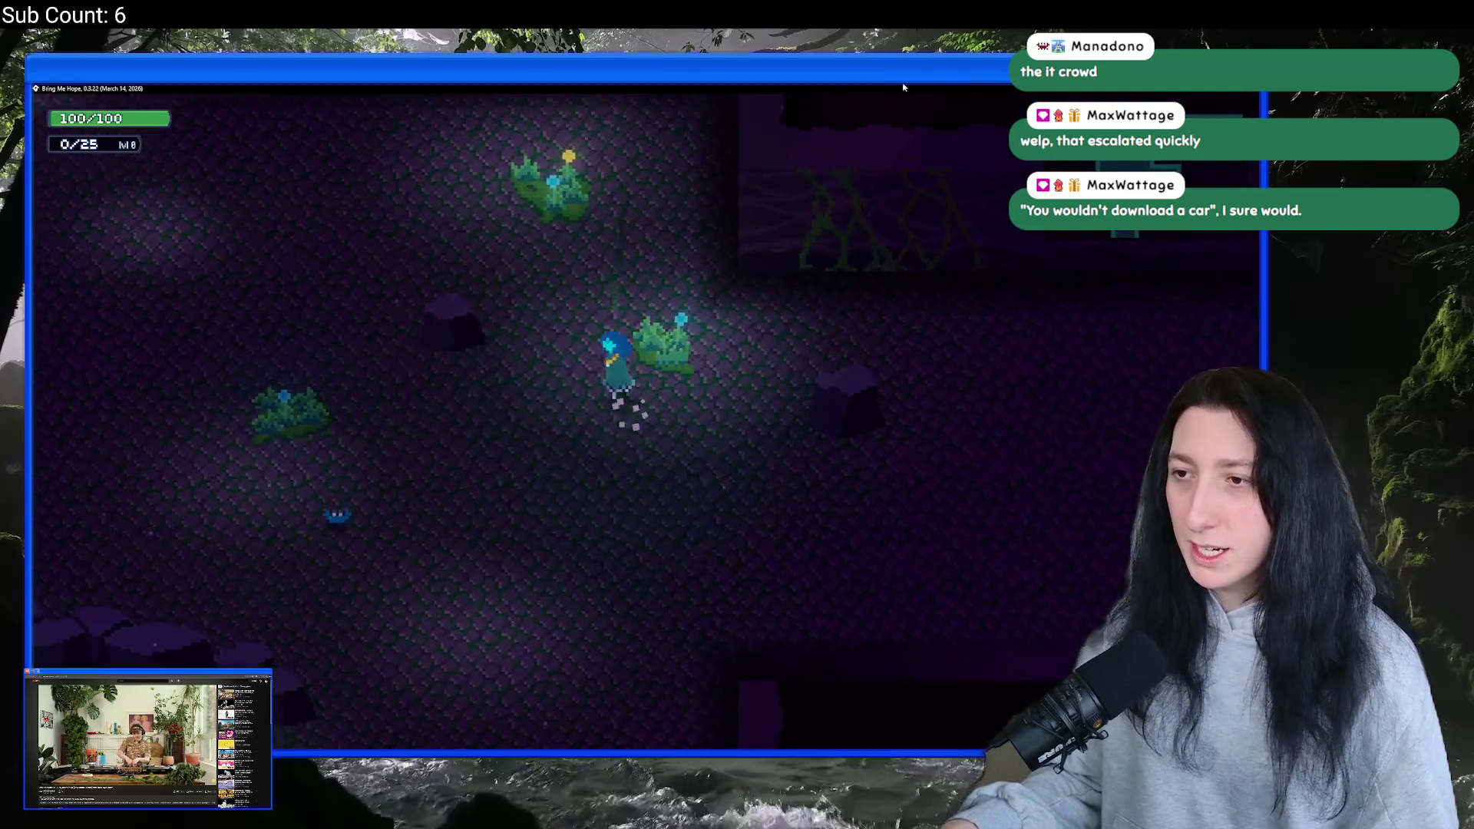
{"action": "key", "text": "a"}
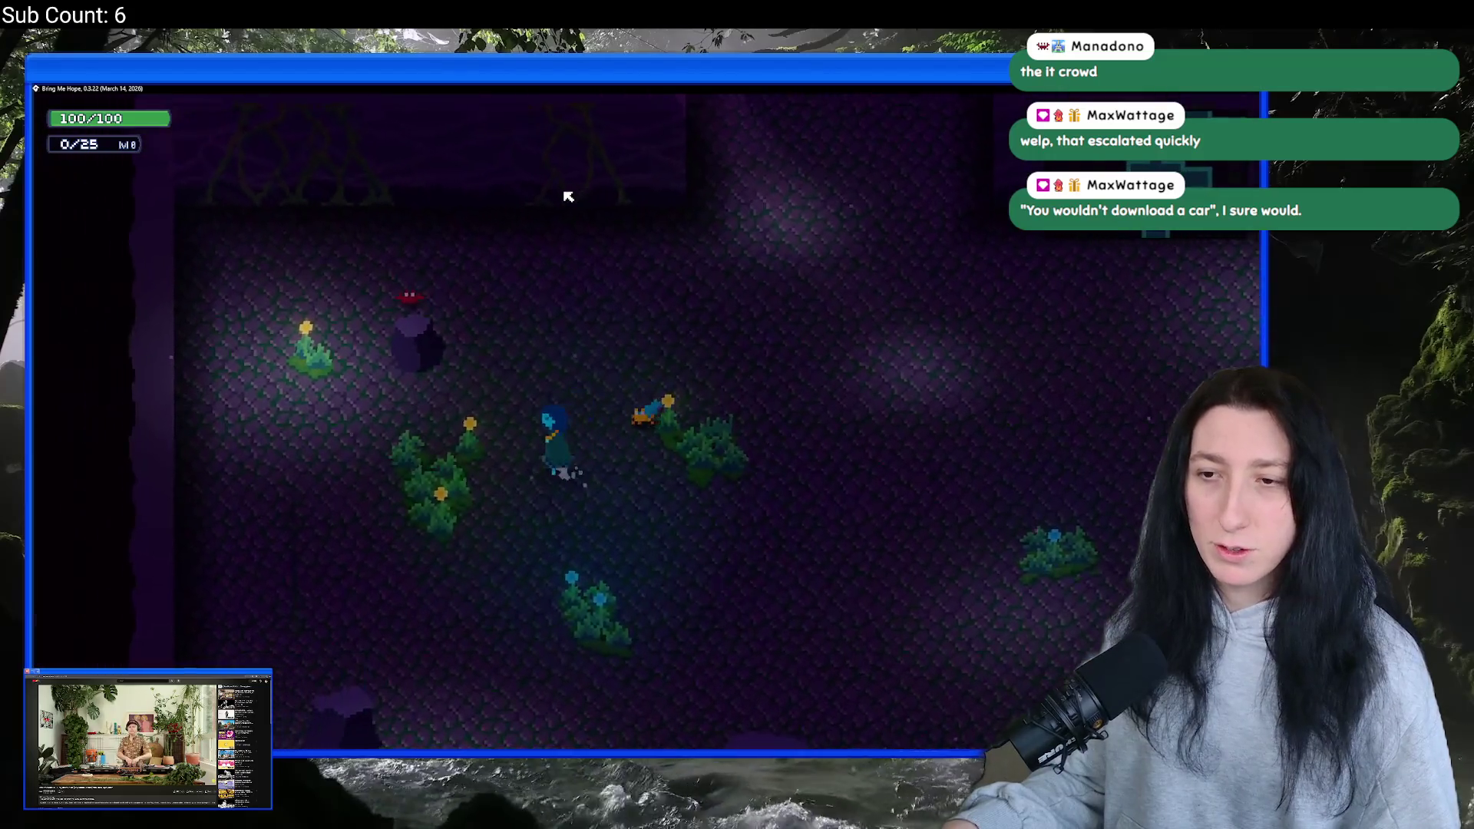
{"action": "key", "text": "s"}
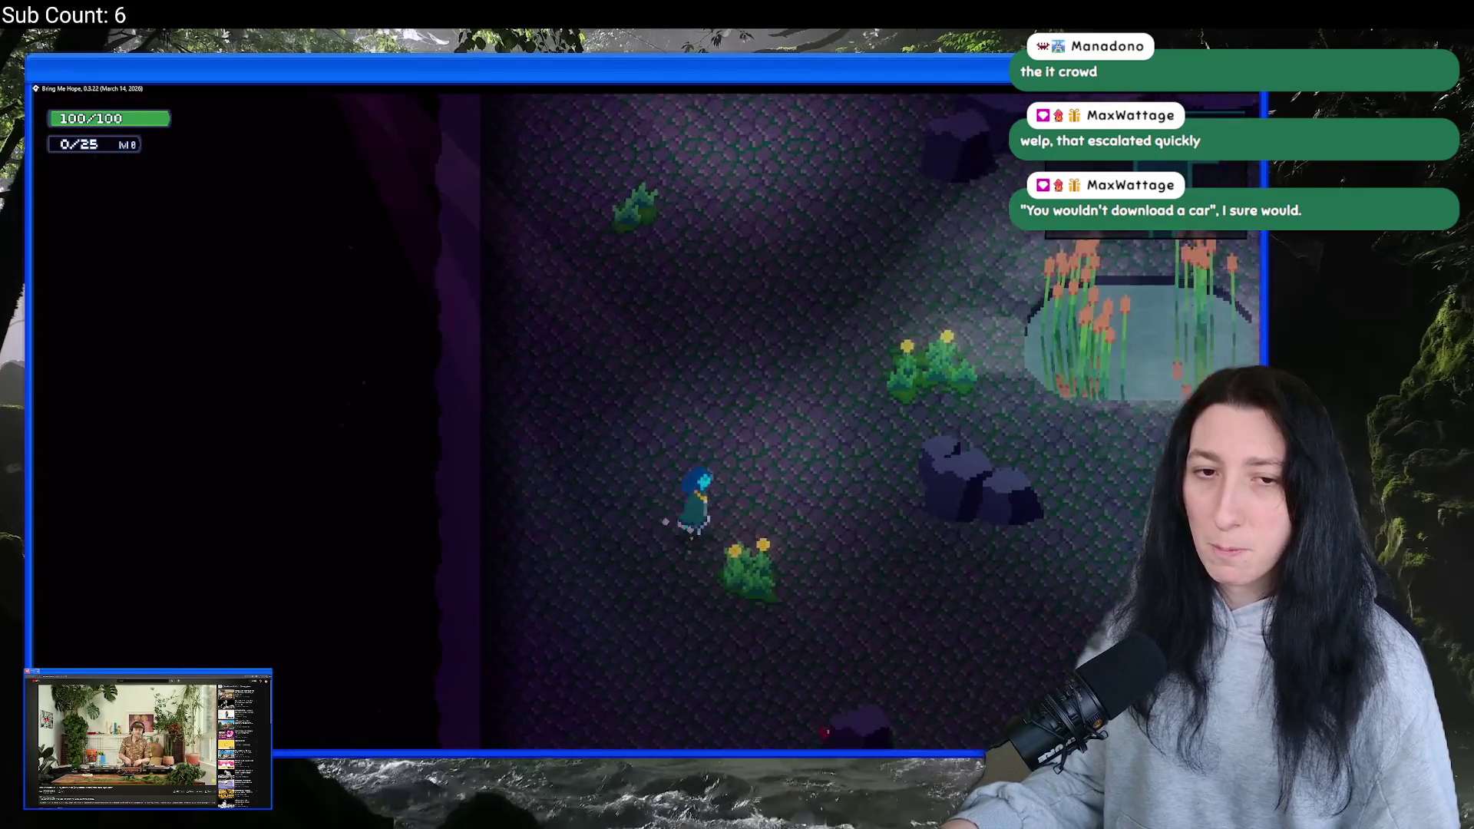
{"action": "key", "text": "d"}
{"action": "key", "text": "w"}
{"action": "key", "text": "a"}
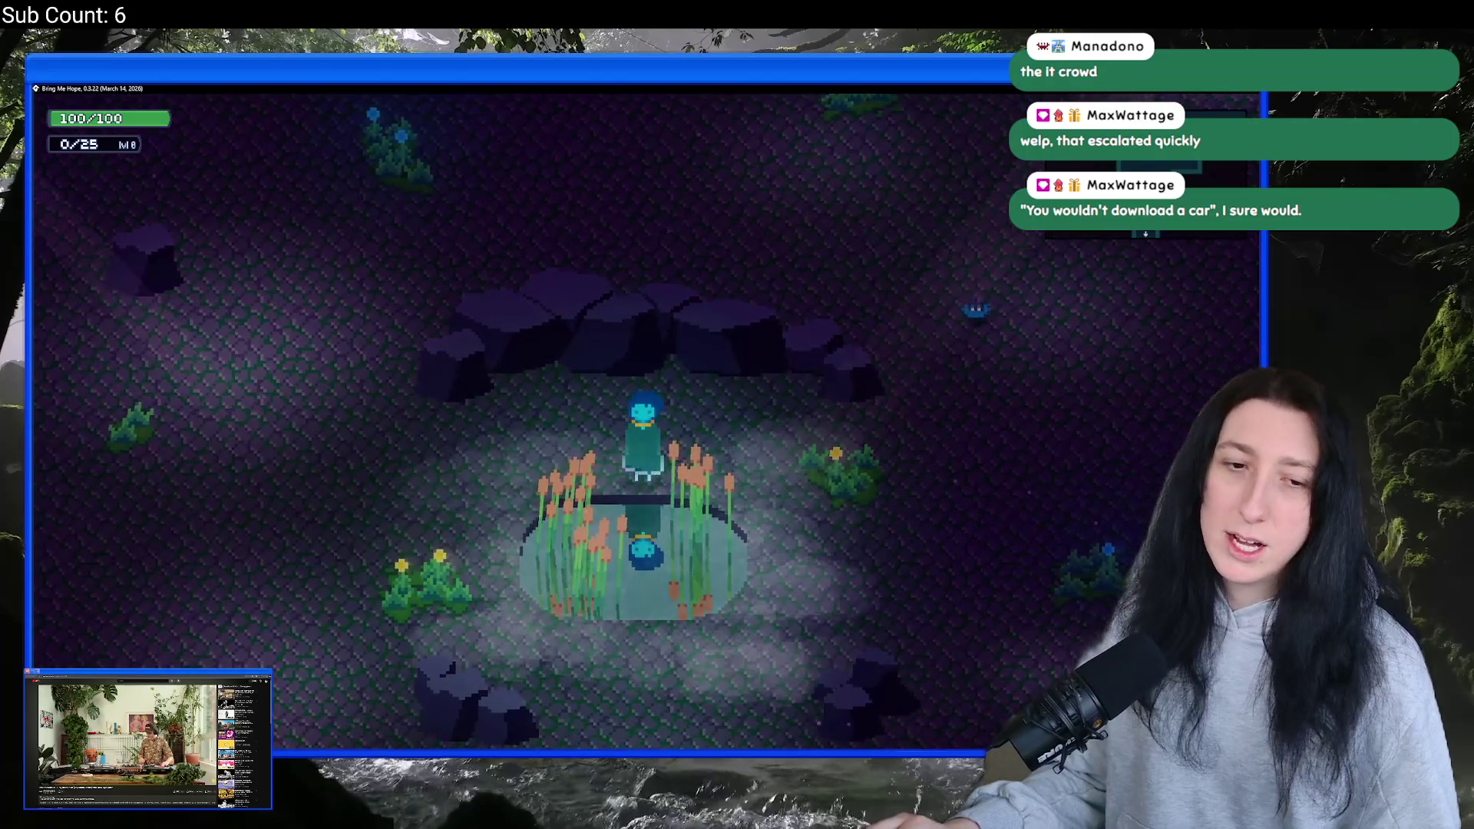
{"action": "key", "text": "d"}
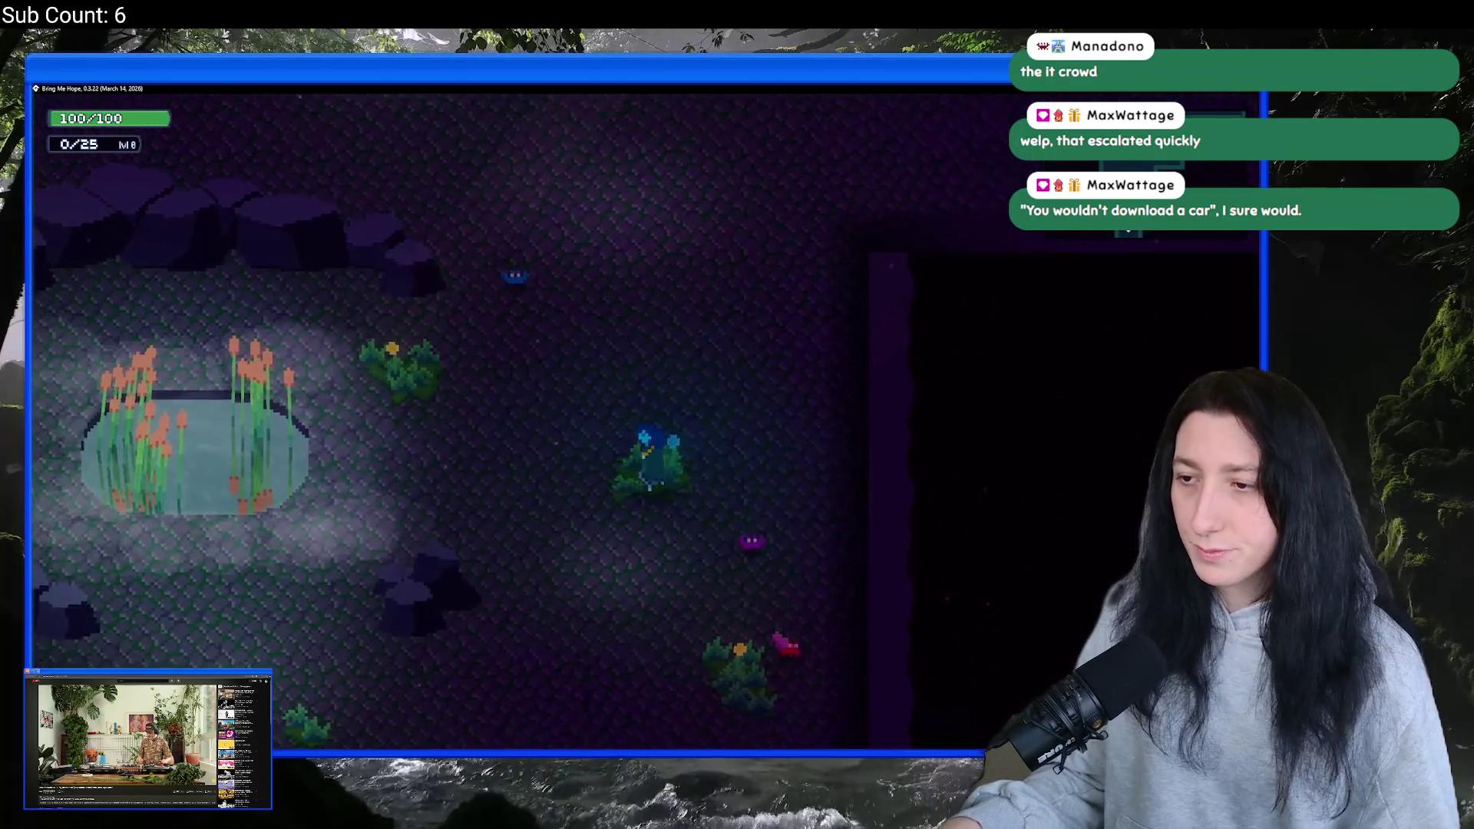
{"action": "key", "text": "a"}
{"action": "key", "text": "w"}
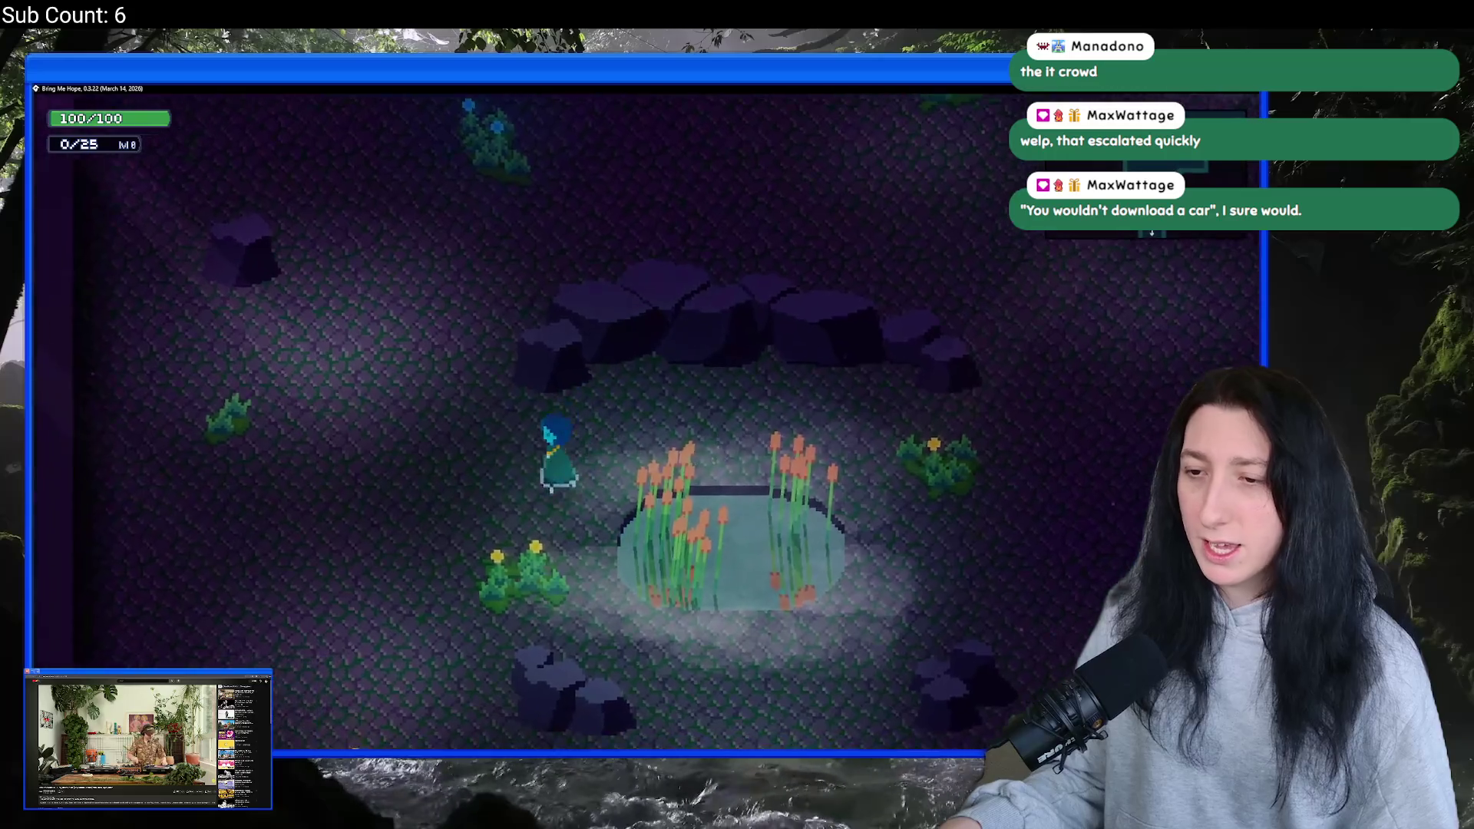
{"action": "key", "text": "s"}
{"action": "key", "text": "d"}
{"action": "key", "text": "w"}
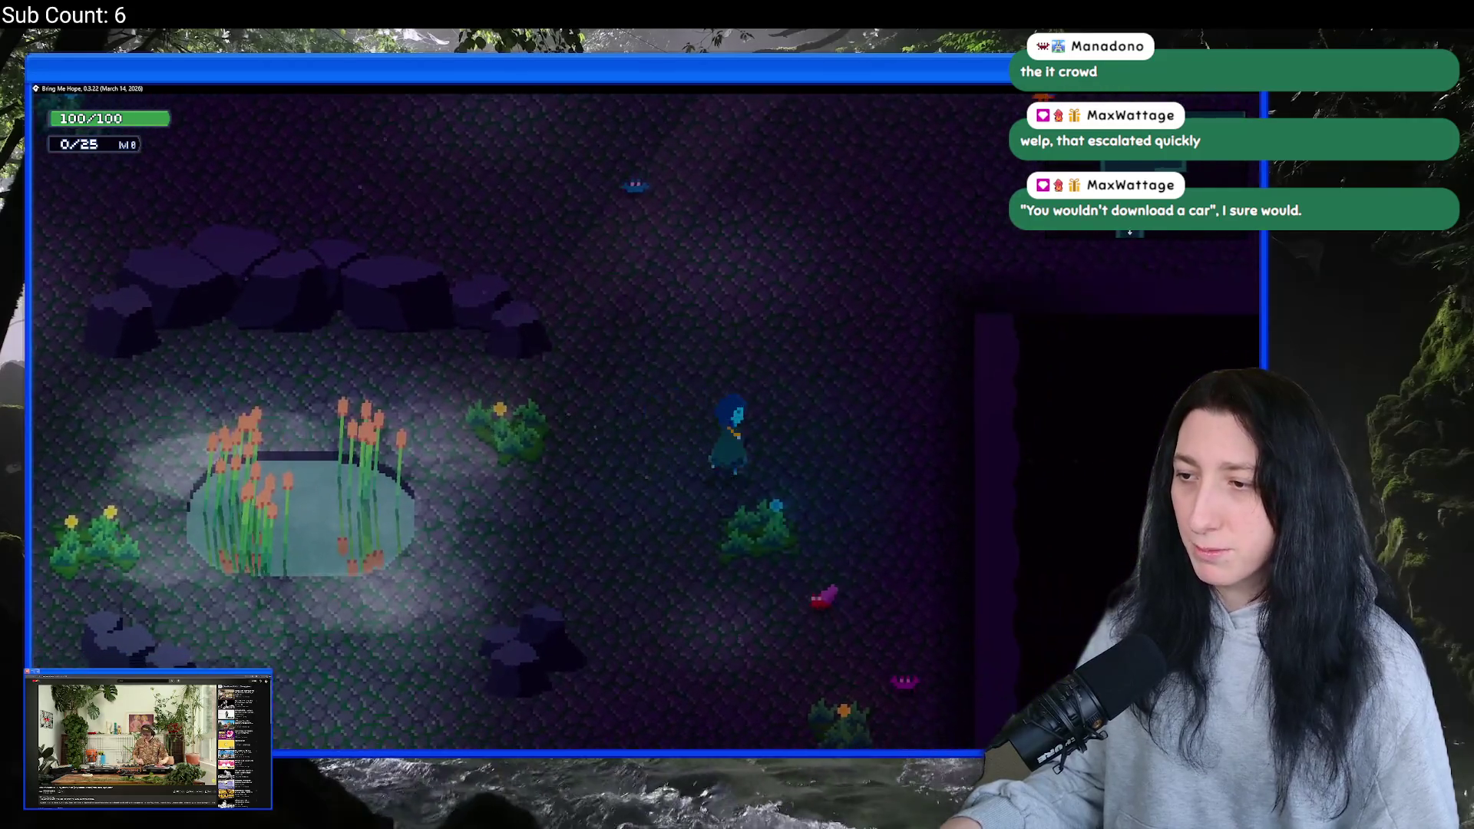